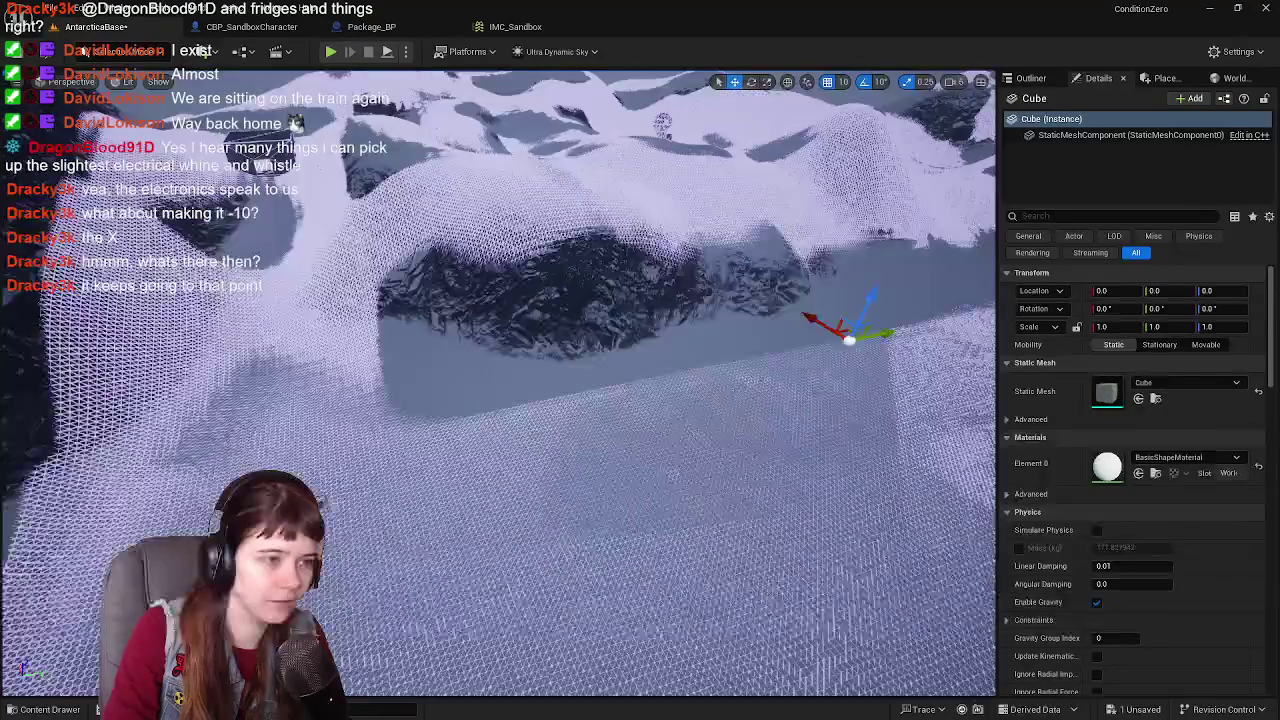
Step: Raise the cube to Location Z 400, then start a play session and walk the character forward
mouse_move(699, 371)
mouse_down()
mouse_move(730, 365)
mouse_move(680, 370)
mouse_move(710, 372)
mouse_move(699, 371)
mouse_up()
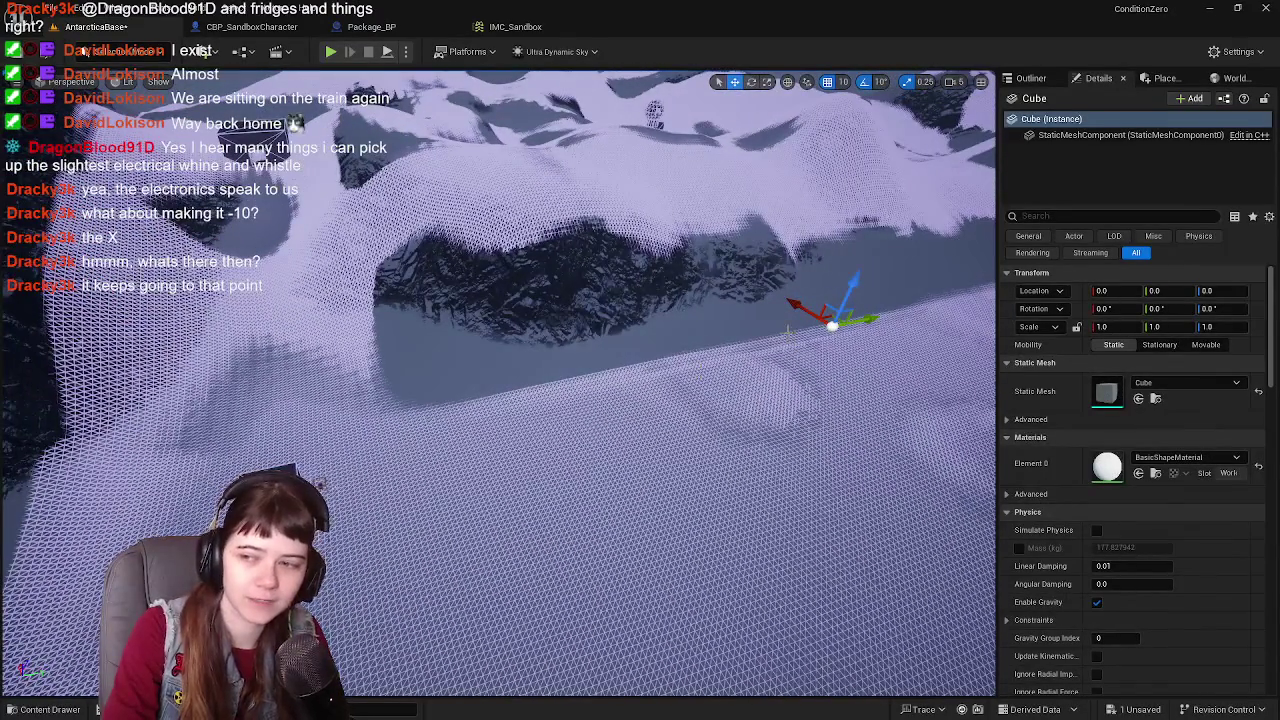
drag(848, 284, 862, 266)
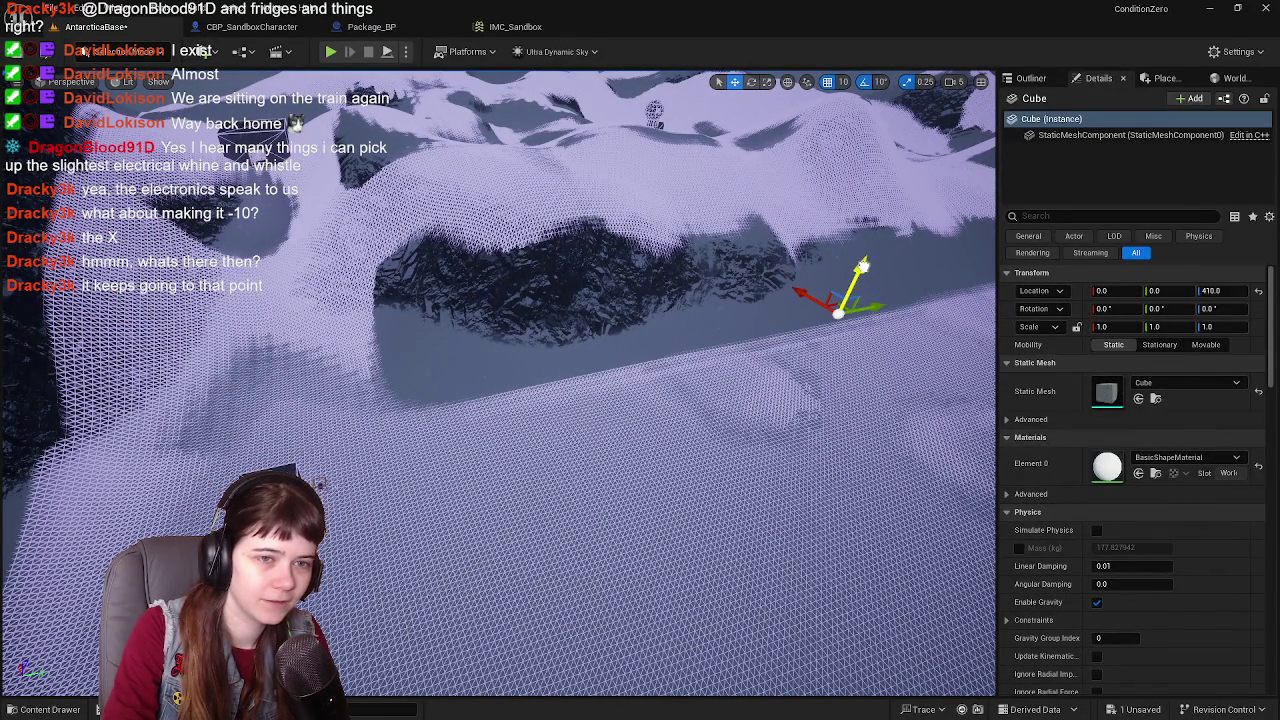
click(1212, 291)
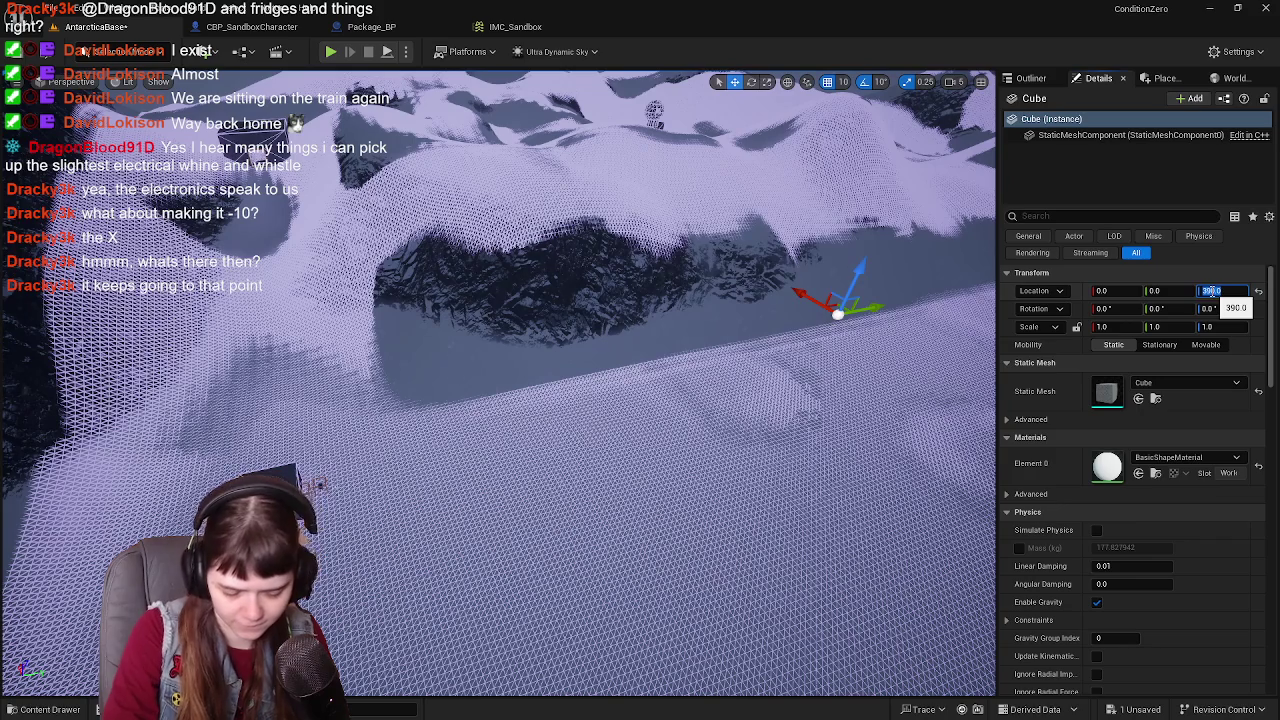
text(40)
key(Return)
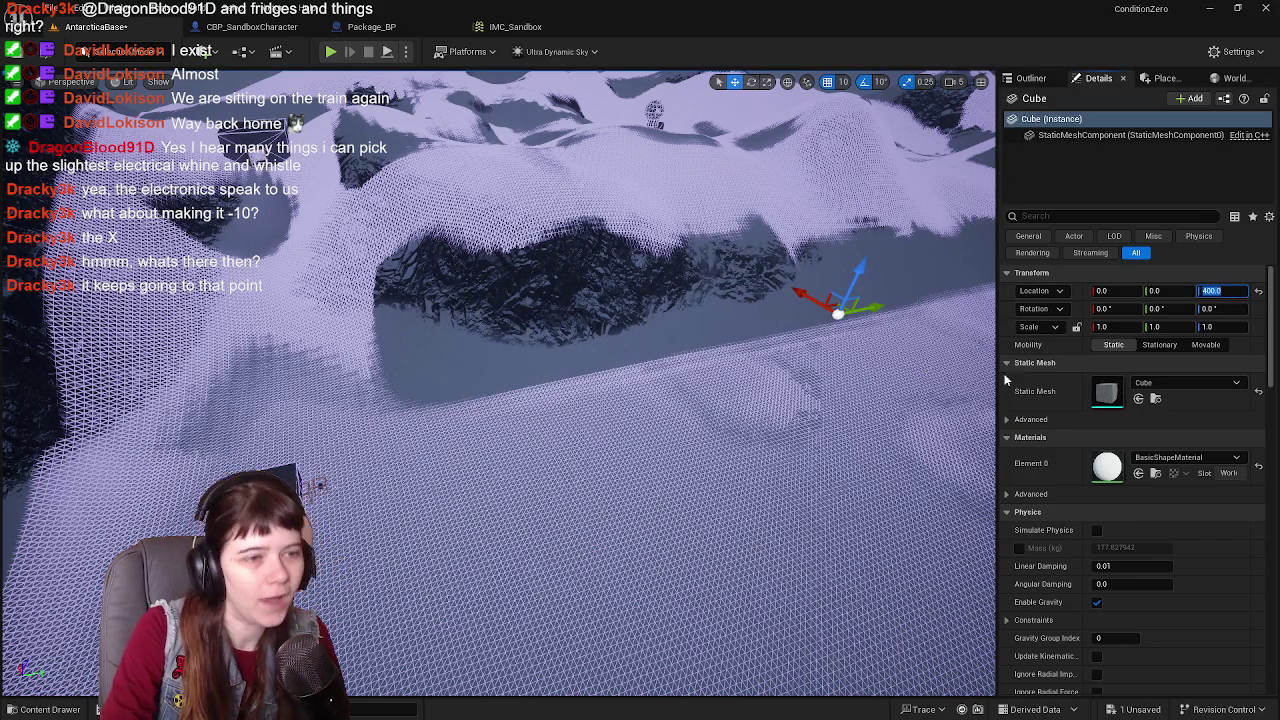
click(332, 57)
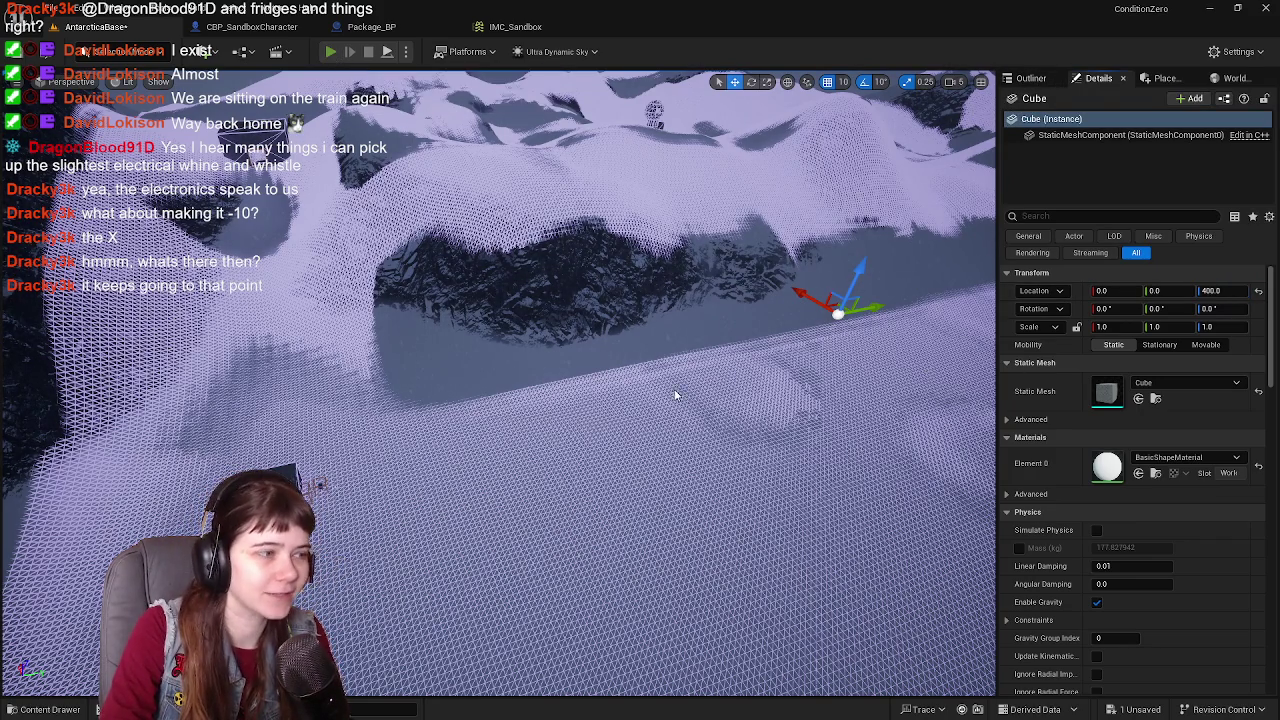
key(w)
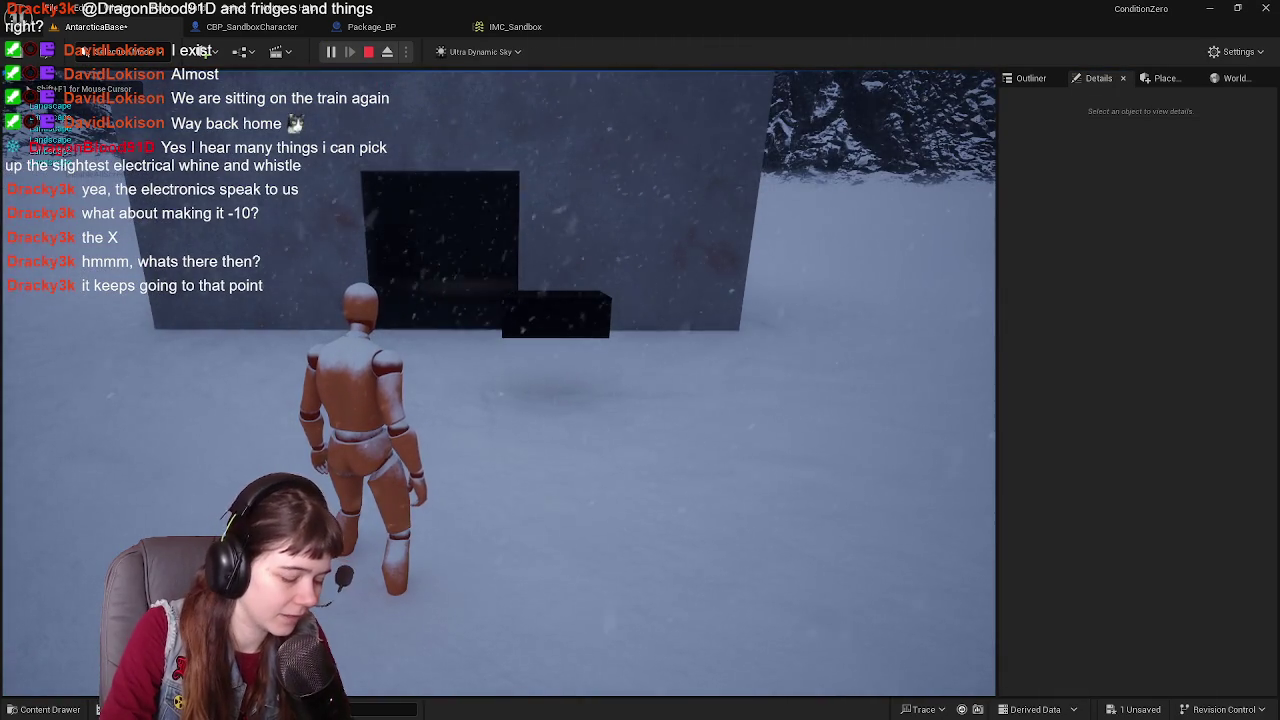
Step: Eject from the game with F8, fly the camera over the terrain, then stop playing
key(F8)
key(w)
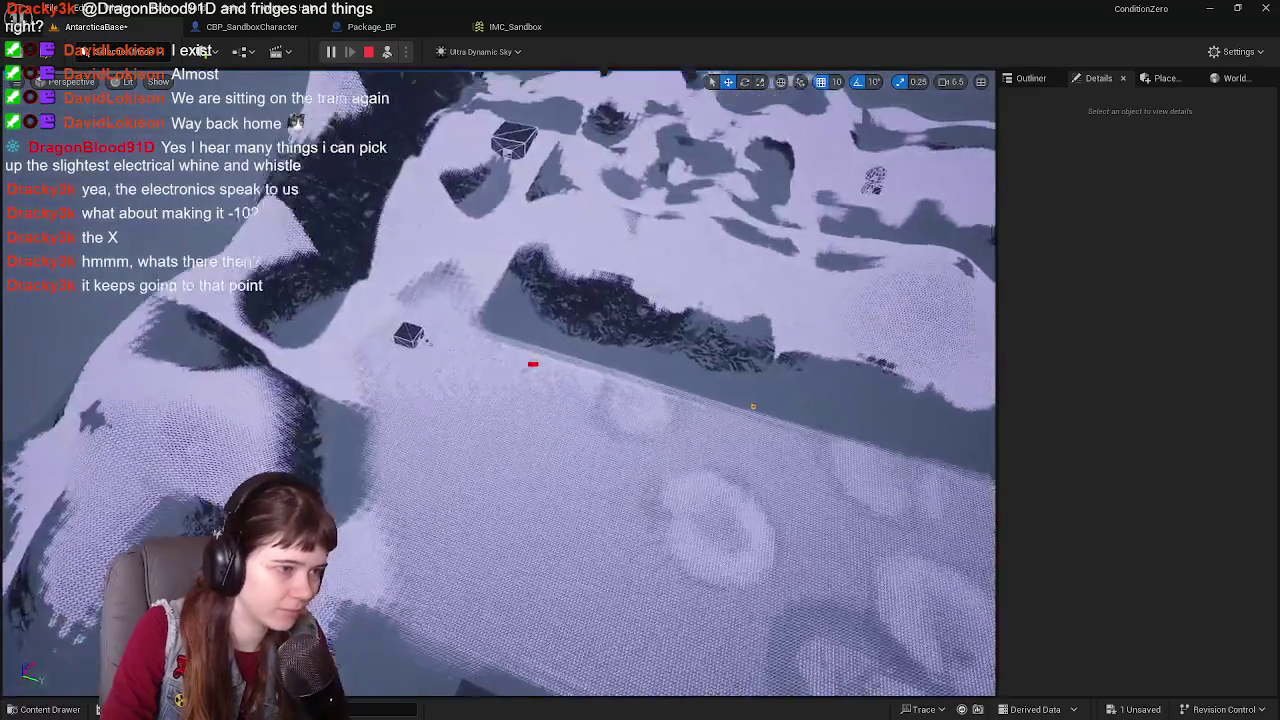
key(a)
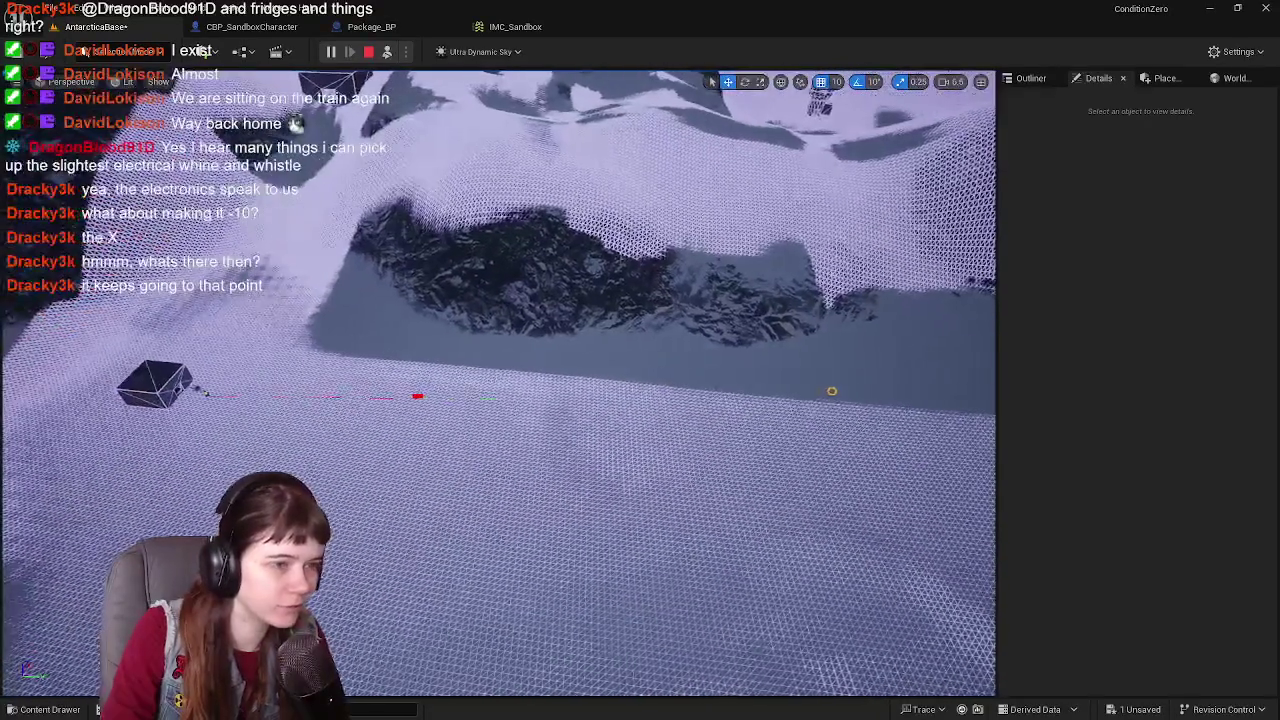
mouse_move(831, 389)
mouse_down()
mouse_move(857, 397)
mouse_move(531, 346)
mouse_move(790, 519)
mouse_move(505, 487)
mouse_move(508, 663)
mouse_move(471, 677)
mouse_move(492, 511)
mouse_up()
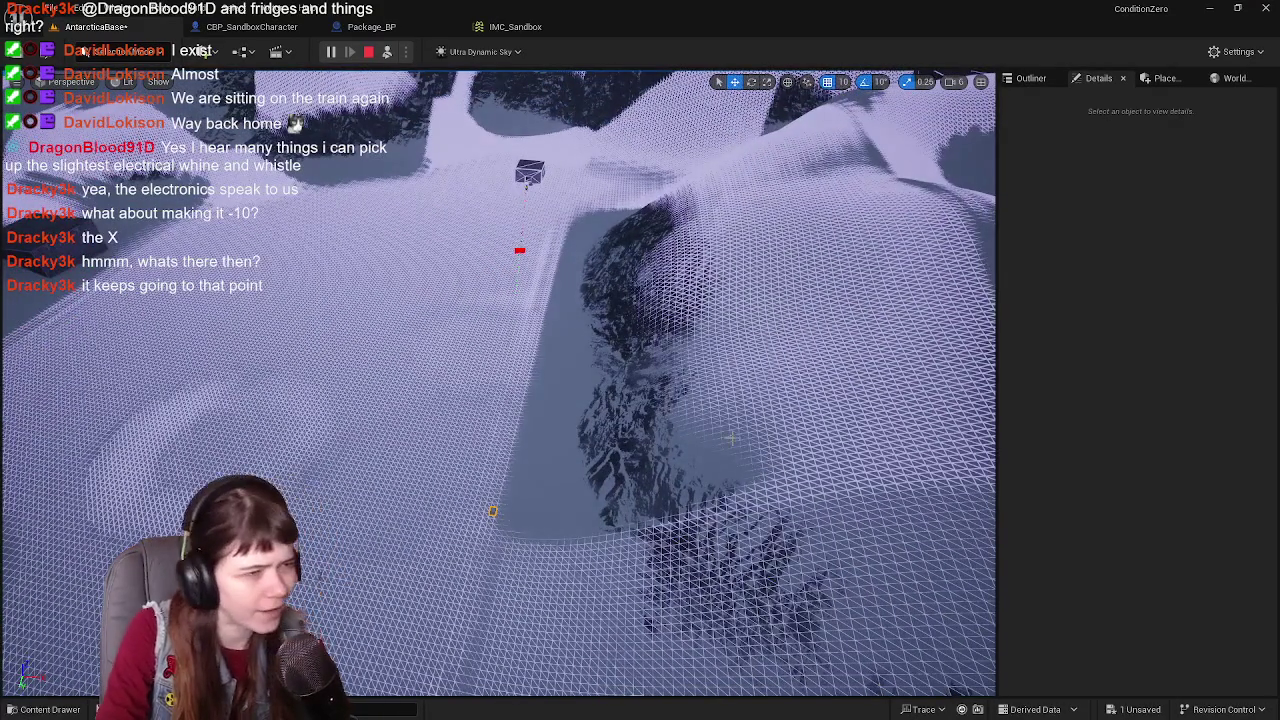
key(Escape)
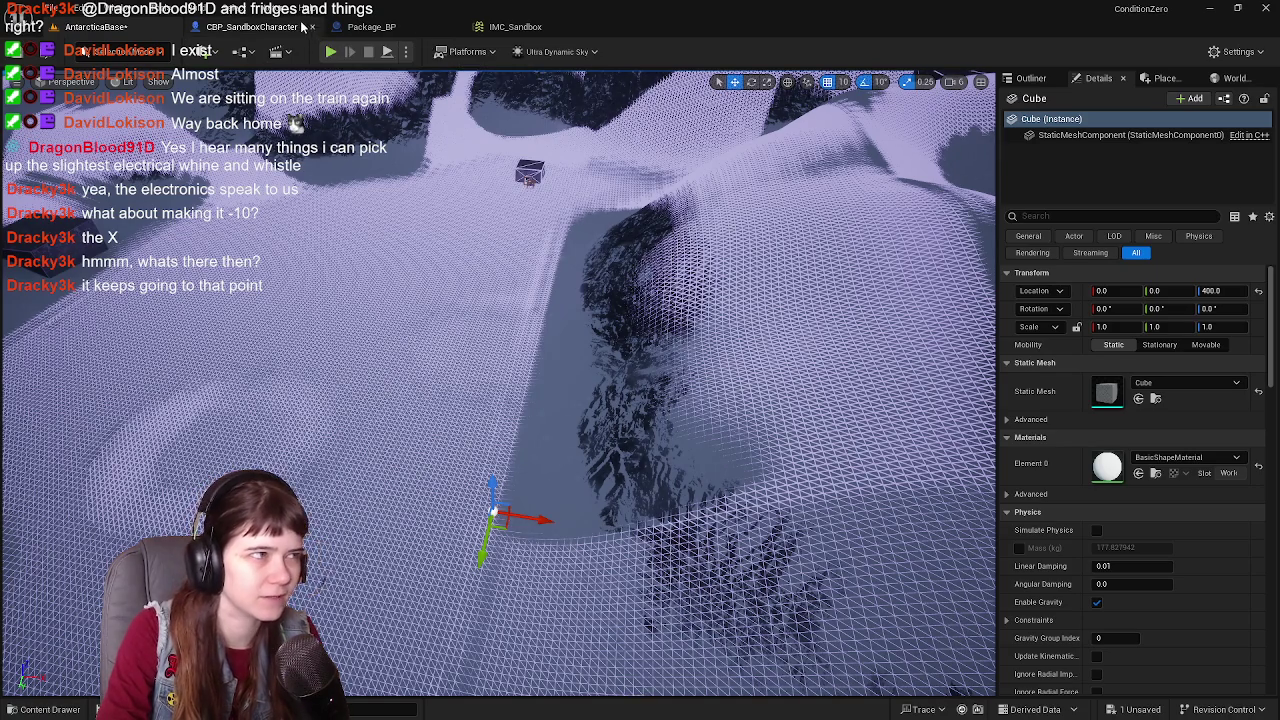
Step: Delete the Cube from the AntarcticaBase level via the Outliner, then open the CBP_SandboxCharacter event graph
click(300, 28)
click(420, 27)
click(140, 27)
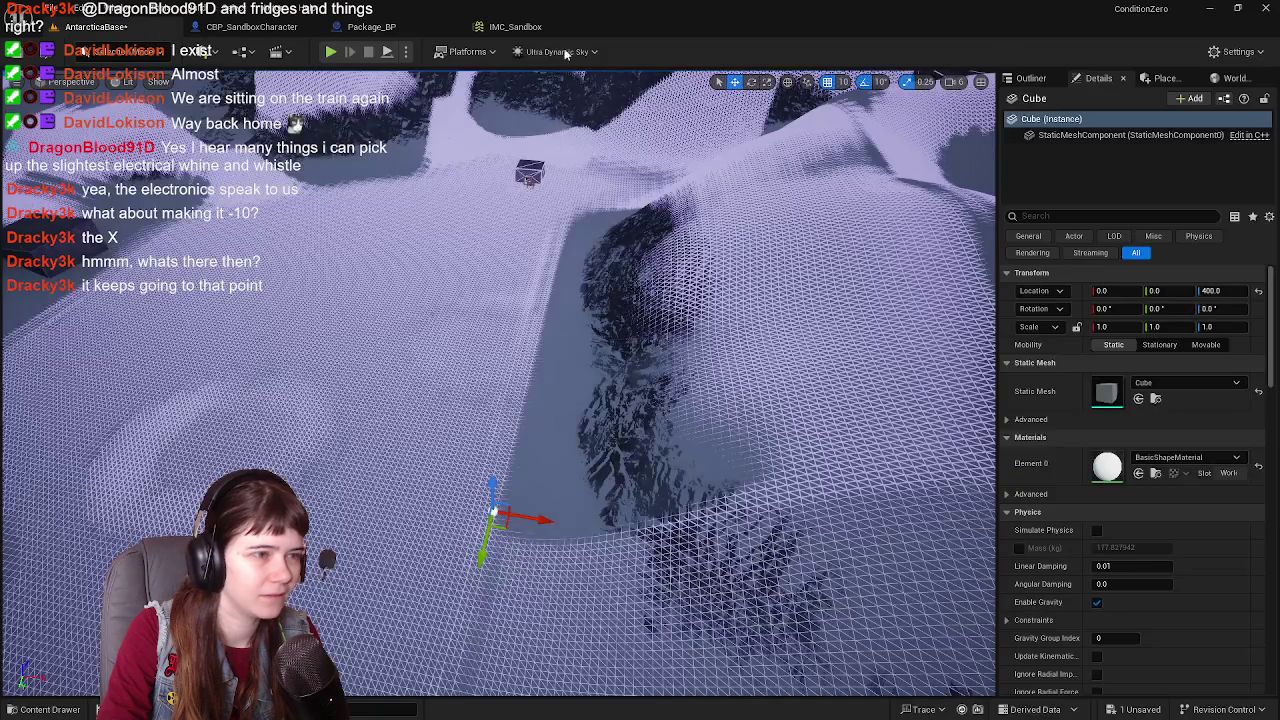
click(1028, 79)
click(1086, 243)
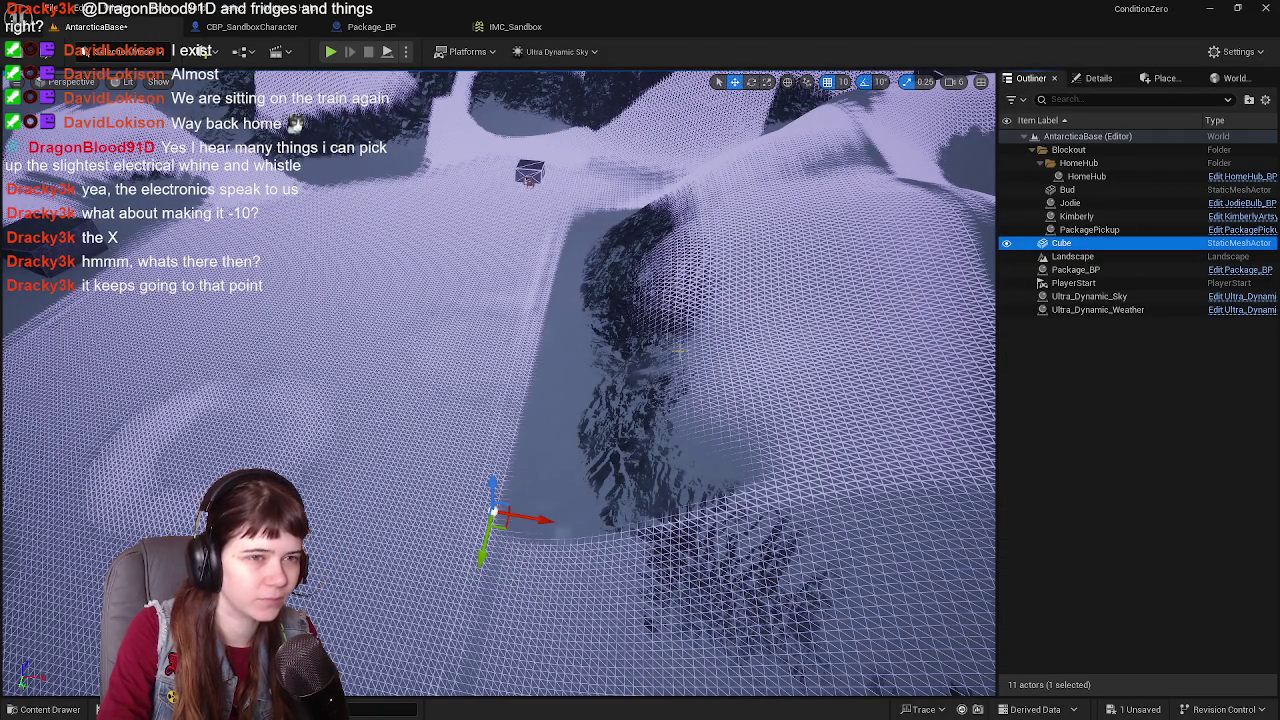
key(Delete)
mouse_move(648, 350)
mouse_down()
mouse_move(665, 260)
mouse_move(577, 354)
mouse_up()
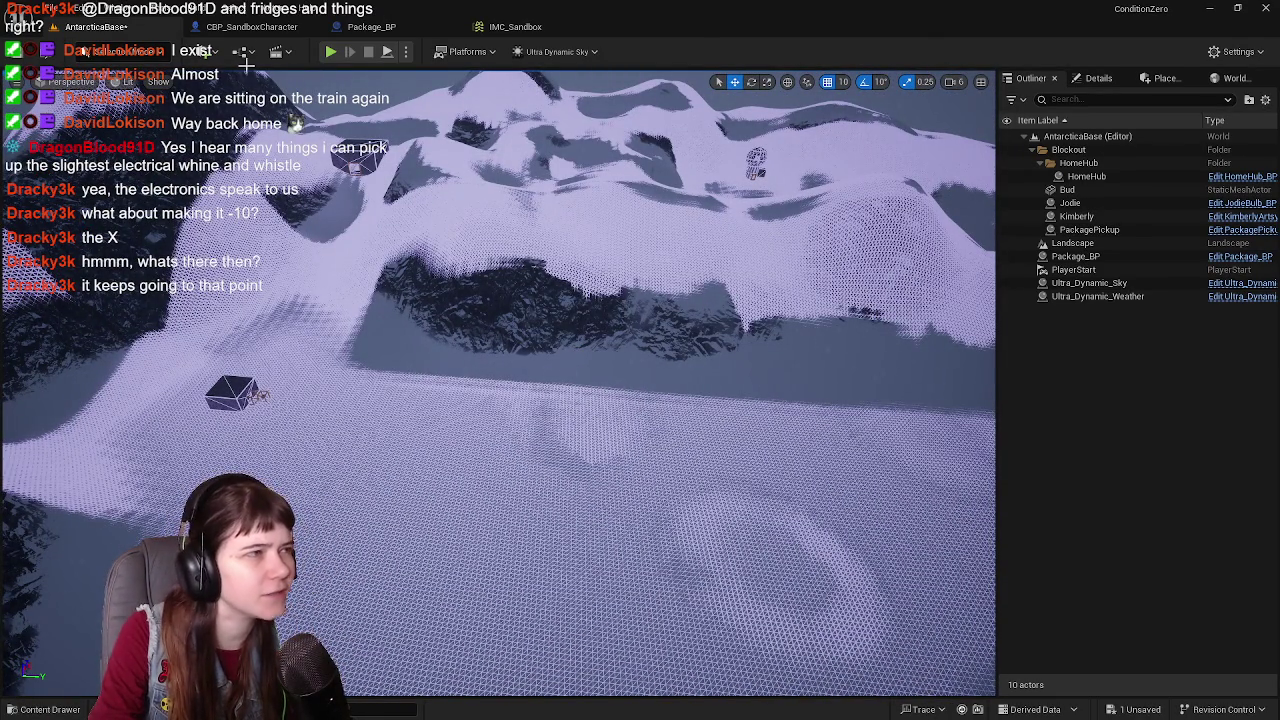
click(250, 27)
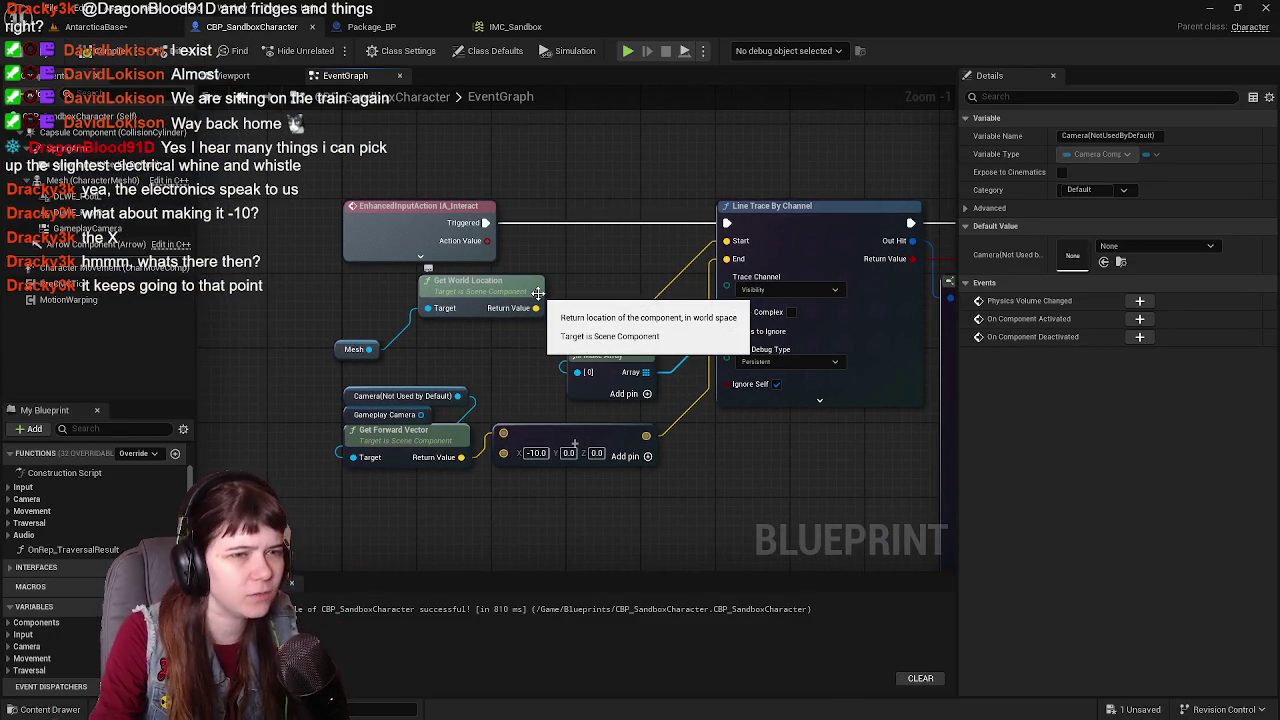
Step: Return to the AntarcticaBase level and save all unsaved changes
mouse_move(538, 293)
mouse_down()
mouse_move(580, 217)
mouse_move(840, 248)
mouse_up()
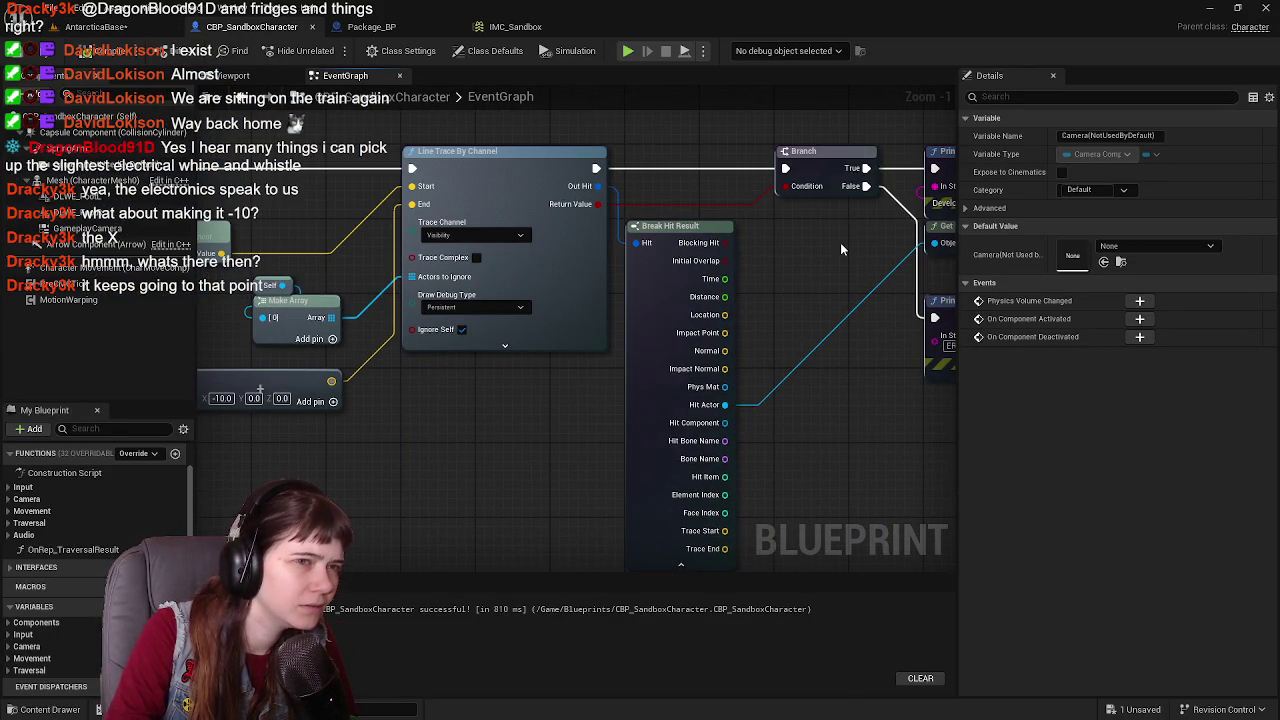
click(95, 26)
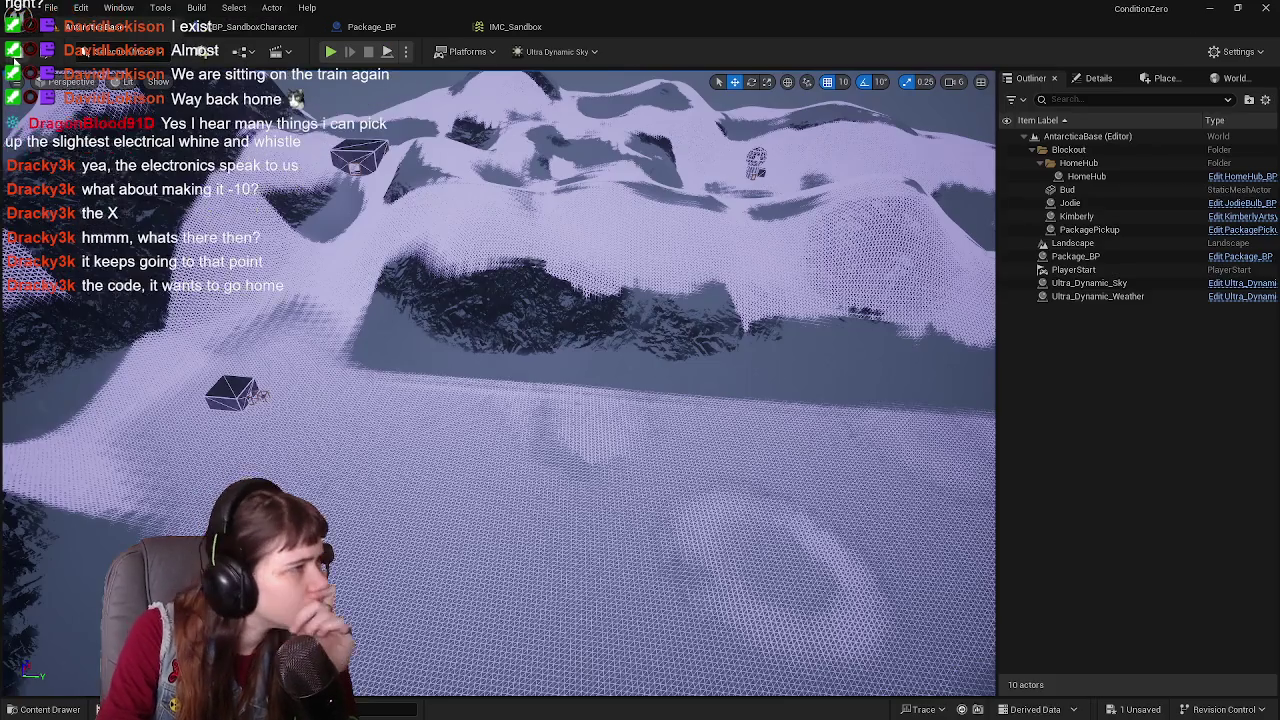
click(14, 58)
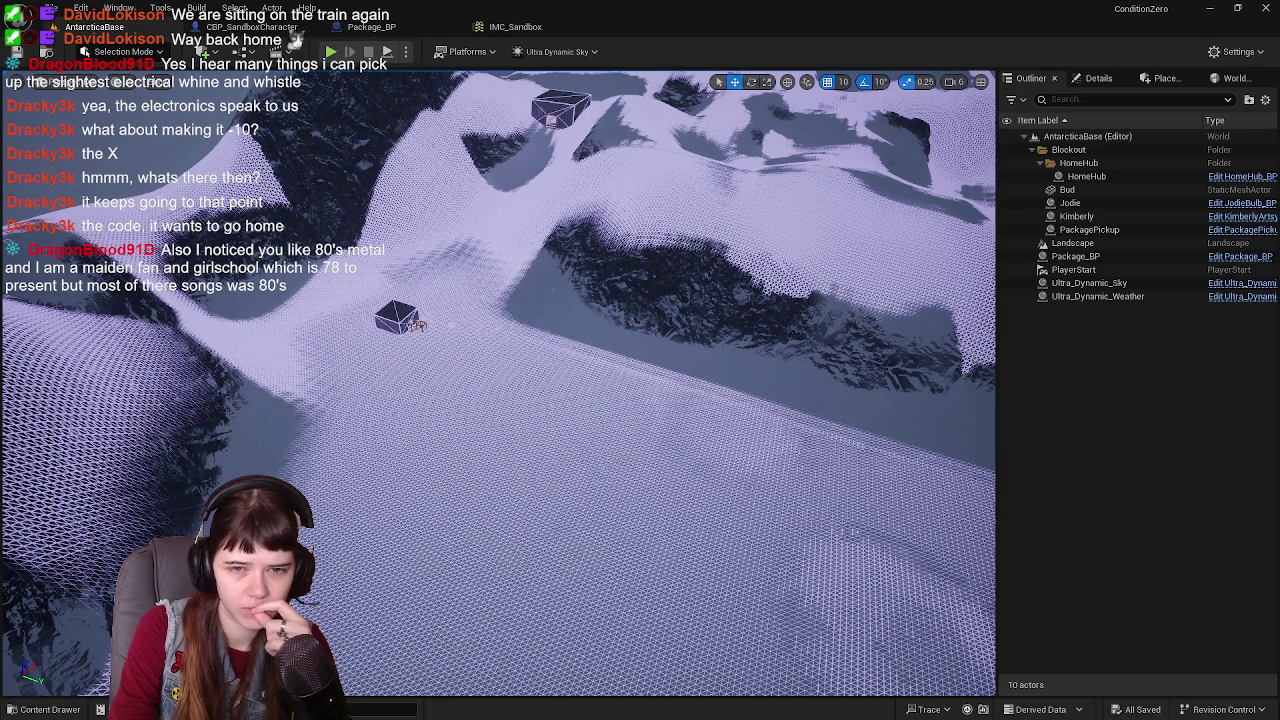
key(alt+Tab)
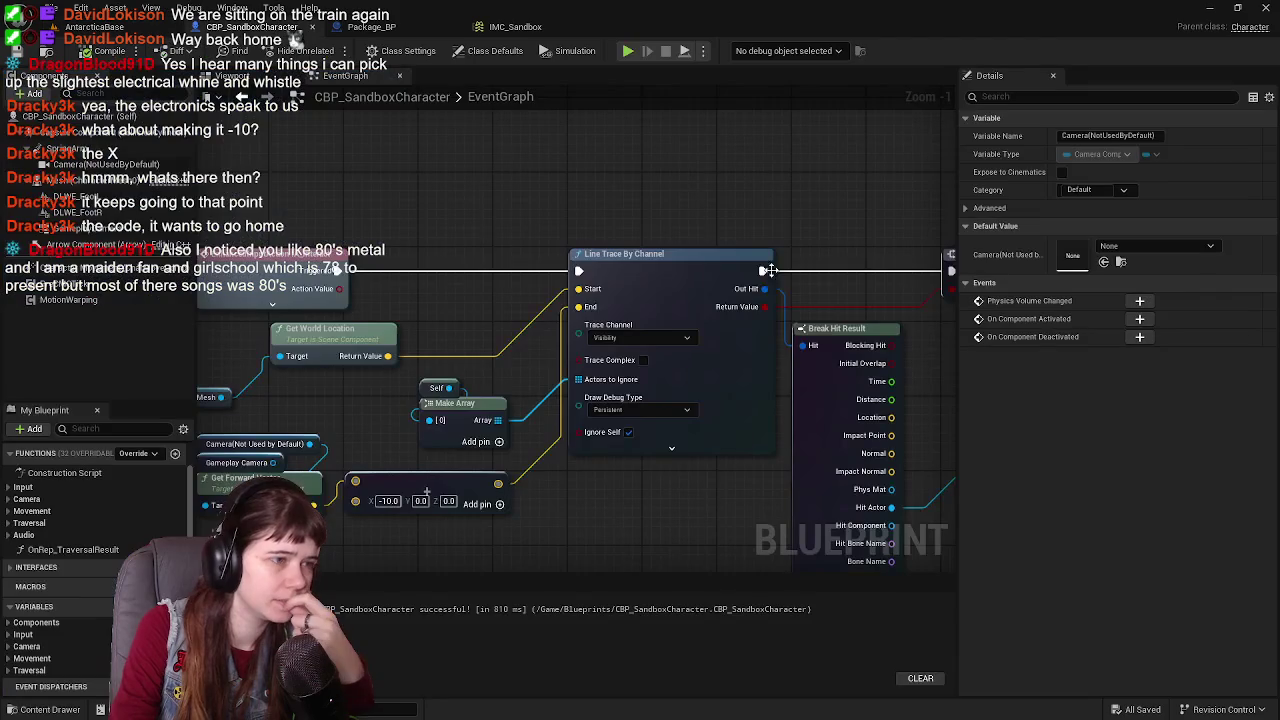
scroll(676, 257, down, 1)
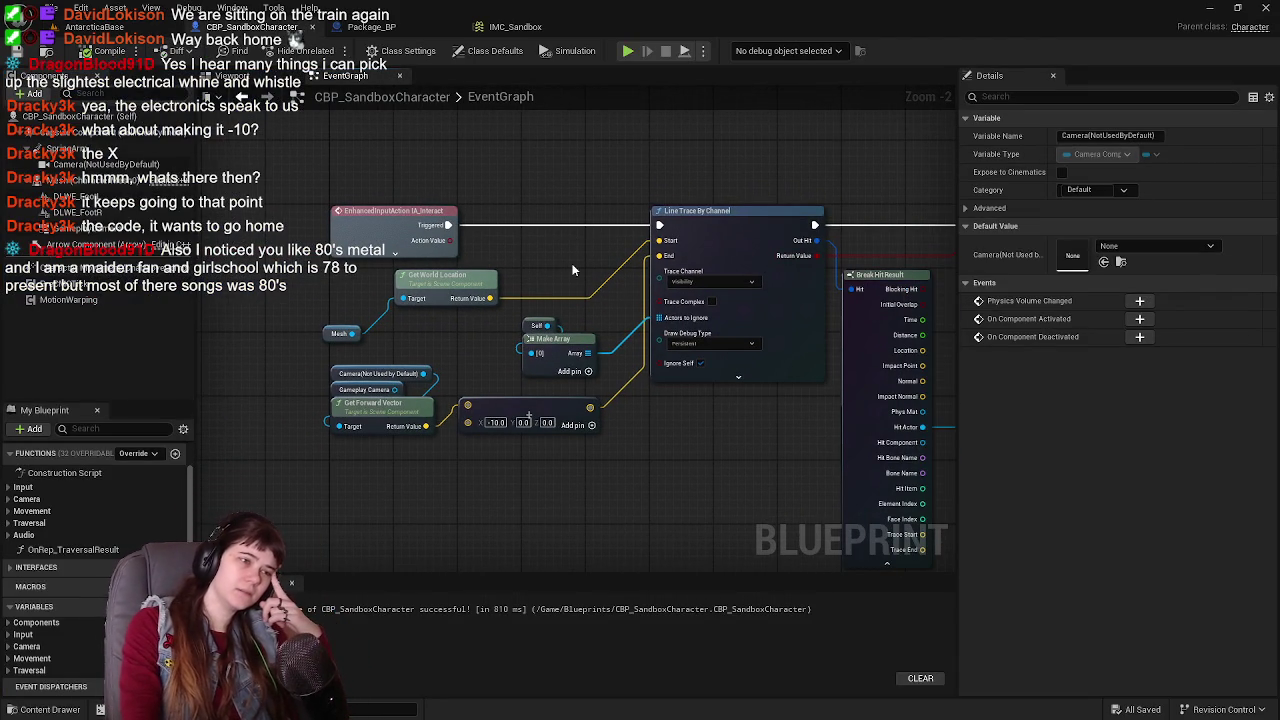
drag(582, 229, 563, 259)
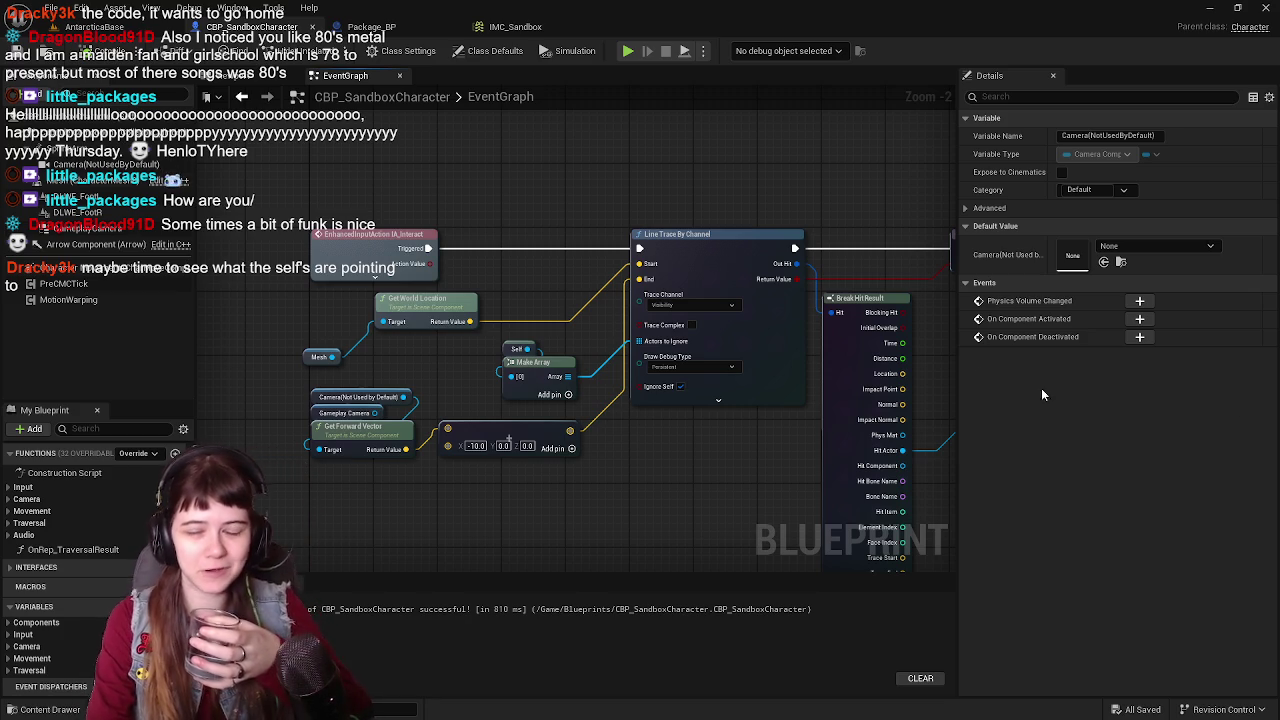
mouse_move(684, 198)
mouse_down()
mouse_move(722, 208)
mouse_move(638, 208)
mouse_move(666, 191)
mouse_up()
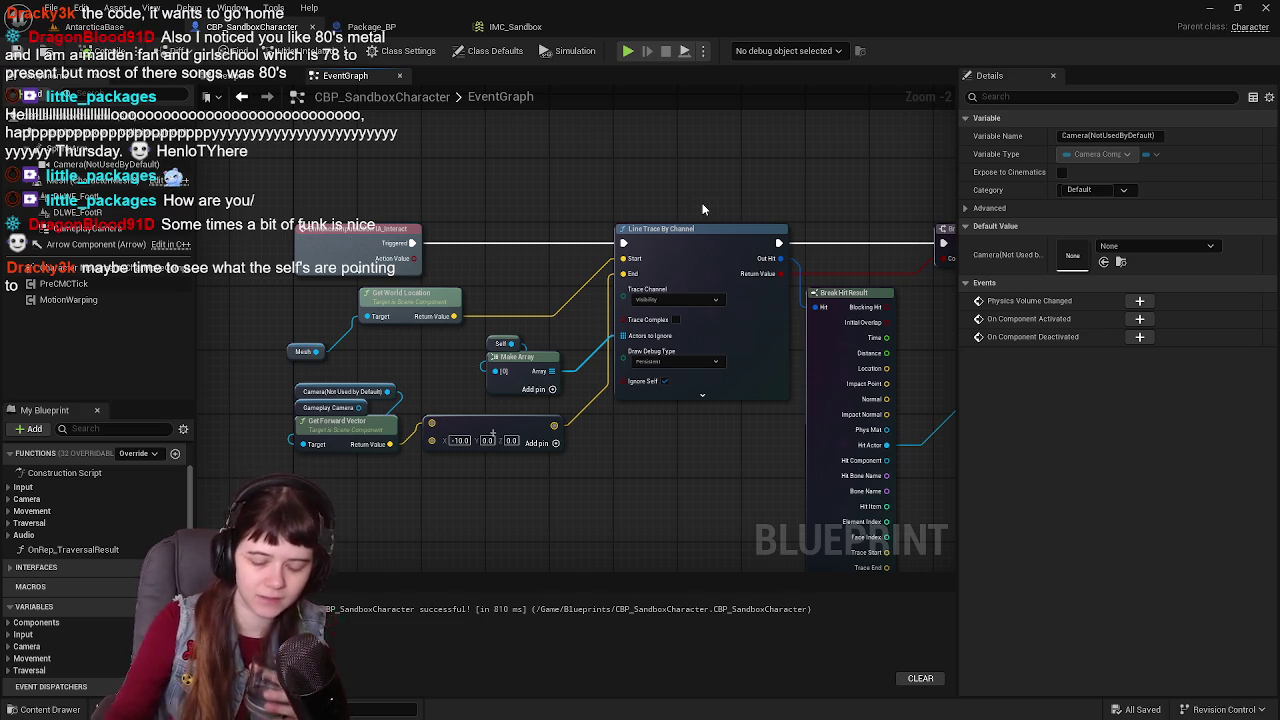
click(588, 410)
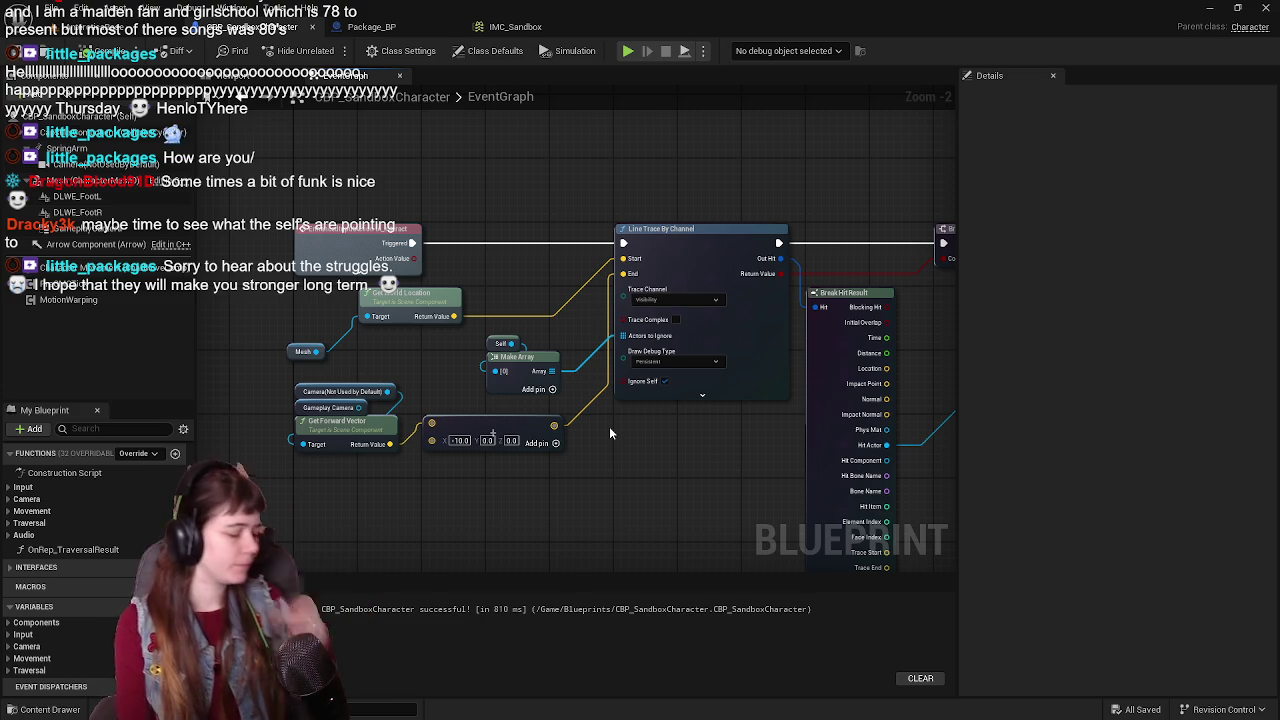
scroll(610, 433, down, 1)
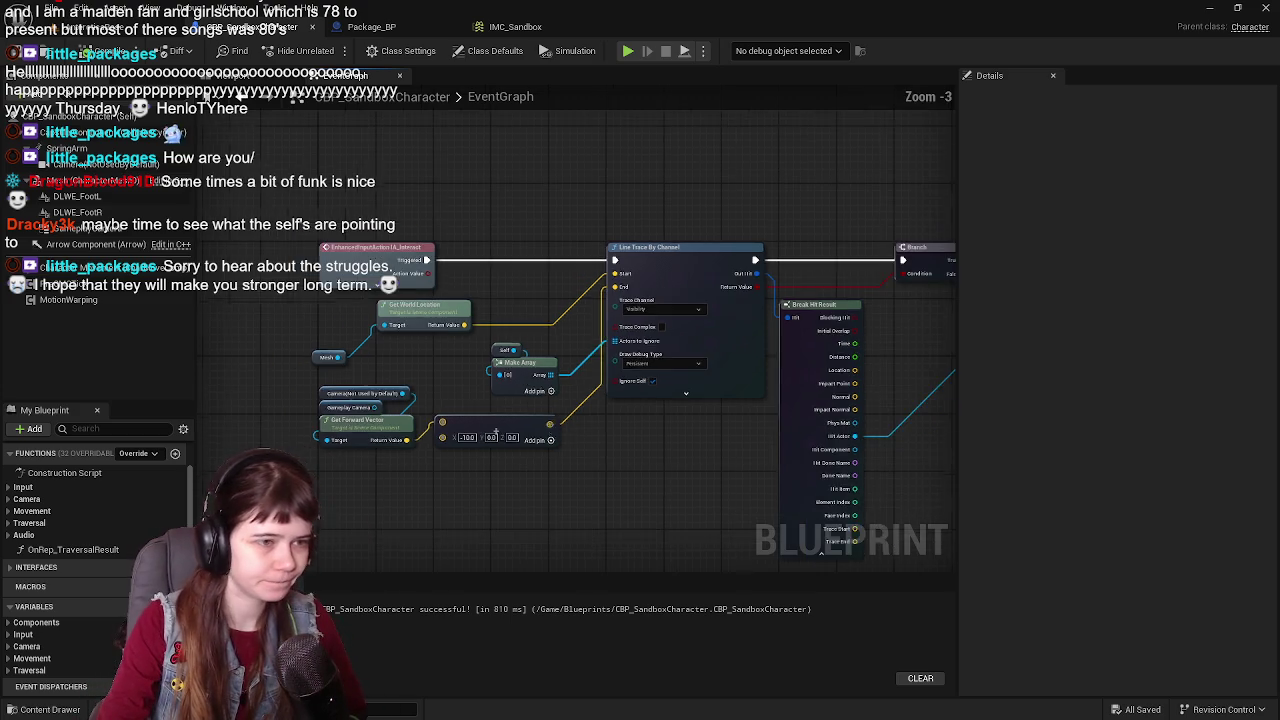
mouse_move(572, 328)
mouse_down()
mouse_move(486, 364)
mouse_move(694, 386)
mouse_up()
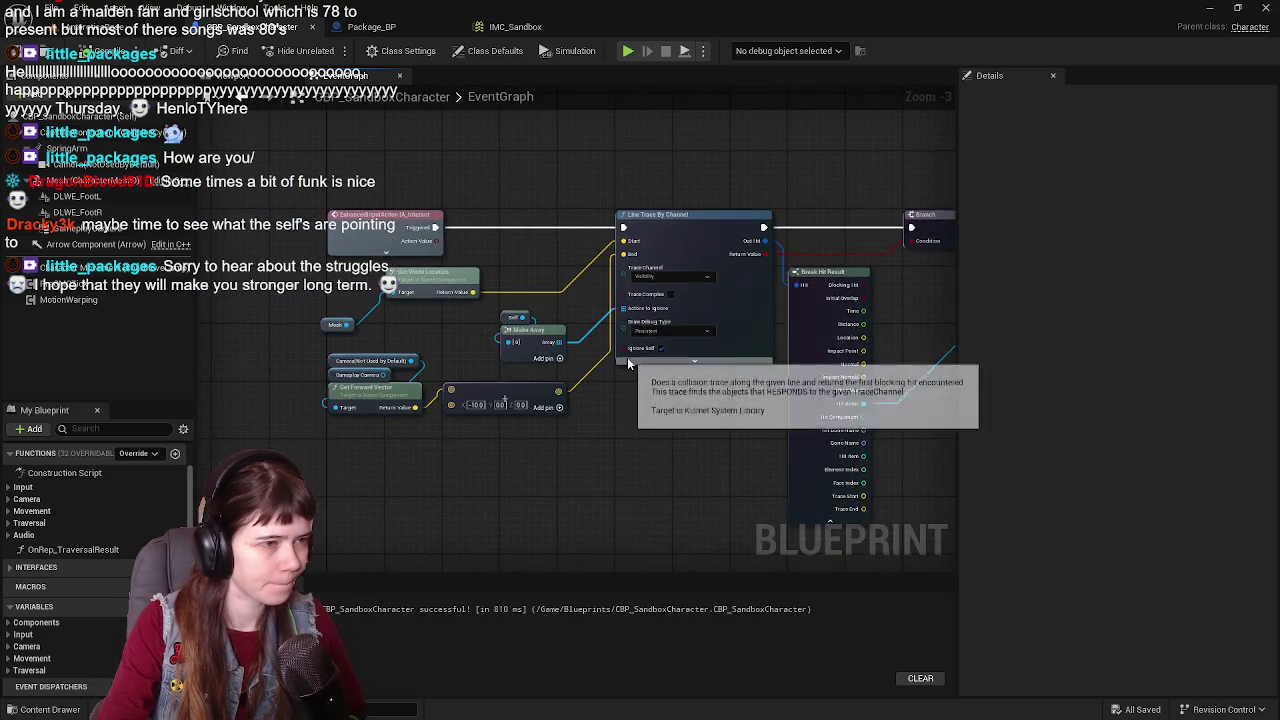
scroll(664, 297, up, 1)
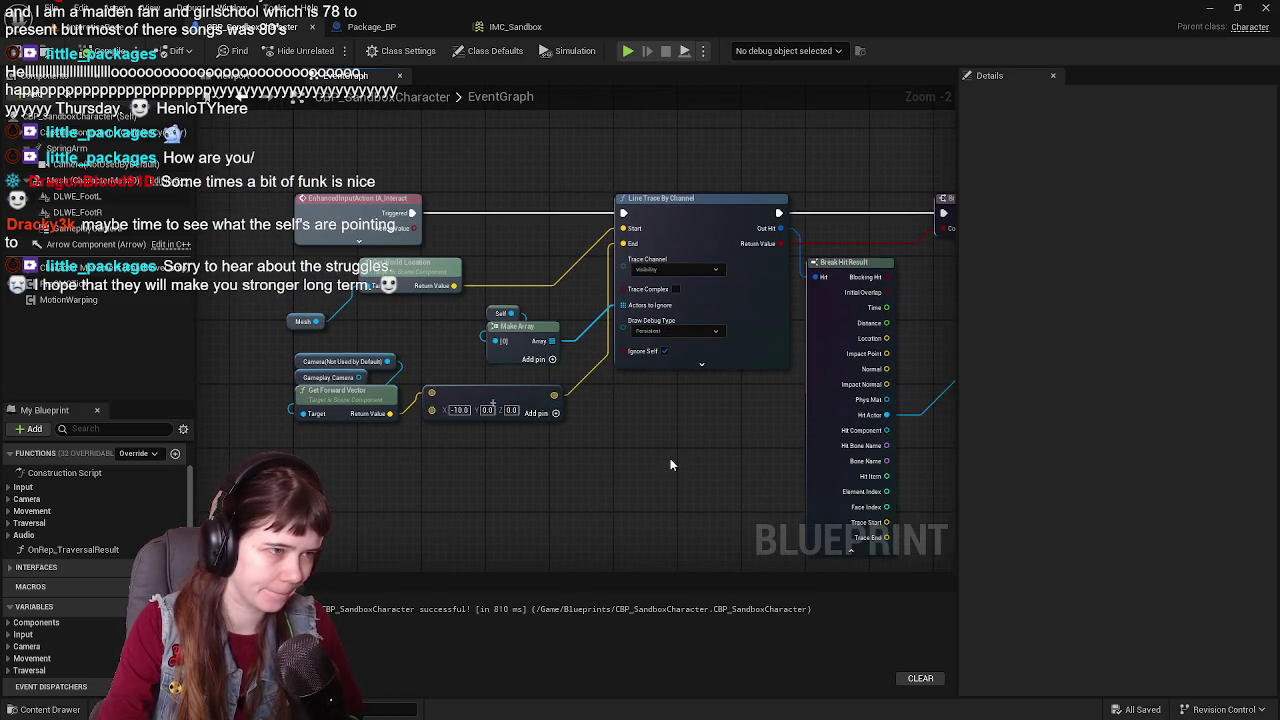
drag(618, 381, 662, 451)
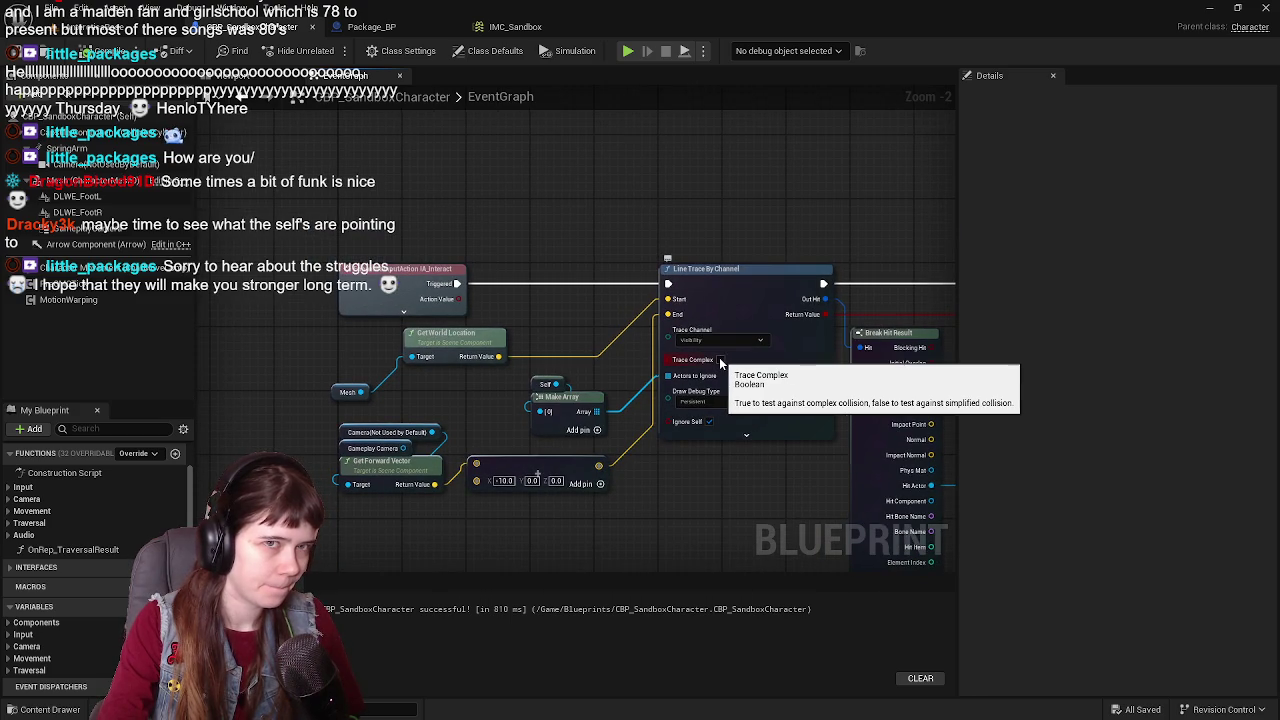
Step: Place a Sphere Trace By Channel node above the Line Trace By Channel node
drag(641, 214, 631, 255)
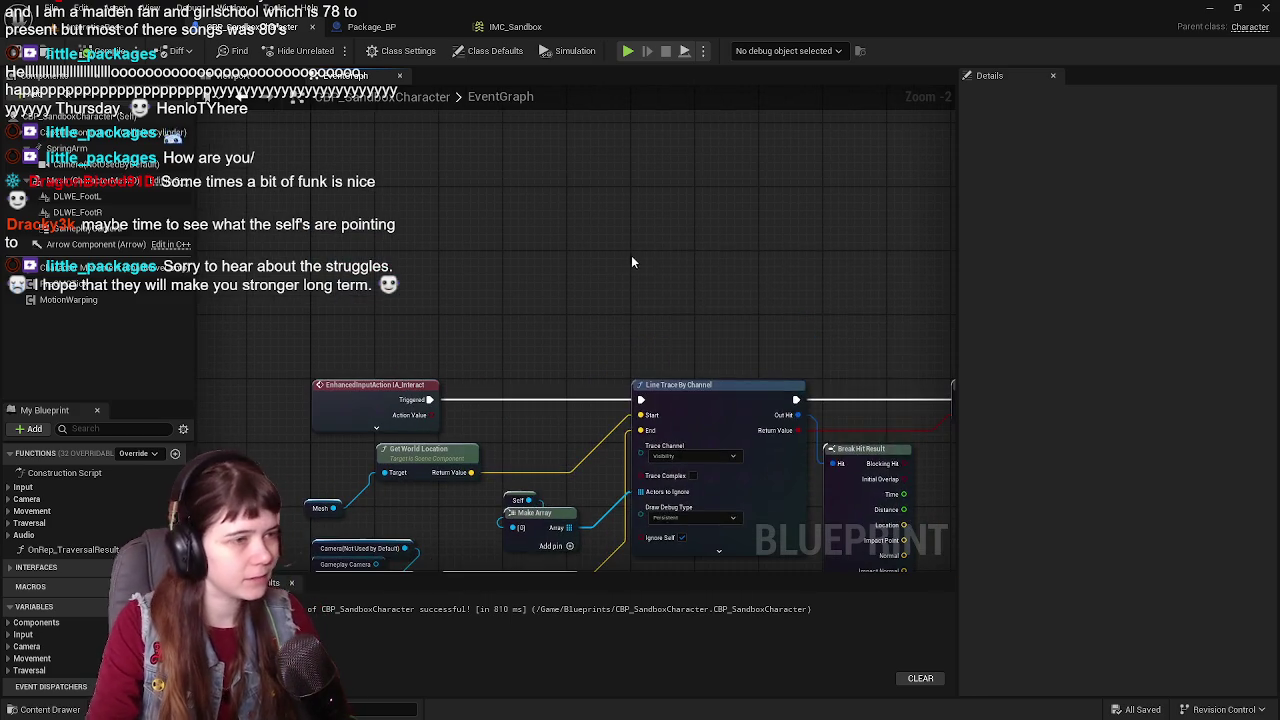
right_click(634, 252)
text(sphere )
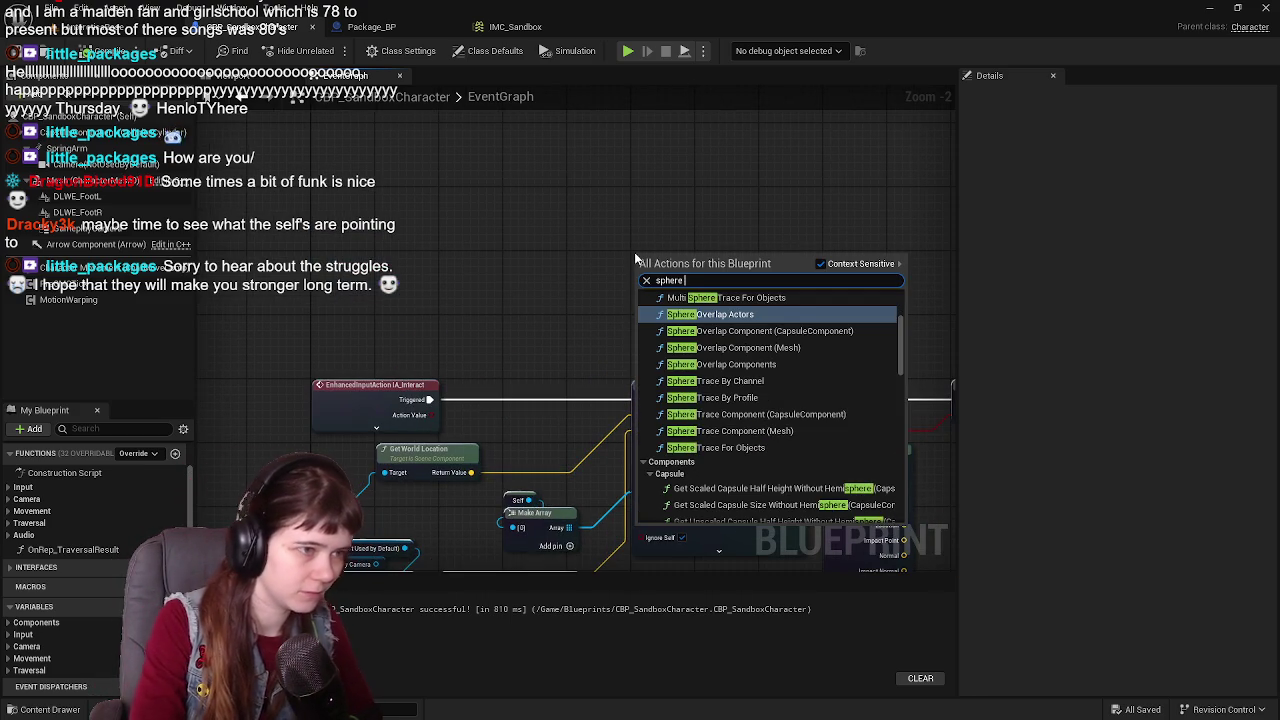
text(trace)
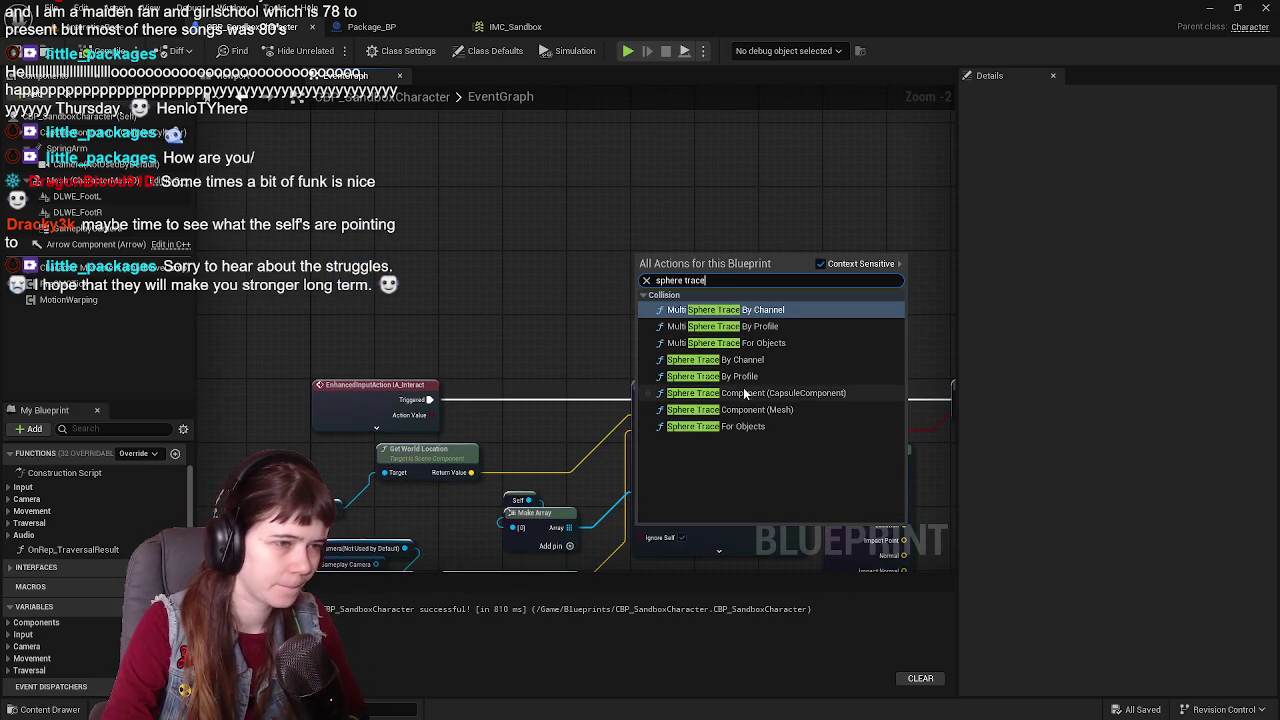
click(757, 361)
drag(726, 251, 725, 129)
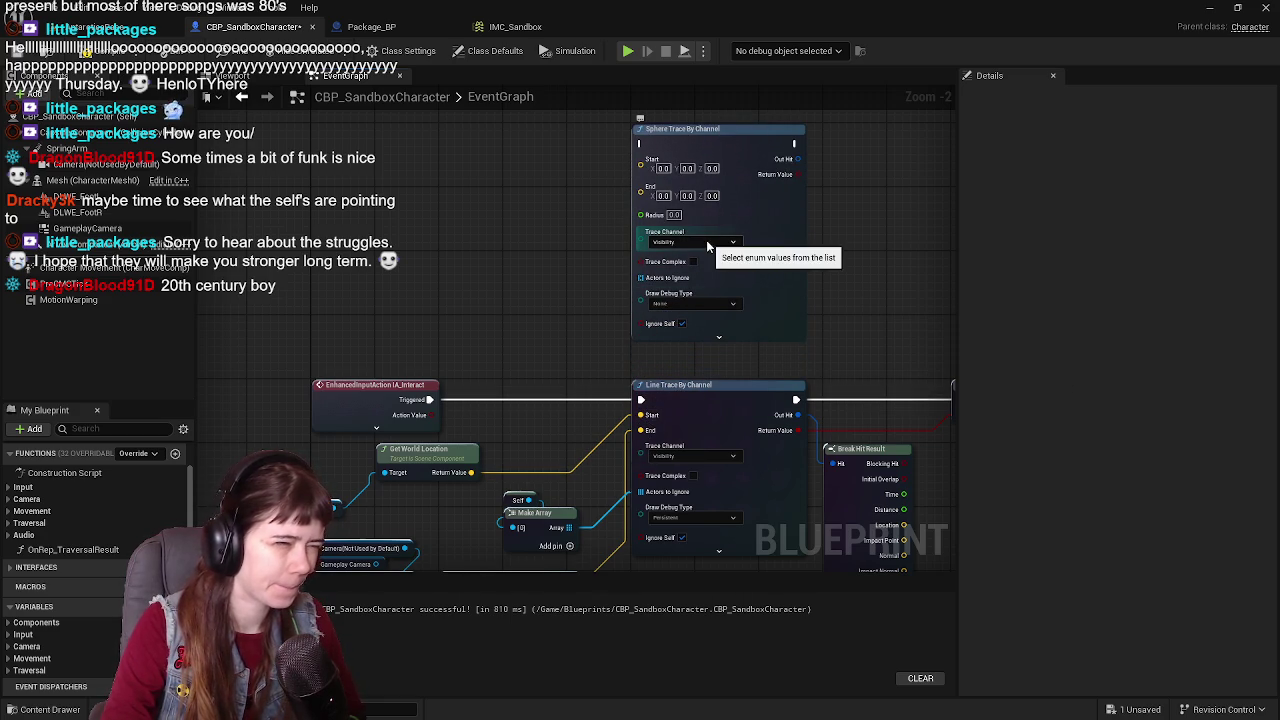
Step: Set the sphere trace's Draw Debug Type to Persistent
click(700, 303)
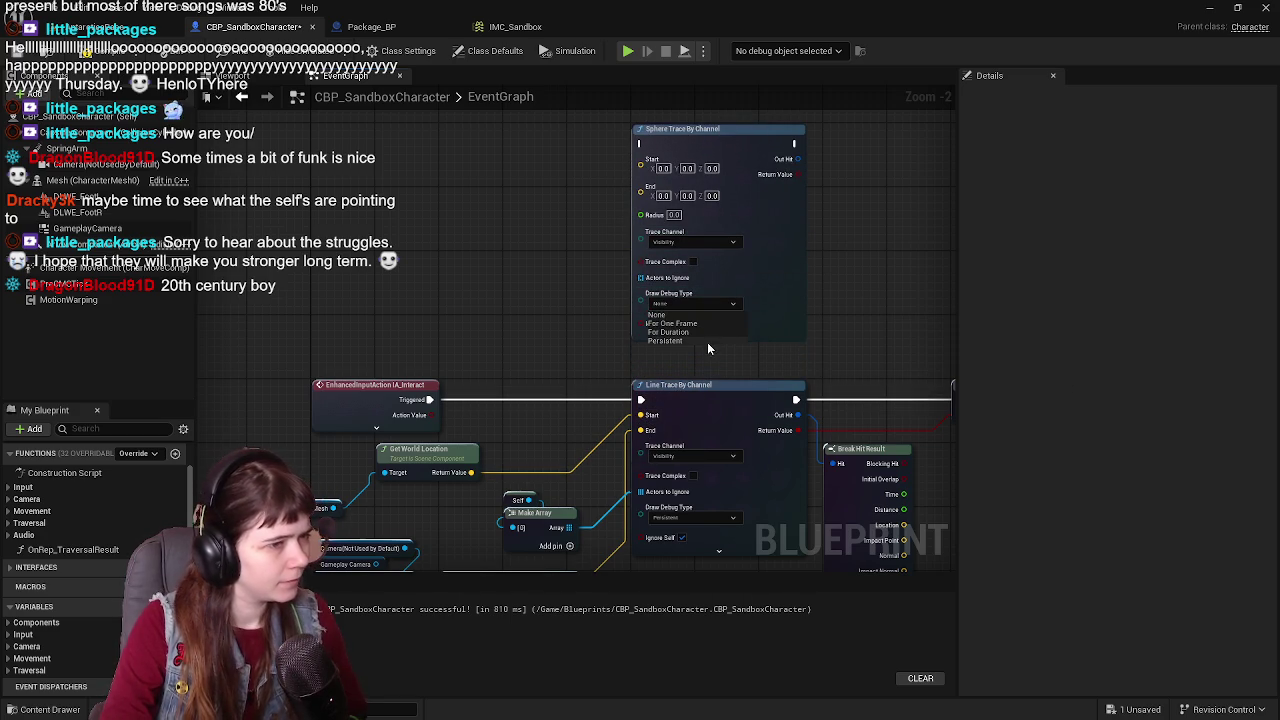
click(705, 341)
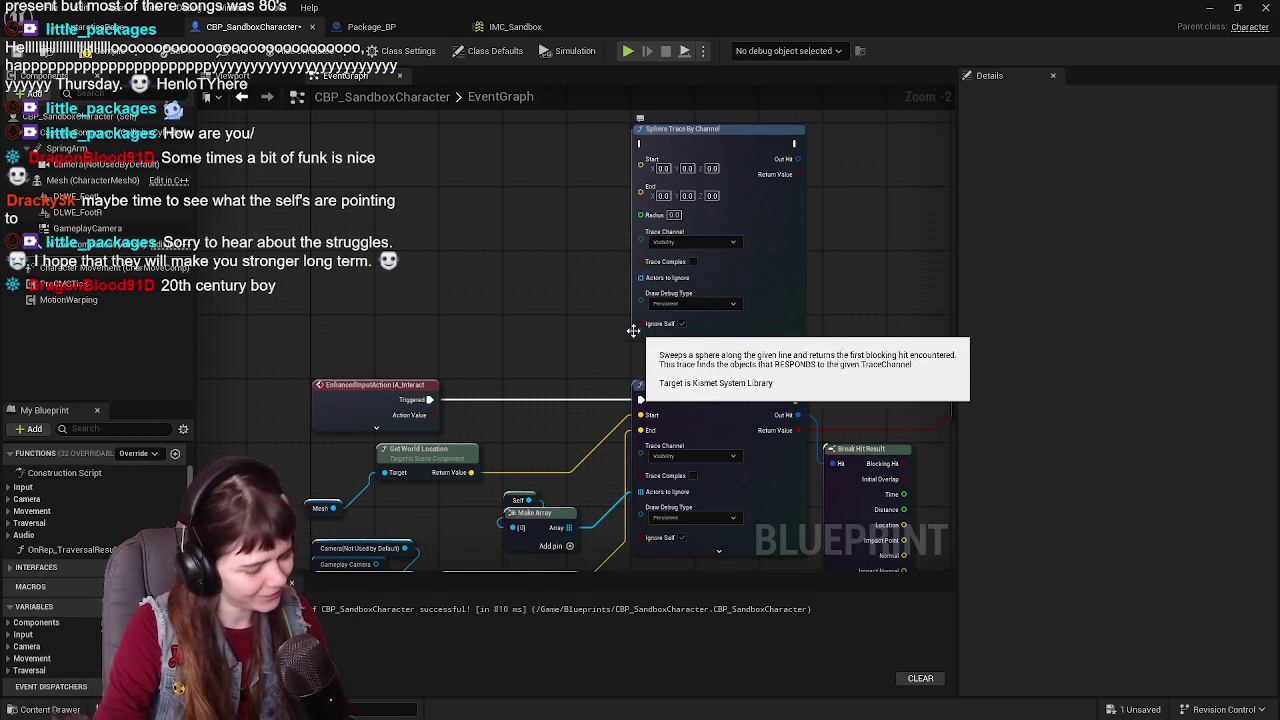
drag(633, 331, 545, 317)
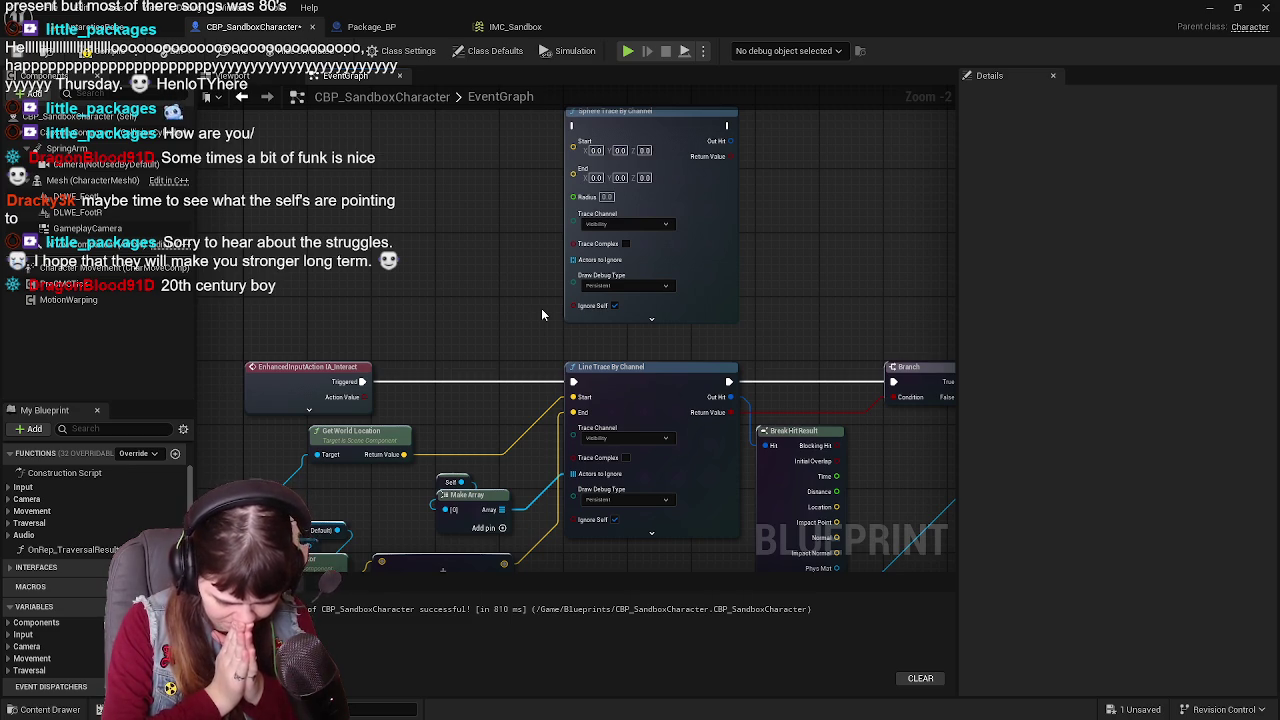
Step: Feed the self Make Array into the sphere trace's ignore list and separate the two trace nodes
mouse_move(541, 308)
mouse_down()
mouse_move(605, 302)
mouse_move(546, 198)
mouse_move(551, 378)
mouse_move(515, 289)
mouse_up()
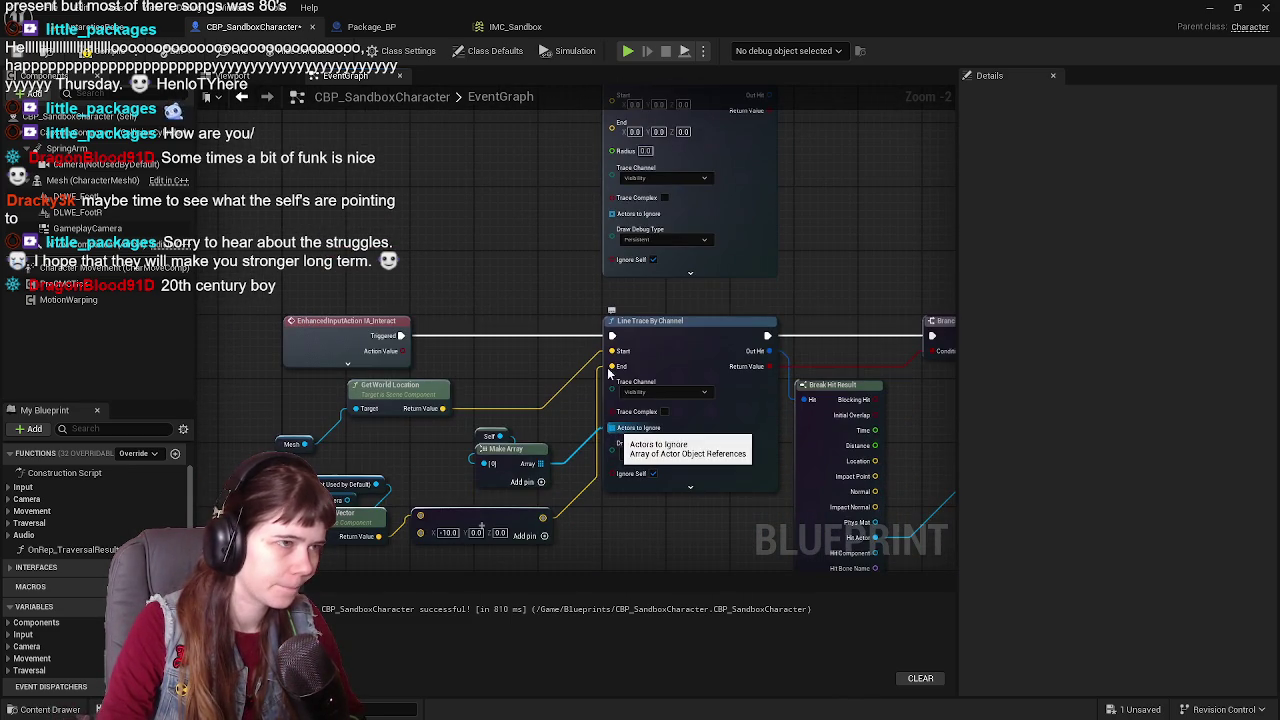
drag(612, 427, 612, 213)
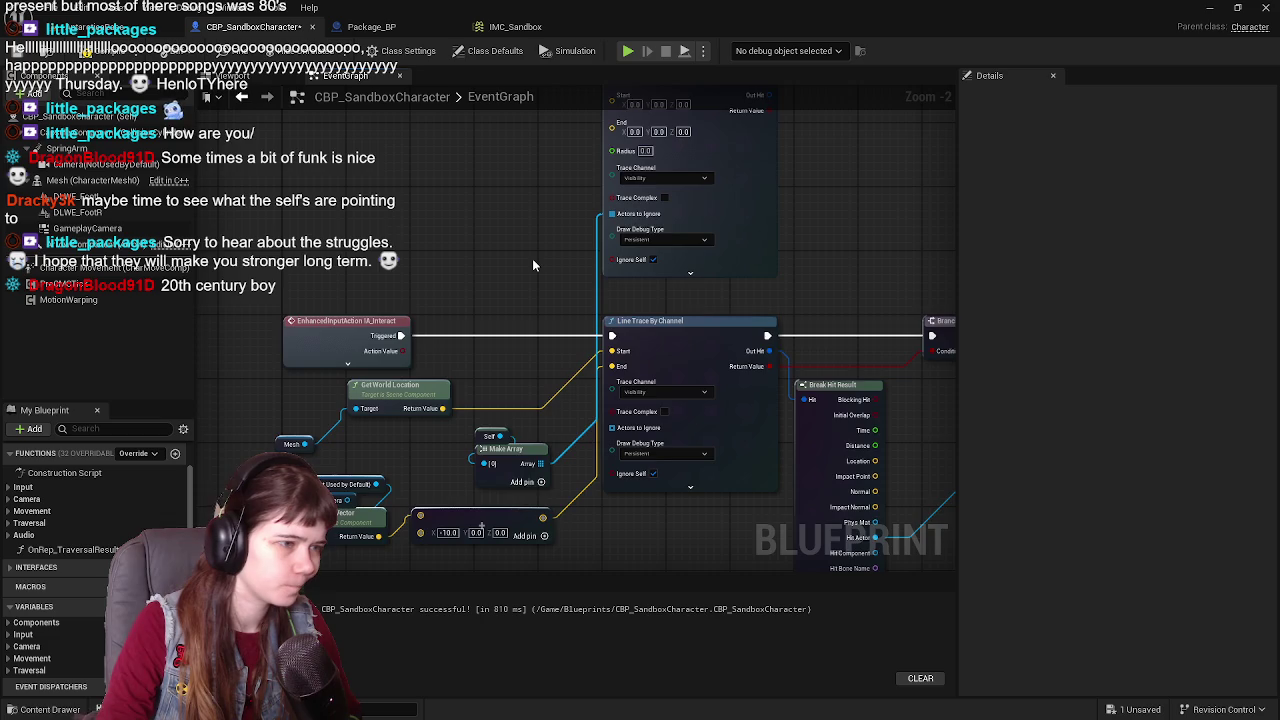
mouse_move(532, 265)
mouse_down()
mouse_move(535, 327)
mouse_move(514, 105)
mouse_up()
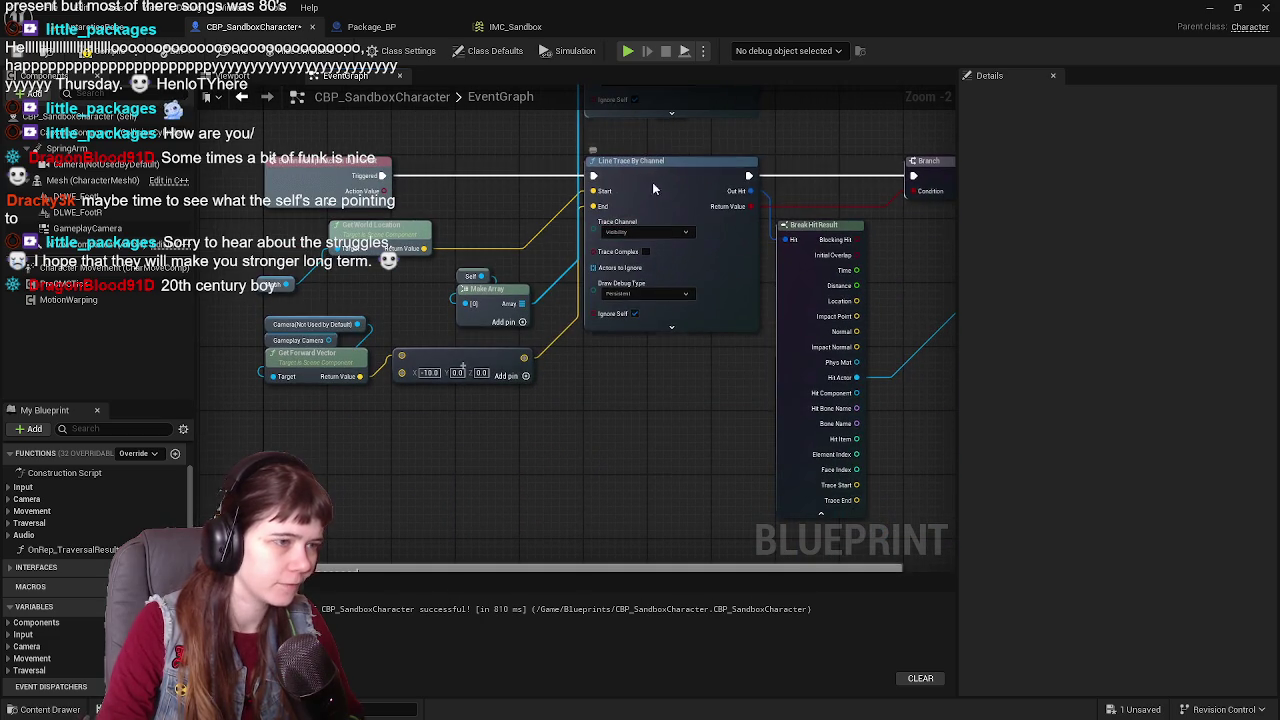
drag(654, 188, 652, 390)
drag(632, 176, 630, 388)
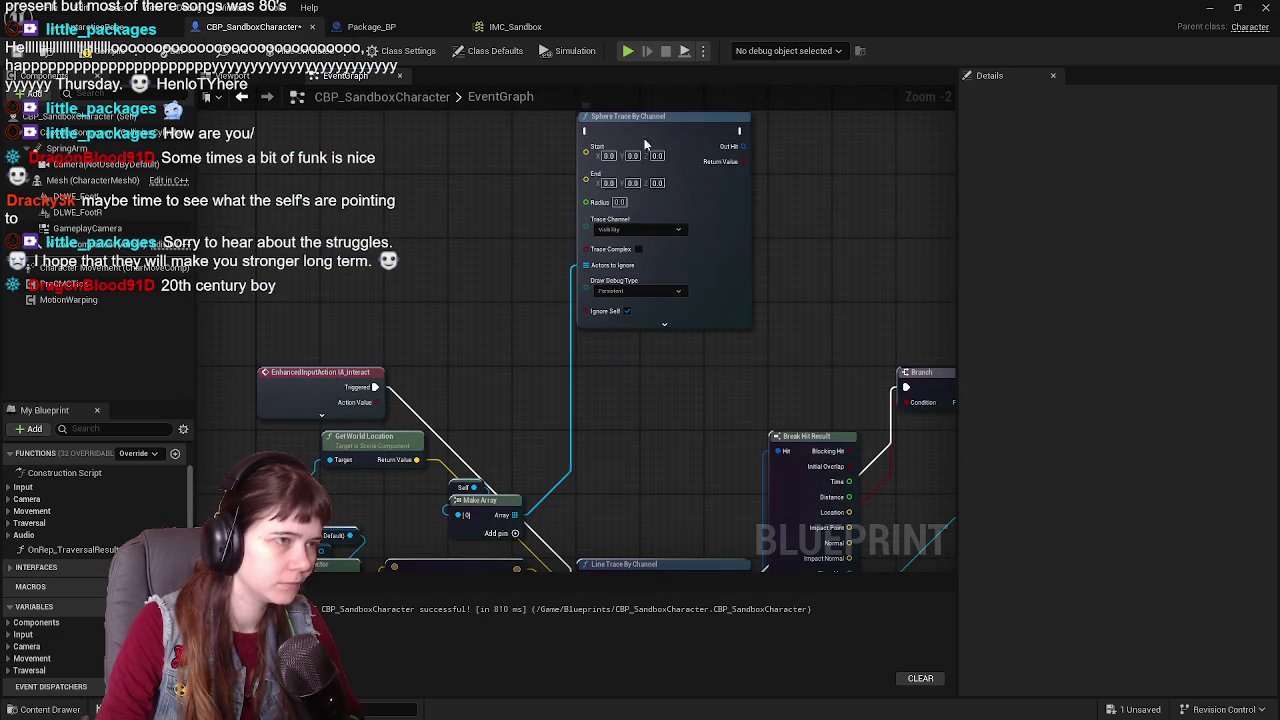
mouse_move(644, 145)
mouse_down()
mouse_move(637, 401)
mouse_move(618, 96)
mouse_up()
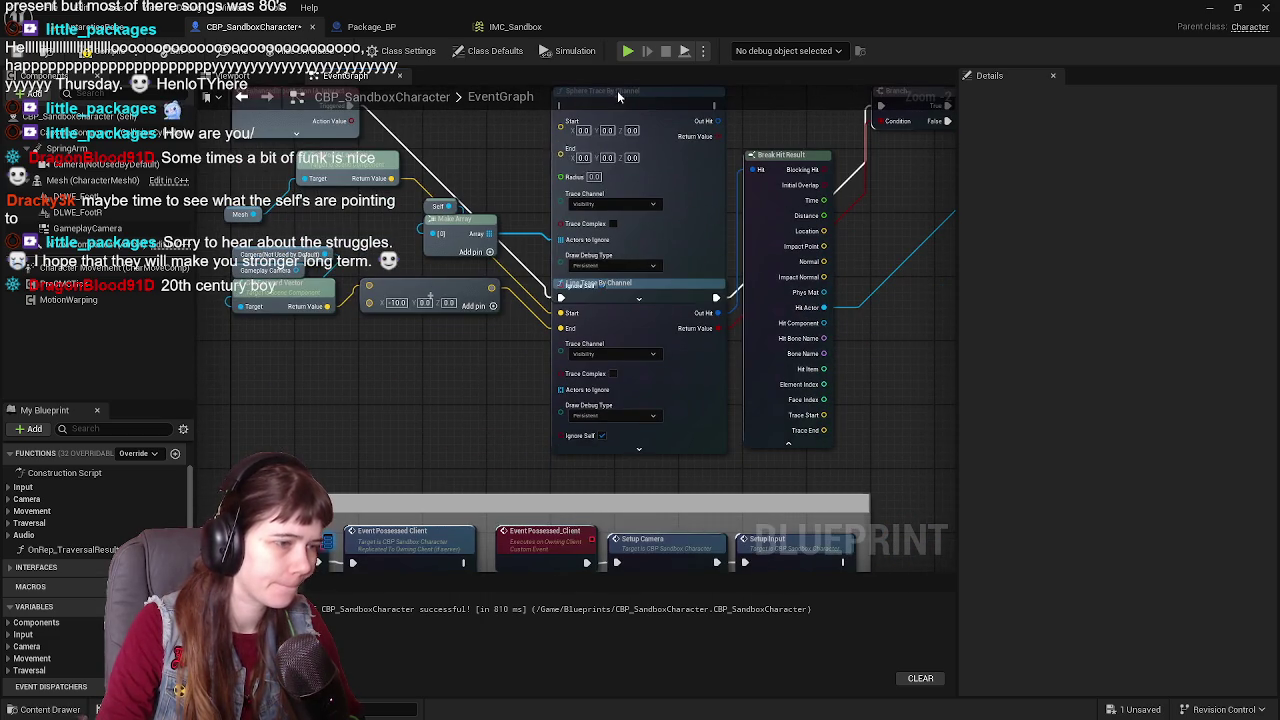
mouse_move(645, 327)
mouse_down()
mouse_move(646, 358)
mouse_move(741, 453)
mouse_up()
Step: Move the Triggered exec, Start and End wires to the sphere trace and drive the Branch from it
drag(657, 424, 662, 206)
drag(657, 439, 678, 224)
drag(658, 467, 663, 240)
mouse_move(813, 416)
mouse_down()
mouse_move(654, 307)
mouse_move(577, 364)
mouse_move(513, 383)
mouse_move(512, 184)
mouse_up()
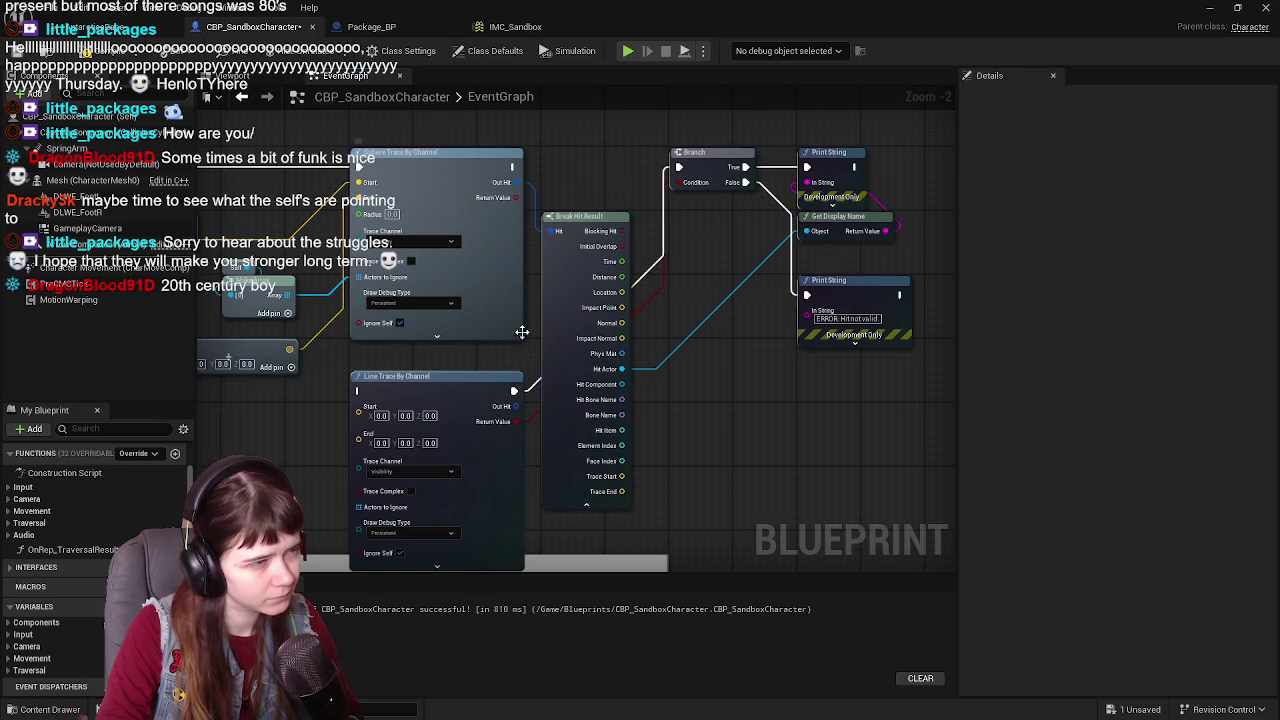
mouse_move(514, 421)
mouse_down()
mouse_move(540, 196)
mouse_move(516, 197)
mouse_up()
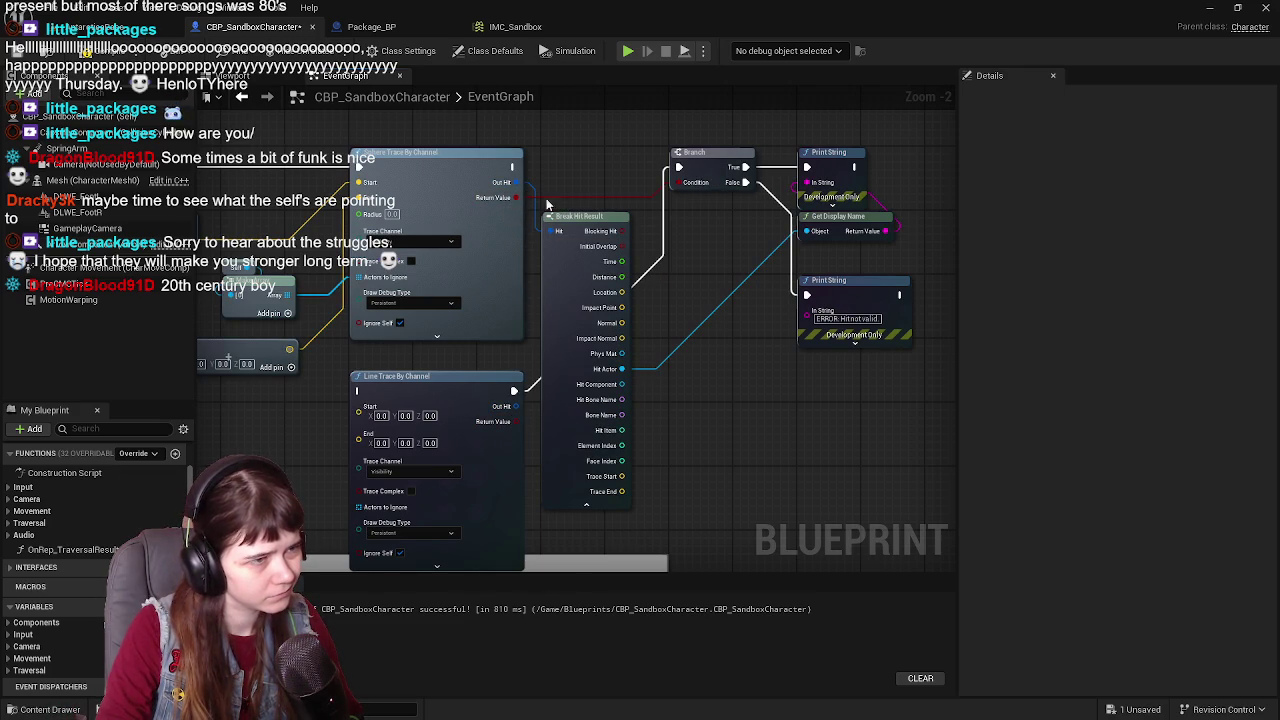
mouse_move(514, 391)
mouse_down()
mouse_move(526, 286)
mouse_move(513, 167)
mouse_up()
drag(616, 512, 783, 492)
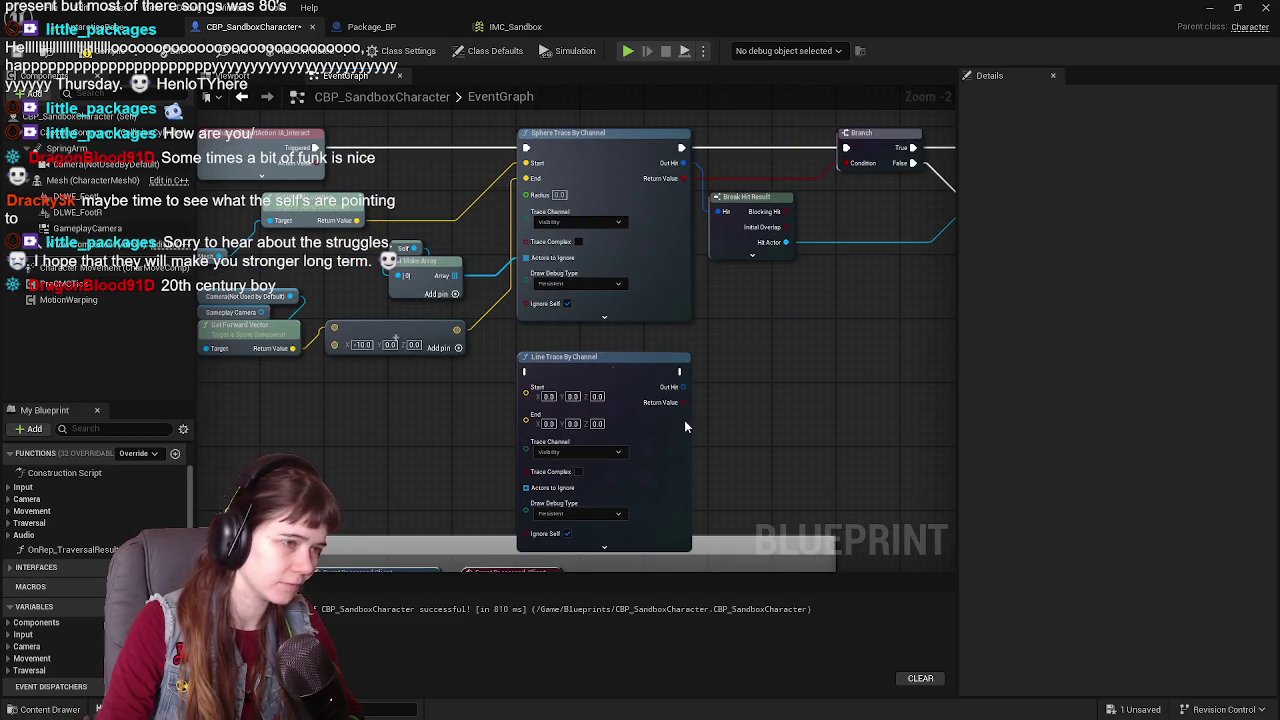
drag(684, 420, 773, 428)
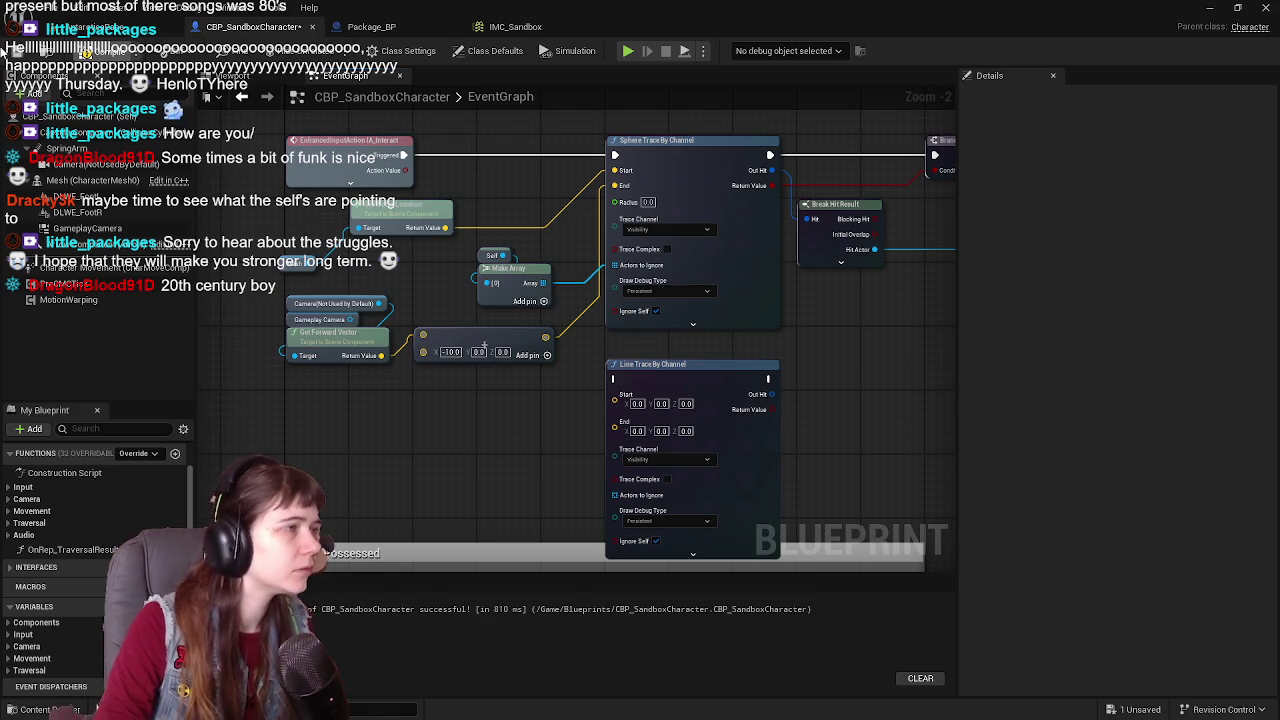
Step: Play the level and eject with F8 to fly toward the sphere trace debug drawing
click(100, 27)
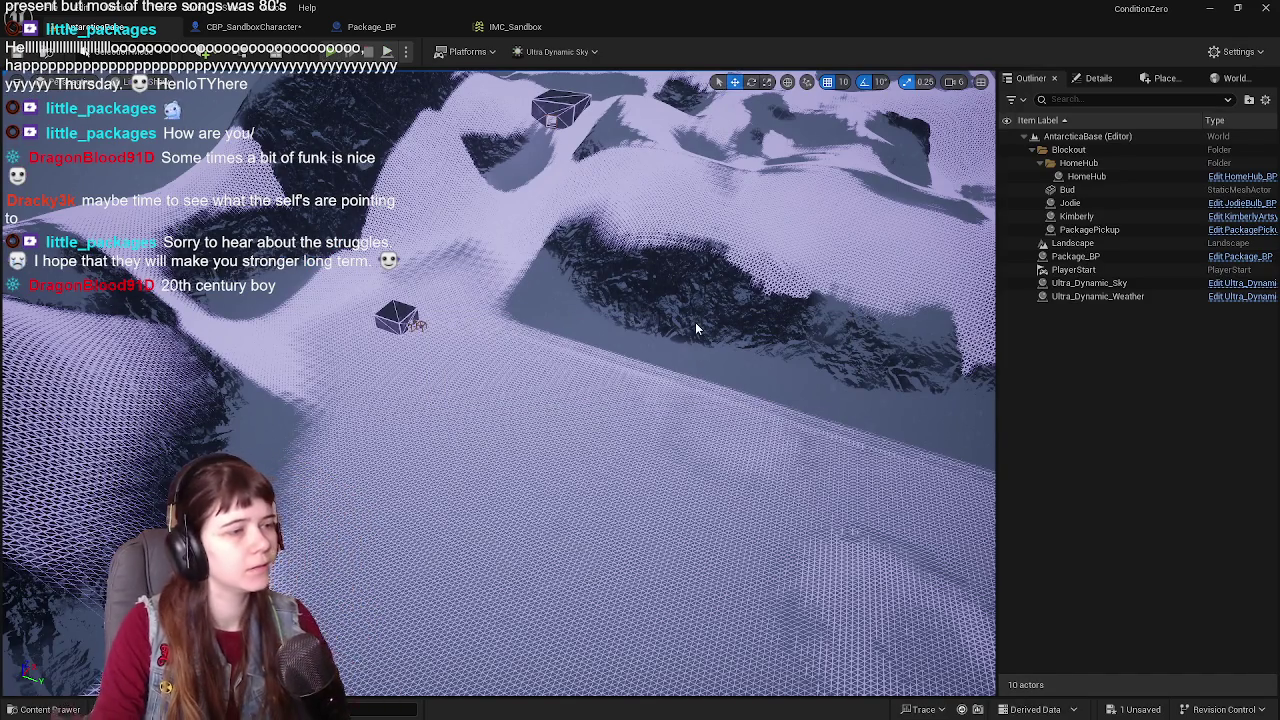
key(alt+p)
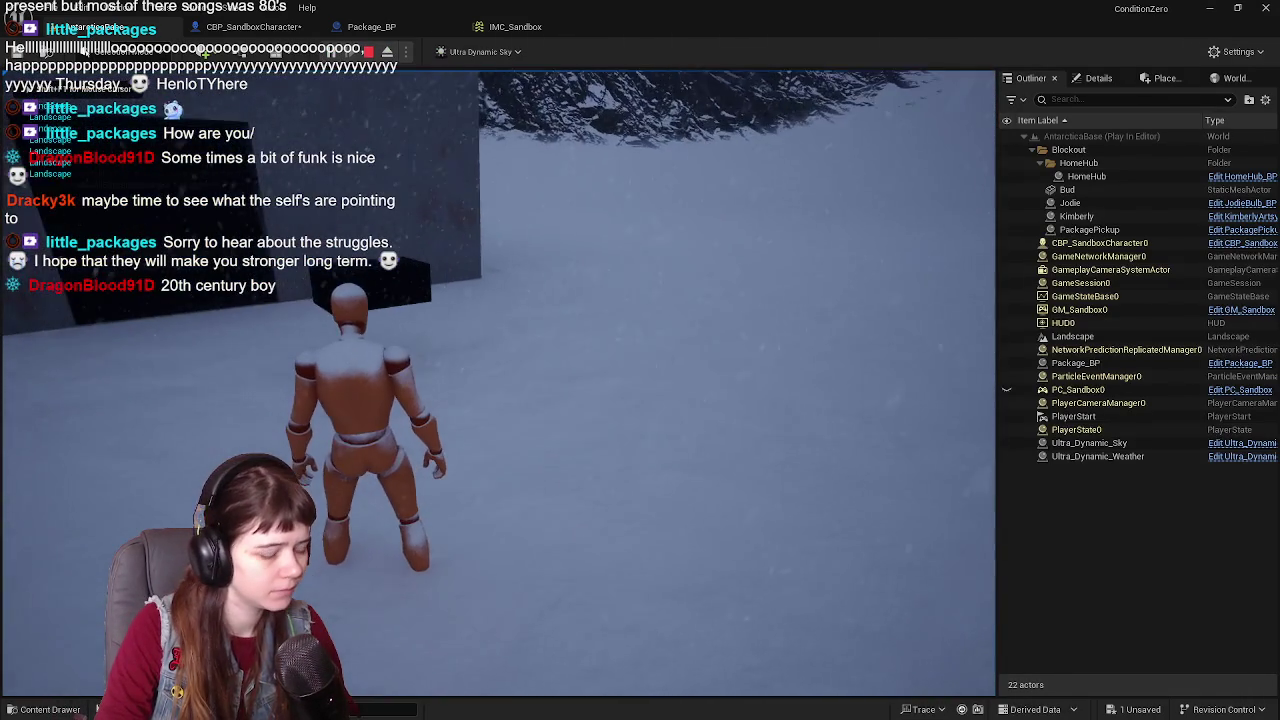
key(F8)
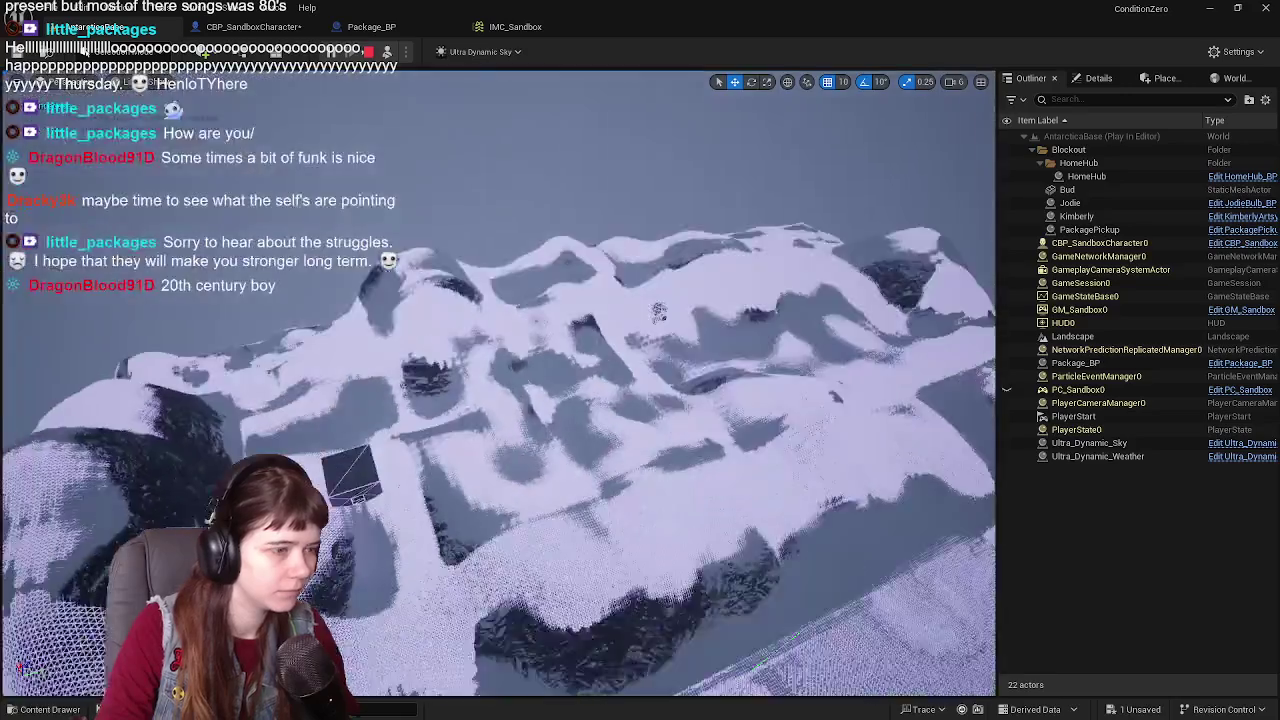
key(f)
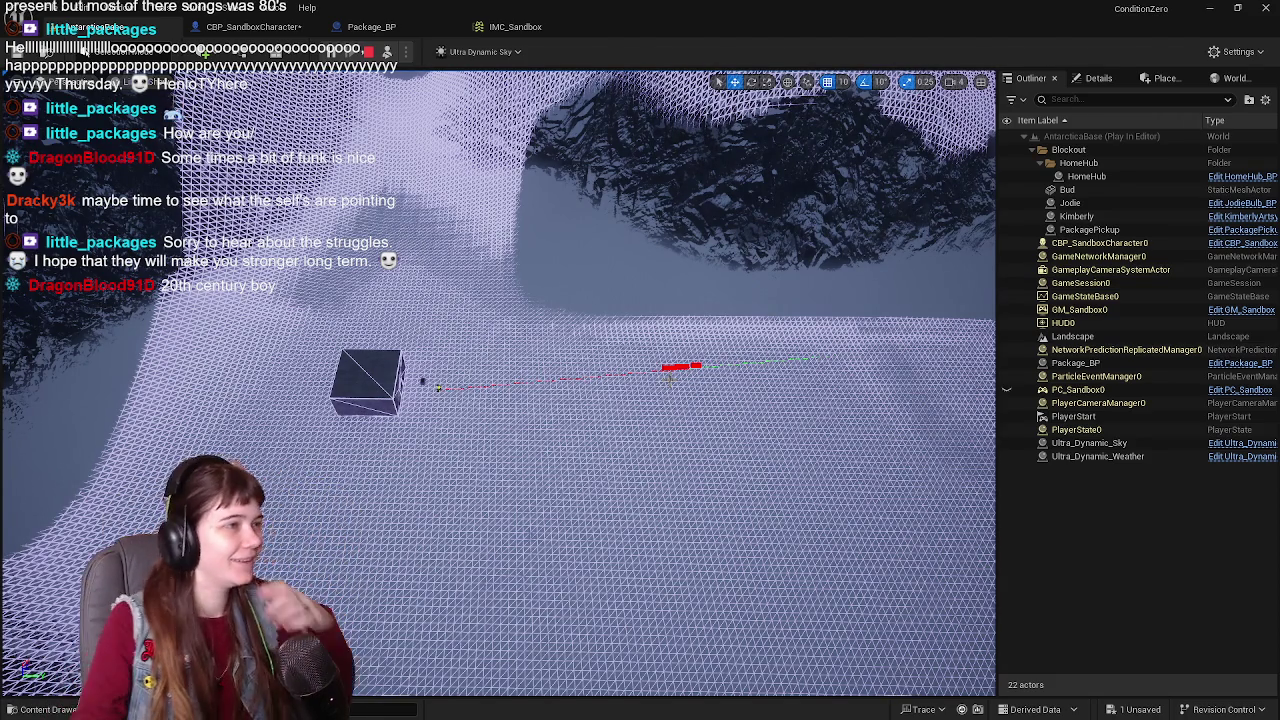
Step: Save the CBP_SandboxCharacter blueprint with Ctrl+S and return to the running level
click(253, 26)
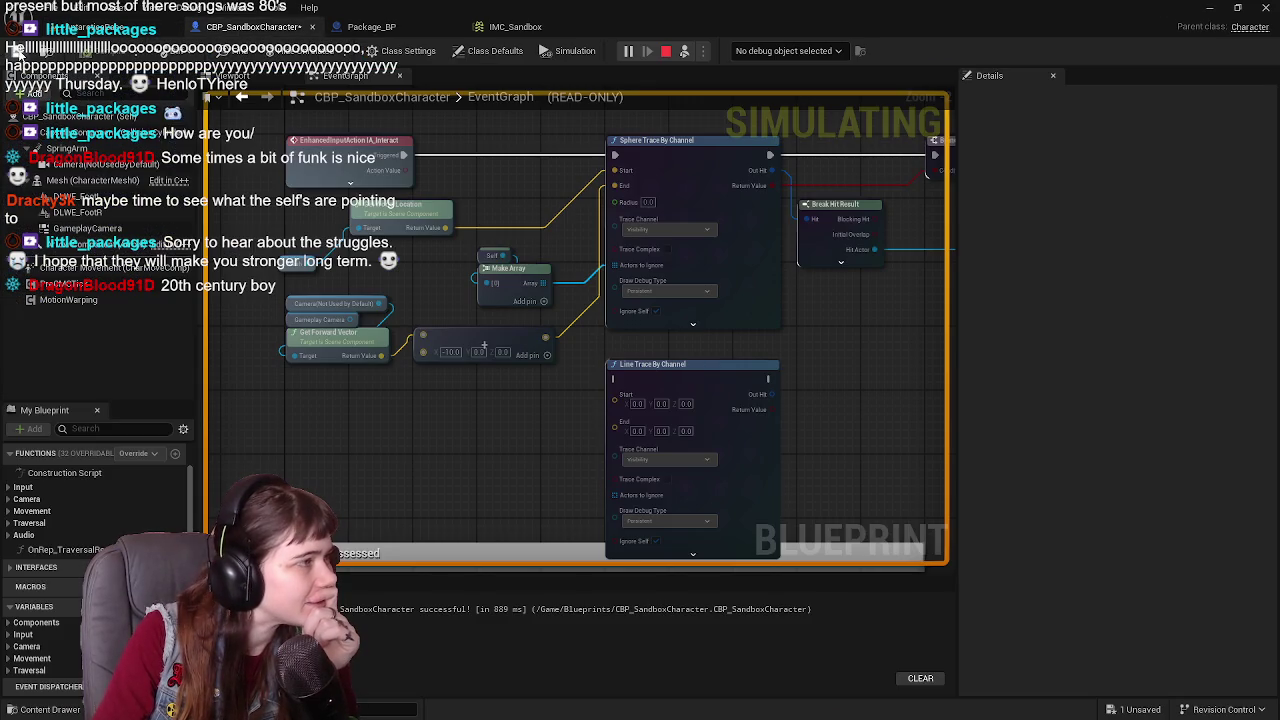
key(ctrl+s)
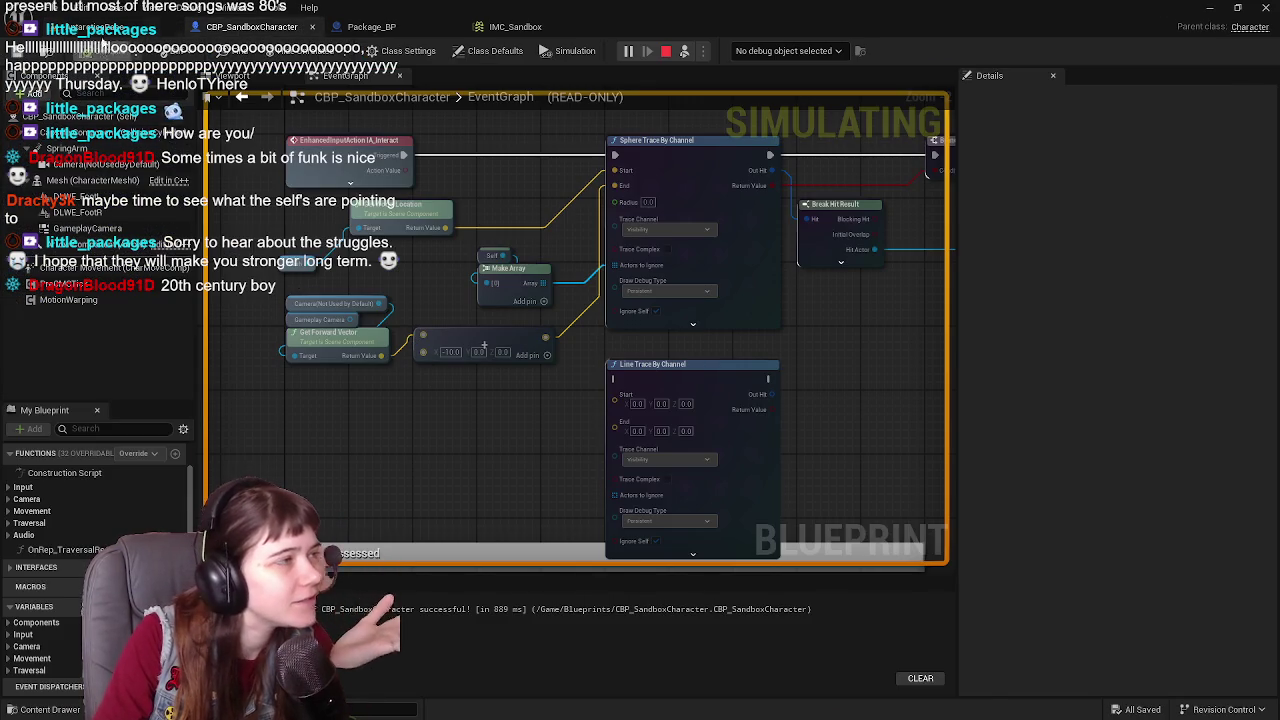
click(100, 26)
Step: Stop the play session and pan the character's event graph to the Print String nodes
click(369, 52)
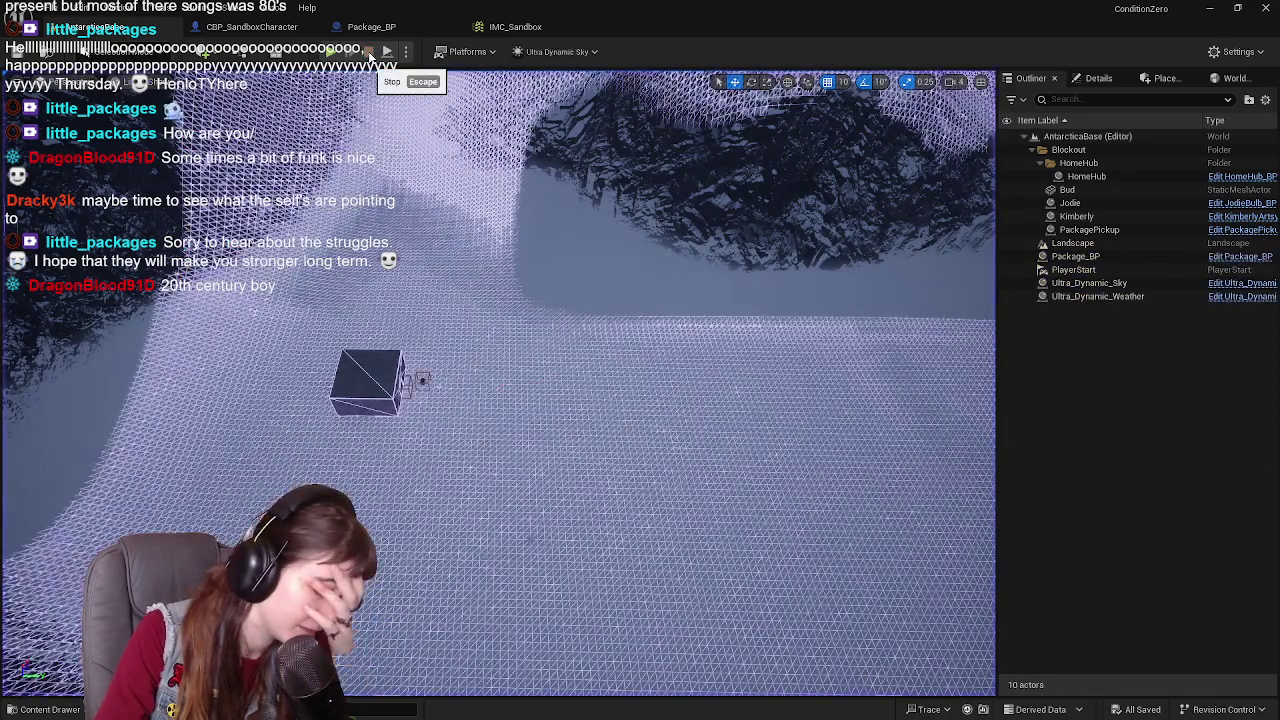
click(300, 27)
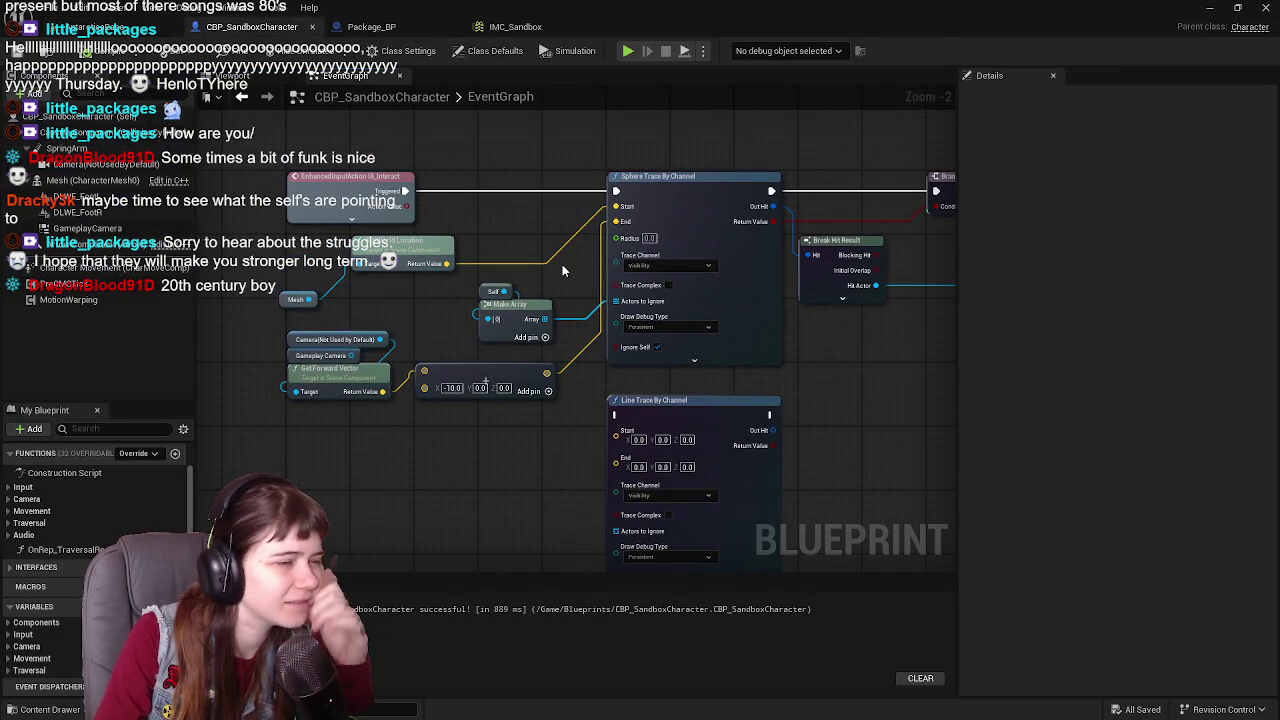
mouse_move(563, 266)
mouse_down()
mouse_move(551, 215)
mouse_move(549, 248)
mouse_up()
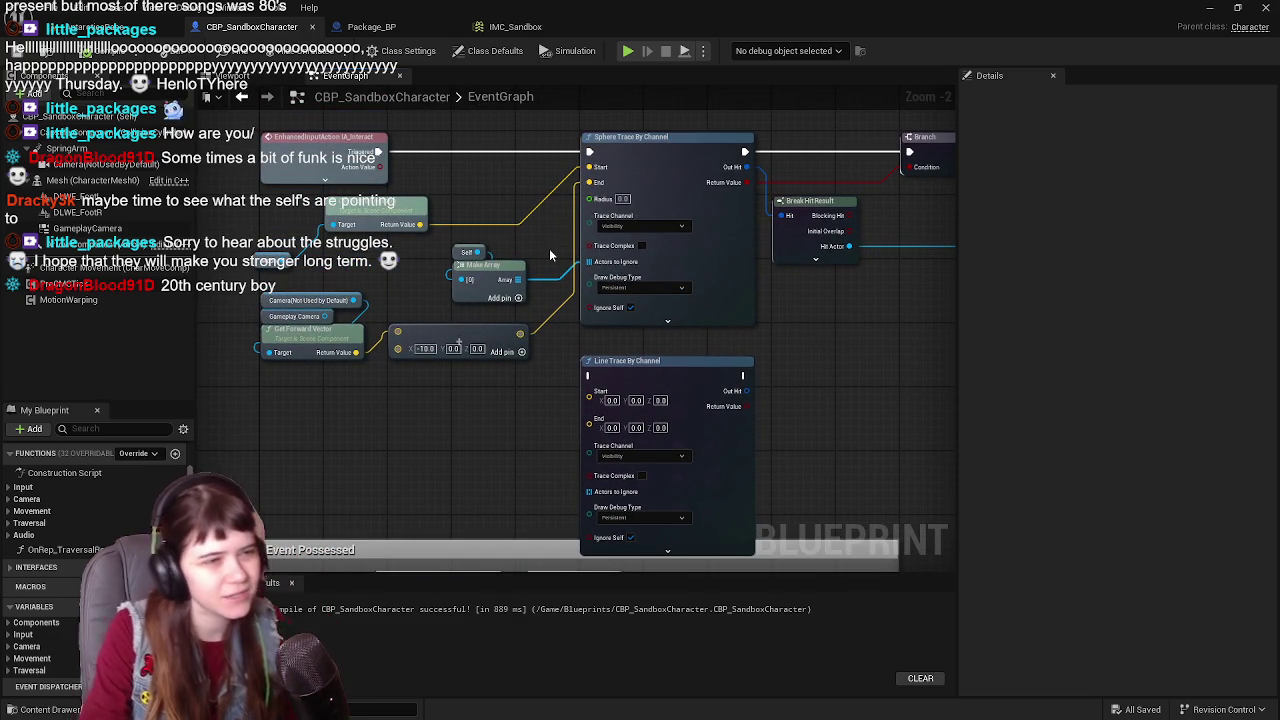
mouse_move(655, 298)
mouse_down()
mouse_move(674, 371)
mouse_move(620, 376)
mouse_up()
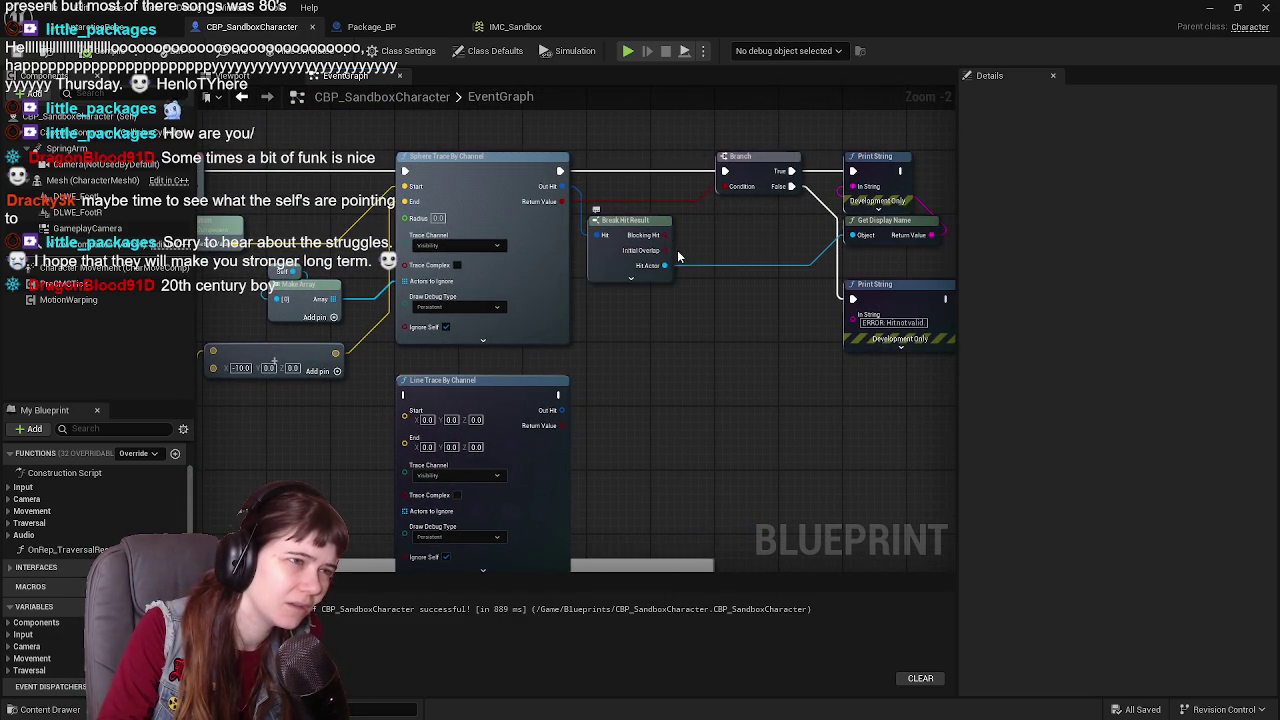
drag(706, 244, 688, 285)
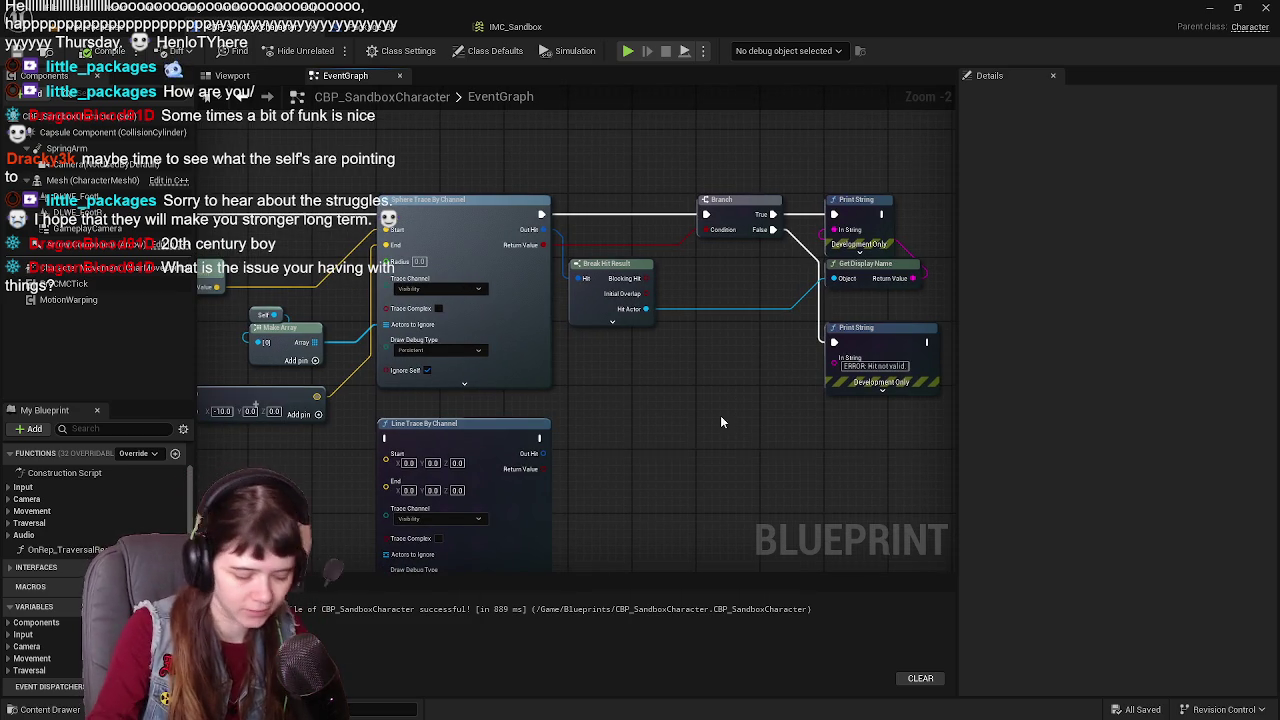
drag(730, 428, 820, 422)
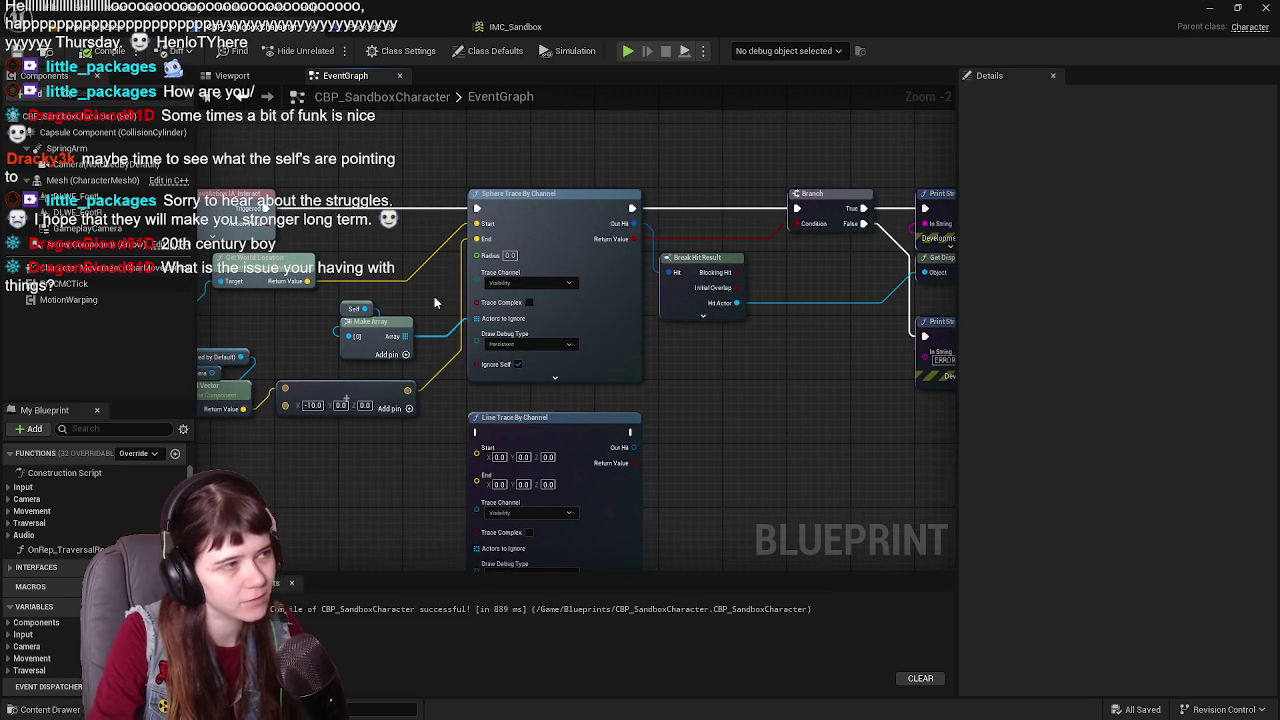
Step: Show the CBP_SandboxCharacter Viewport preview, check Package_BP's viewport, then return to the character
click(249, 81)
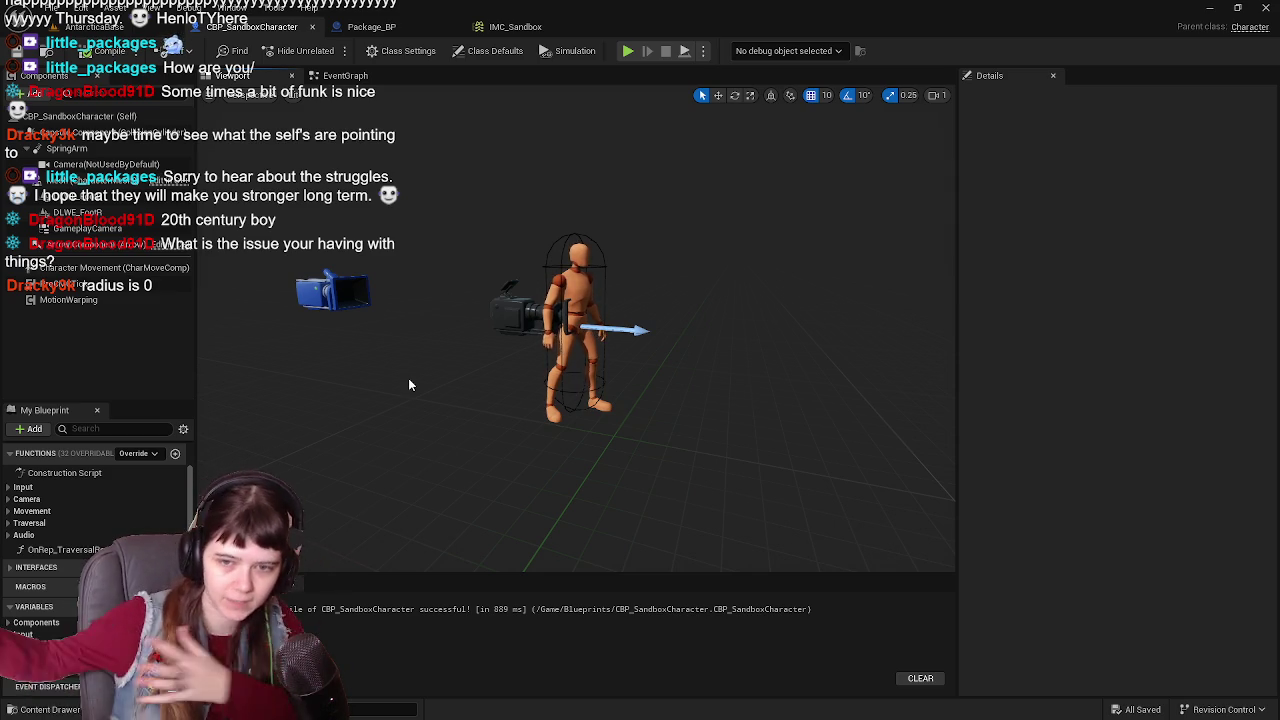
click(367, 28)
click(235, 75)
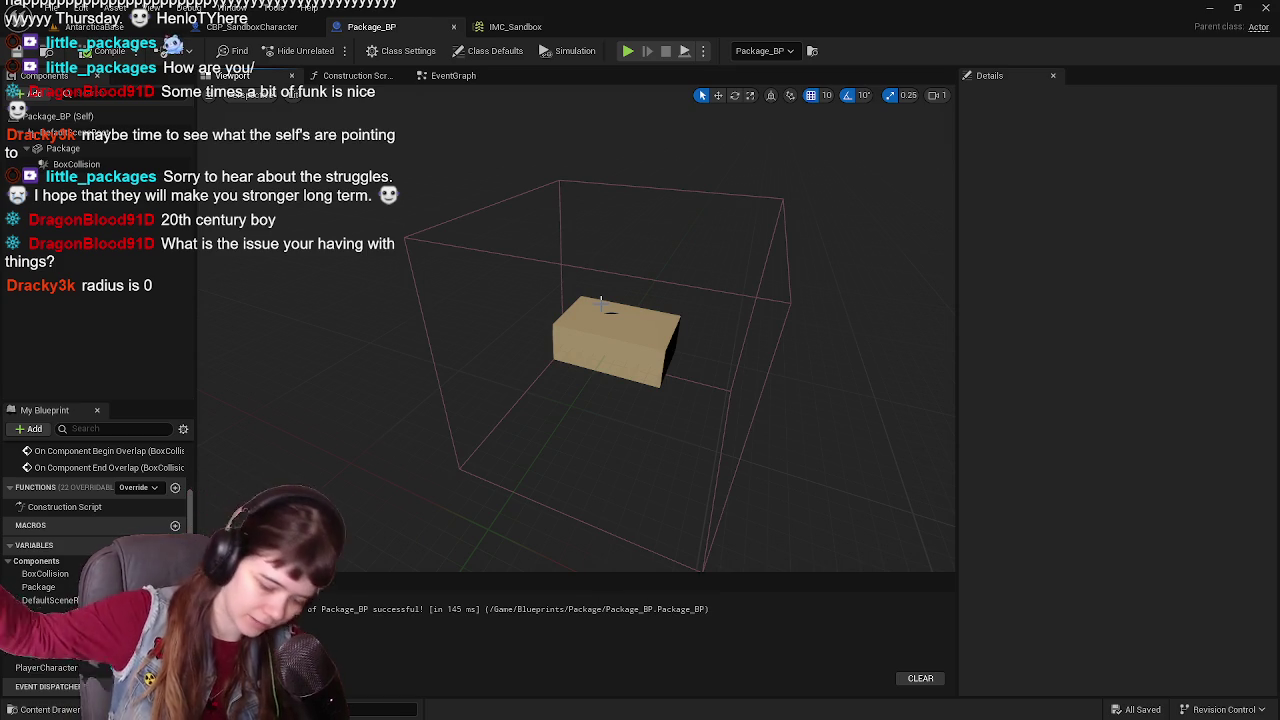
click(250, 27)
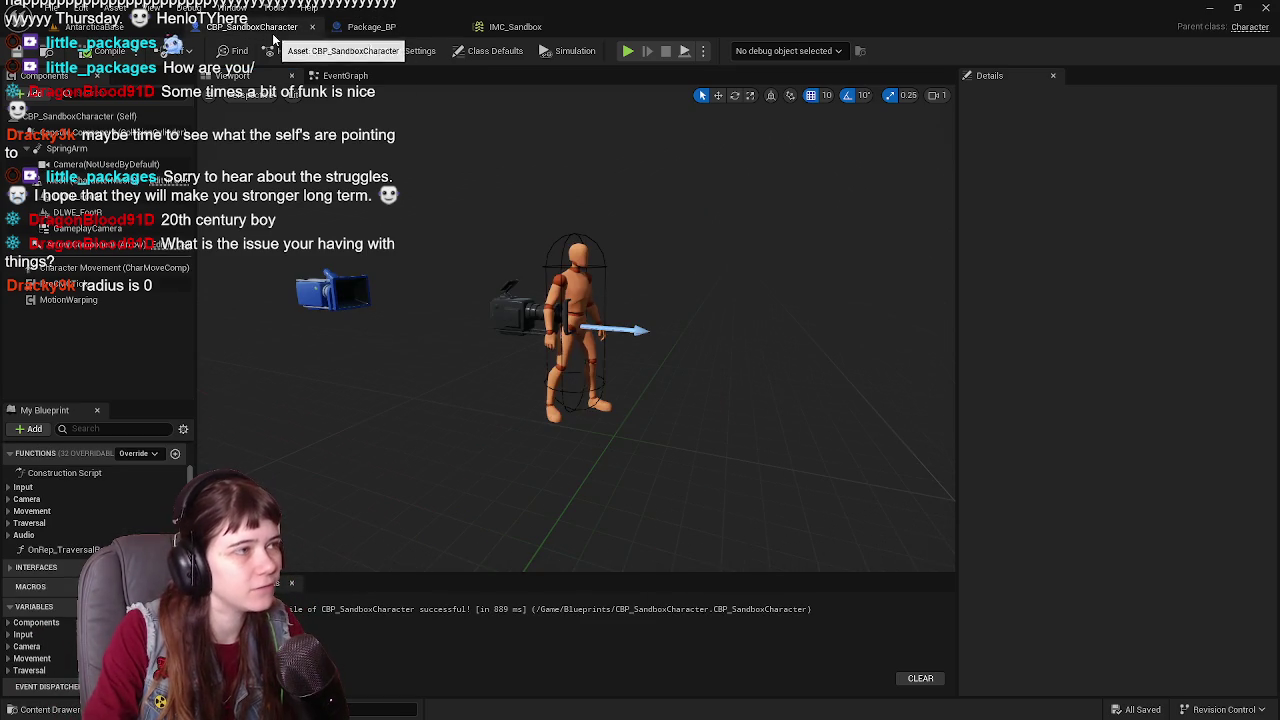
Step: Set the Sphere Trace By Channel radius to 50, save the blueprint, and play the AntarcticaBase level
click(343, 75)
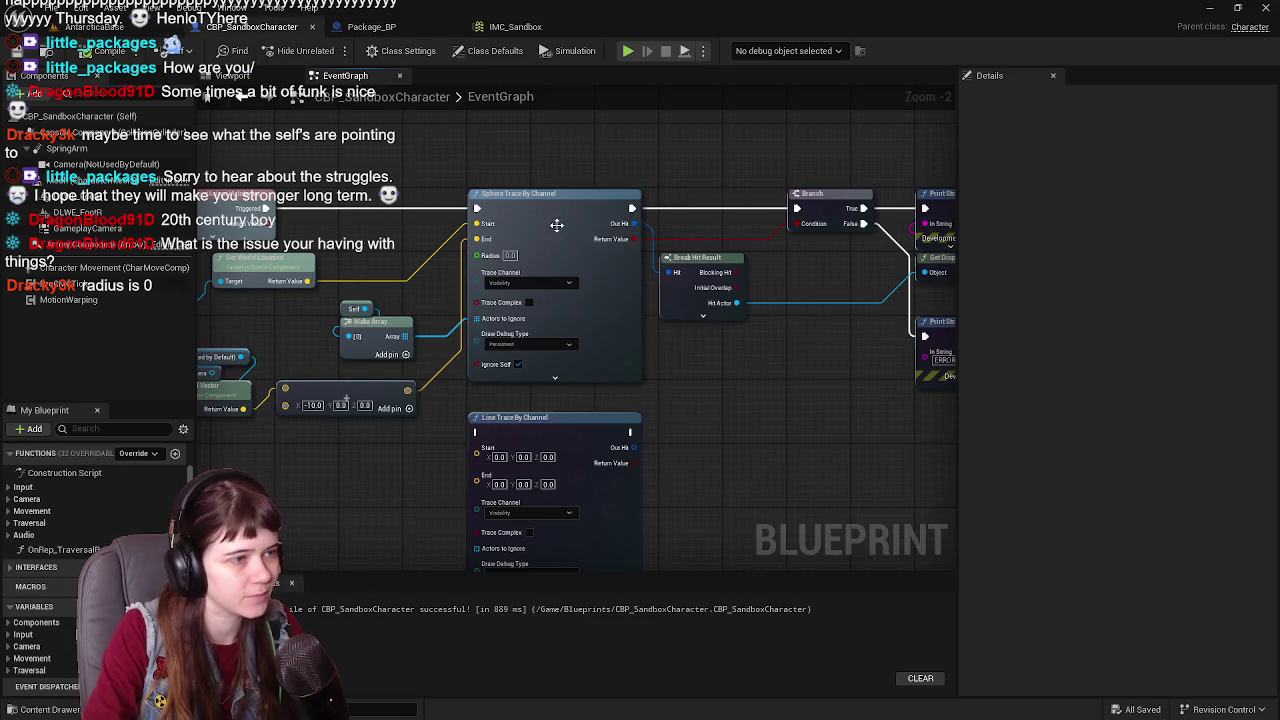
scroll(654, 277, up, 1)
drag(654, 277, 571, 255)
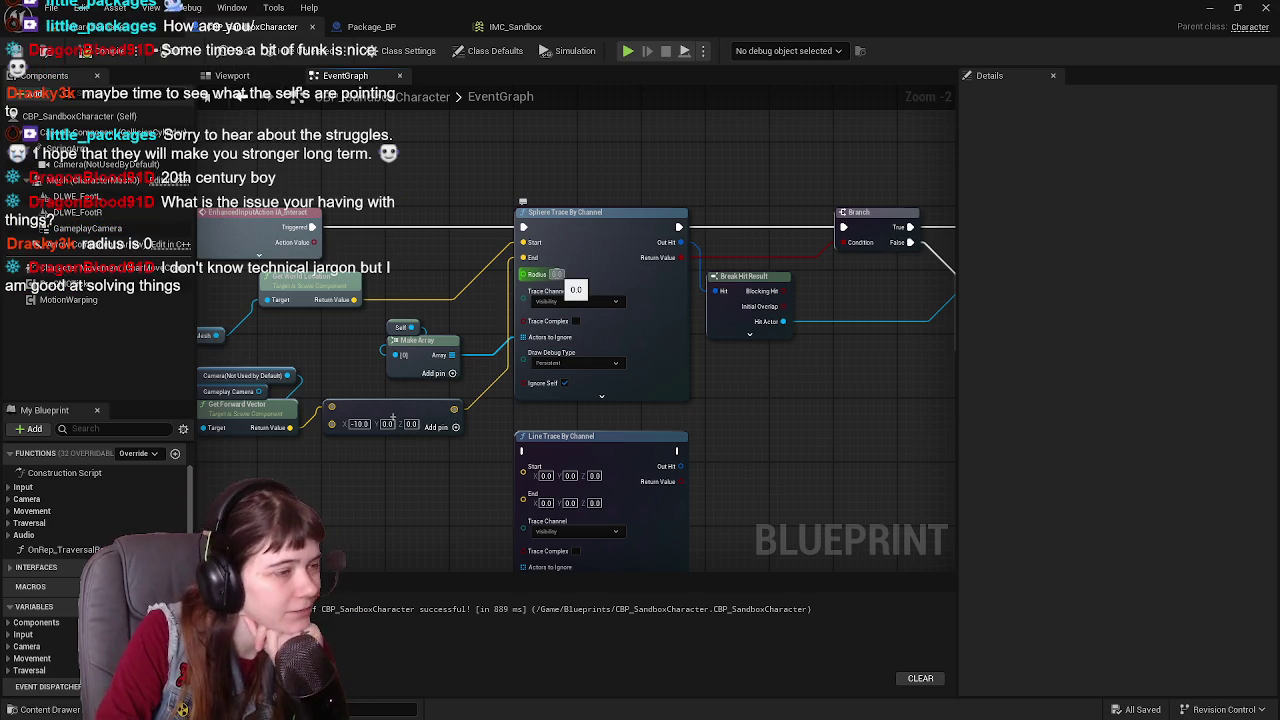
text(50)
key(Return)
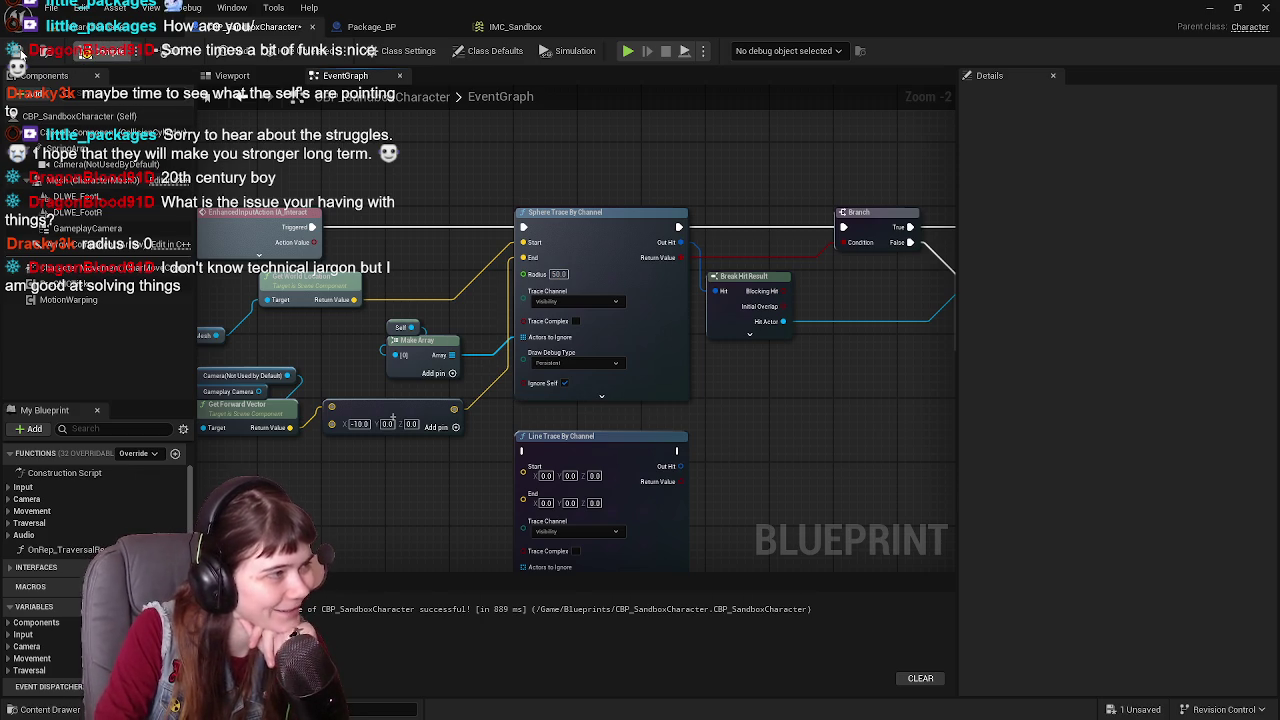
key(ctrl+s)
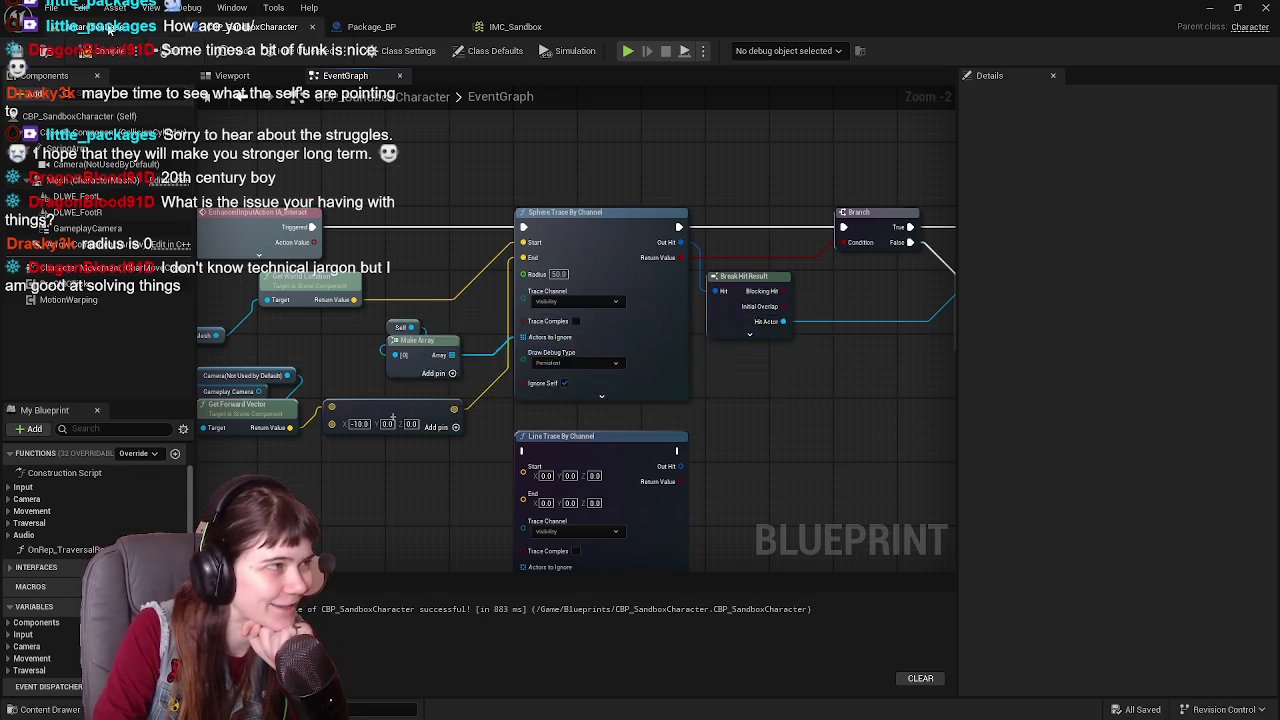
click(150, 27)
click(387, 51)
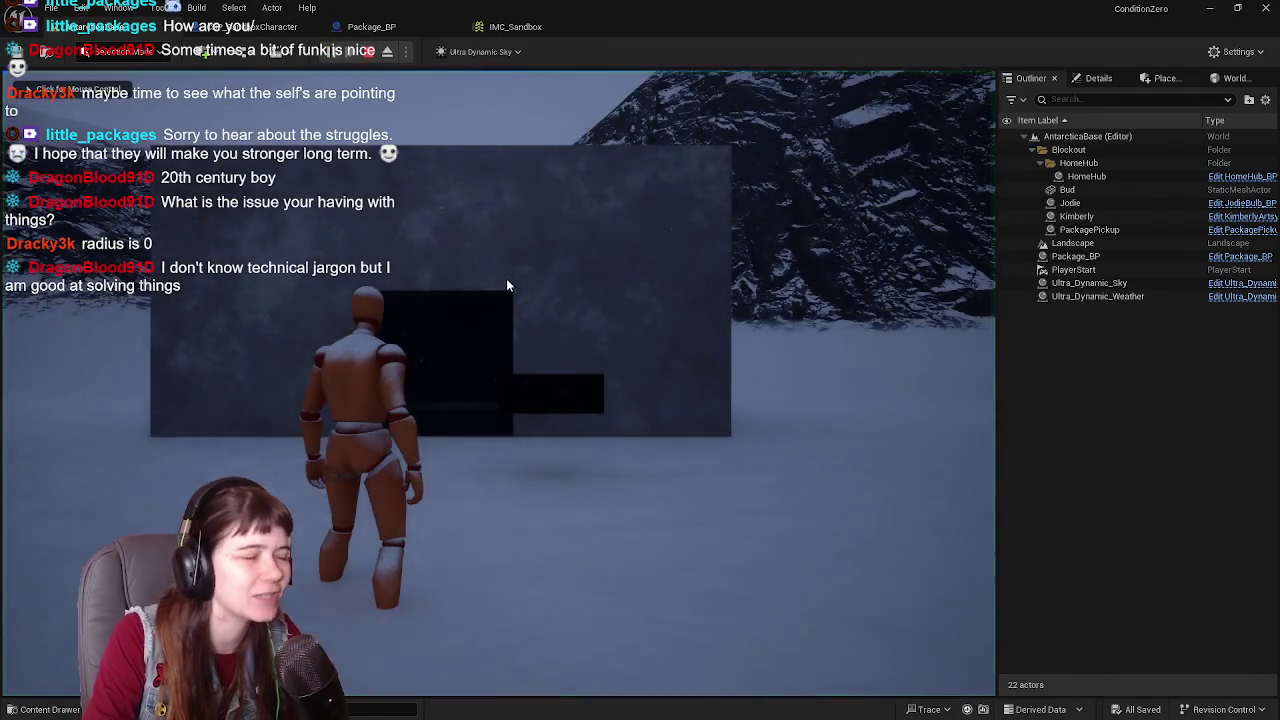
Step: Eject from the running game with F8 and pull the camera back to view the green trace line
click(507, 286)
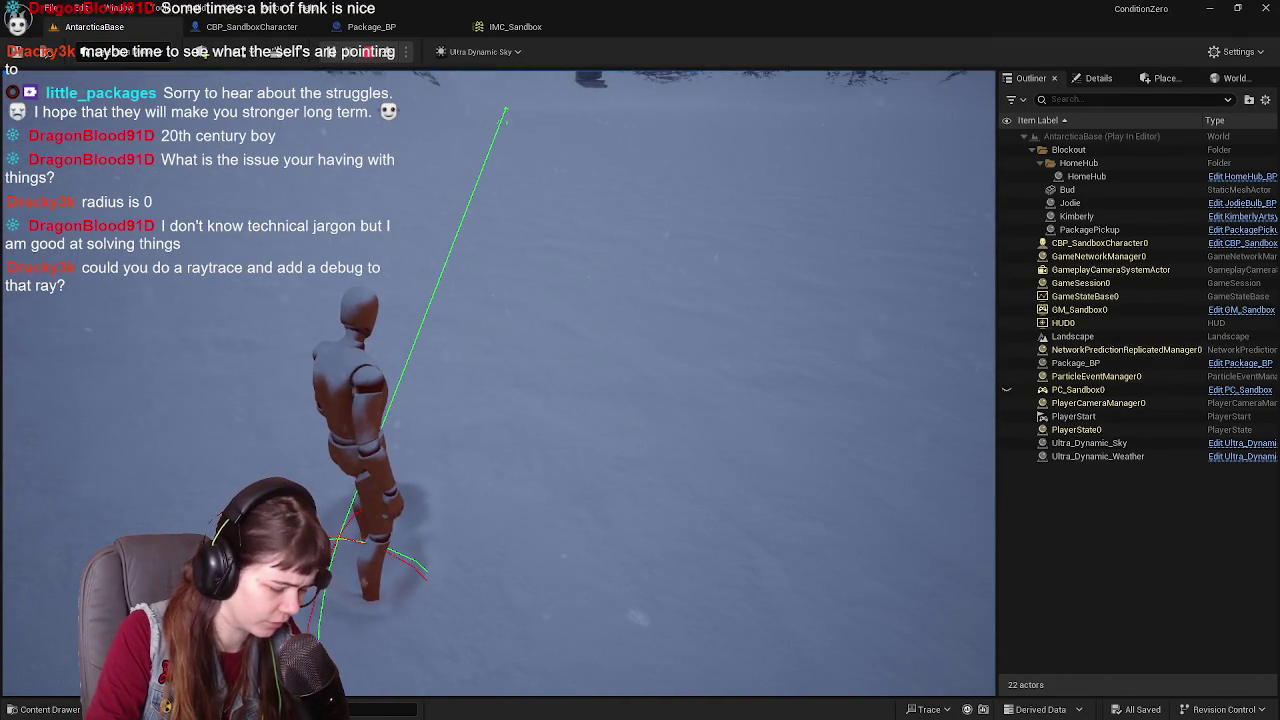
key(F8)
drag(72, 350, 130, 362)
drag(437, 411, 480, 362)
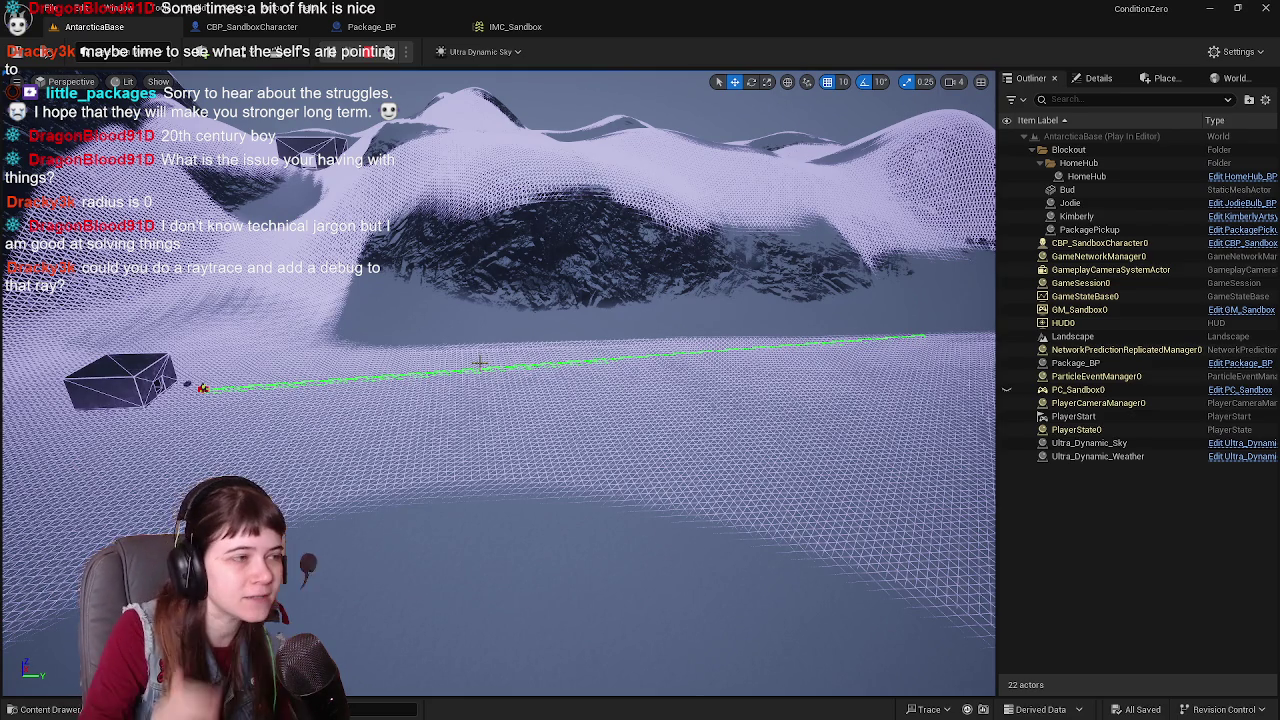
Step: Stop the play test and return to the CBP_SandboxCharacter graph near the sphere trace
key(Escape)
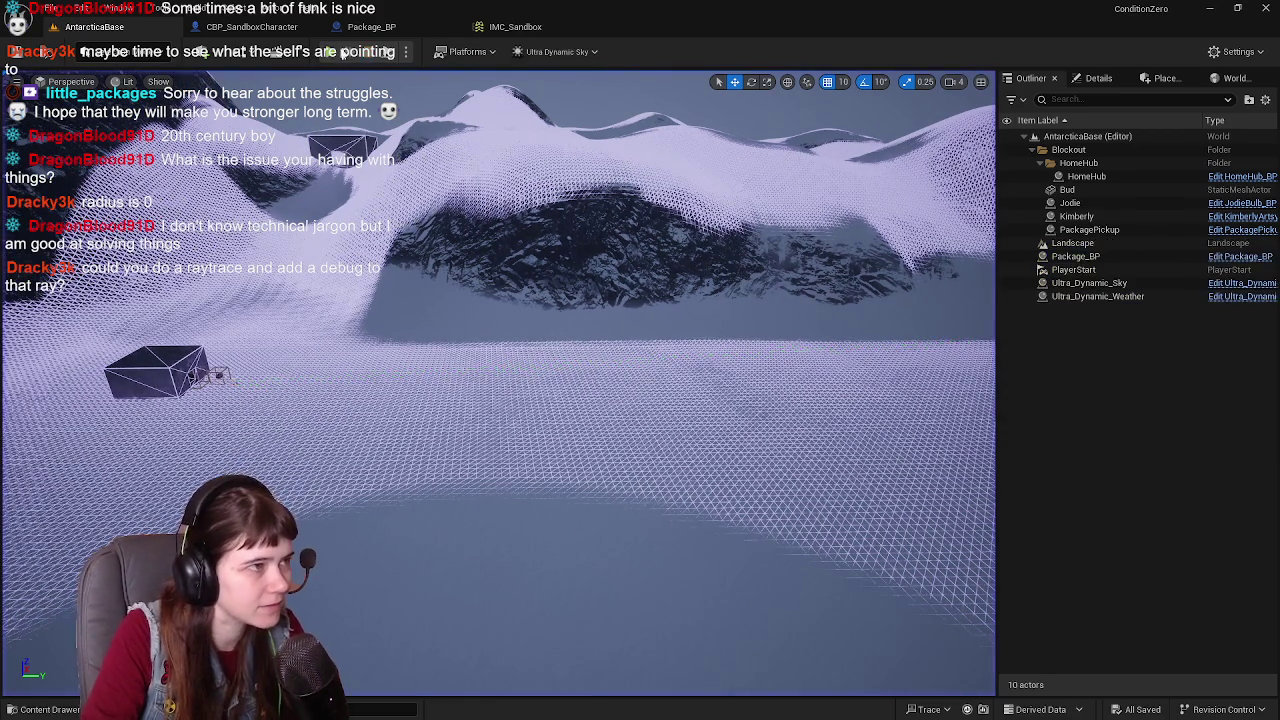
click(280, 28)
drag(516, 244, 630, 250)
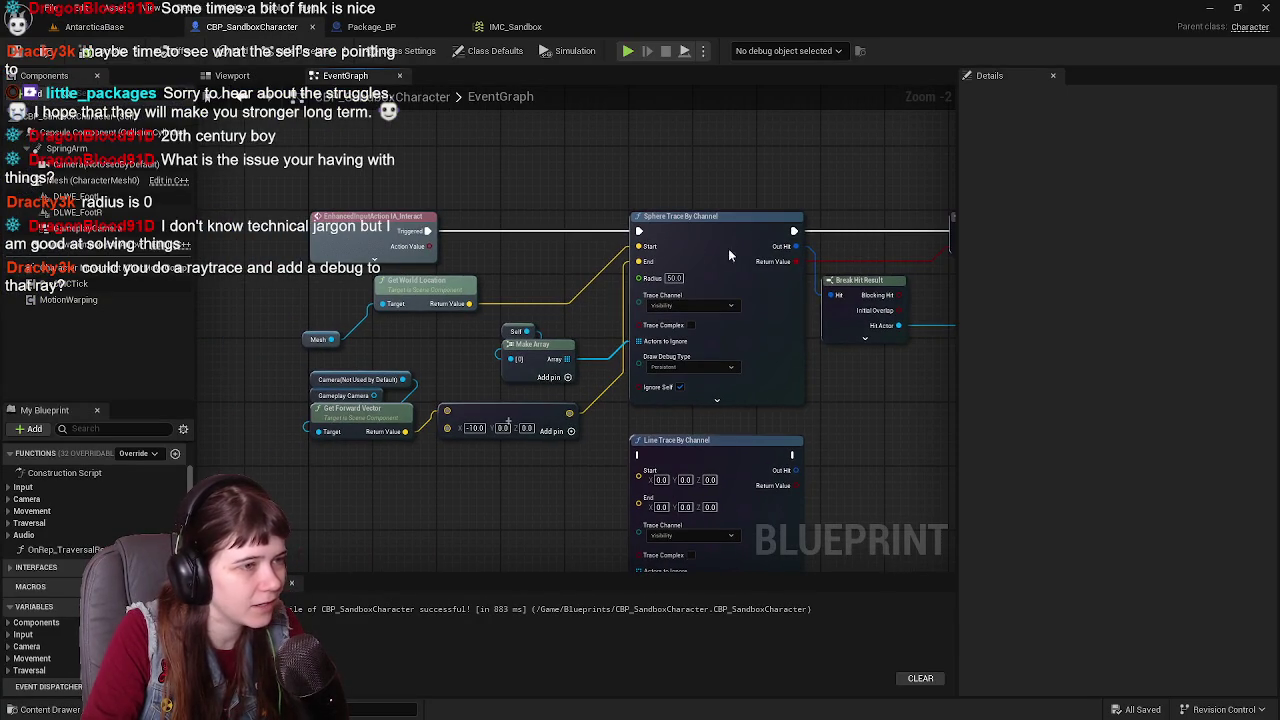
scroll(710, 262, up, 2)
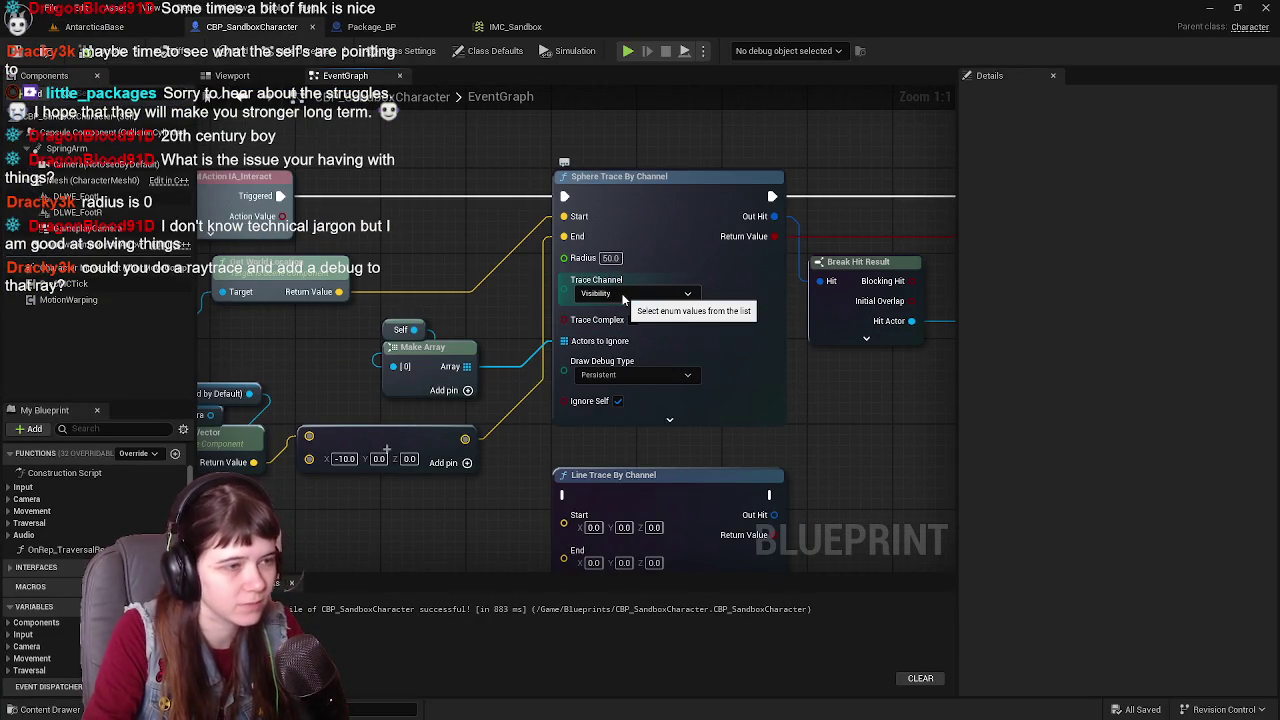
click(646, 376)
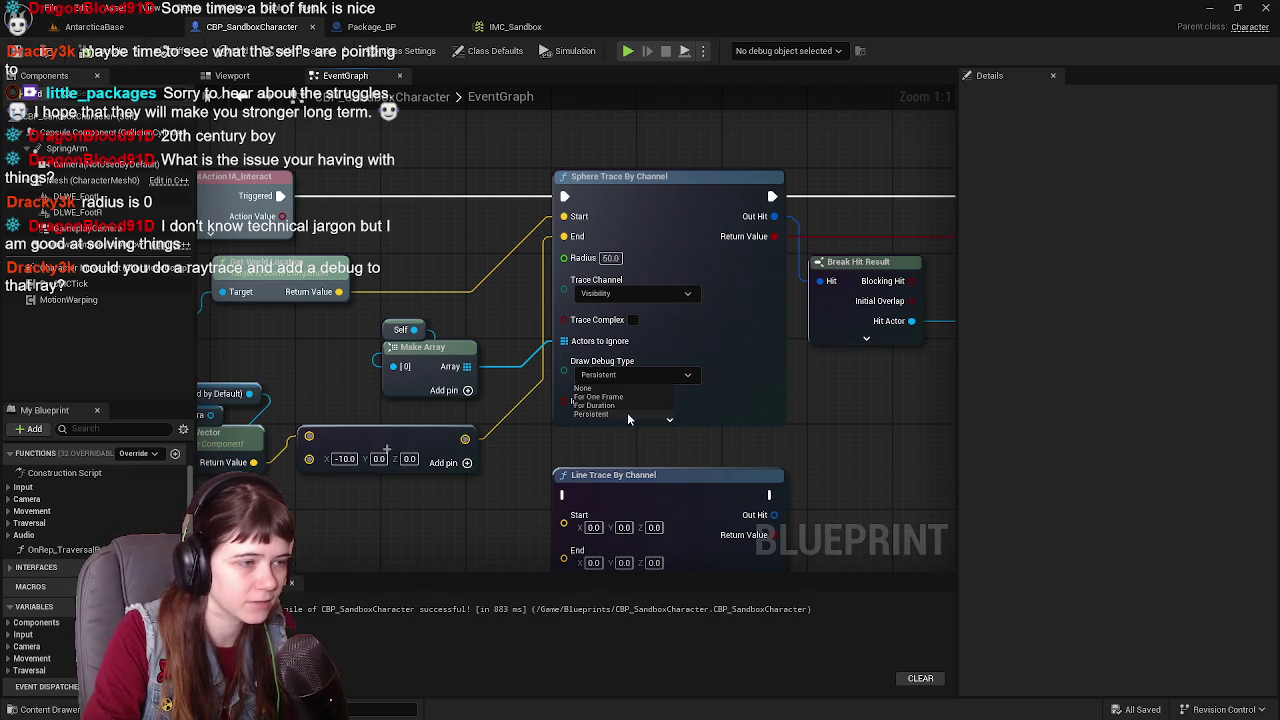
click(813, 430)
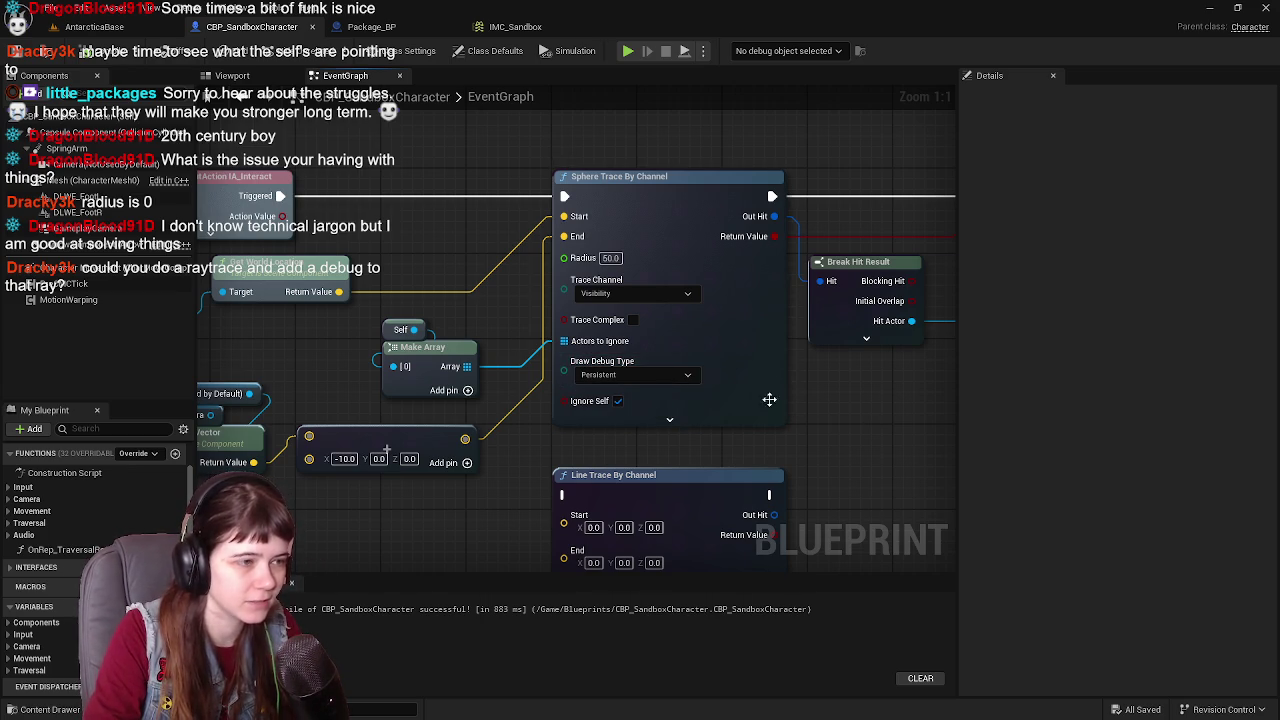
click(98, 28)
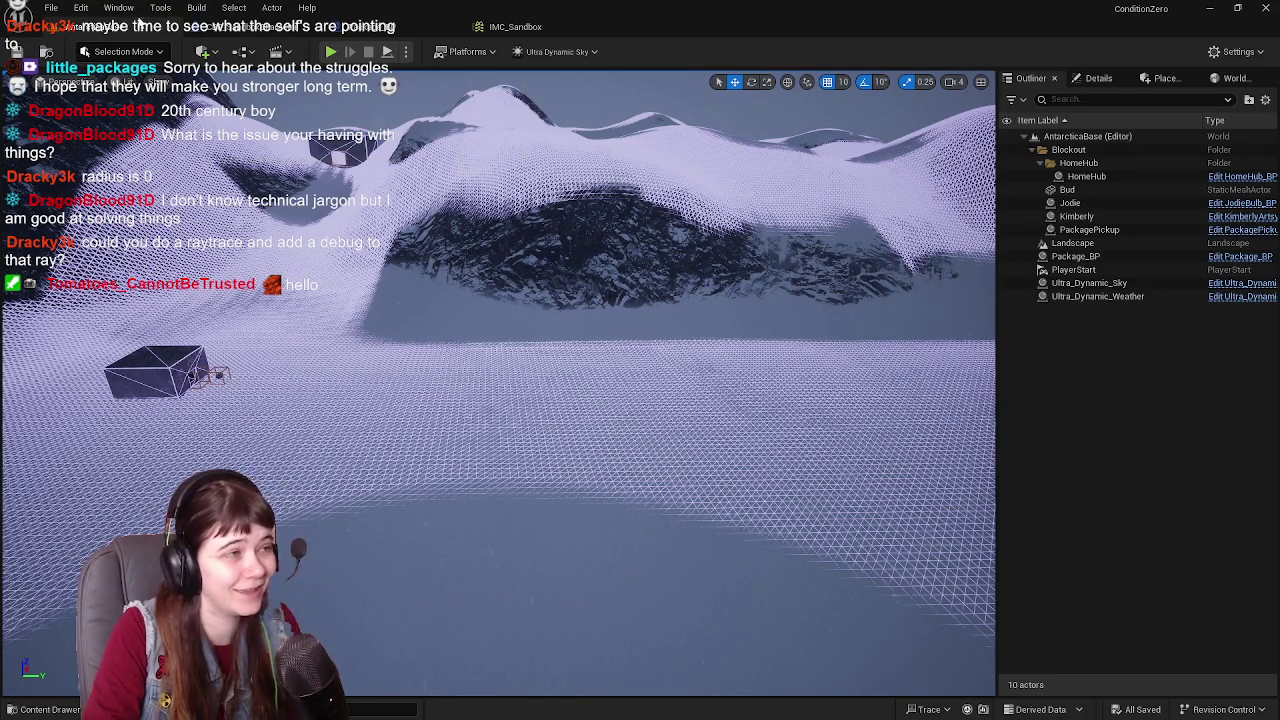
click(224, 28)
scroll(568, 276, down, 1)
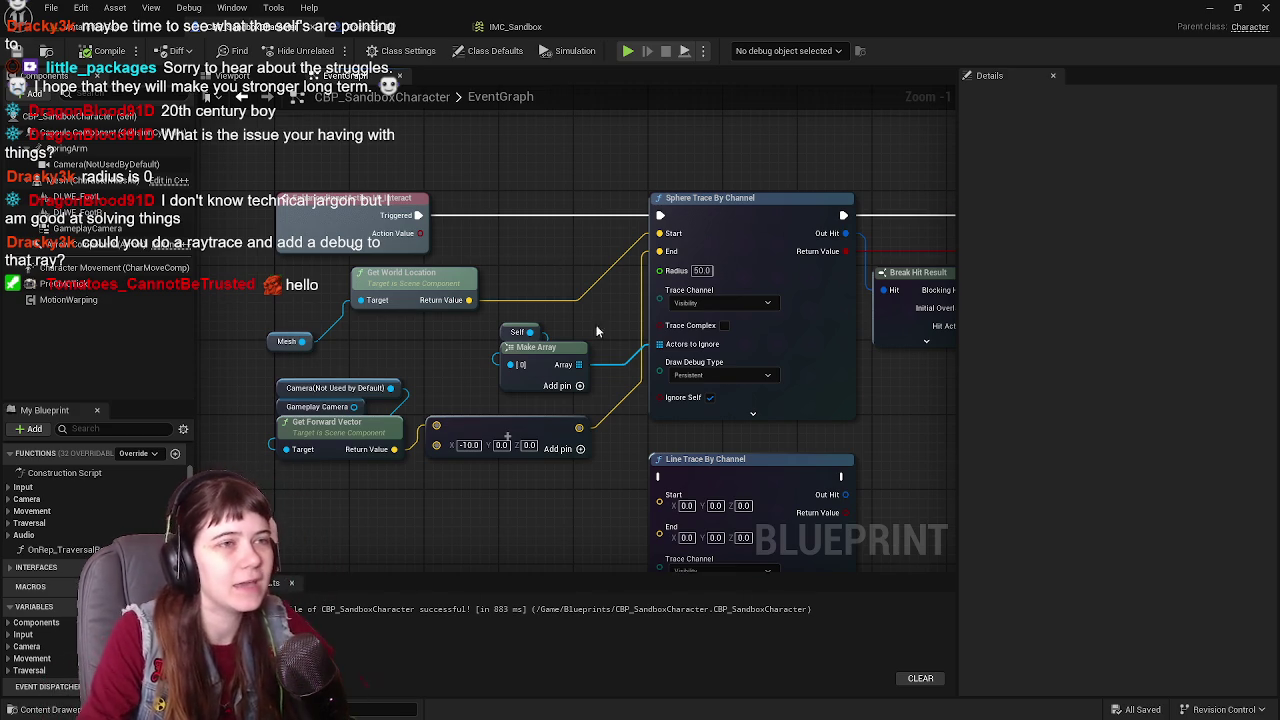
Step: Reconnect the exec, Start, Actors to Ignore and Branch wires onto Line Trace By Channel
scroll(541, 260, down, 1)
drag(499, 268, 537, 286)
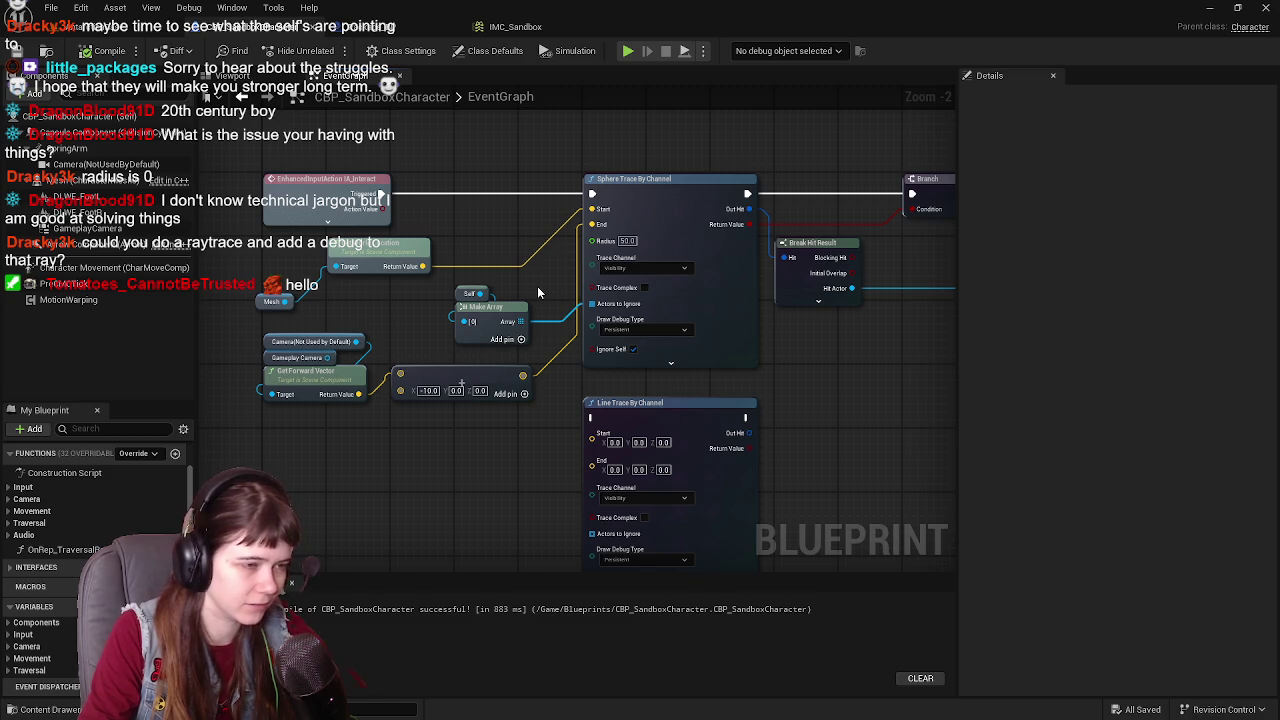
drag(559, 289, 587, 317)
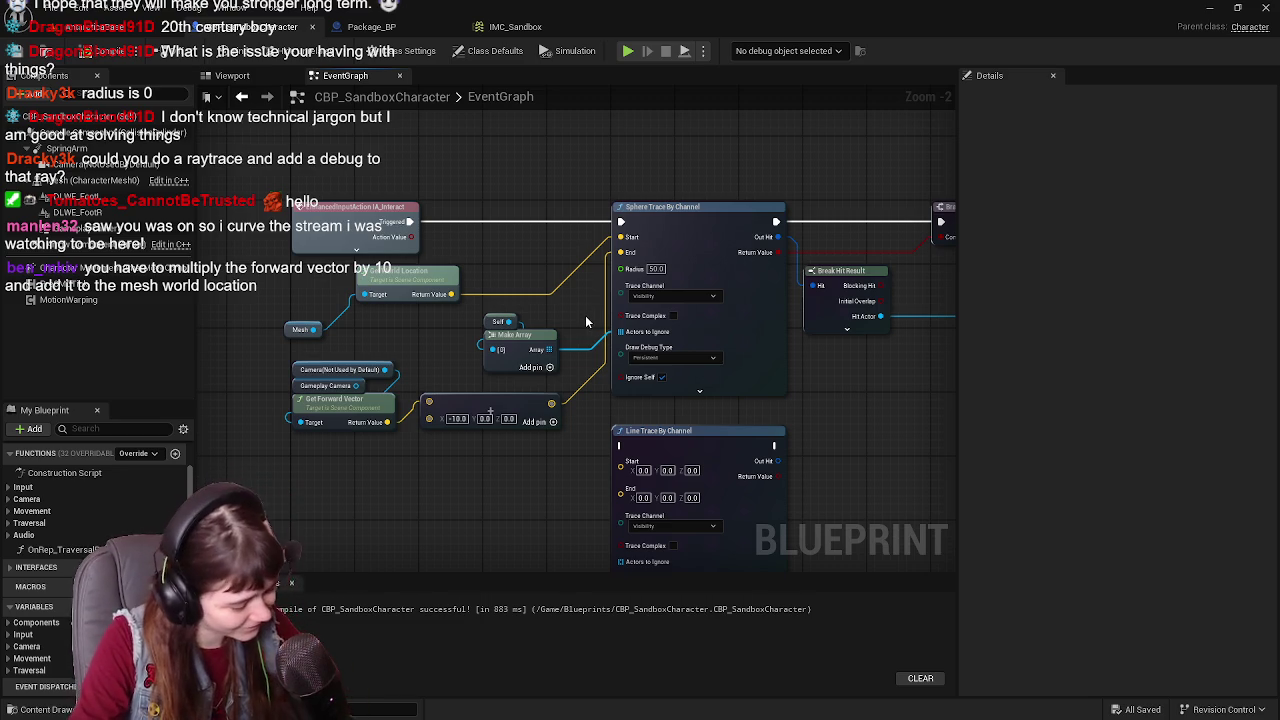
drag(620, 220, 620, 445)
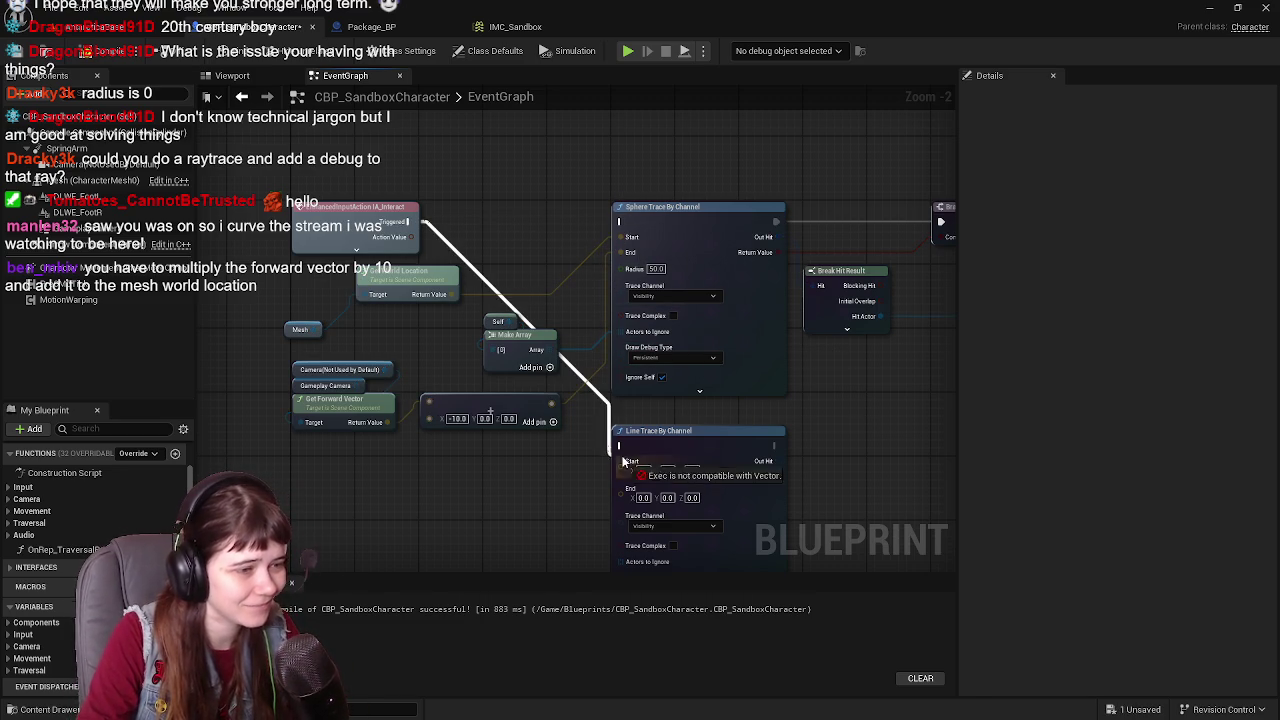
drag(620, 249, 620, 461)
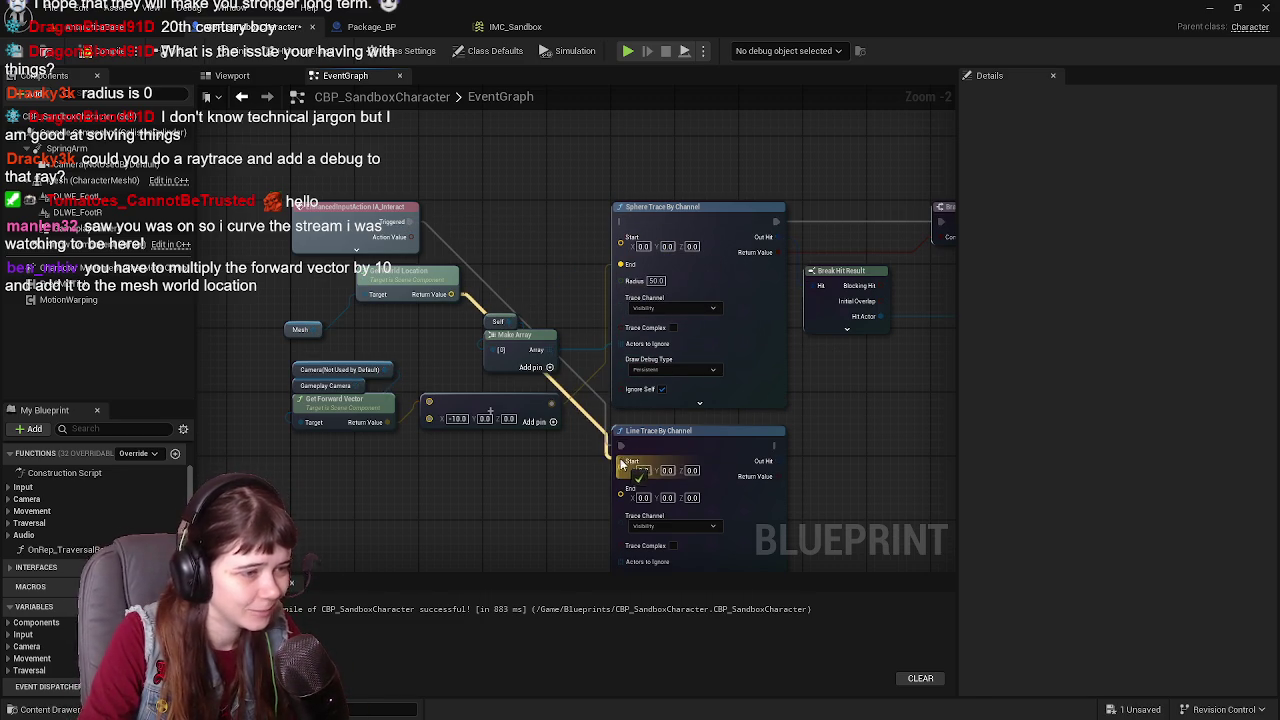
mouse_move(620, 270)
mouse_down()
mouse_move(615, 513)
mouse_move(621, 485)
mouse_up()
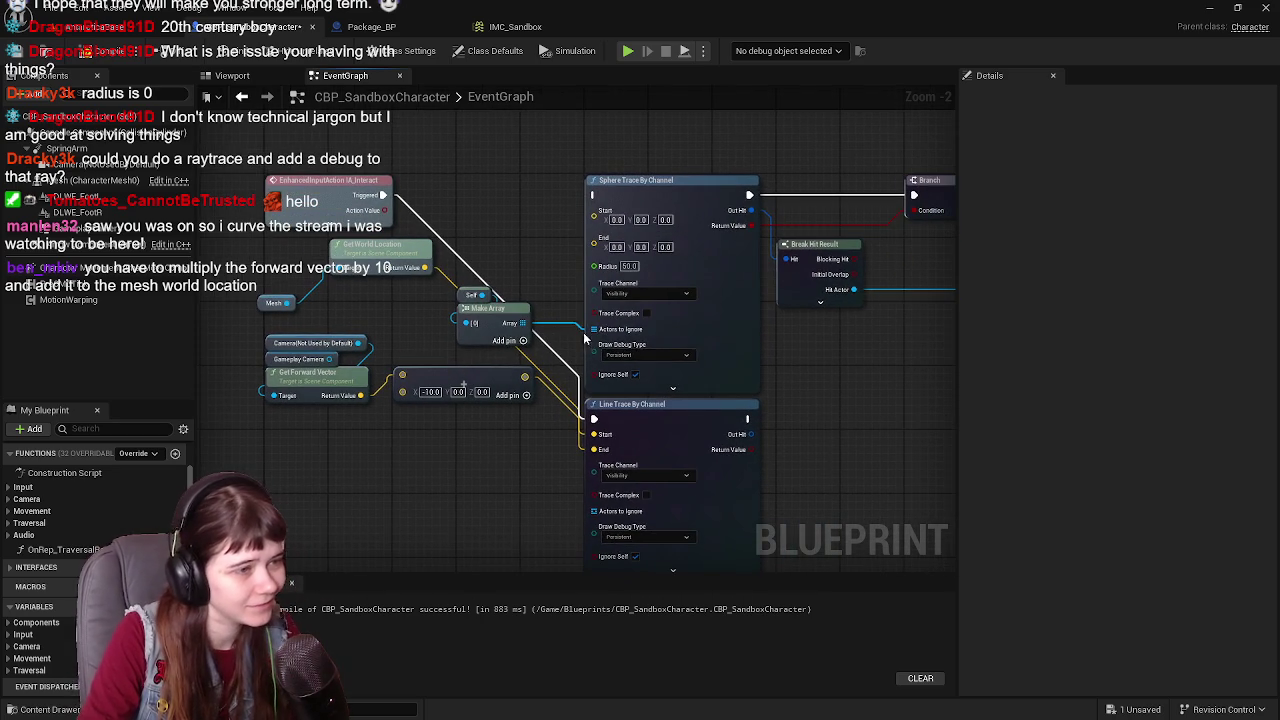
drag(594, 329, 598, 518)
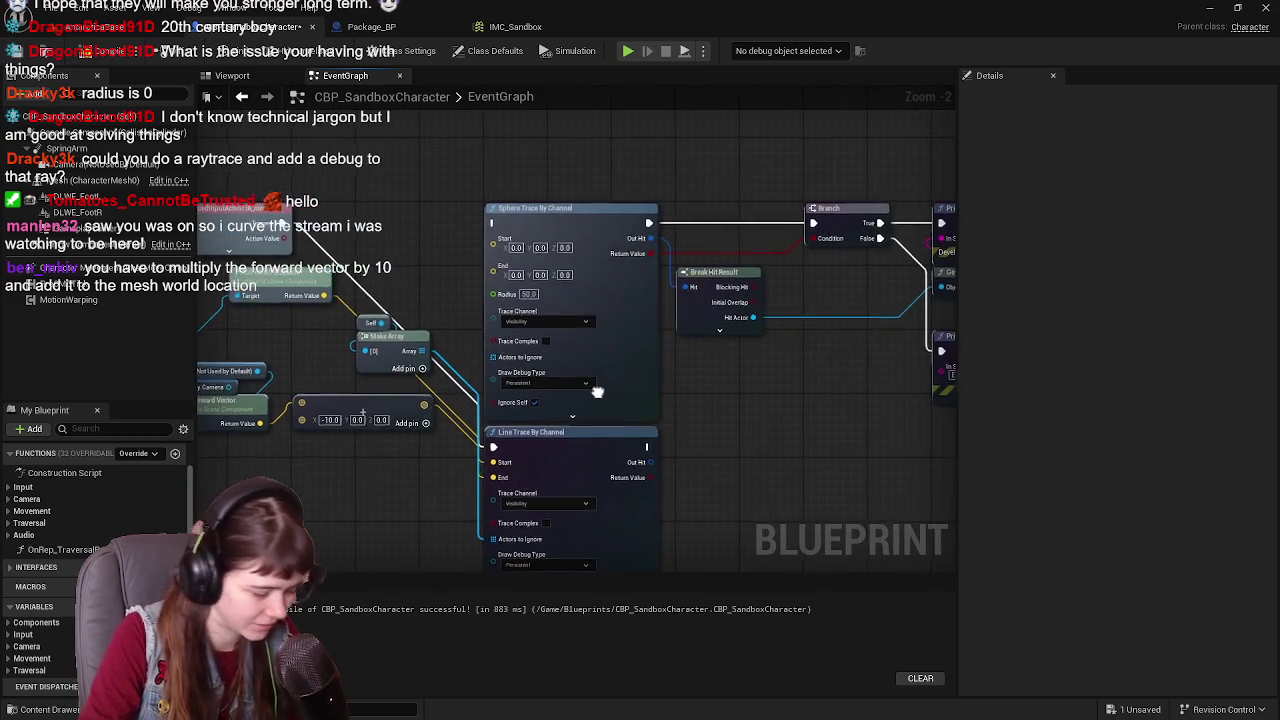
mouse_move(641, 222)
mouse_down()
mouse_move(673, 400)
mouse_move(643, 446)
mouse_up()
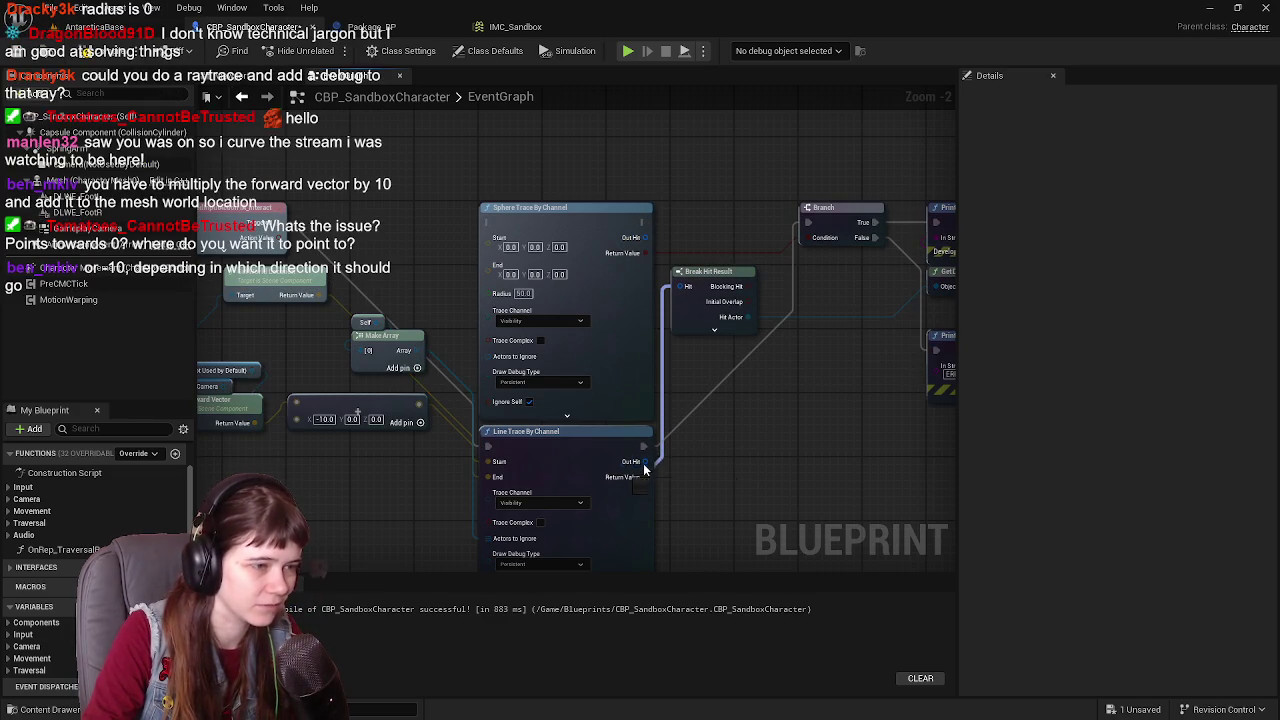
drag(645, 253, 645, 477)
Step: Delete the old Sphere Trace By Channel node and move Line Trace up into its place
click(614, 333)
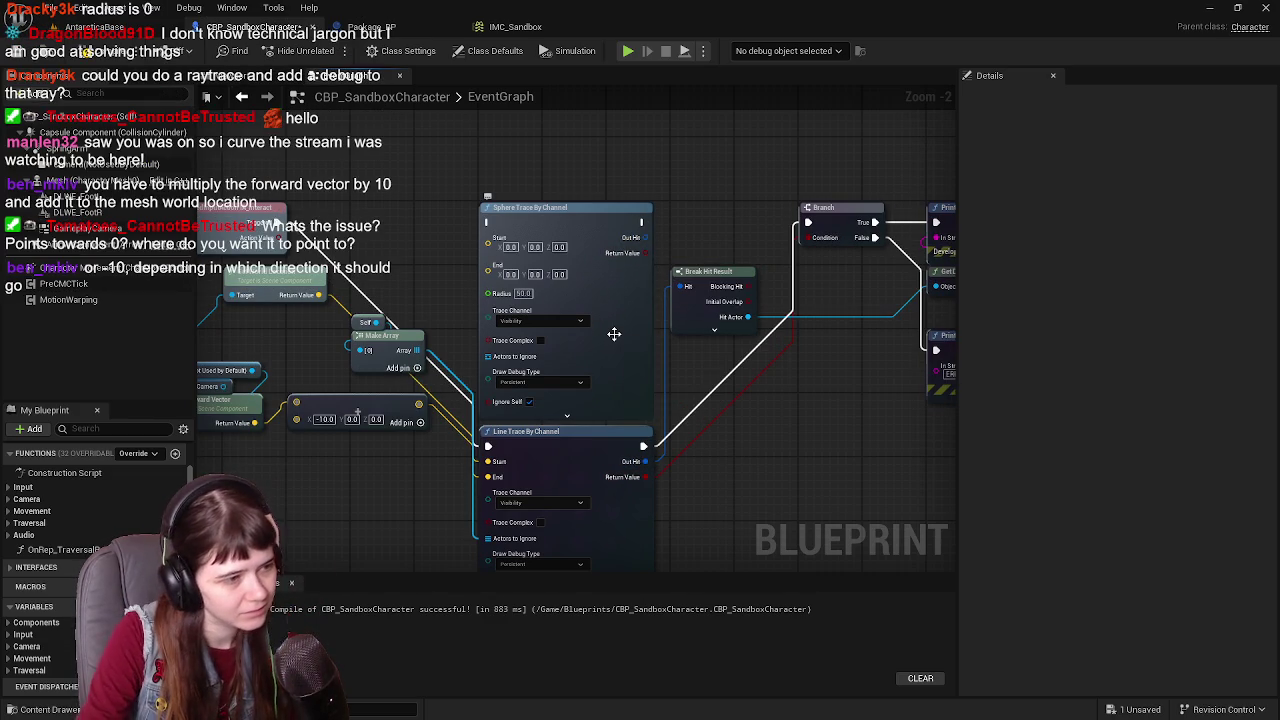
key(Delete)
drag(585, 420, 580, 222)
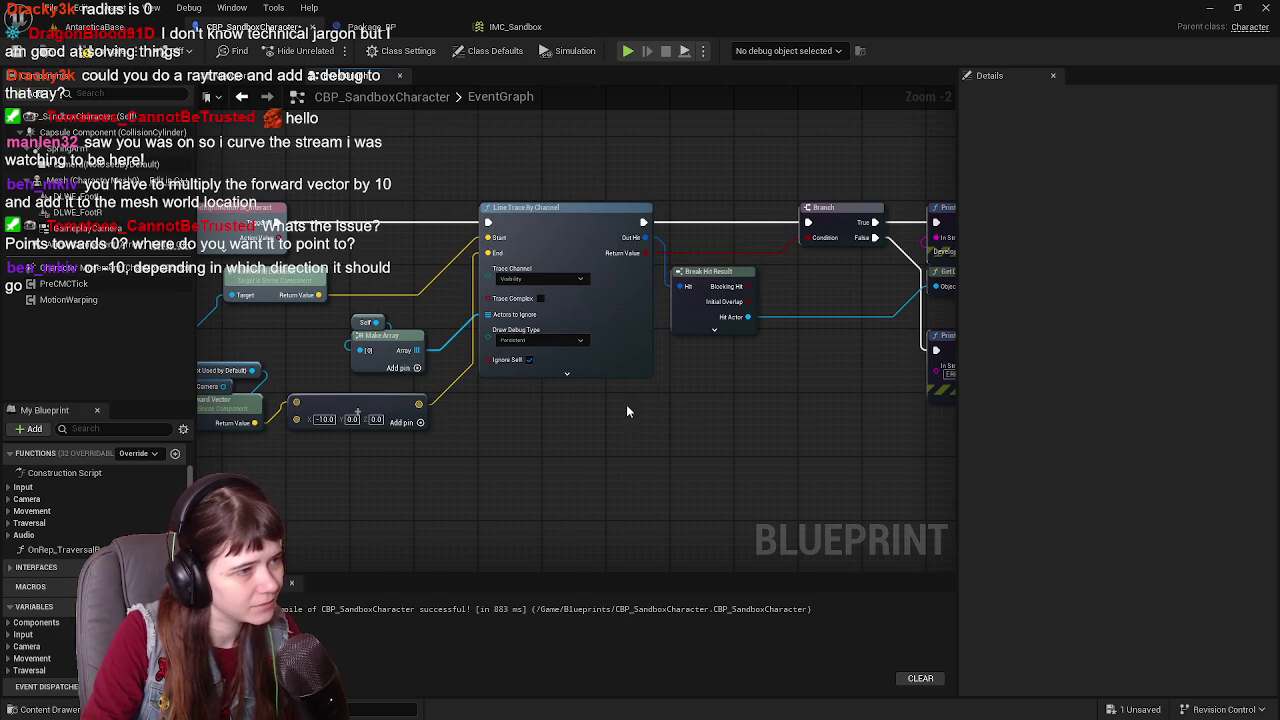
Step: Recompile the character blueprint's line-trace graph and return to the AntarcticaBase level
scroll(627, 410, up, 1)
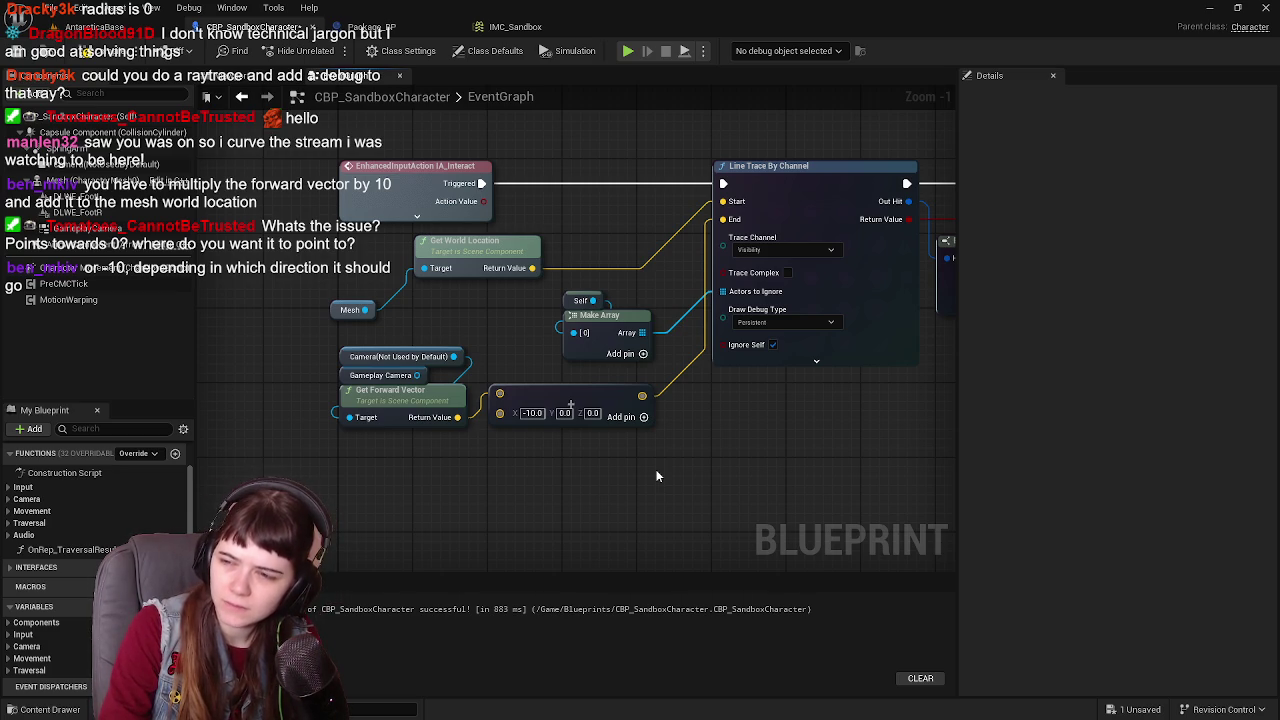
drag(550, 466, 571, 490)
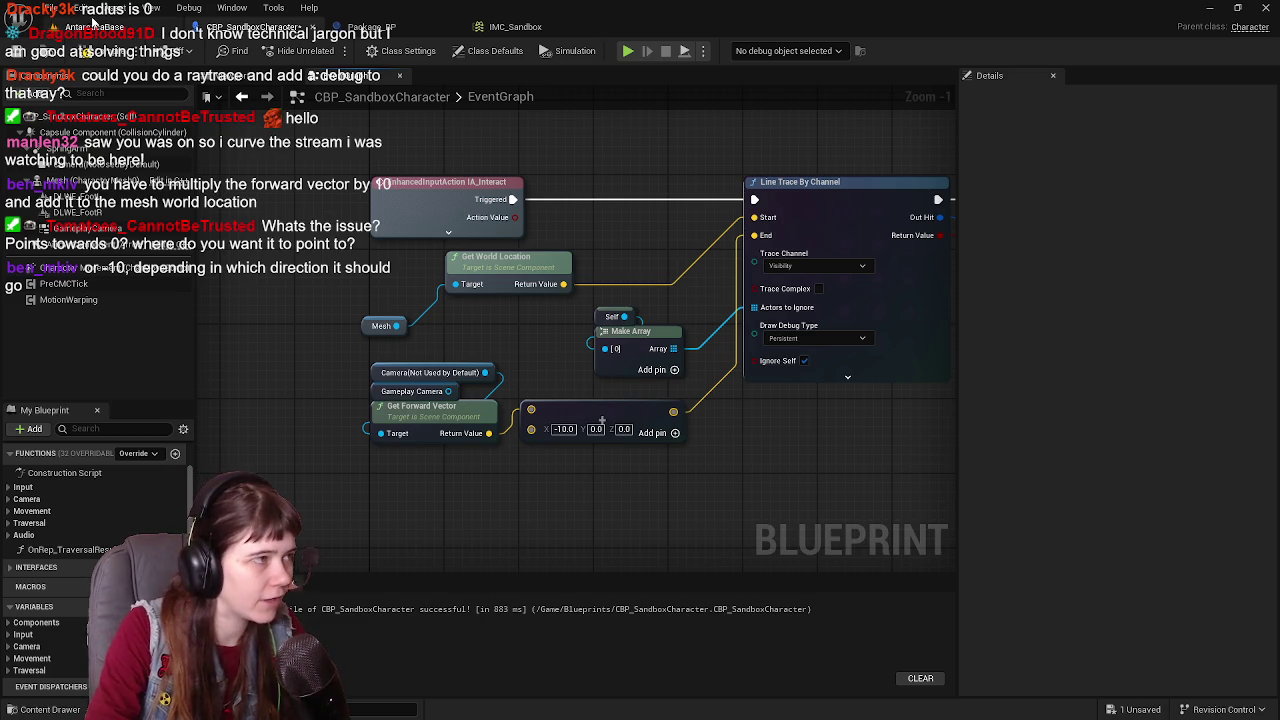
click(104, 50)
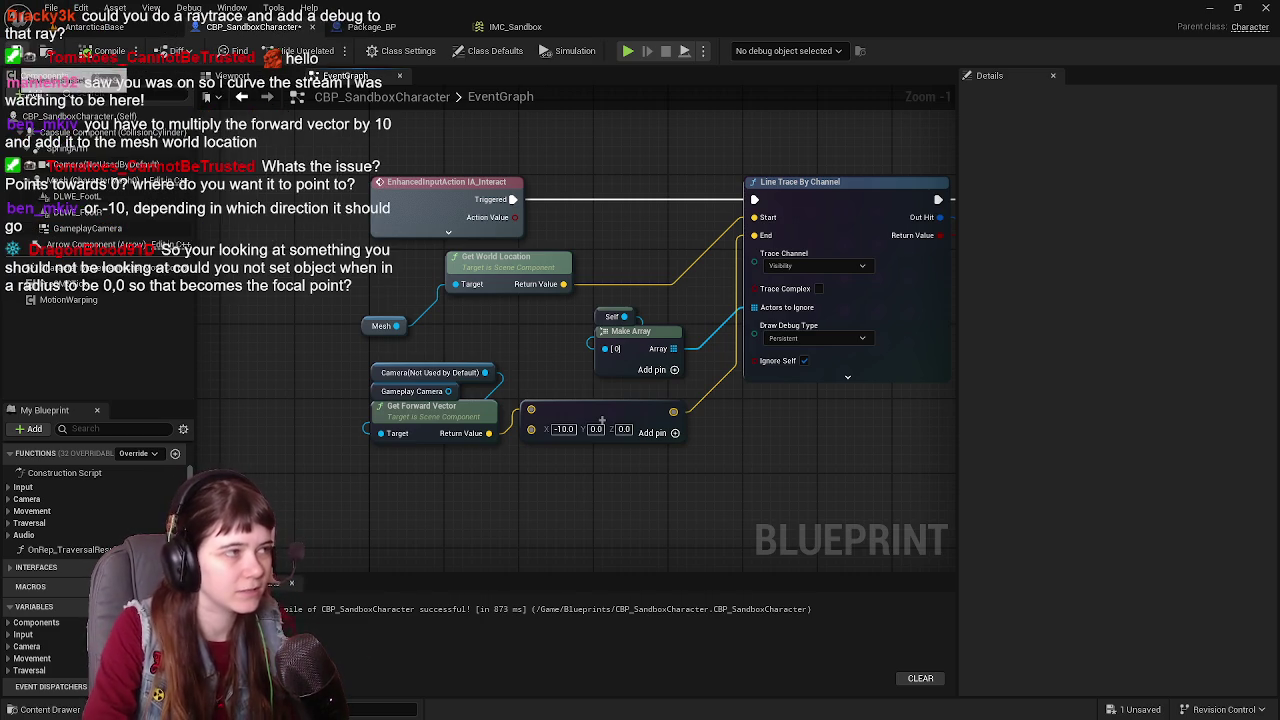
click(97, 28)
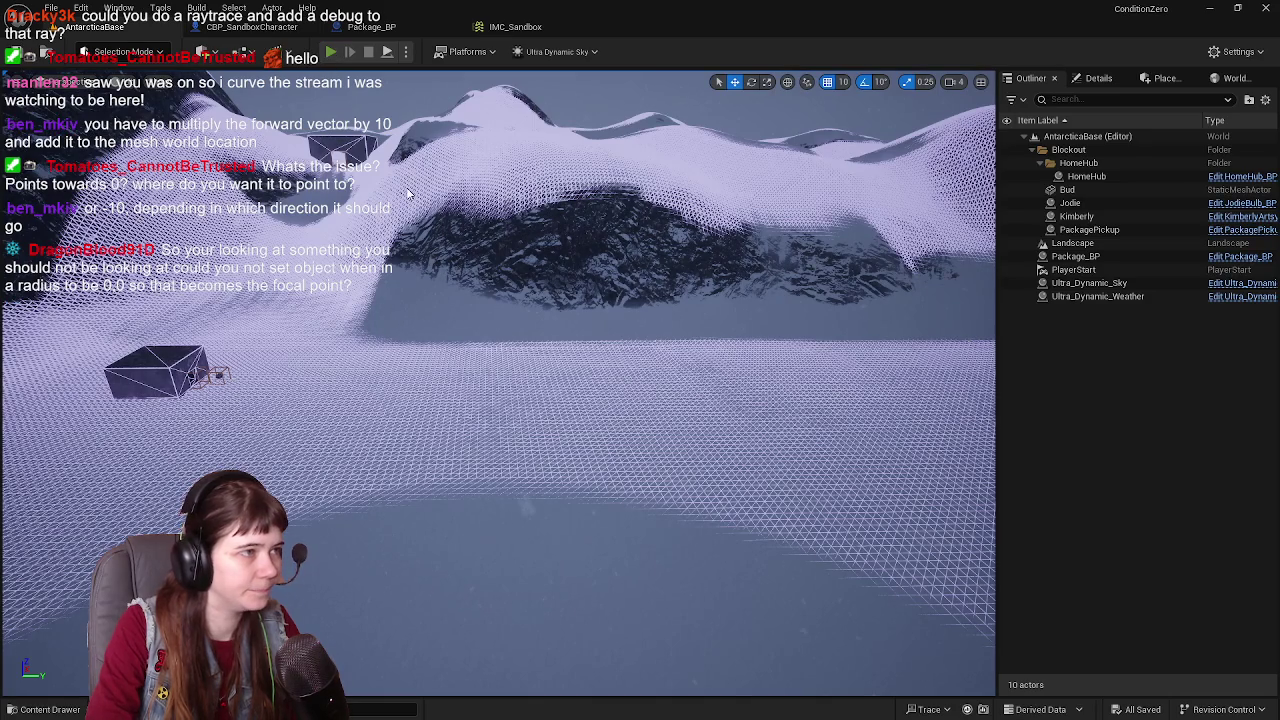
Step: Run the character in a play test, eject with F8 to view the red debug trace, then stop
key(alt+p)
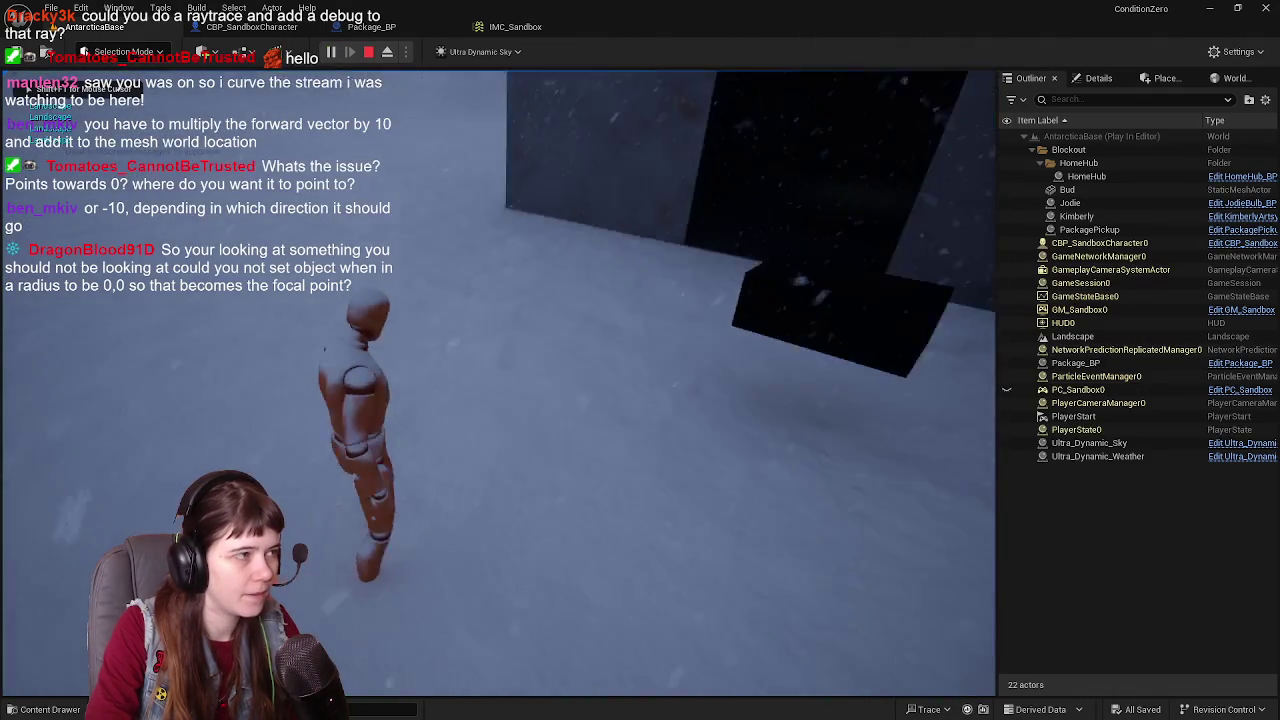
key(w)
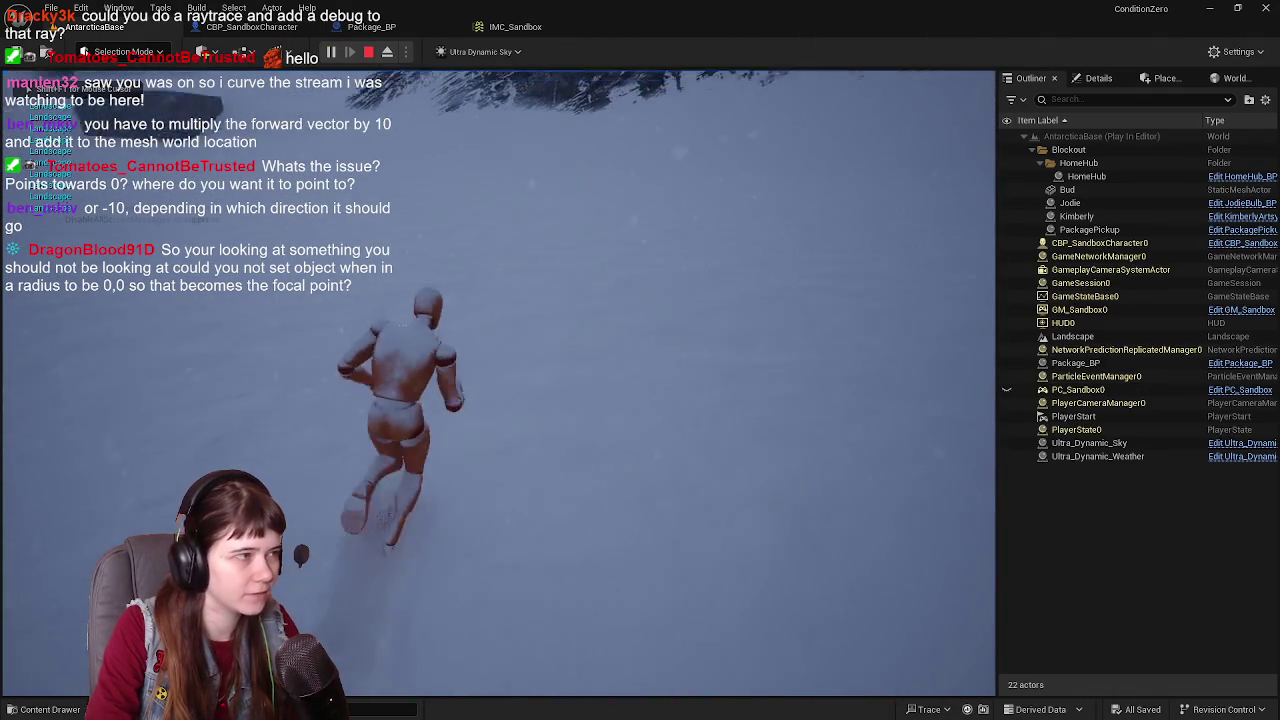
key(w)
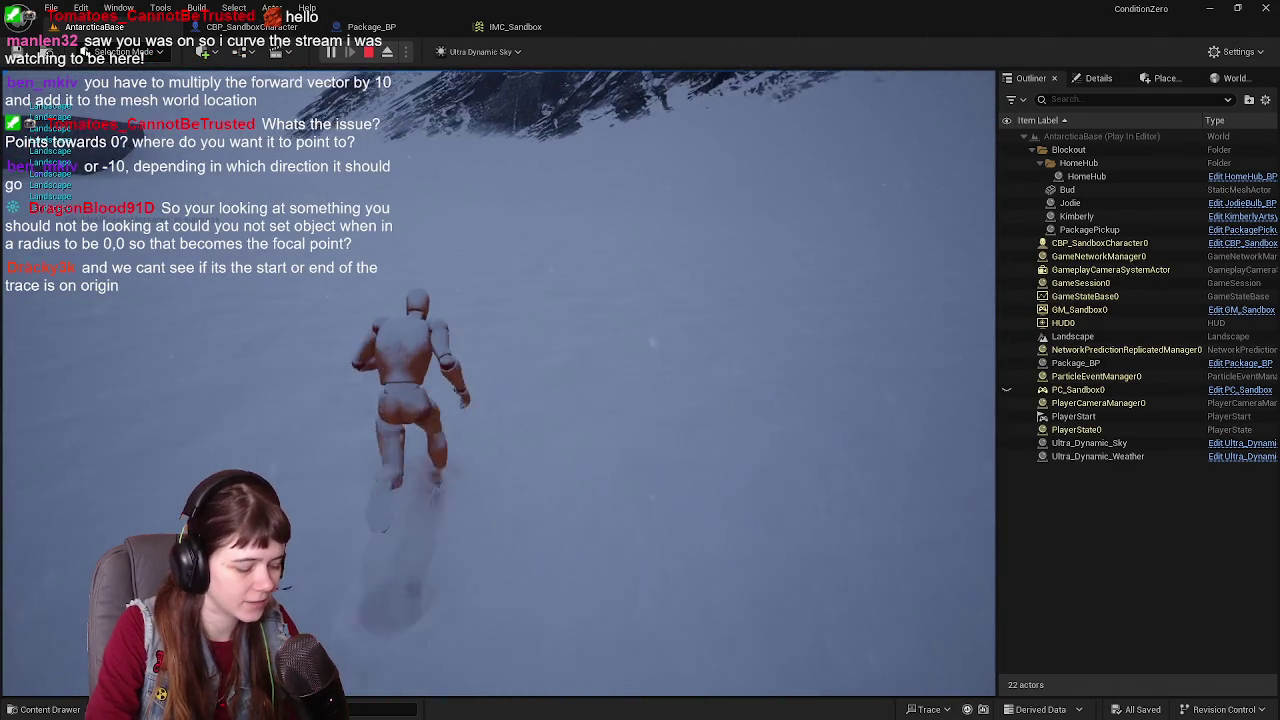
key(F8)
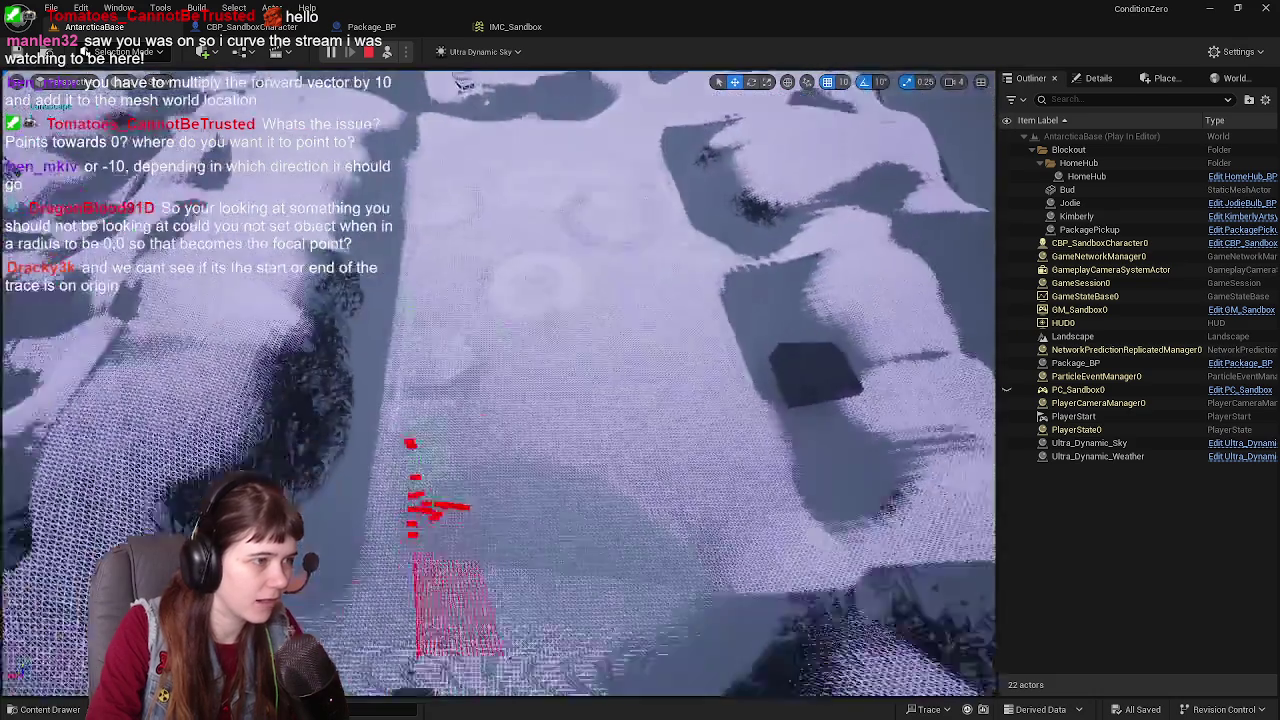
key(w)
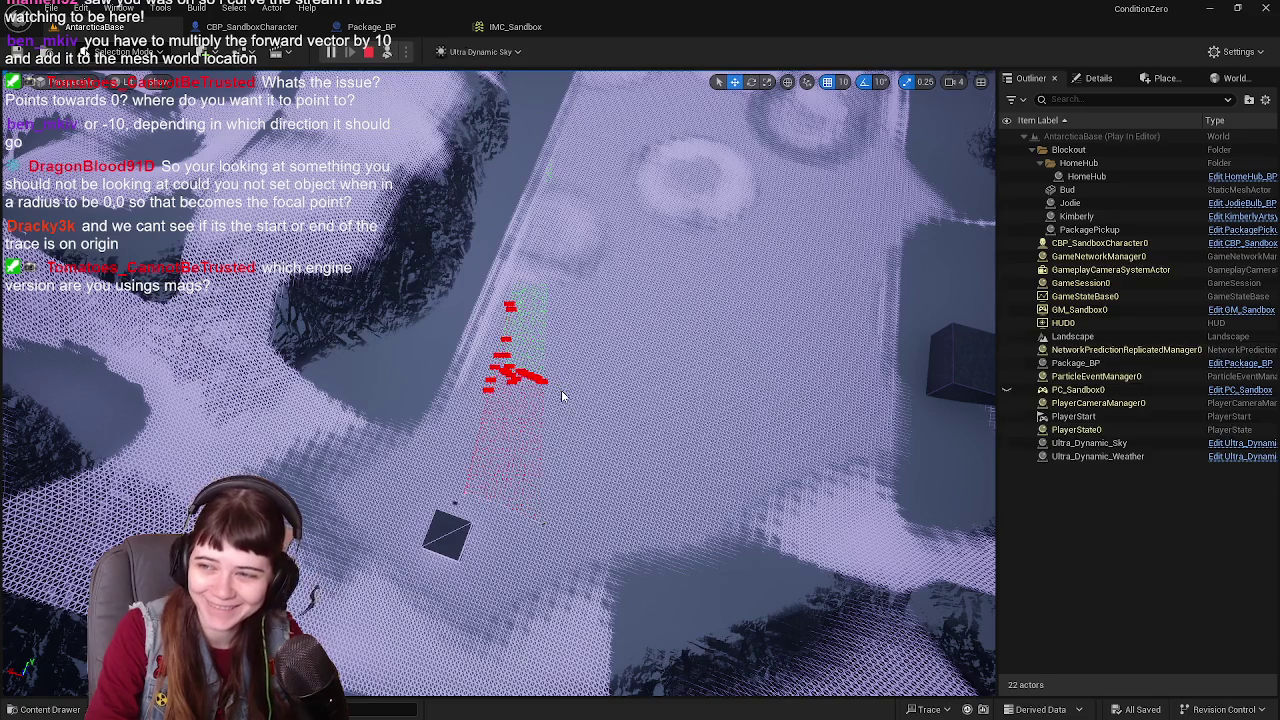
key(Escape)
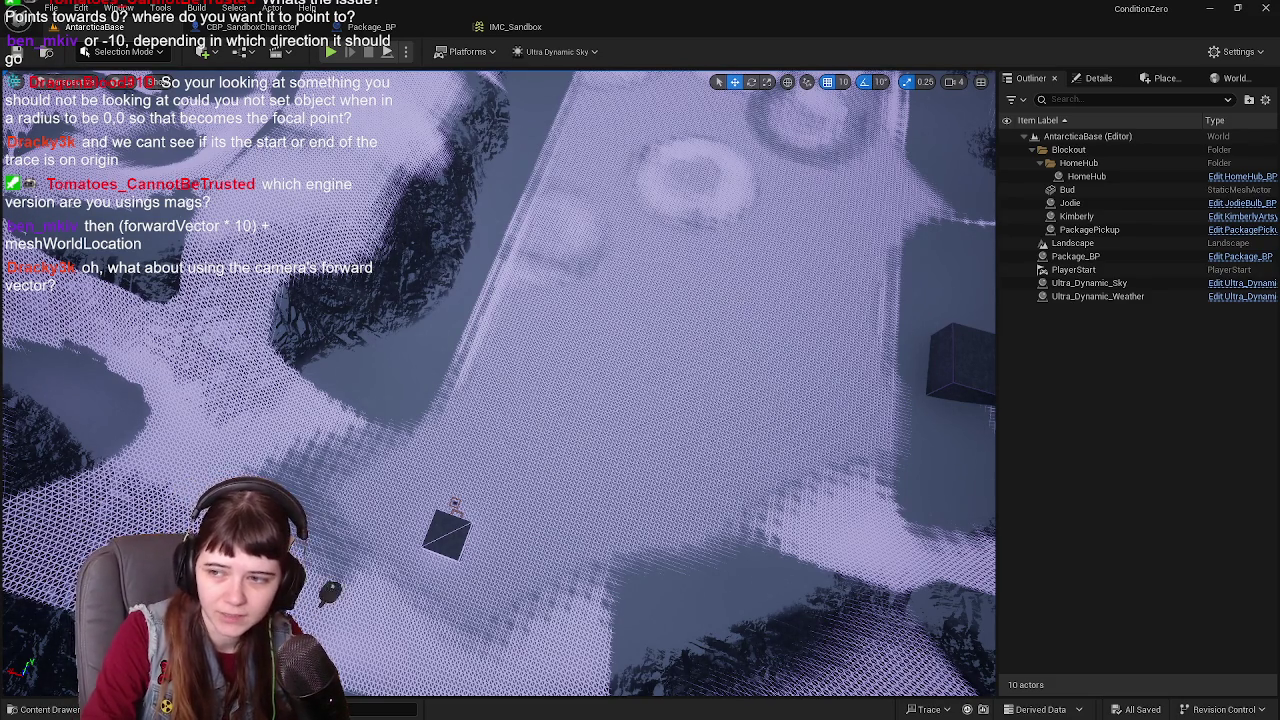
Step: In the CBP_SandboxCharacter EventGraph, move the -10 vector node aside and add a Multiply from Get Forward Vector
click(318, 20)
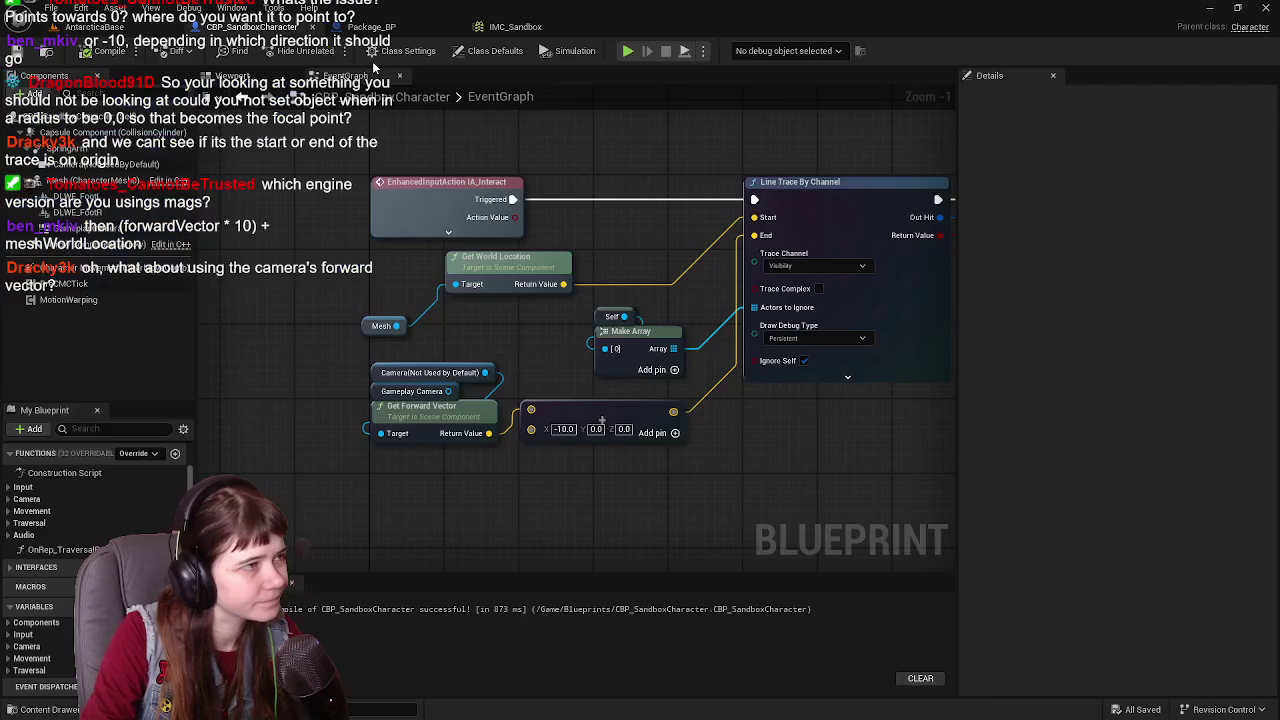
drag(636, 167, 660, 178)
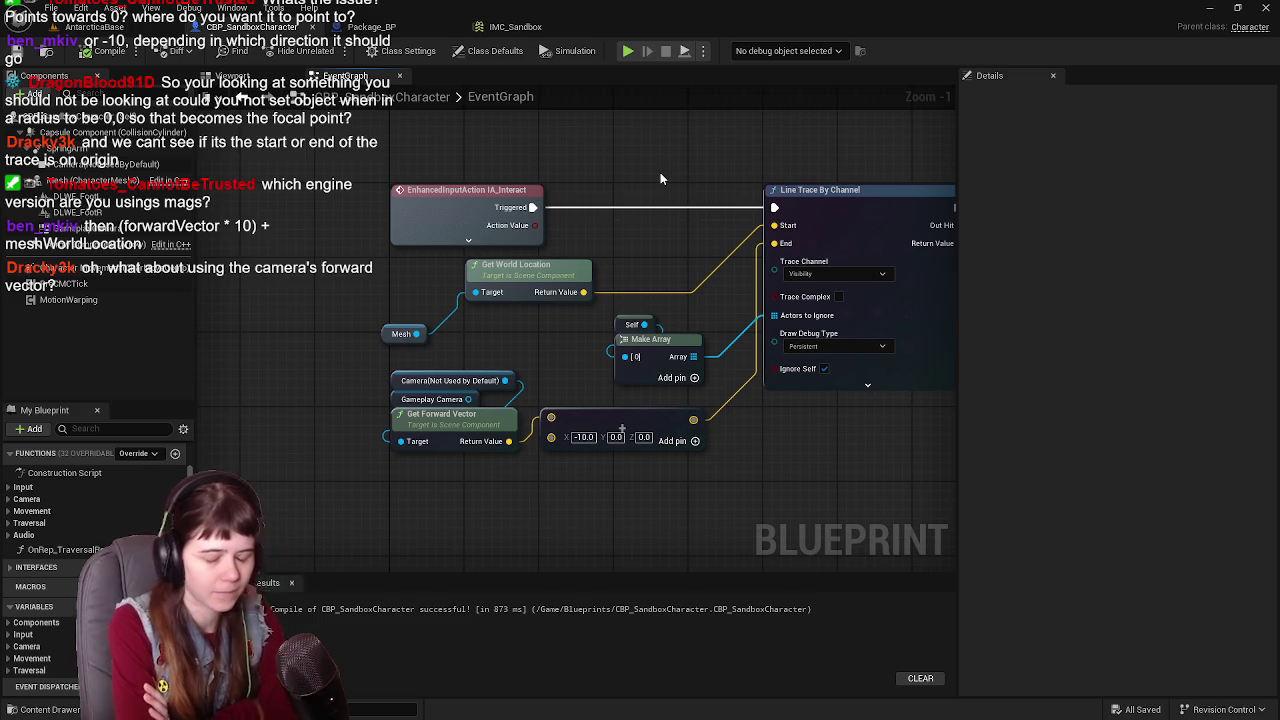
drag(663, 177, 409, 203)
scroll(574, 209, down, 3)
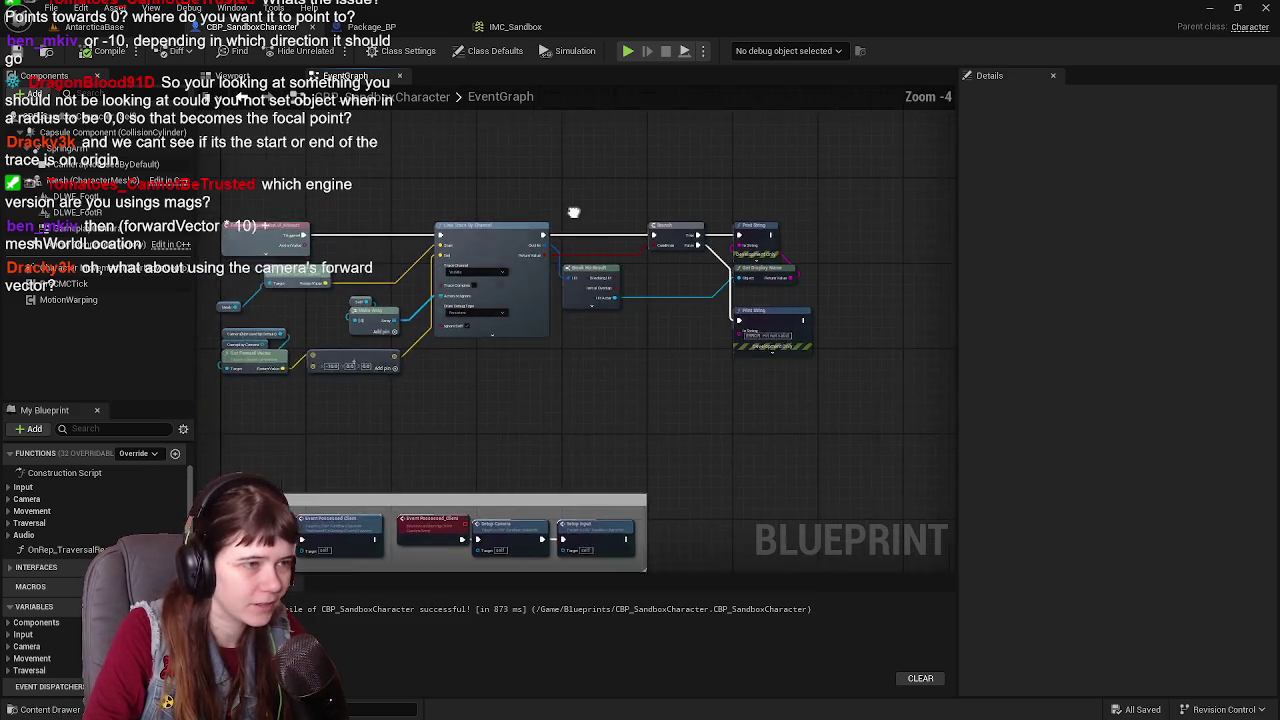
scroll(455, 224, up, 2)
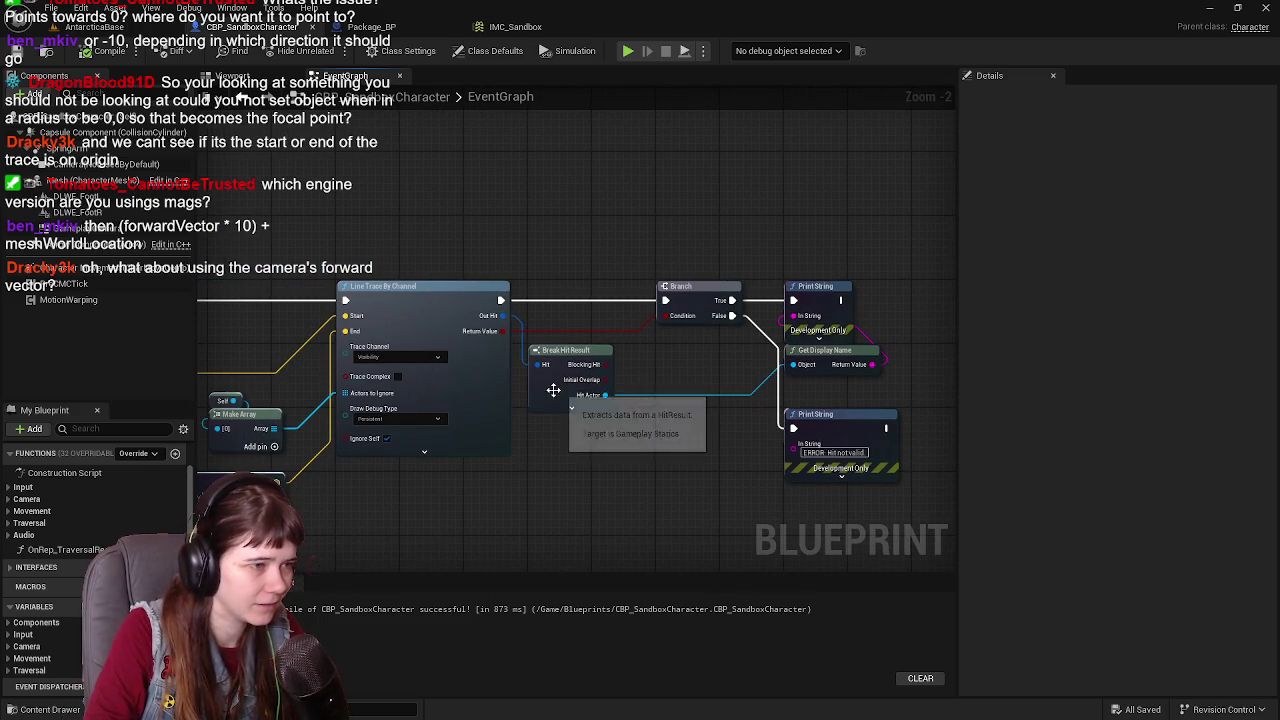
mouse_move(419, 314)
mouse_down()
mouse_move(480, 317)
mouse_move(406, 301)
mouse_up()
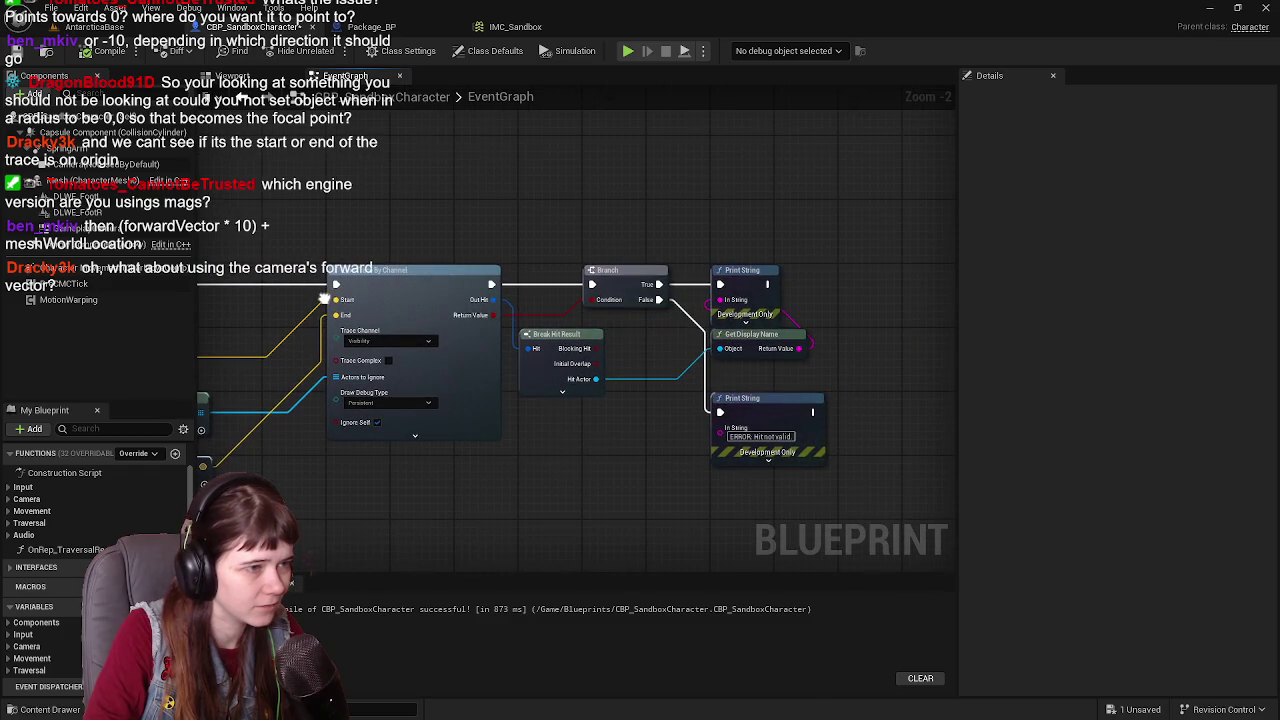
drag(529, 375, 930, 340)
scroll(513, 298, up, 1)
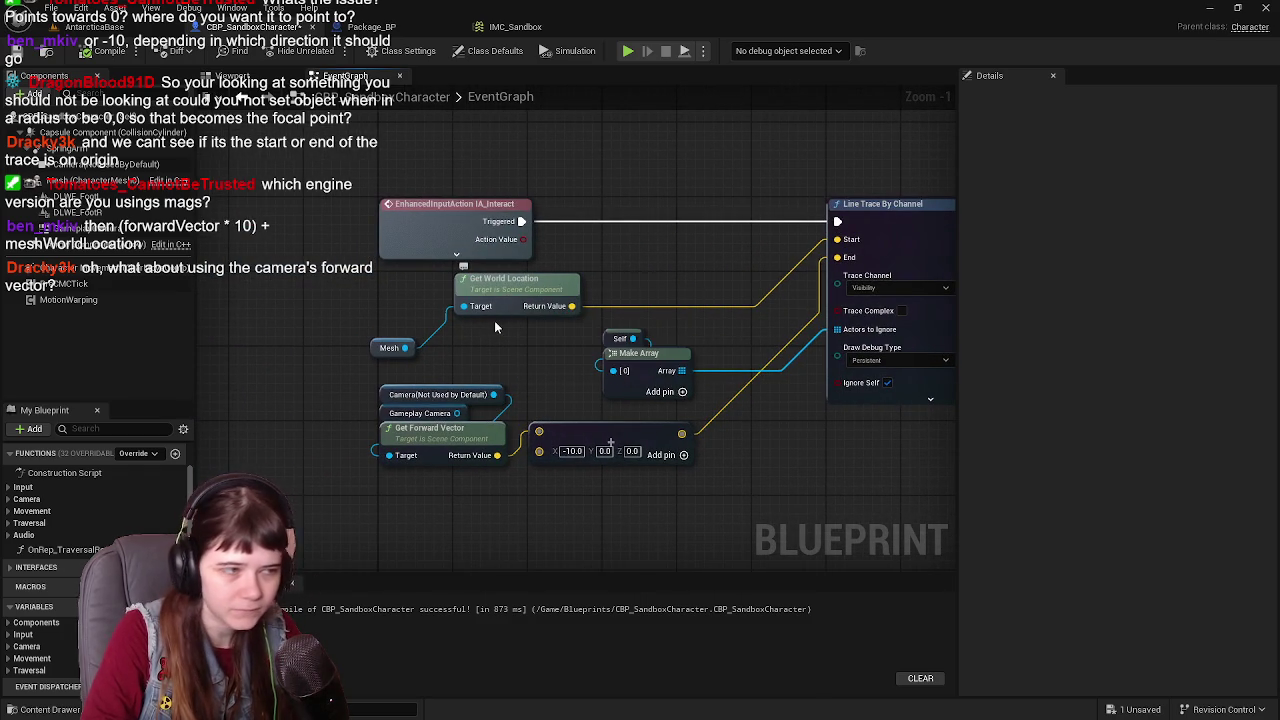
drag(582, 440, 737, 477)
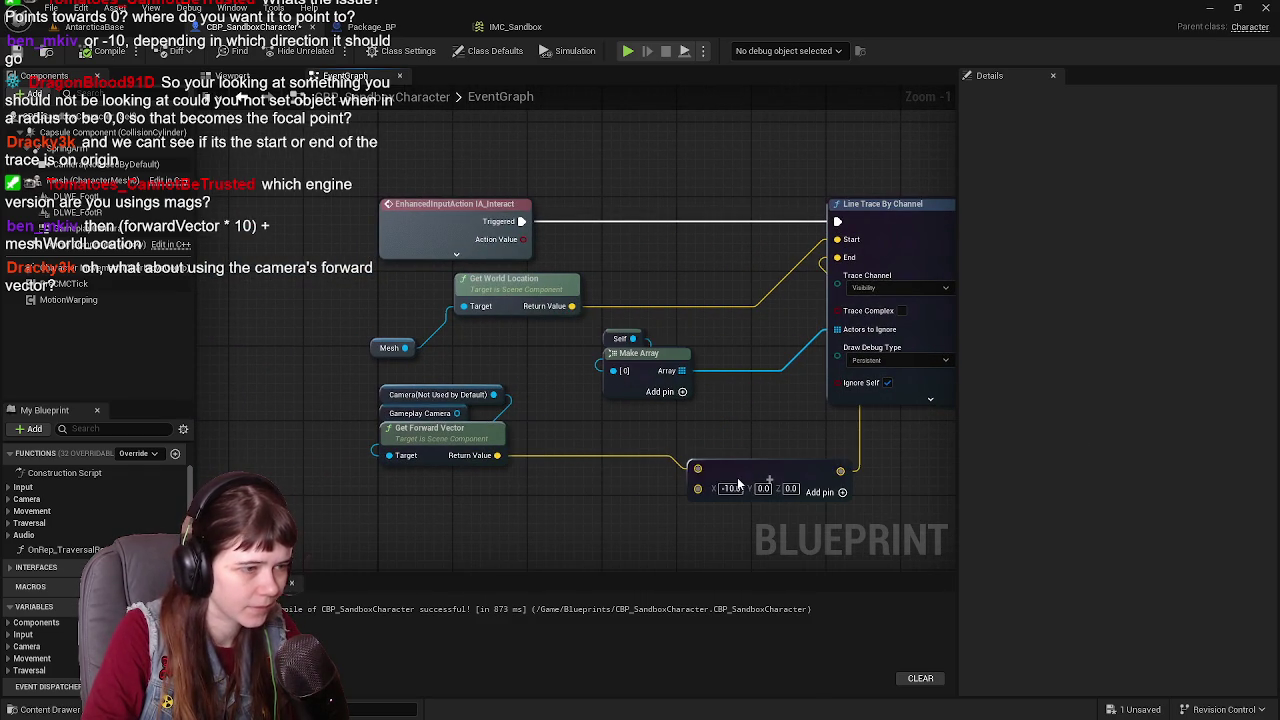
mouse_move(498, 455)
mouse_down()
mouse_move(599, 432)
mouse_move(574, 433)
mouse_up()
key(Return)
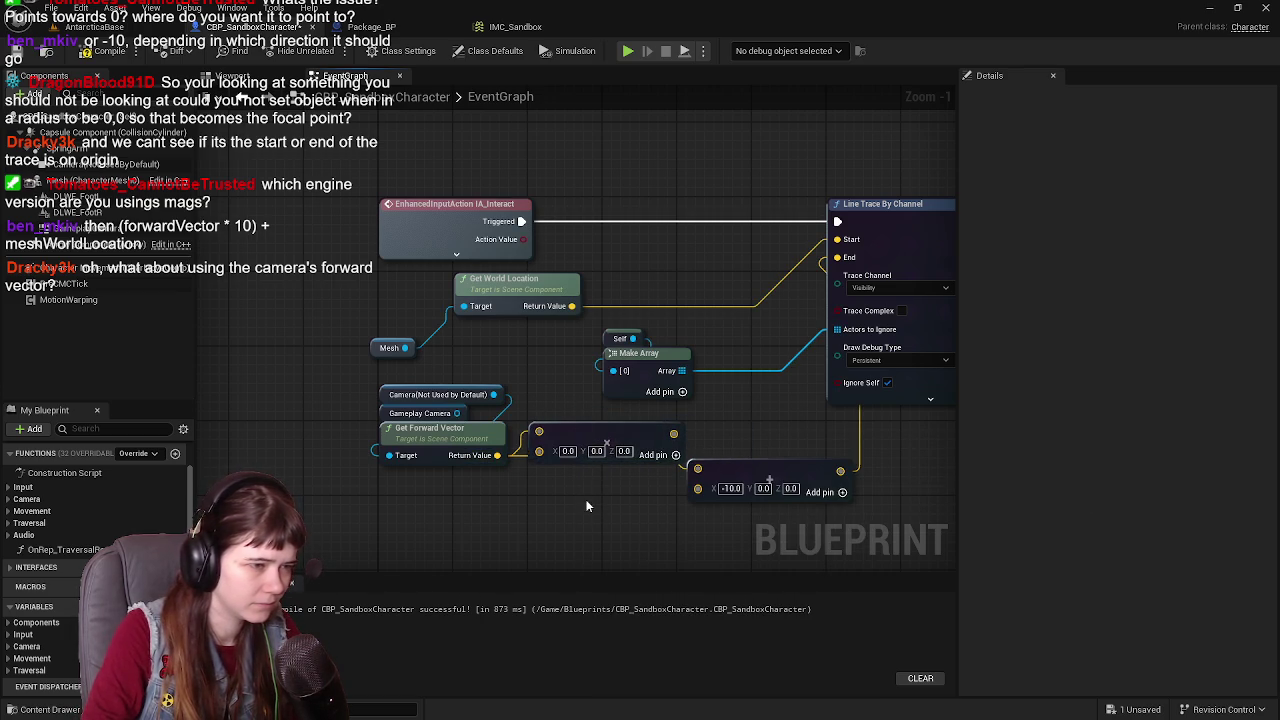
Step: Convert the Multiply node's B input to Integer and set it to 10
right_click(540, 451)
click(535, 506)
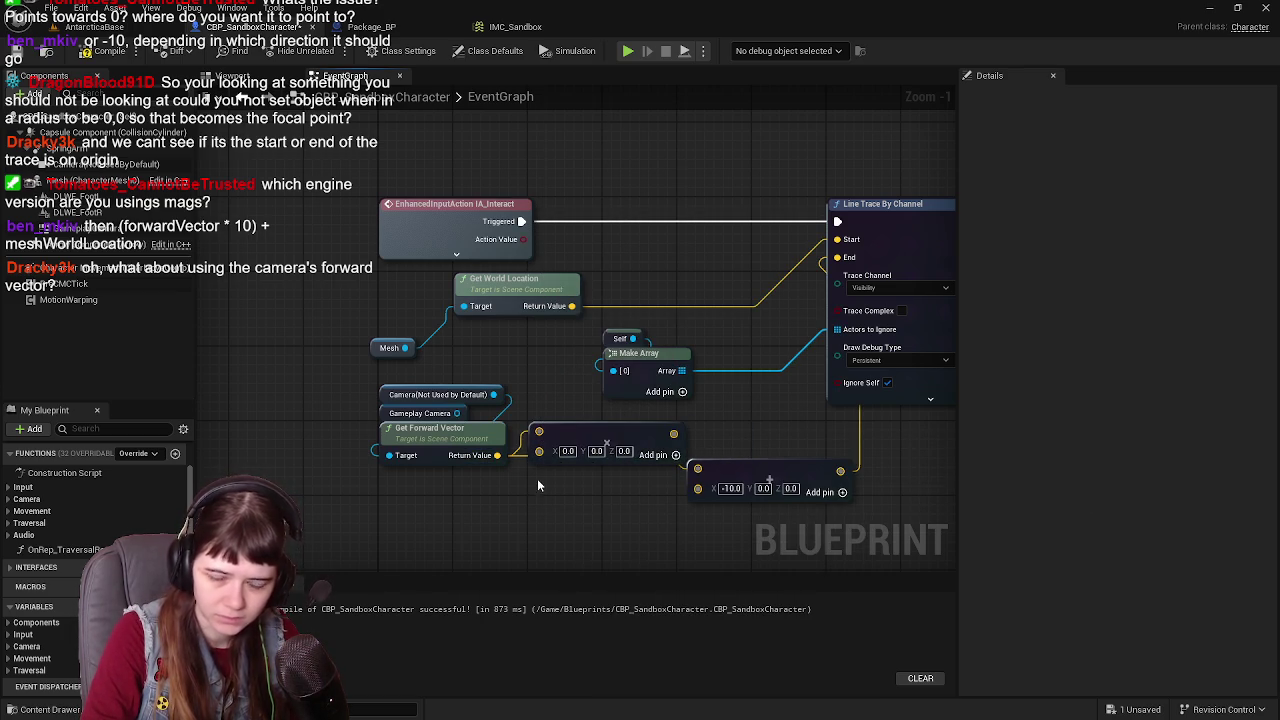
right_click(540, 452)
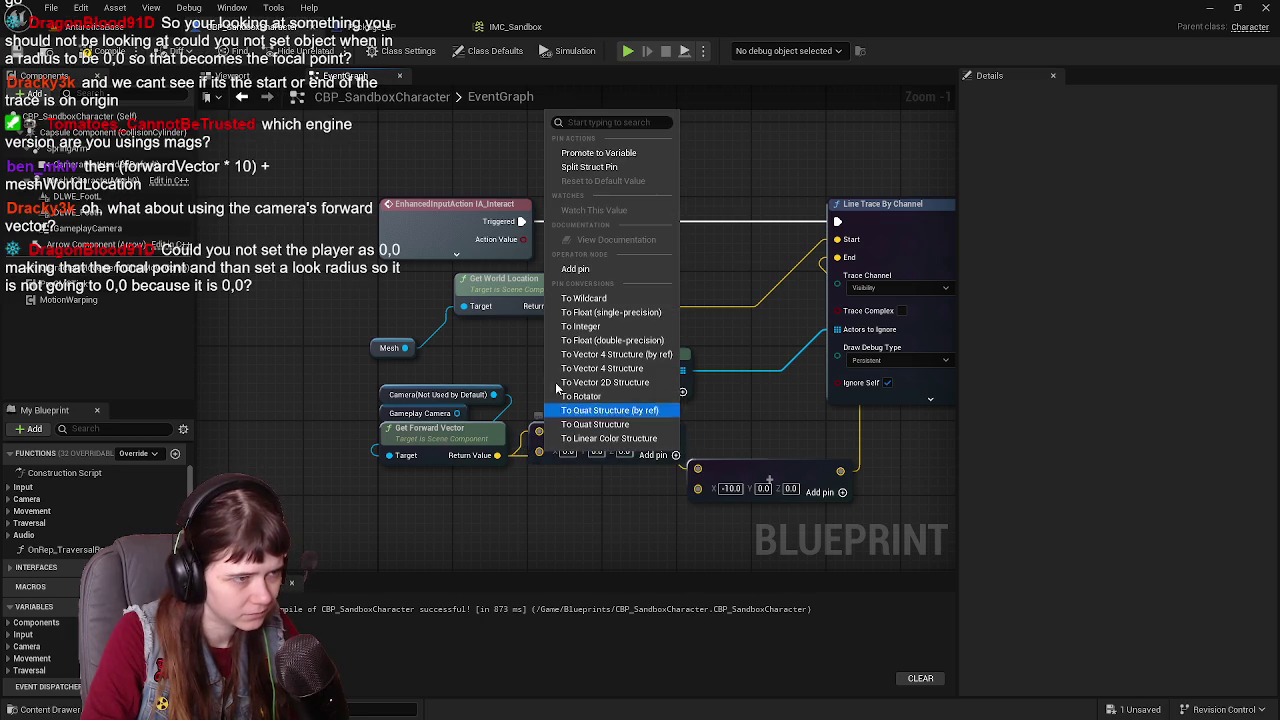
click(598, 327)
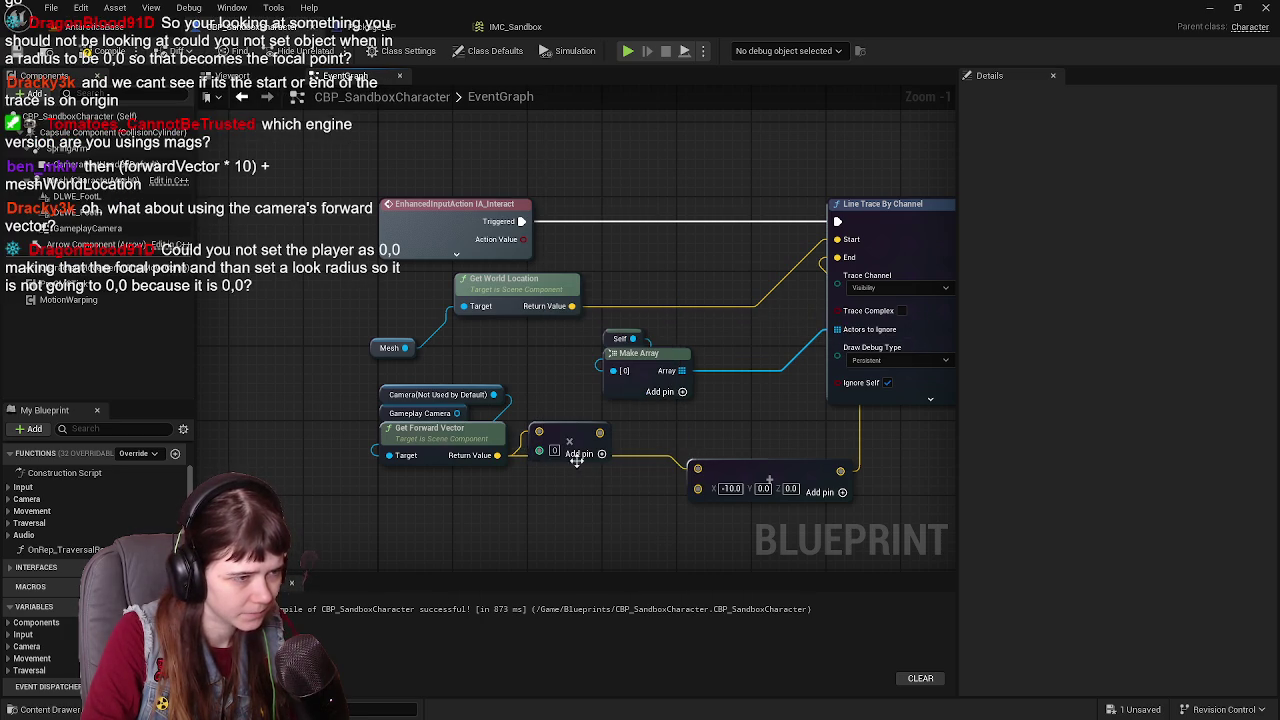
text(10)
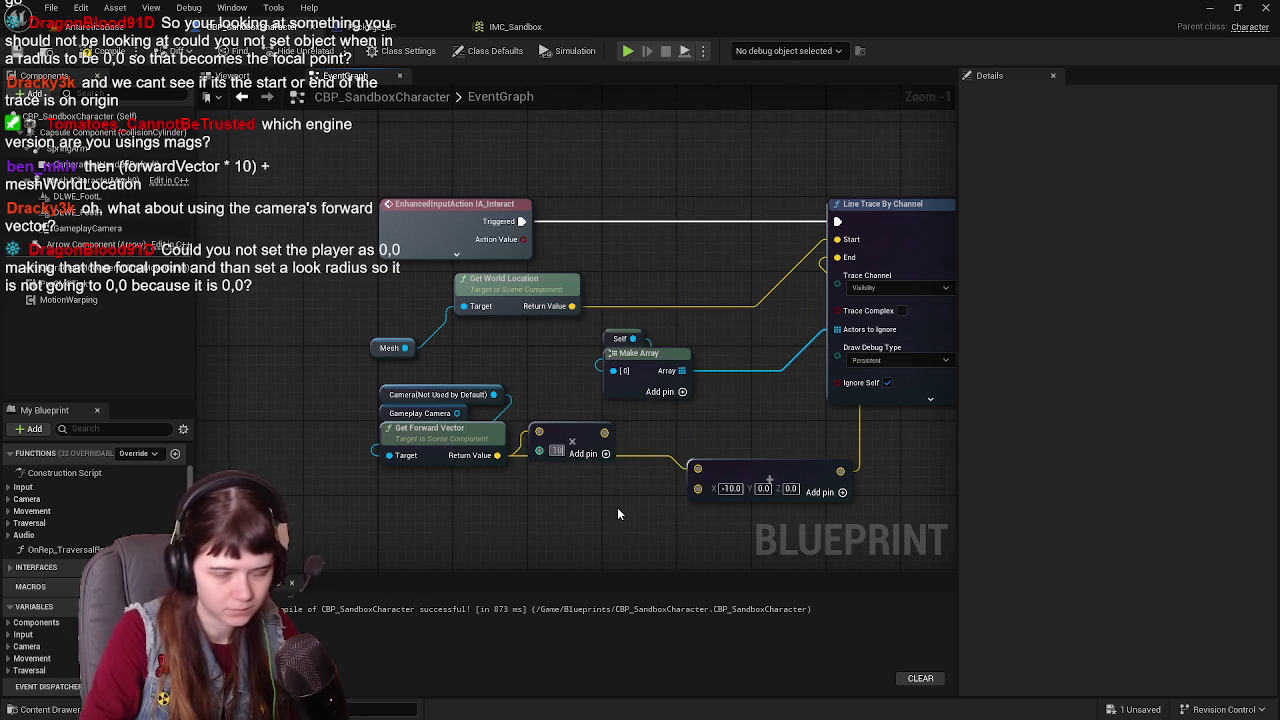
Step: Add the mesh world location to the multiplied vector, feed it into Line Trace End, and delete the -10 node
drag(679, 441, 644, 478)
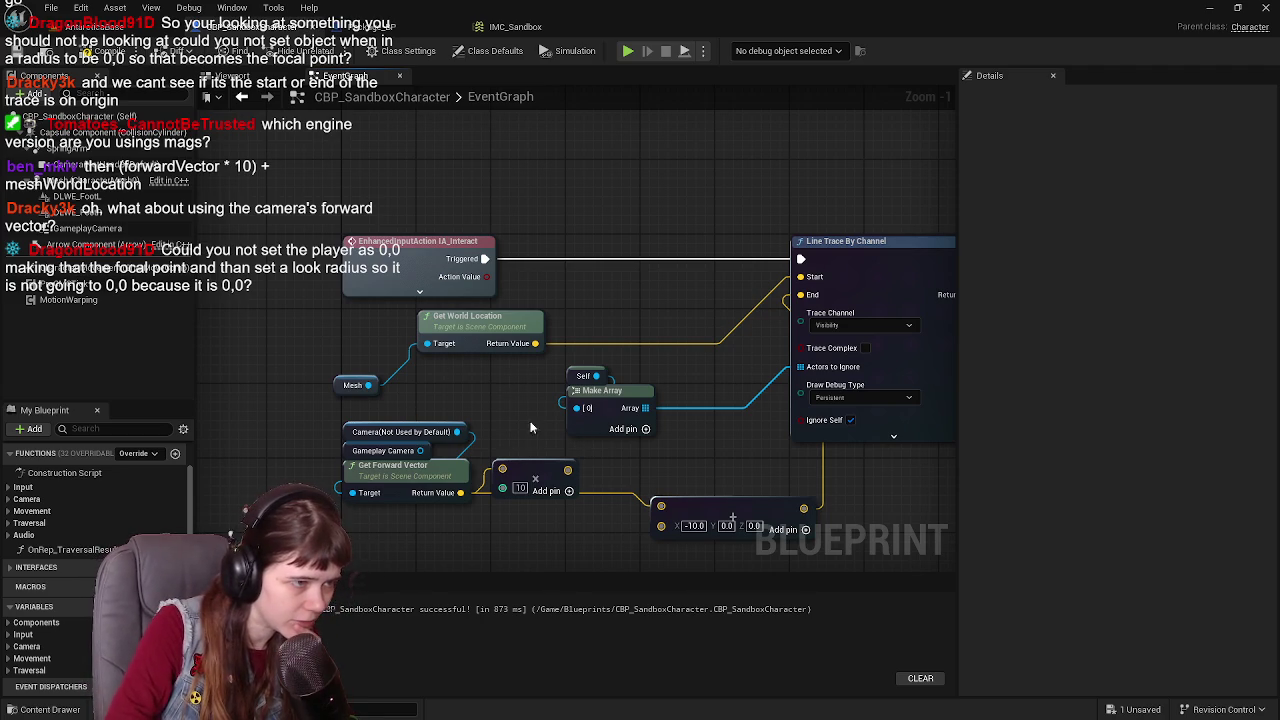
mouse_move(567, 470)
mouse_down()
mouse_move(697, 441)
mouse_move(681, 319)
mouse_move(622, 320)
mouse_up()
text(+)
click(739, 516)
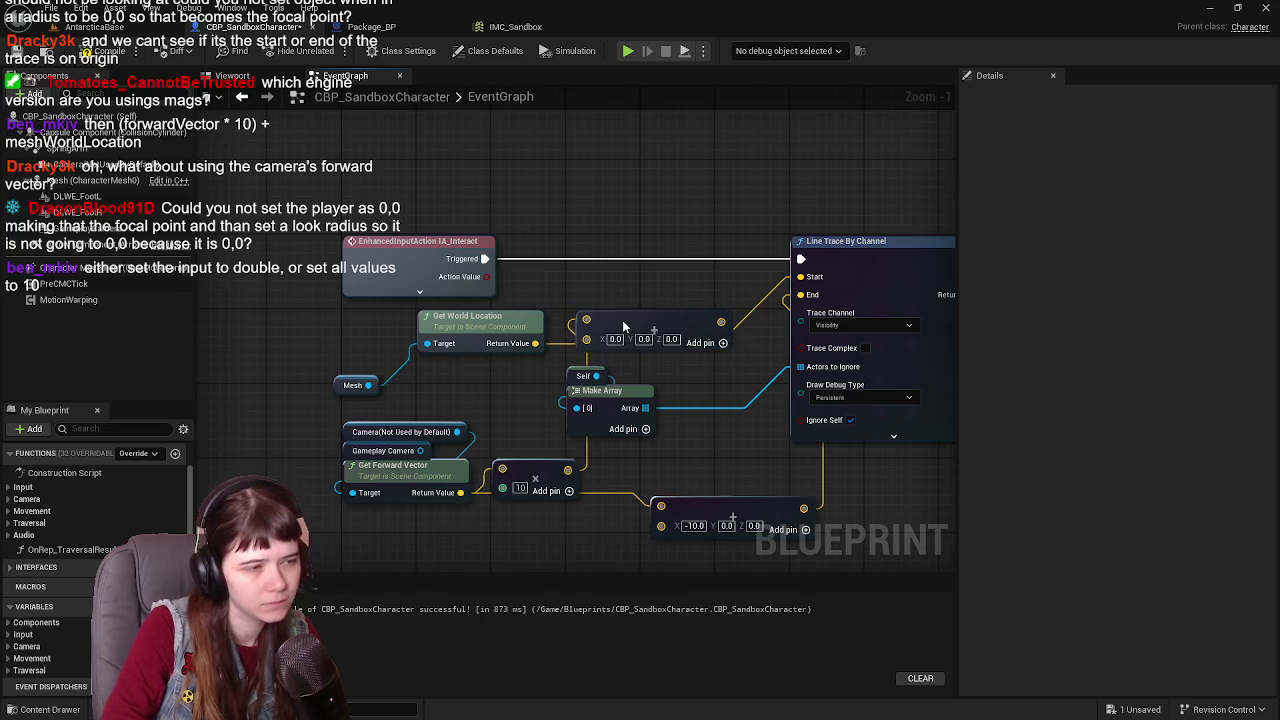
mouse_move(535, 343)
mouse_down()
mouse_move(700, 335)
mouse_move(810, 300)
mouse_up()
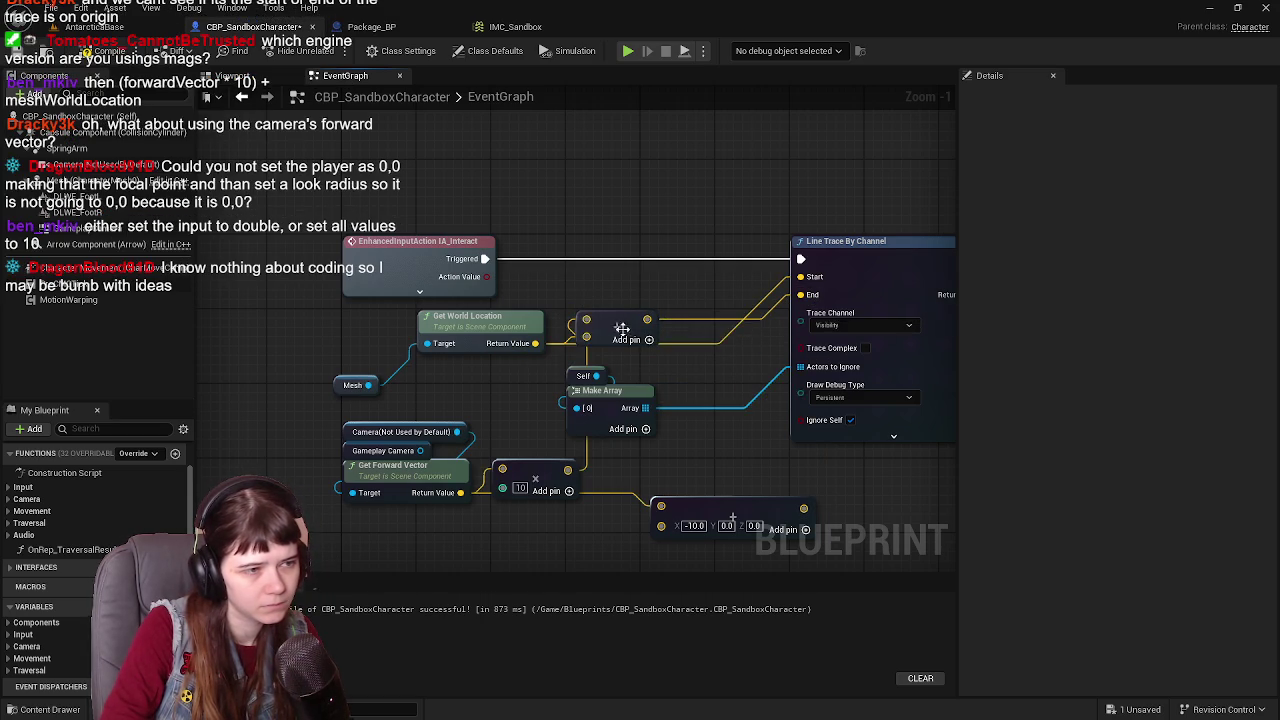
mouse_move(617, 327)
mouse_down()
mouse_move(682, 327)
mouse_move(713, 343)
mouse_move(683, 497)
mouse_up()
click(738, 507)
key(Delete)
mouse_move(540, 371)
mouse_down()
mouse_move(618, 430)
mouse_move(674, 390)
mouse_up()
key(Home)
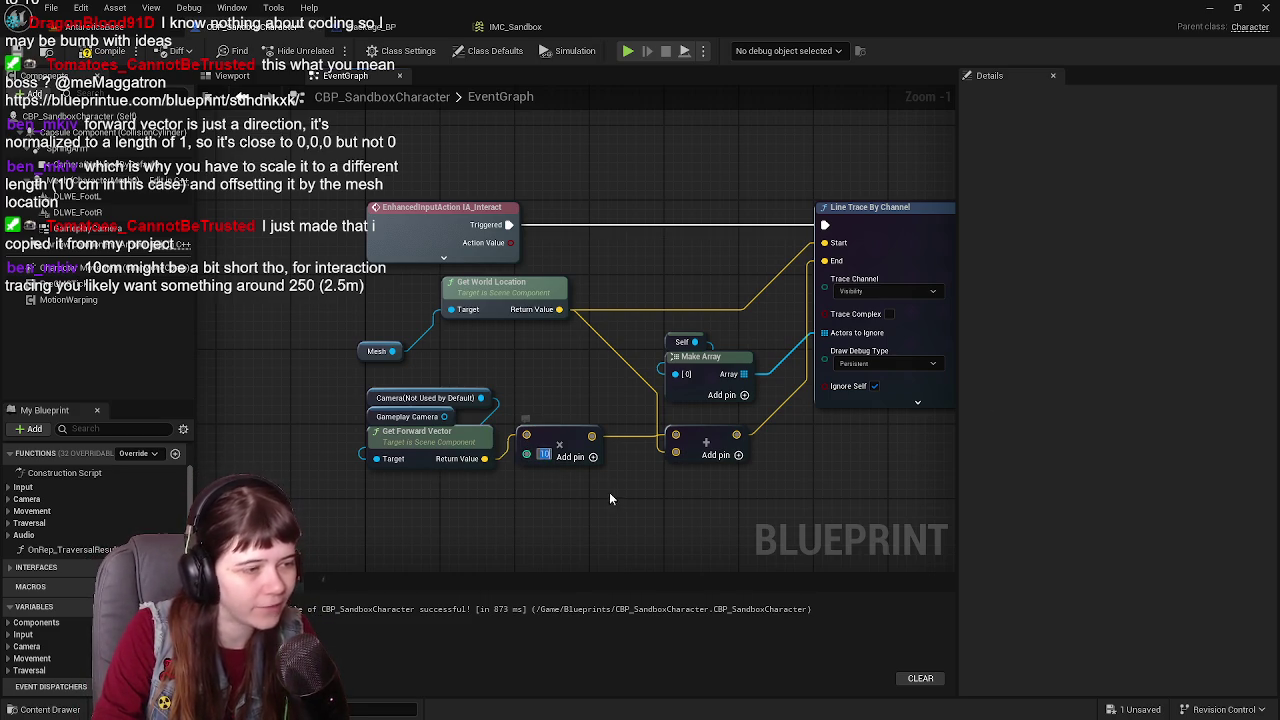
Step: Change the forward-vector multiplier on the Multiply node from 10 to 500
key(Return)
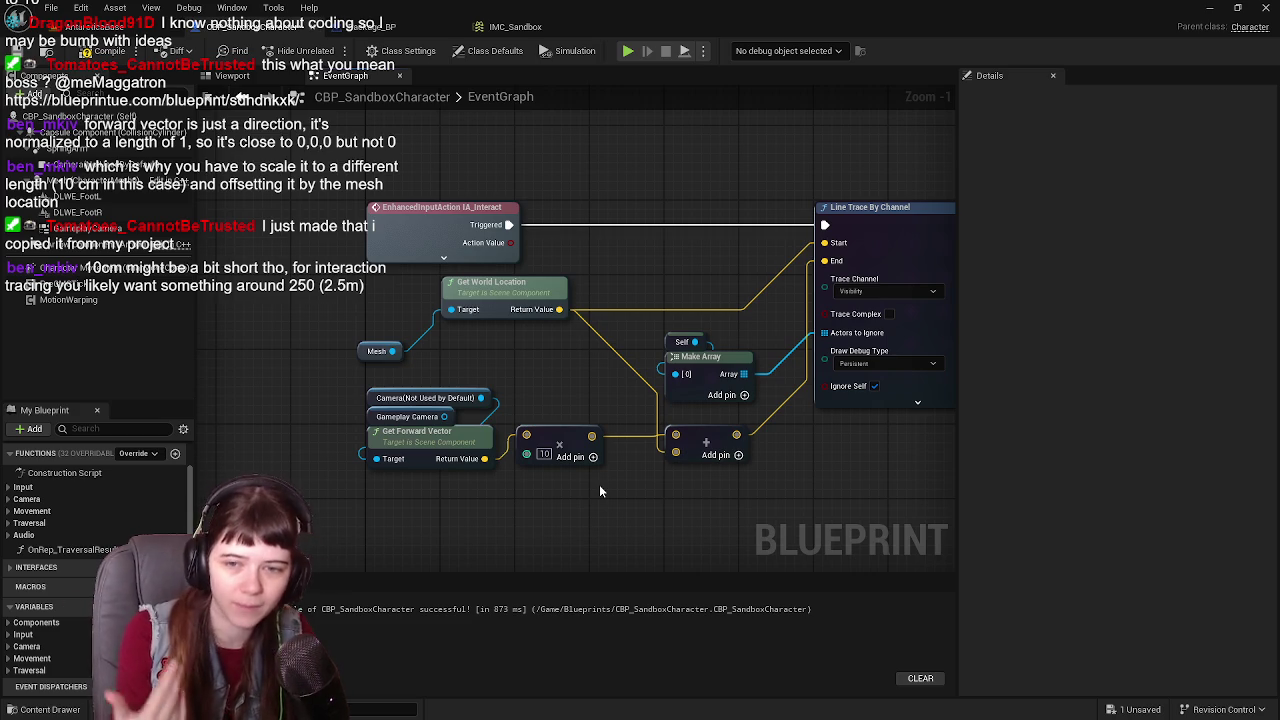
click(544, 454)
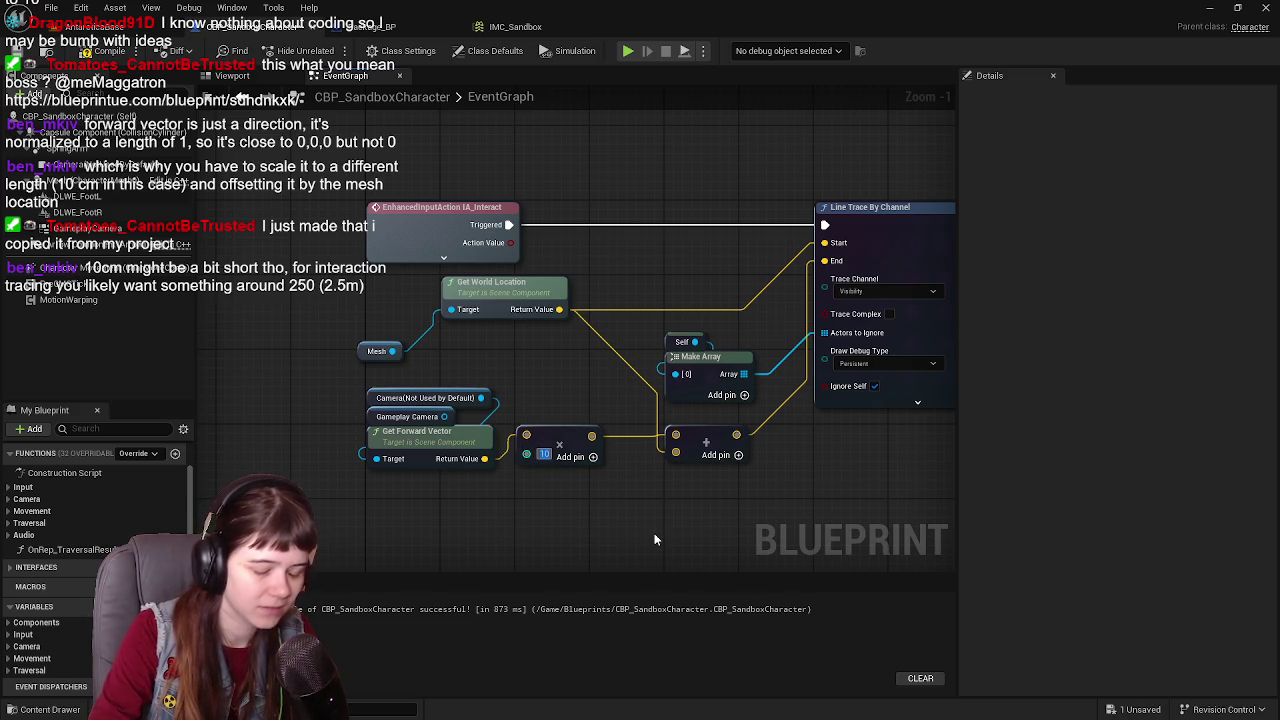
text(500)
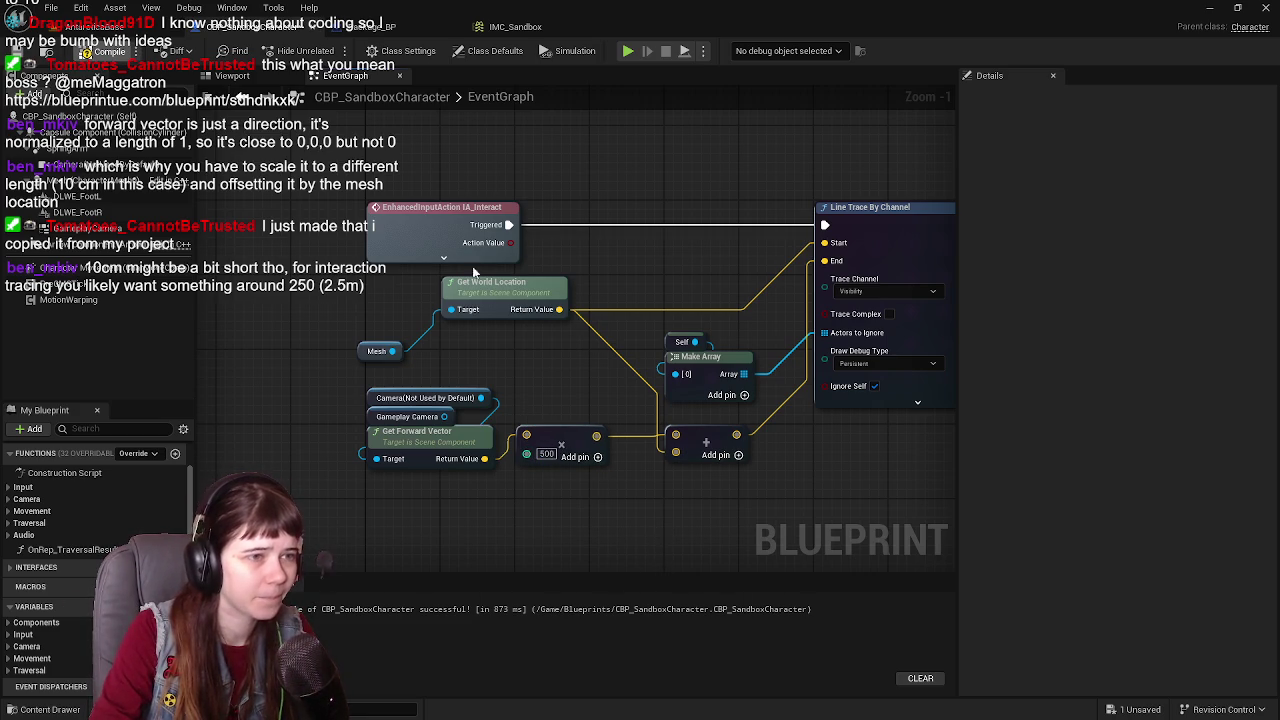
Step: Return to the AntarcticaBase level and start a play test
mouse_move(732, 233)
mouse_down()
mouse_move(363, 304)
mouse_move(125, 274)
mouse_move(125, 247)
mouse_up()
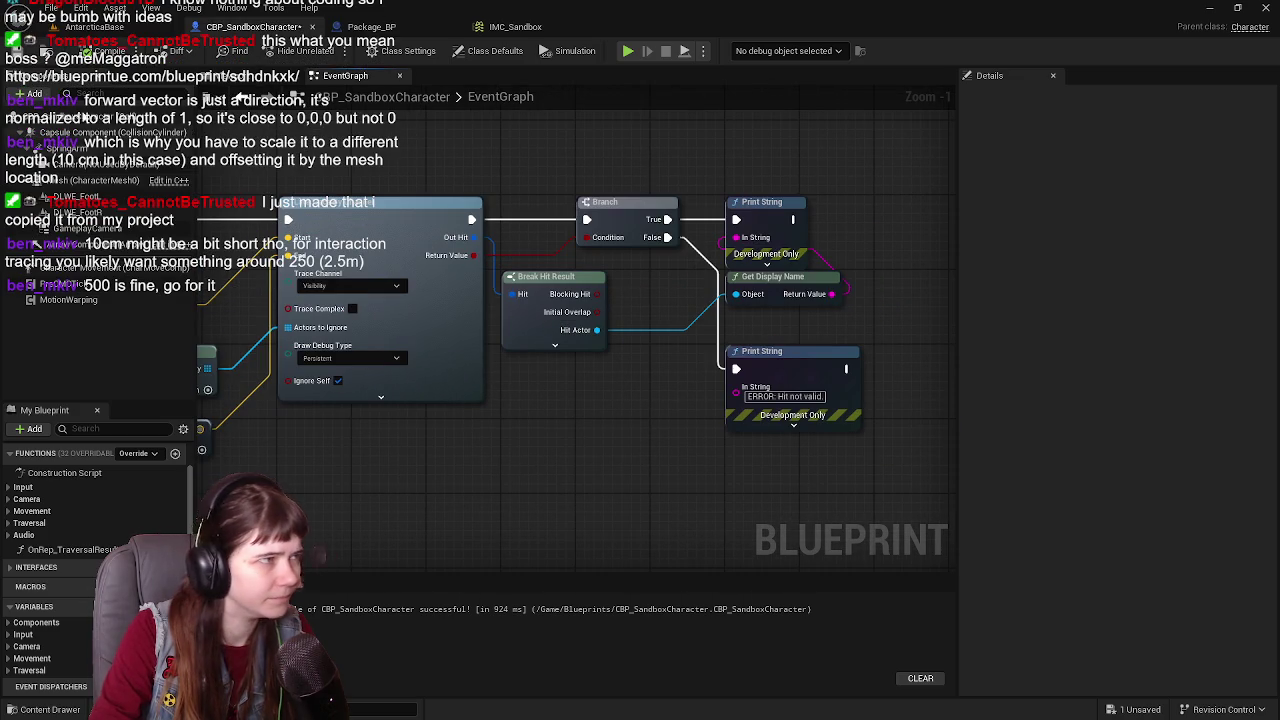
click(80, 26)
click(330, 51)
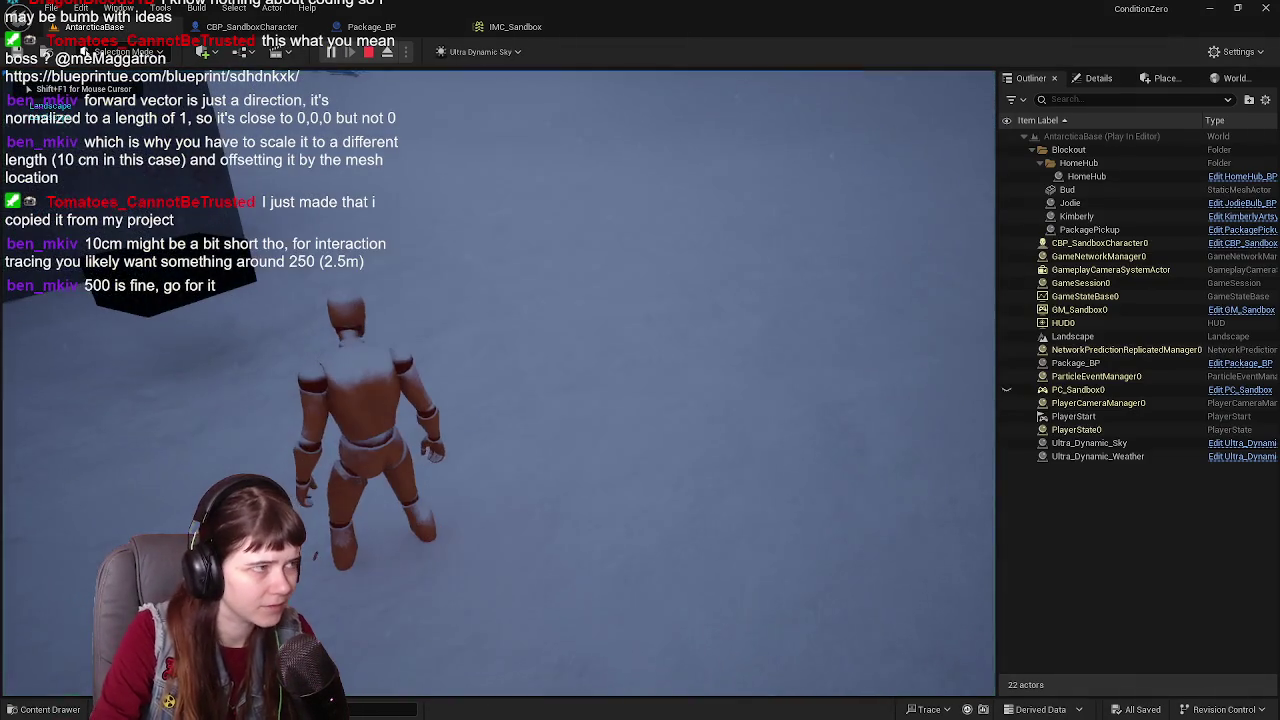
Step: Walk the character, then eject with F8 and frame the red trace line from above
key(w)
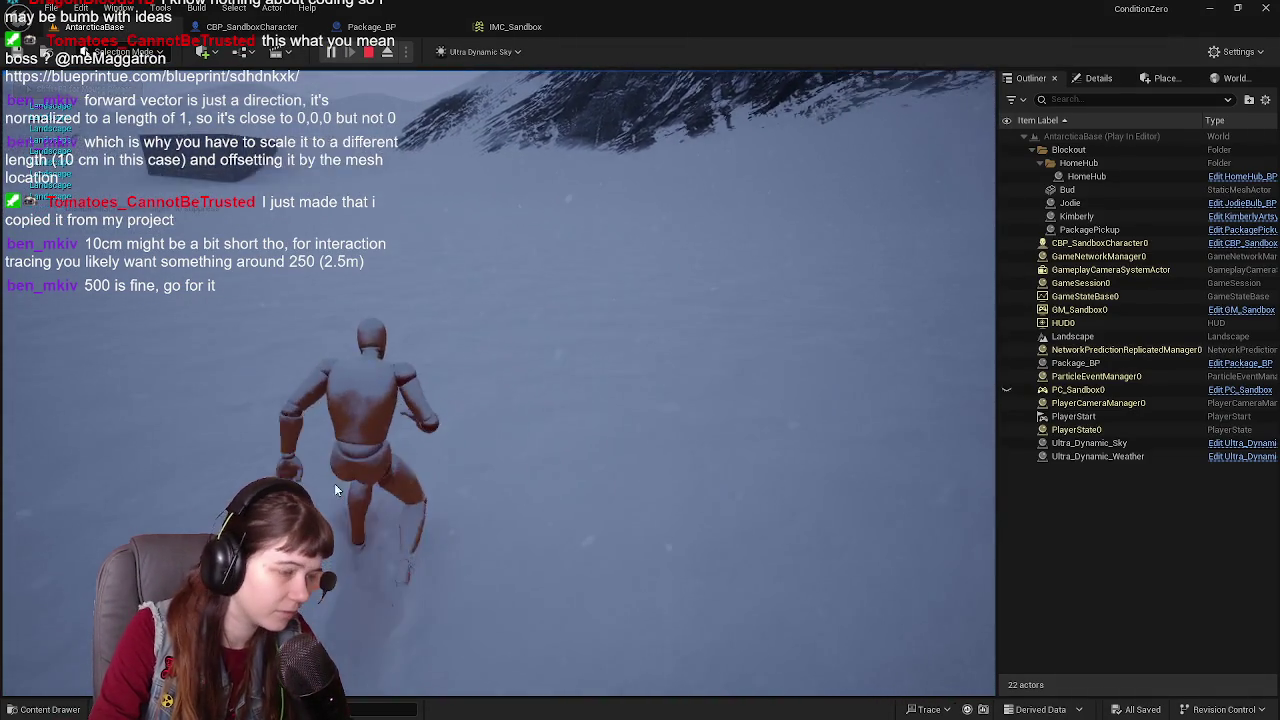
key(F8)
key(w)
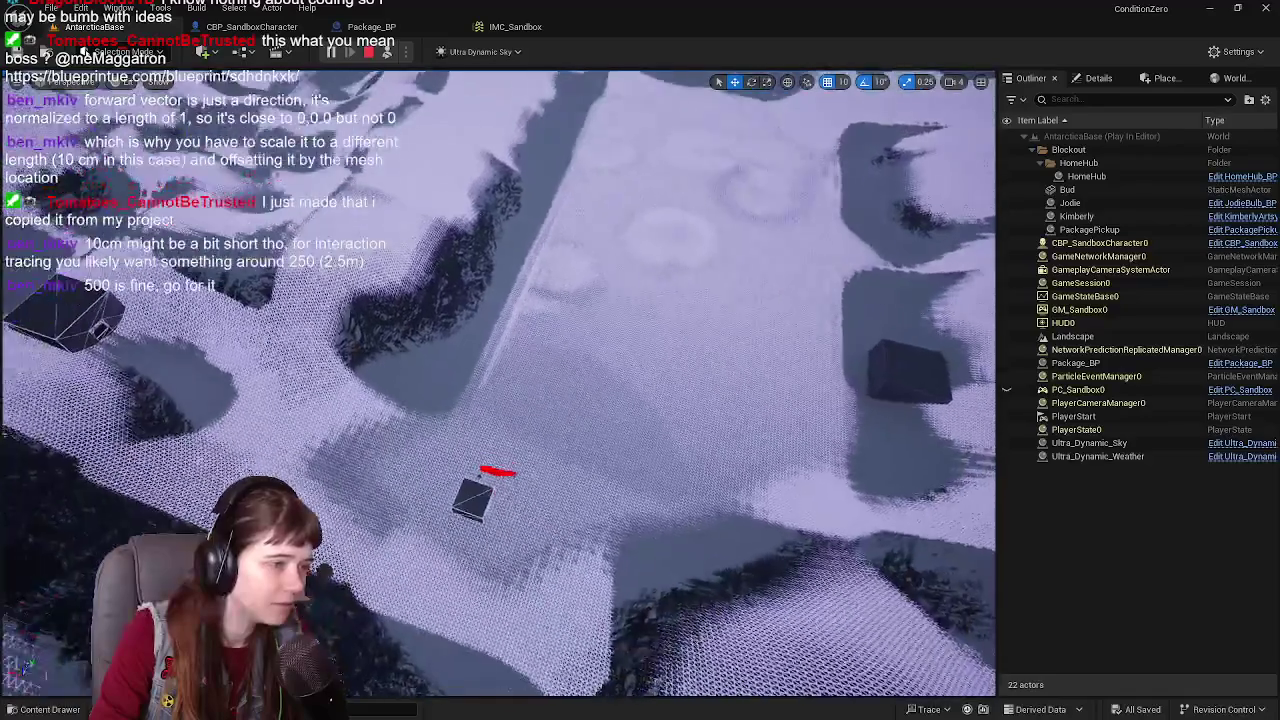
key(s)
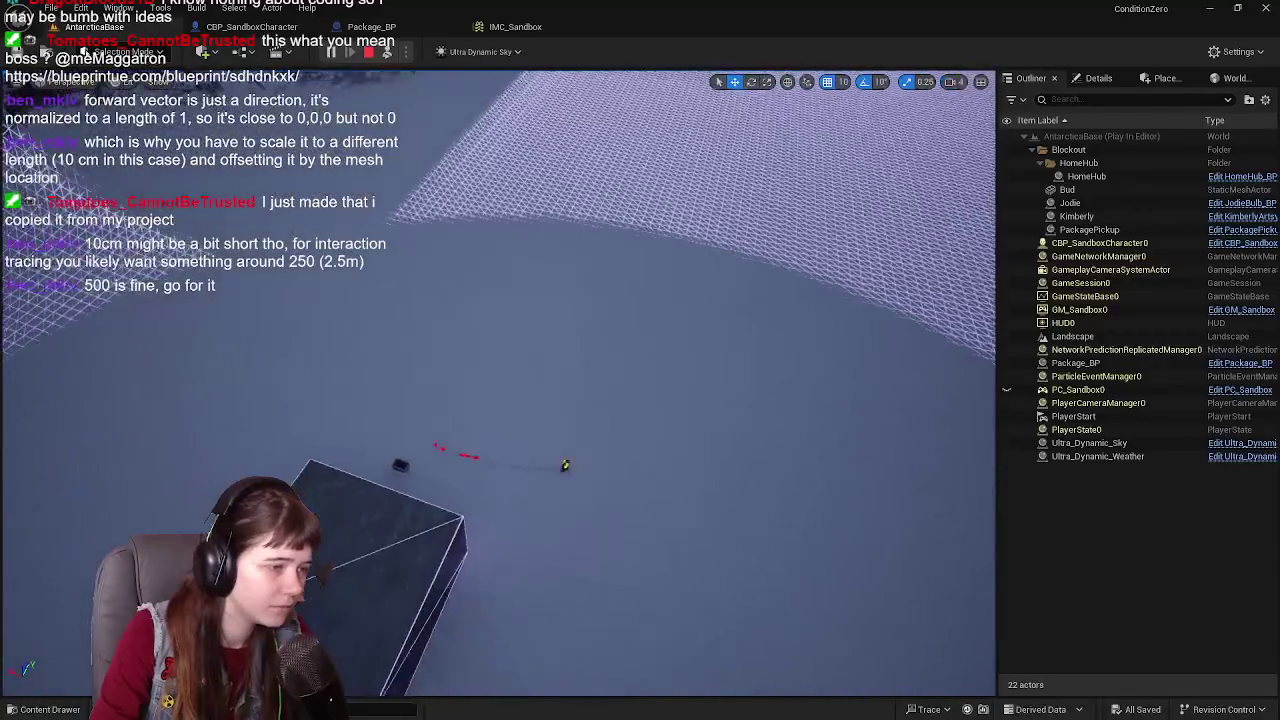
key(a)
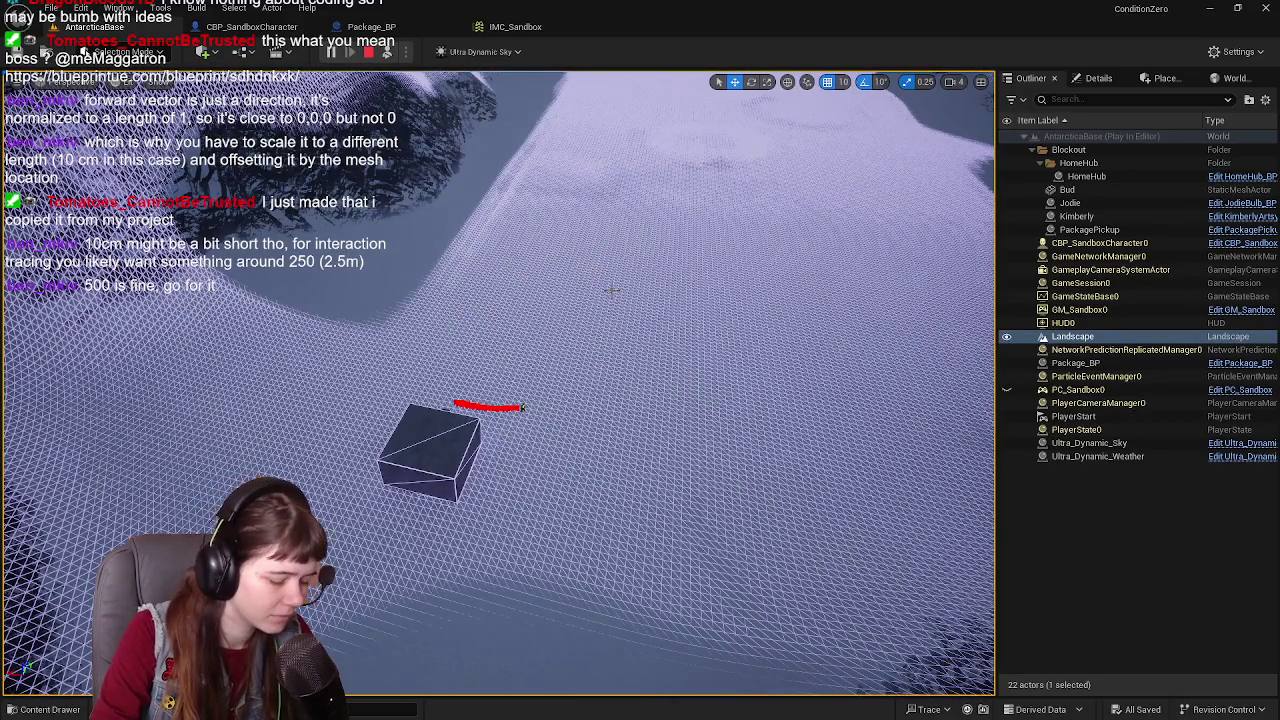
Step: Repossess the character, walk along the concrete building toward the doorway watching traces, then stop play
key(F8)
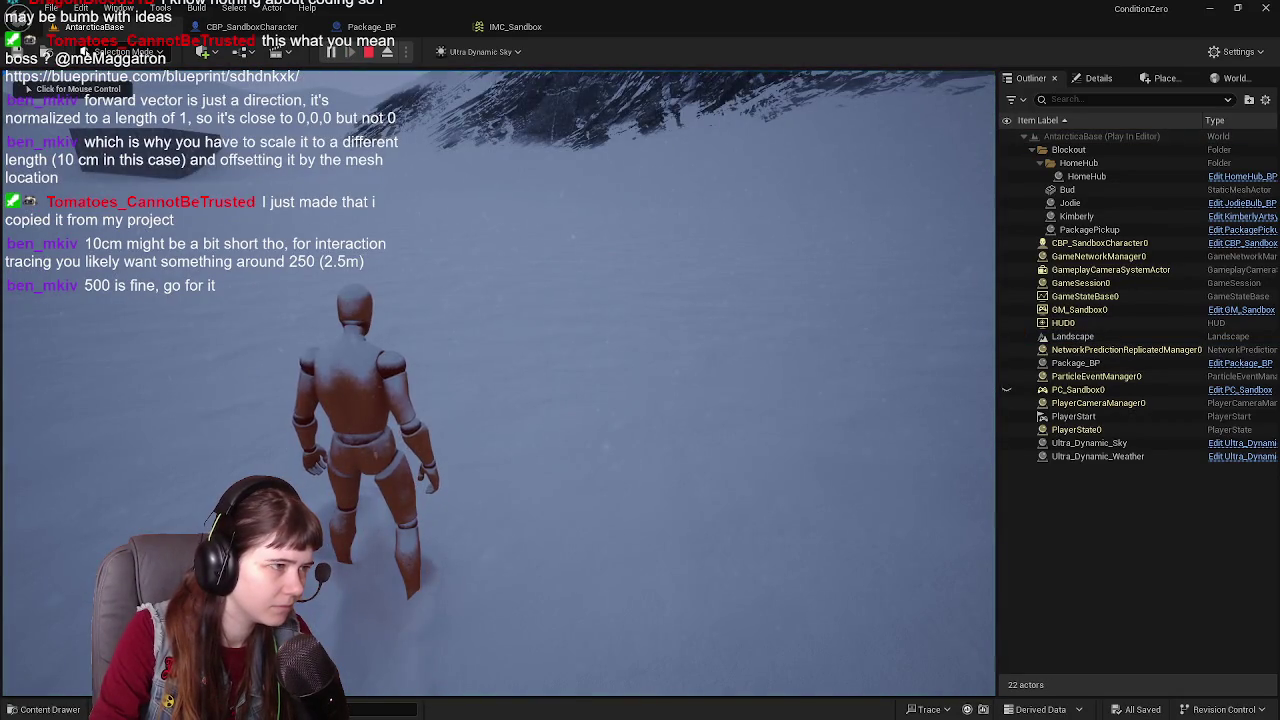
click(500, 380)
key(w)
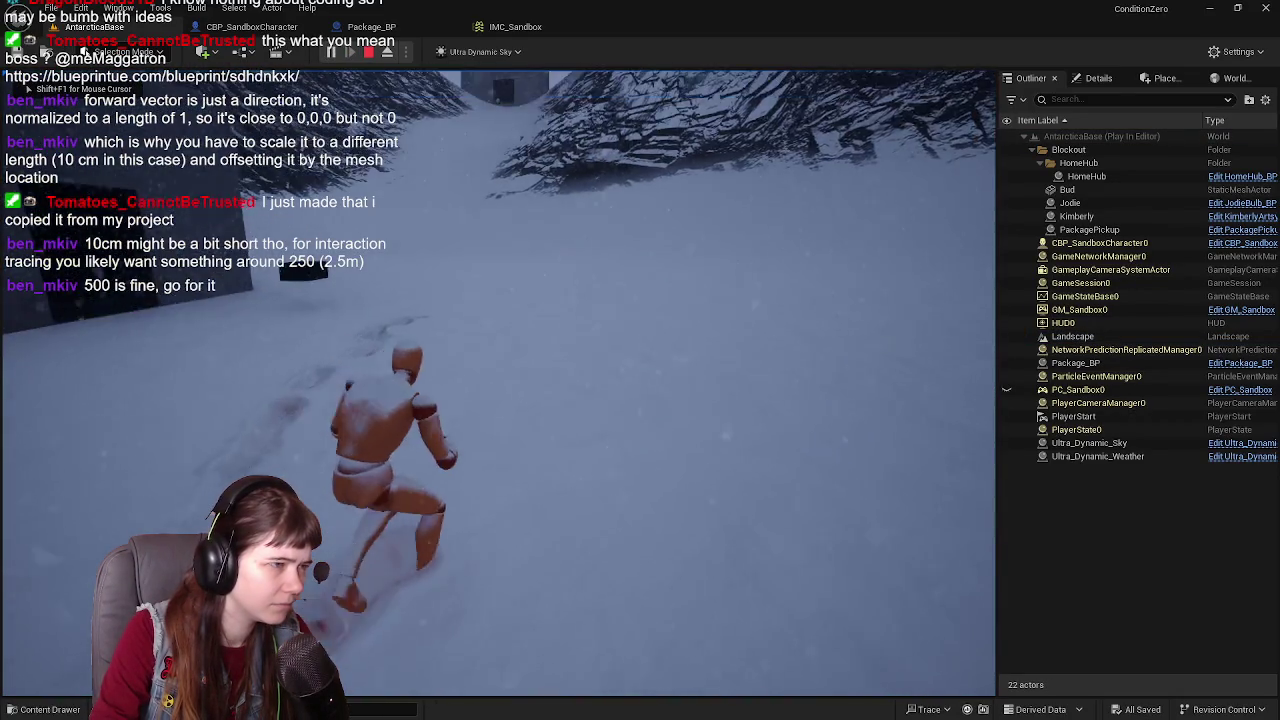
key(w)
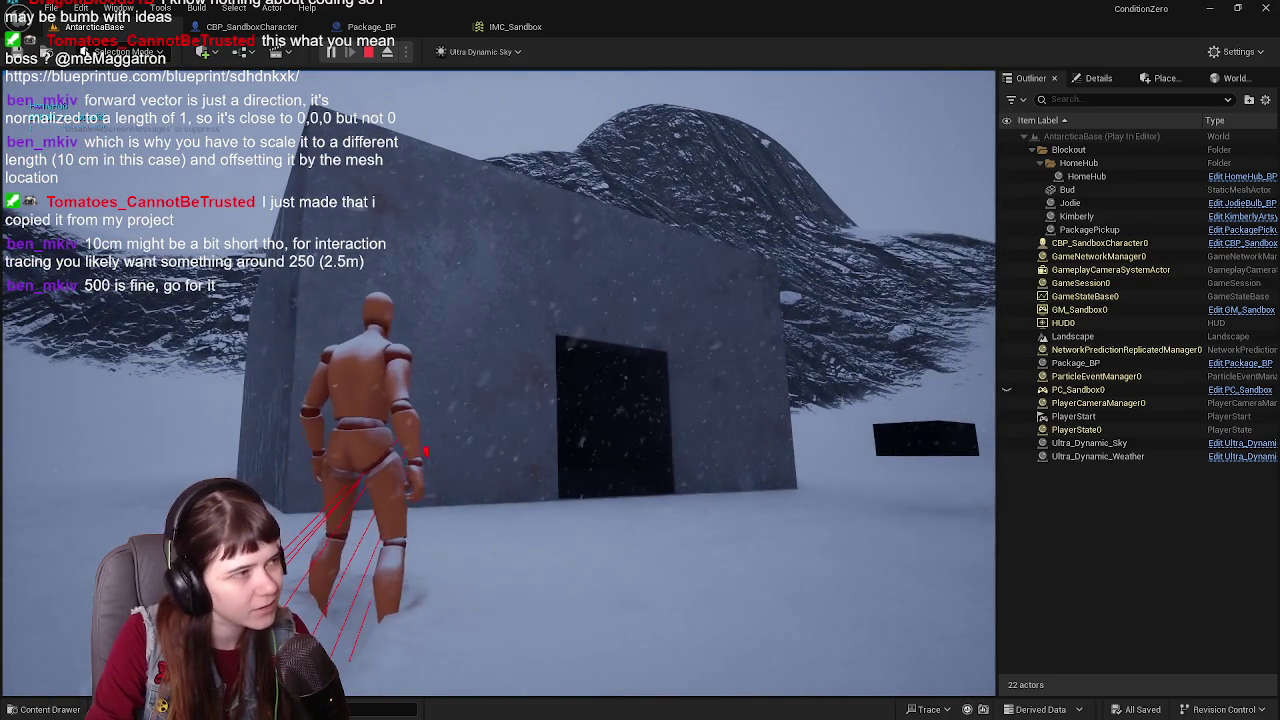
key(a)
key(a)
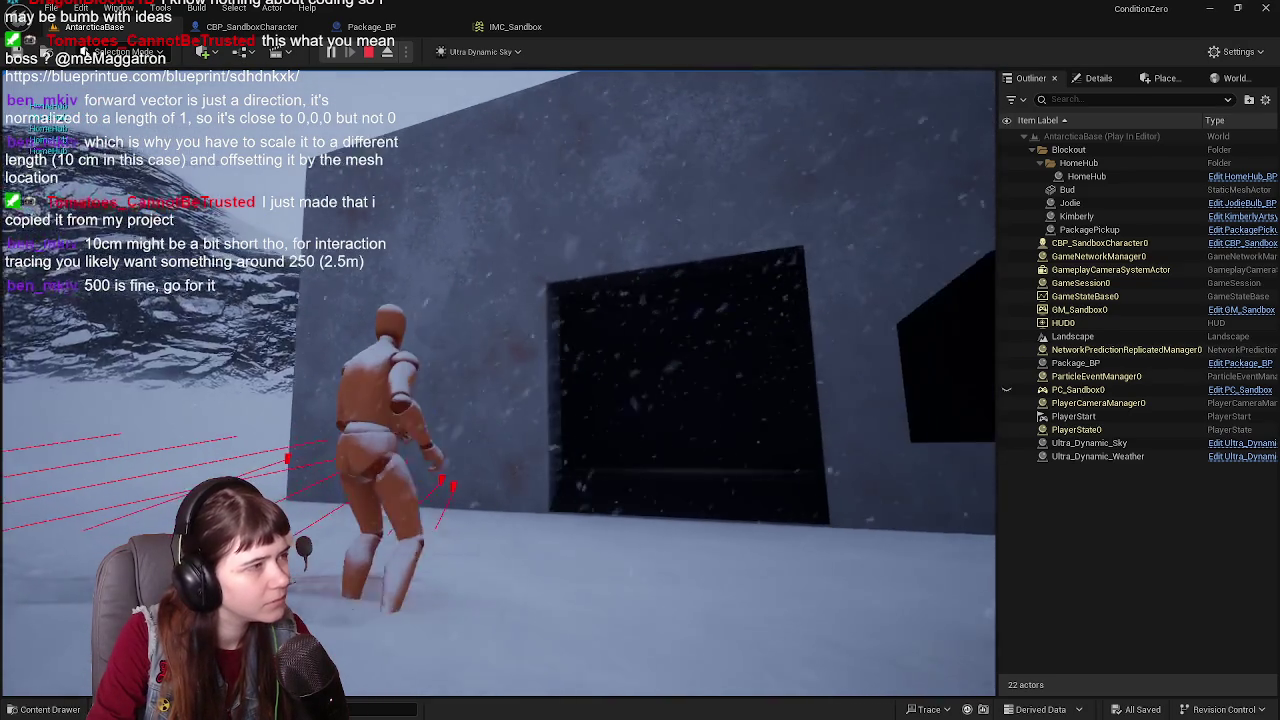
key(w)
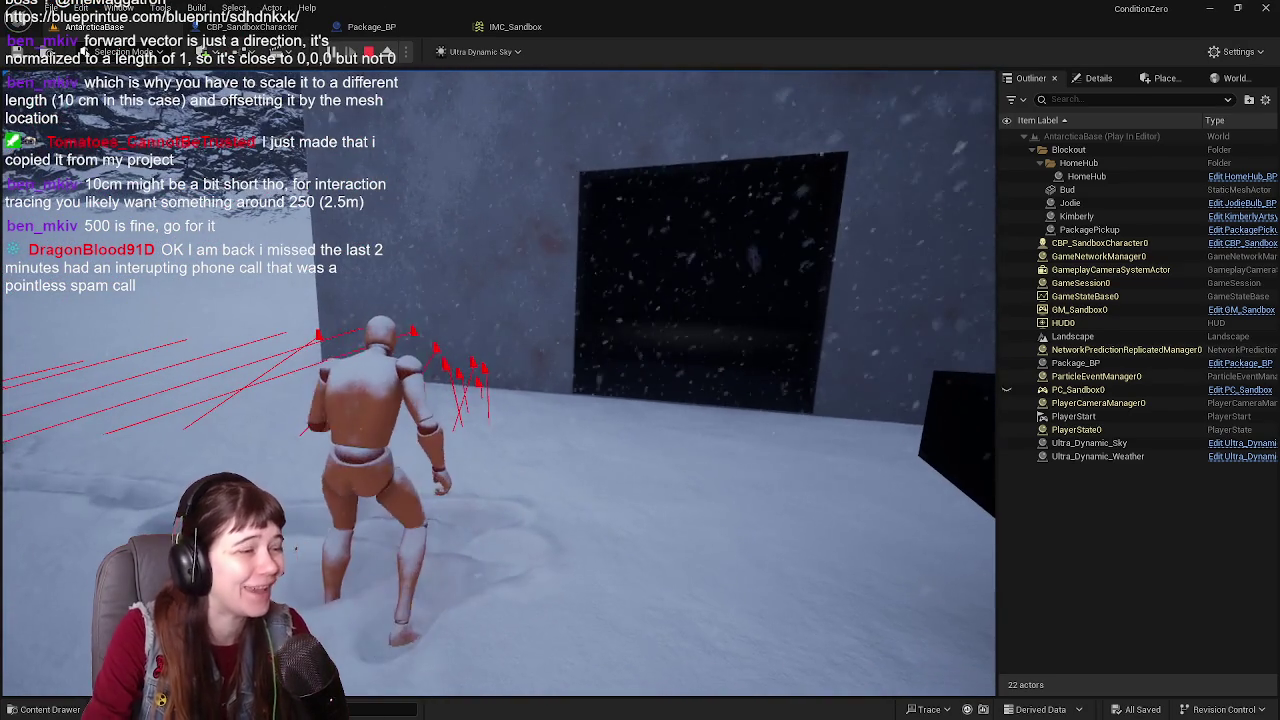
key(Escape)
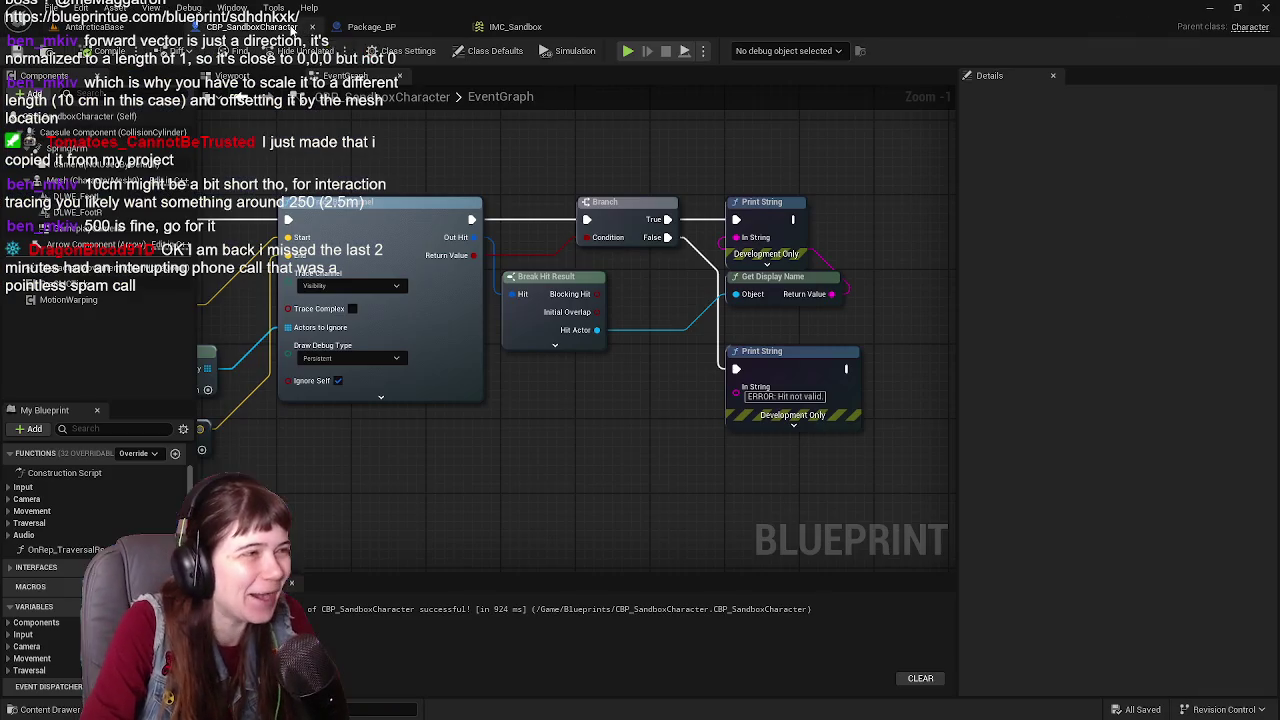
Step: In CBP_SandboxCharacter, inspect the Gameplay Camera and Camera (Not Used by Default) components in the Viewport
click(290, 28)
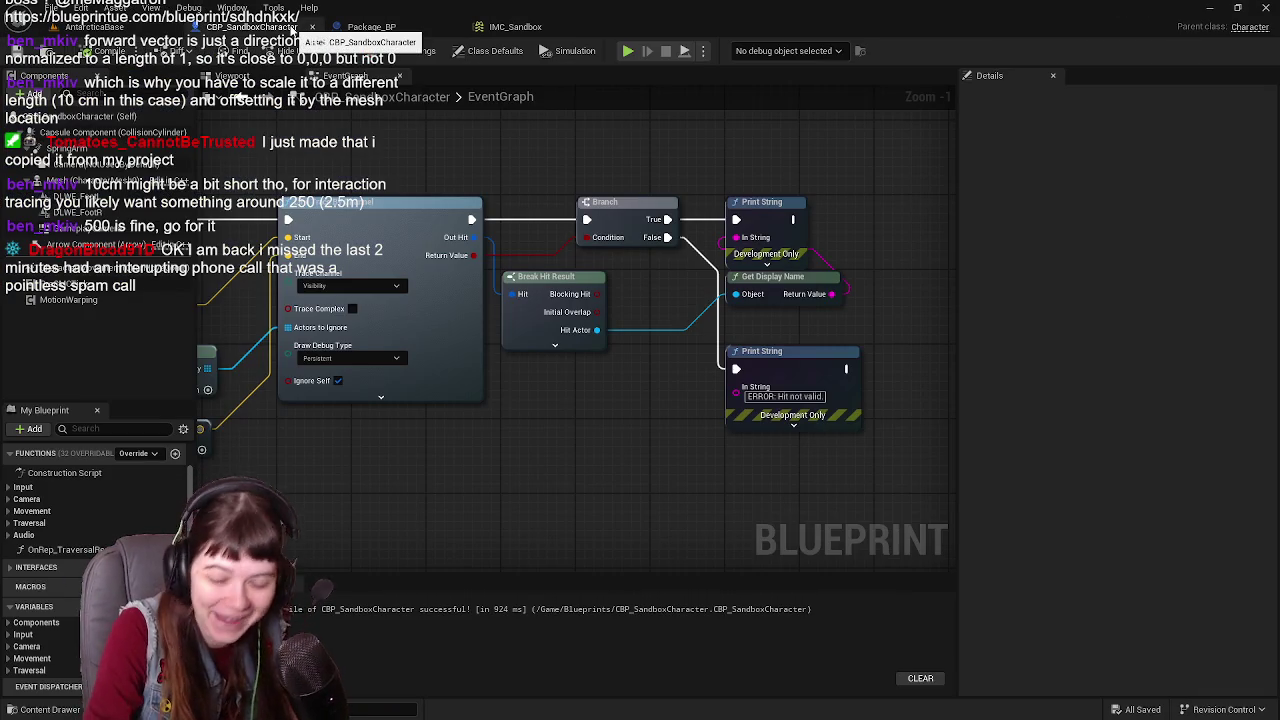
drag(383, 467, 715, 448)
scroll(700, 460, down, 1)
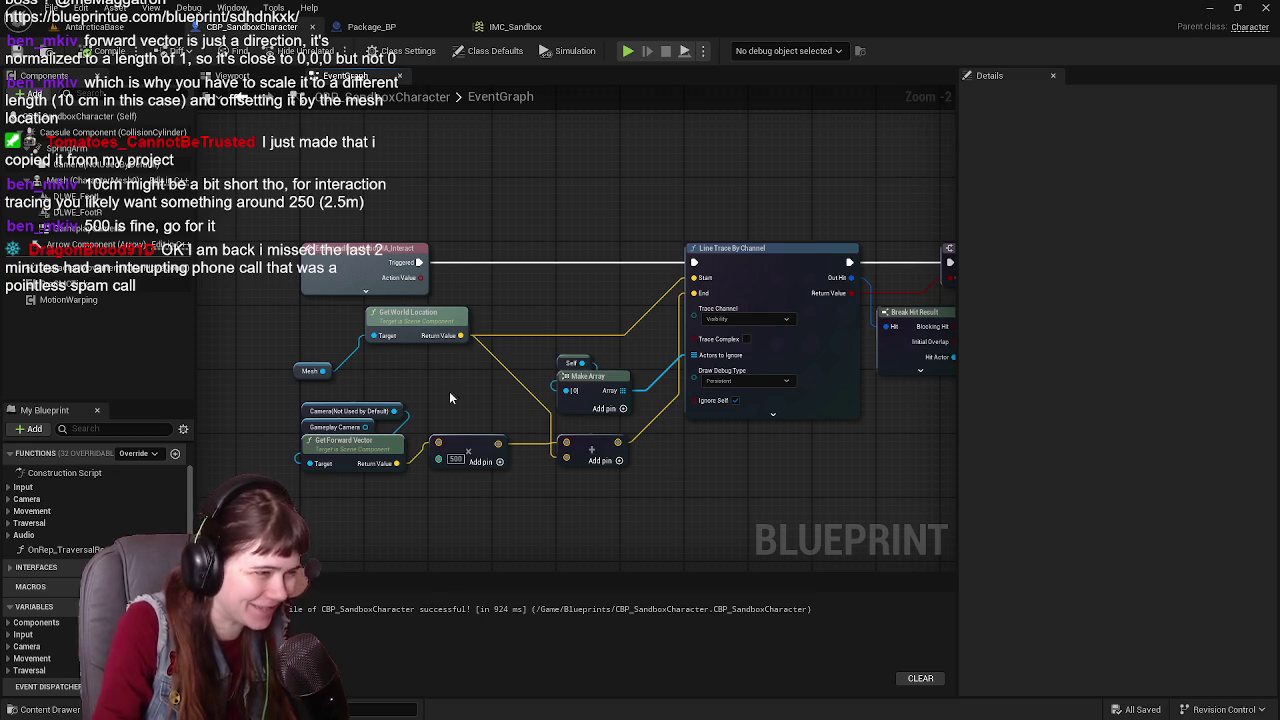
drag(449, 391, 556, 402)
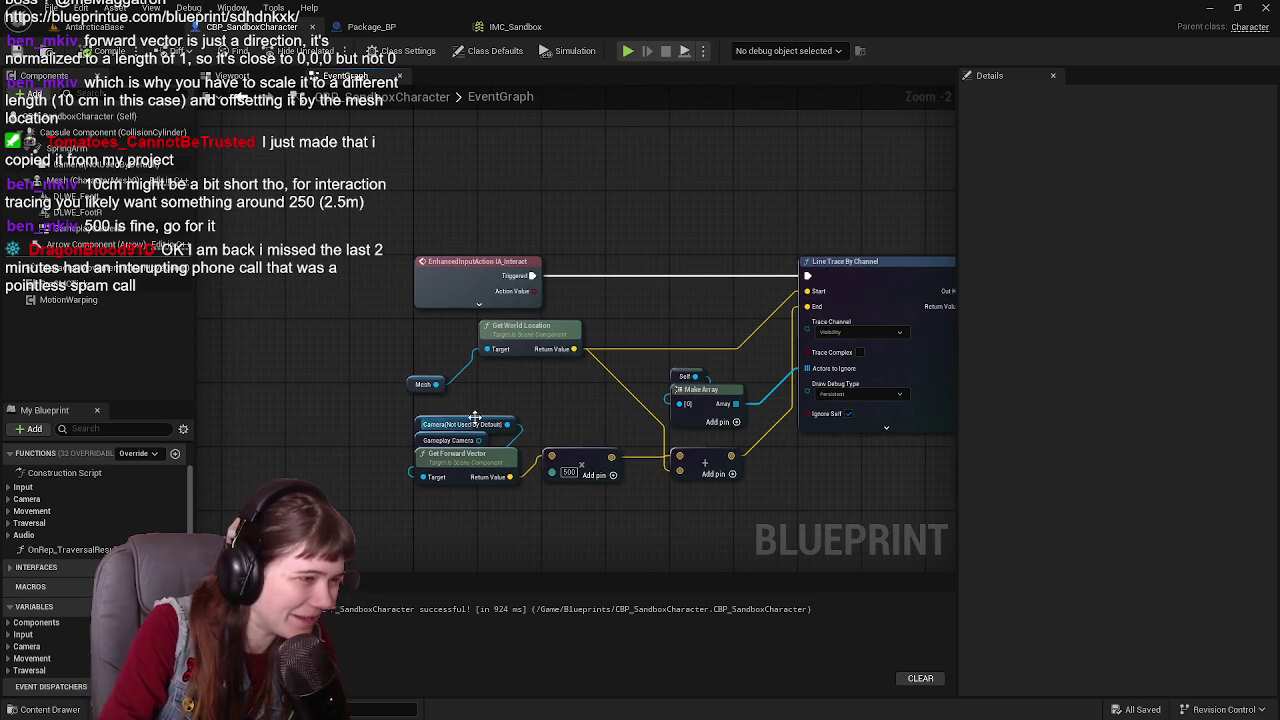
click(232, 76)
click(545, 320)
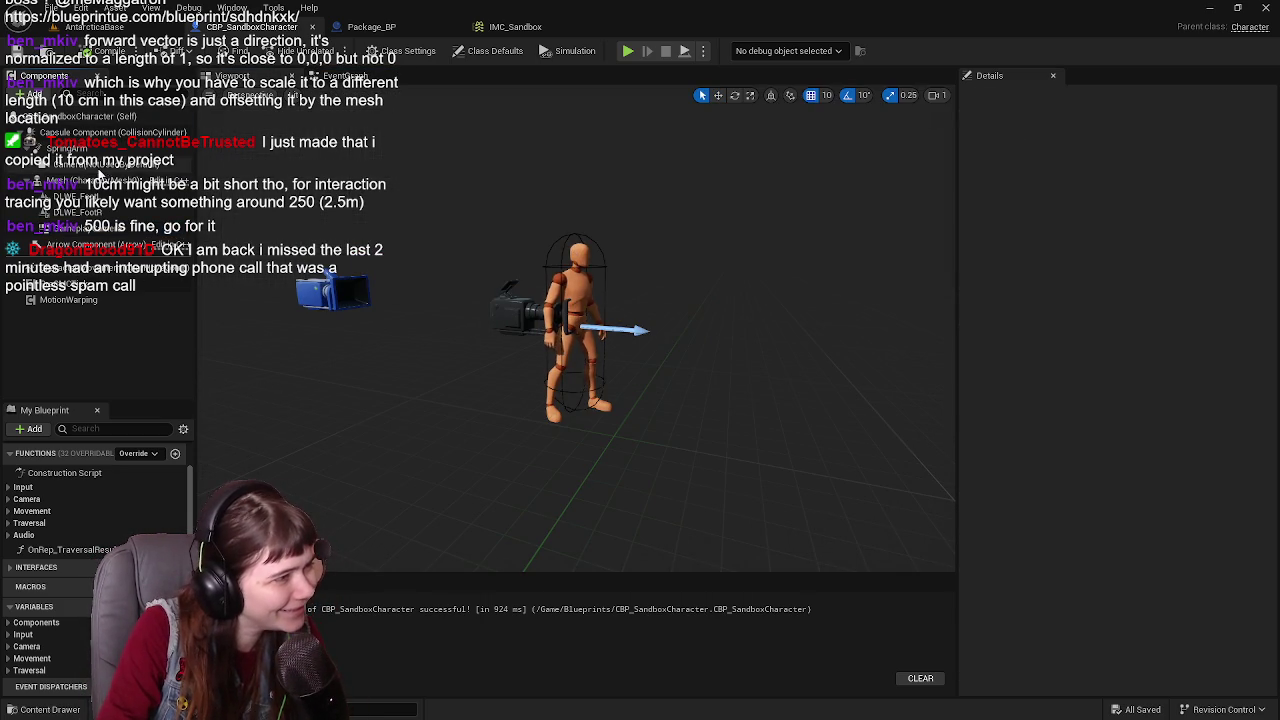
click(110, 163)
click(352, 77)
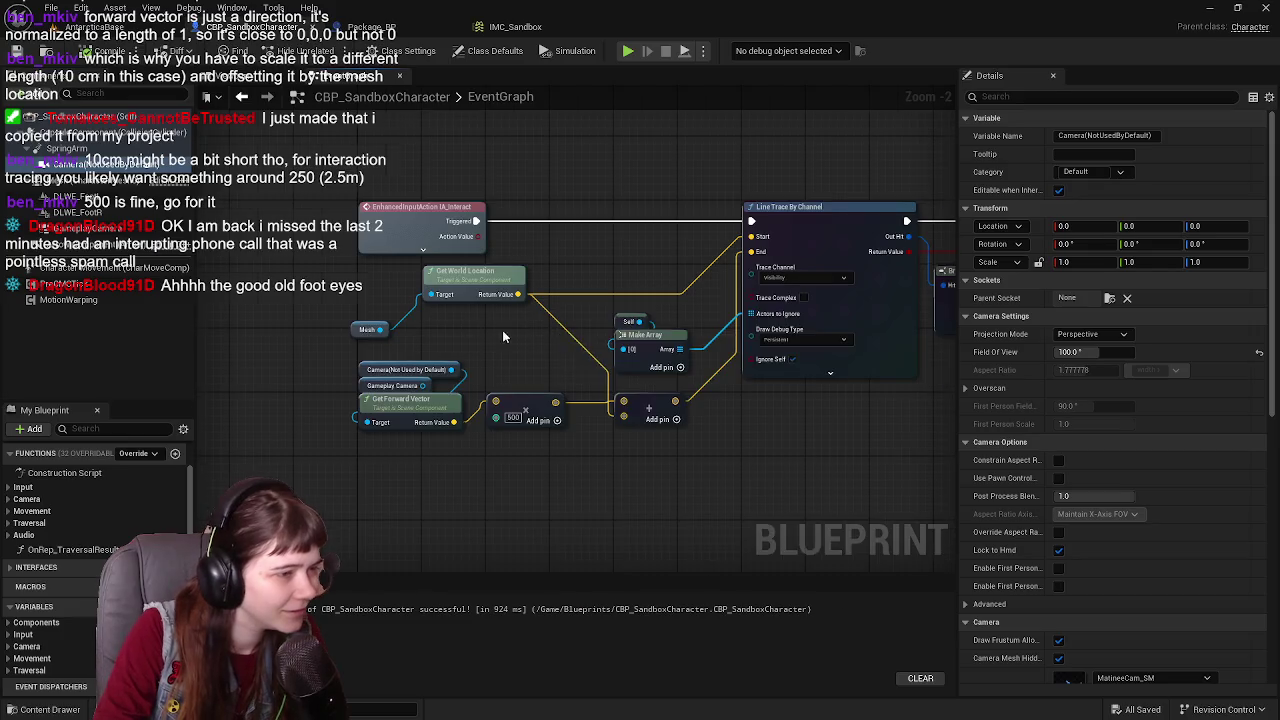
Step: Delete the Camera (Not Used by Default) and Gameplay Camera nodes from the trace graph
scroll(495, 330, up, 1)
drag(489, 387, 385, 448)
drag(353, 382, 430, 410)
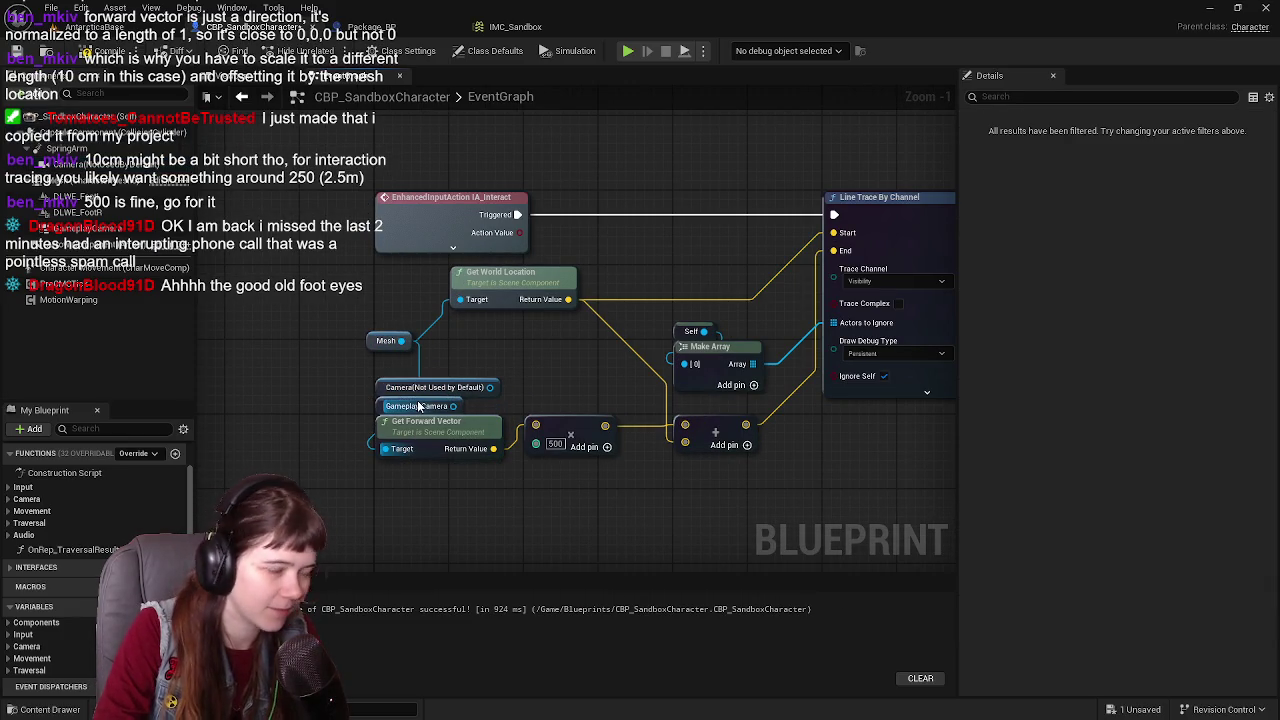
key(Delete)
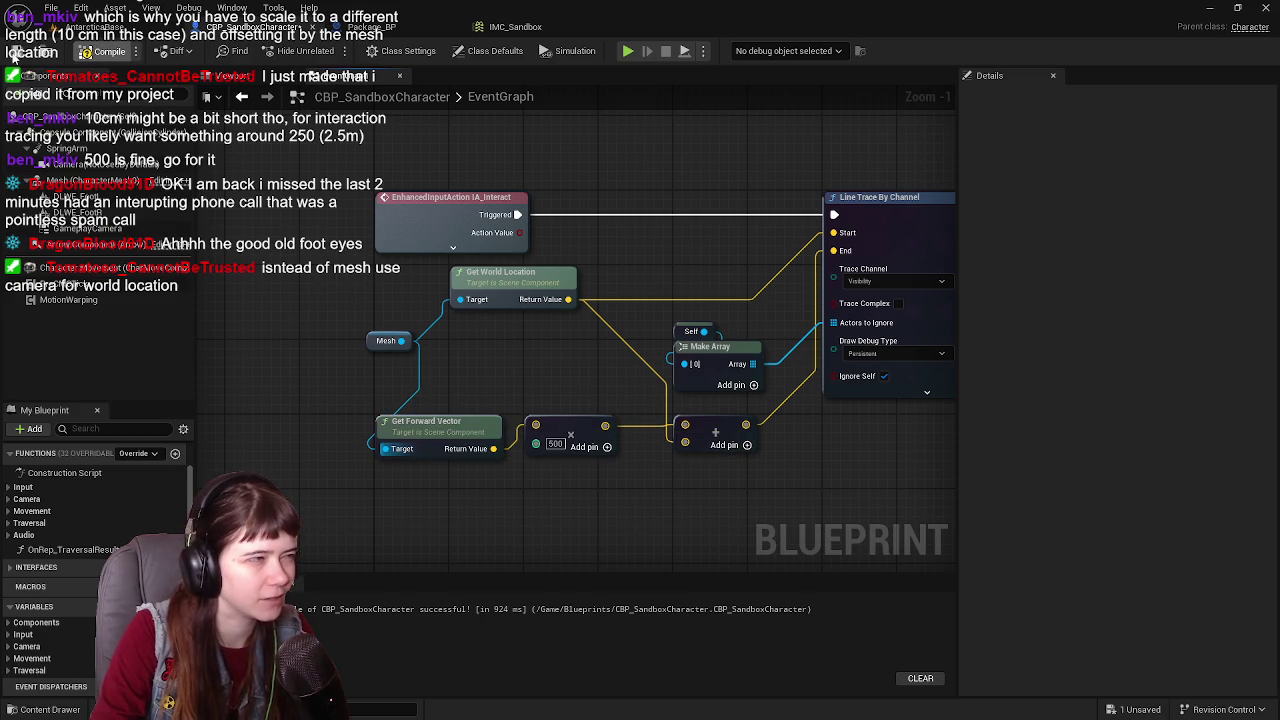
Step: Restore the deleted camera nodes and wire Gameplay Camera into Get World Location's Target
click(13, 55)
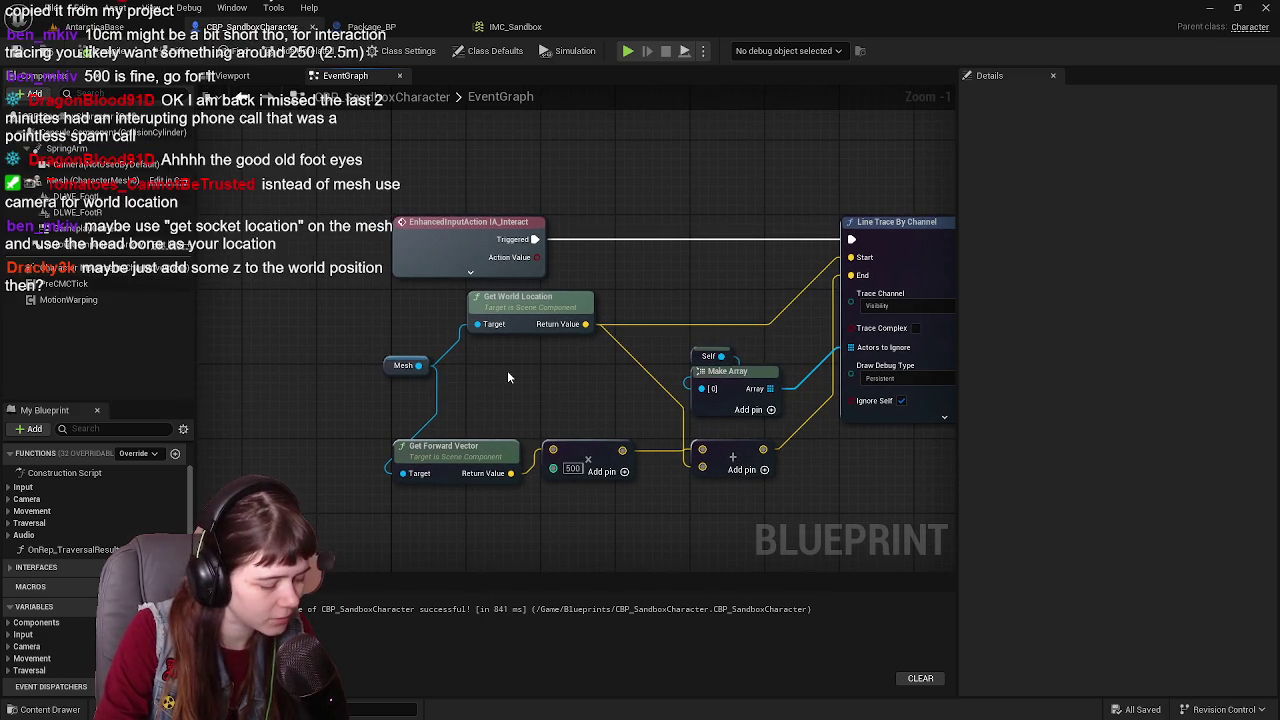
key(ctrl+z)
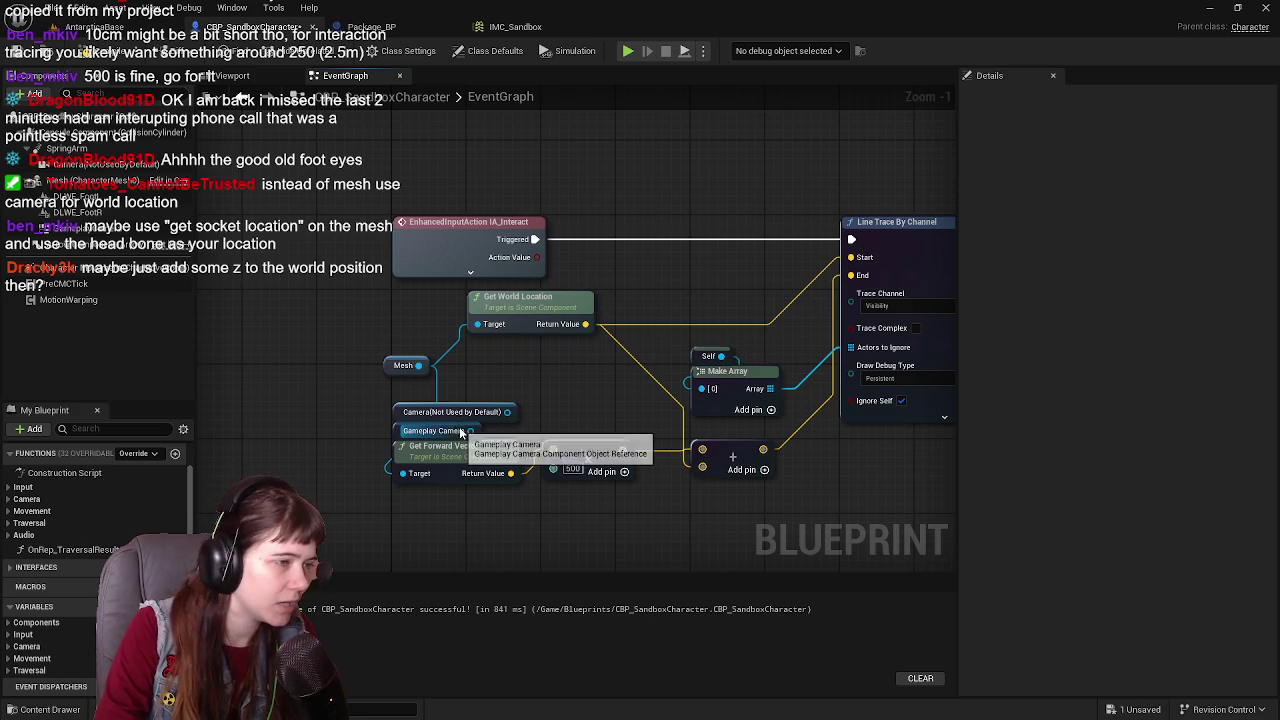
drag(507, 411, 478, 328)
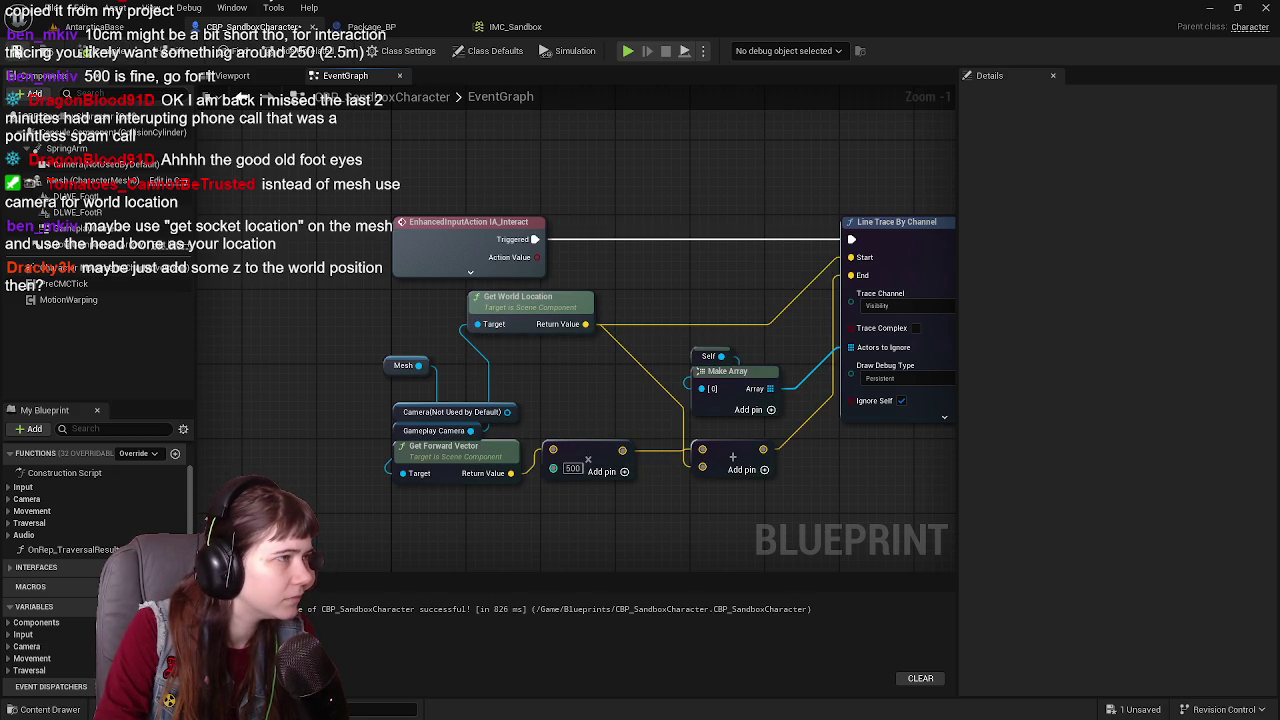
Step: Save all changes and switch to the AntarcticaBase level
click(95, 27)
click(265, 30)
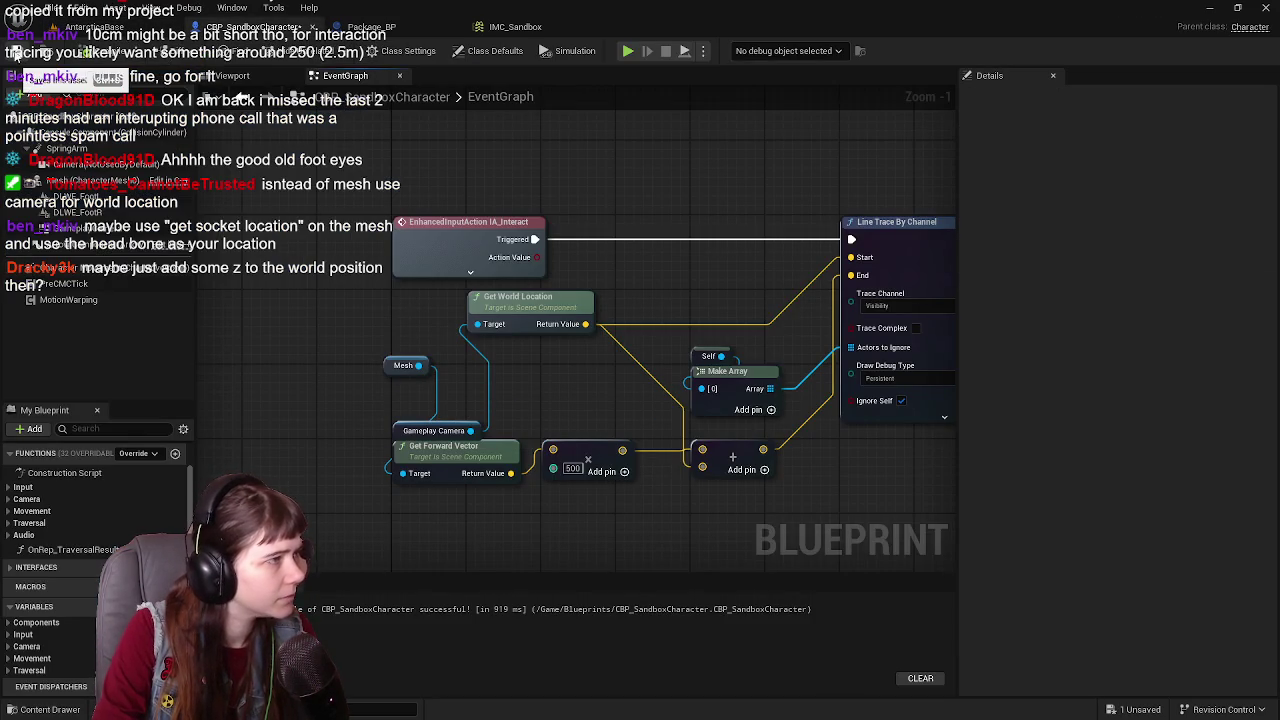
click(17, 54)
click(95, 27)
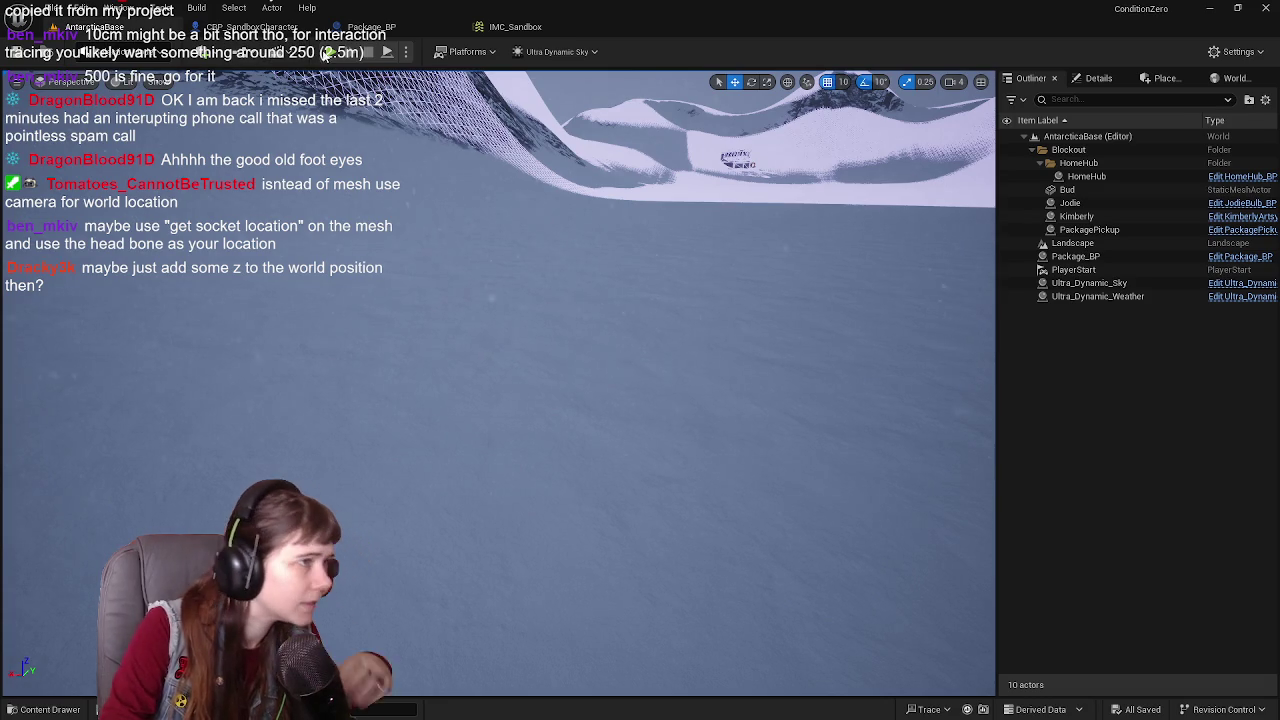
Step: Run a quick play test of the level and end it
click(387, 51)
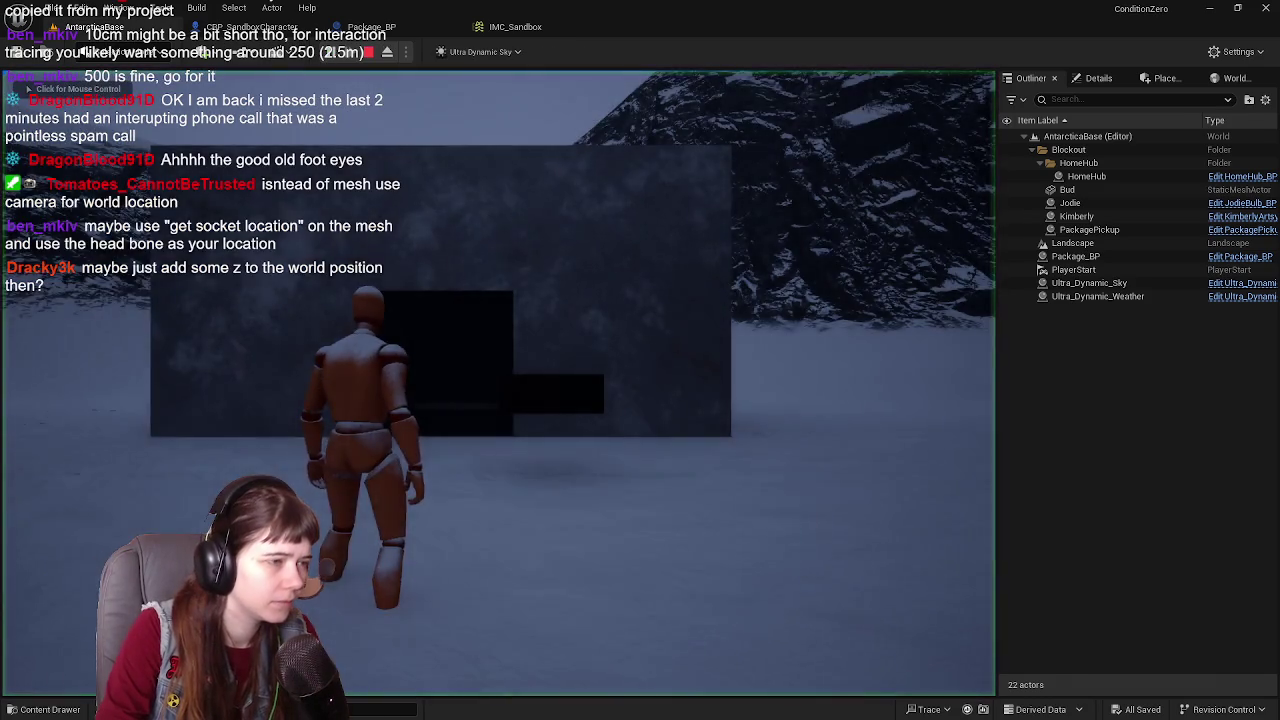
click(638, 302)
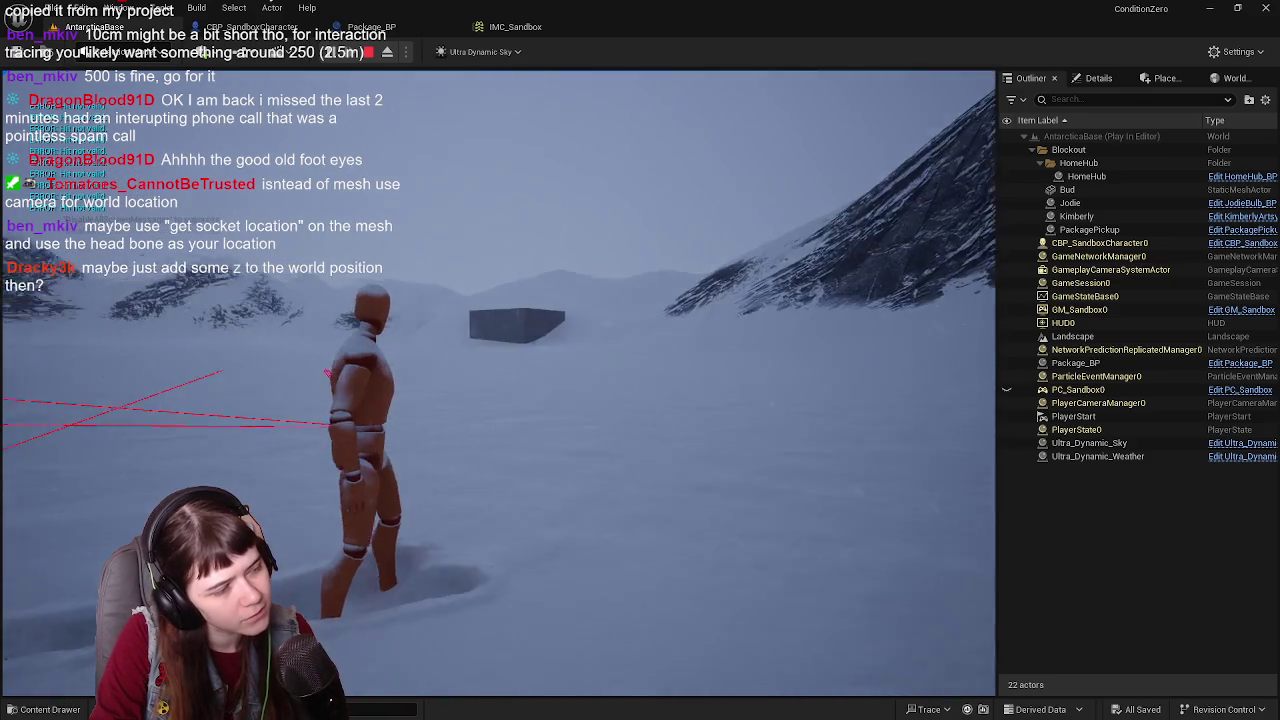
key(Escape)
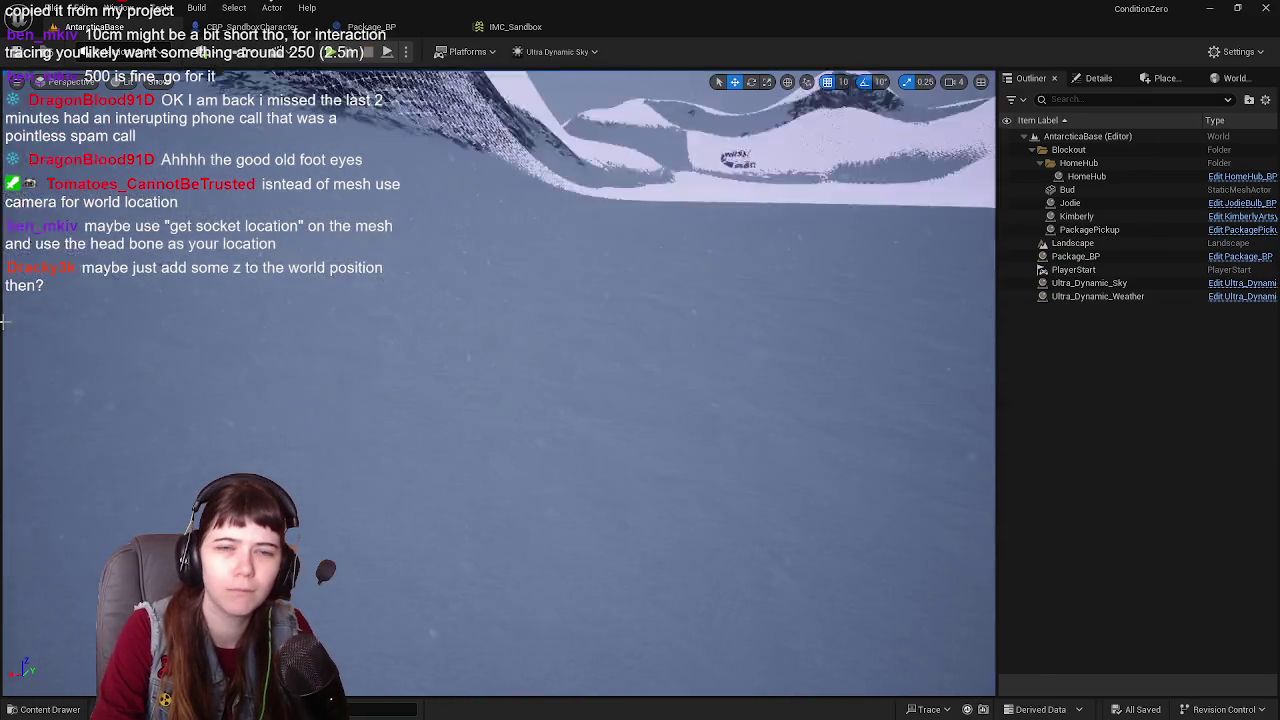
Step: Rewire Mesh into Get World Location and Gameplay Camera into Get Forward Vector
click(255, 27)
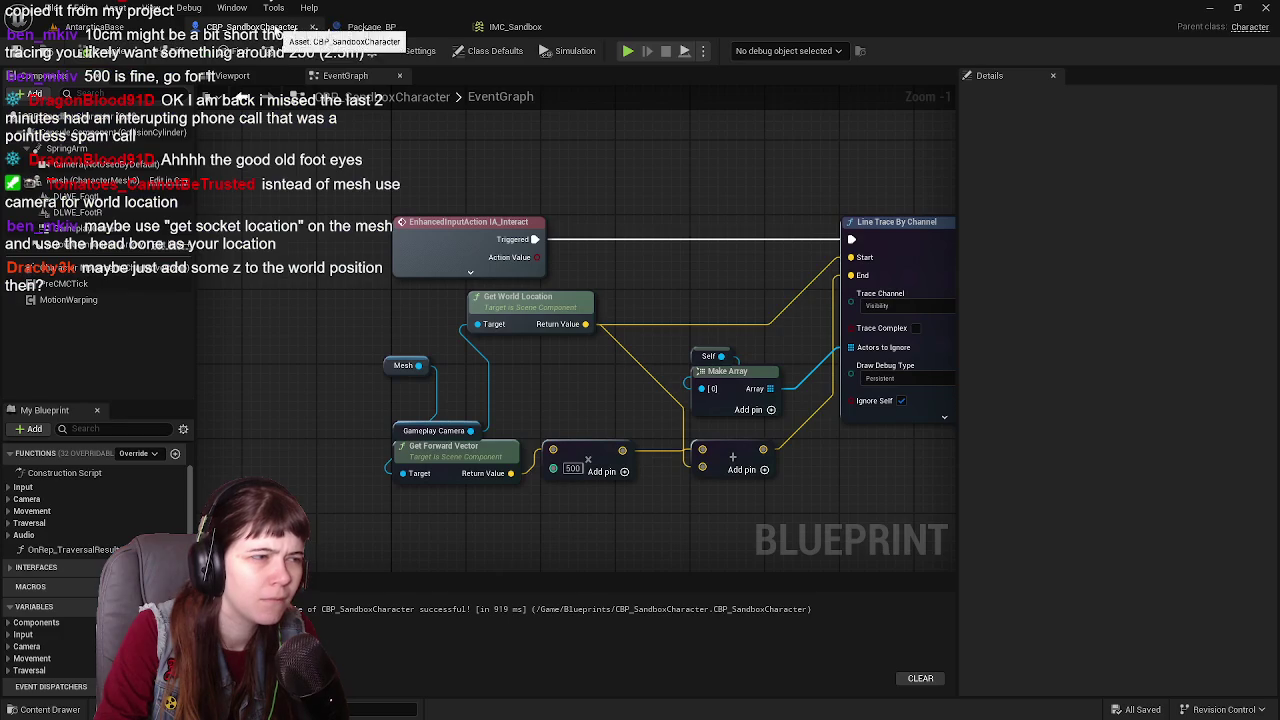
drag(418, 365, 477, 324)
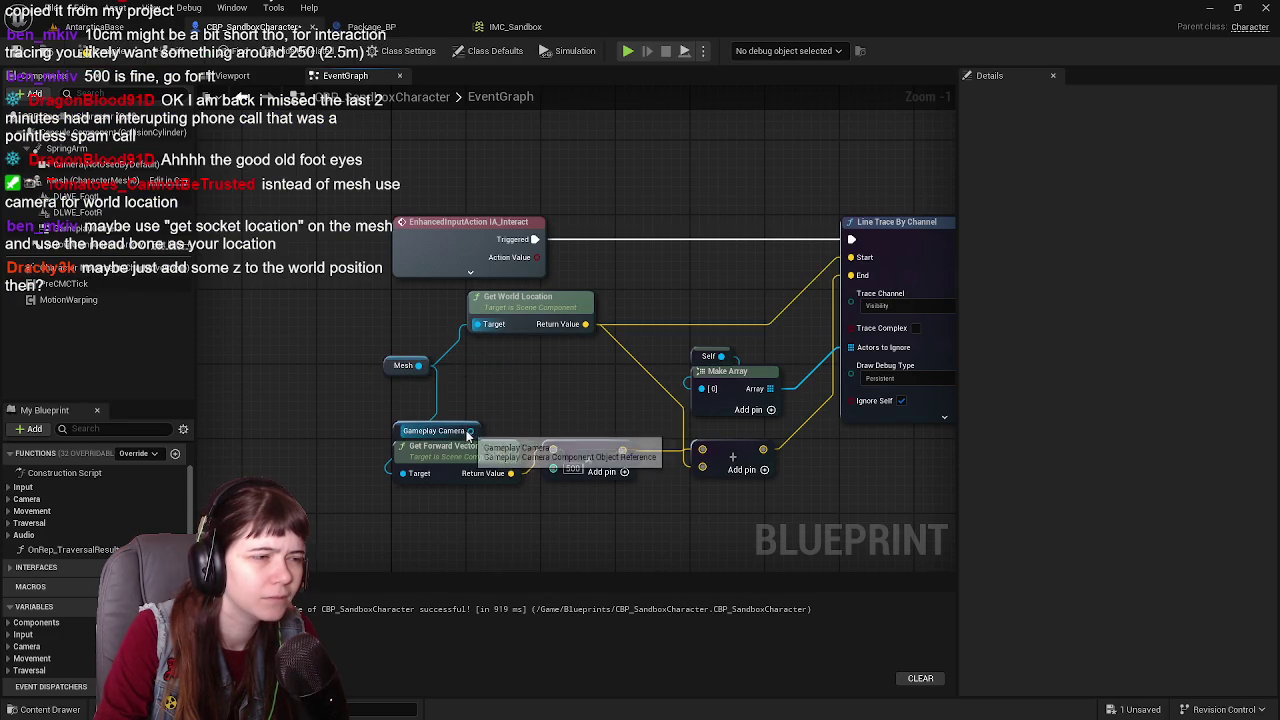
mouse_move(470, 430)
mouse_down()
mouse_move(450, 472)
mouse_move(407, 478)
mouse_up()
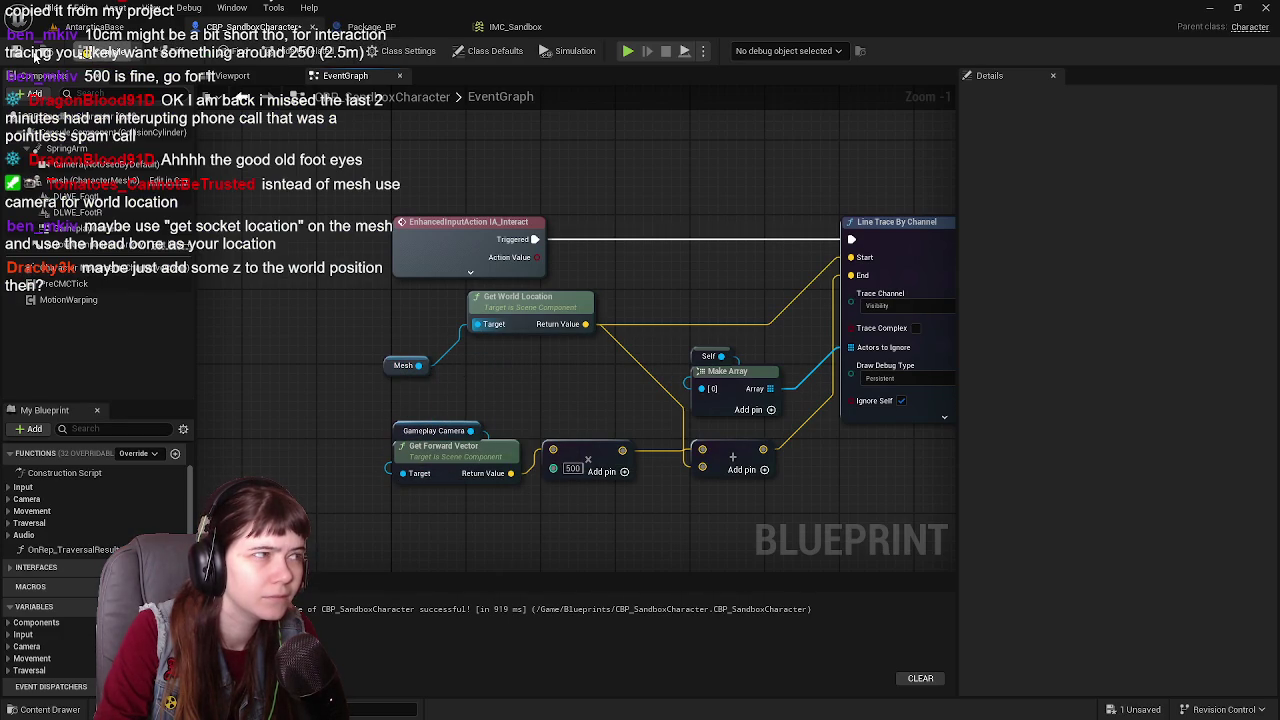
Step: Compile and save the character, then play-test and fly a free camera up over the traces
click(27, 54)
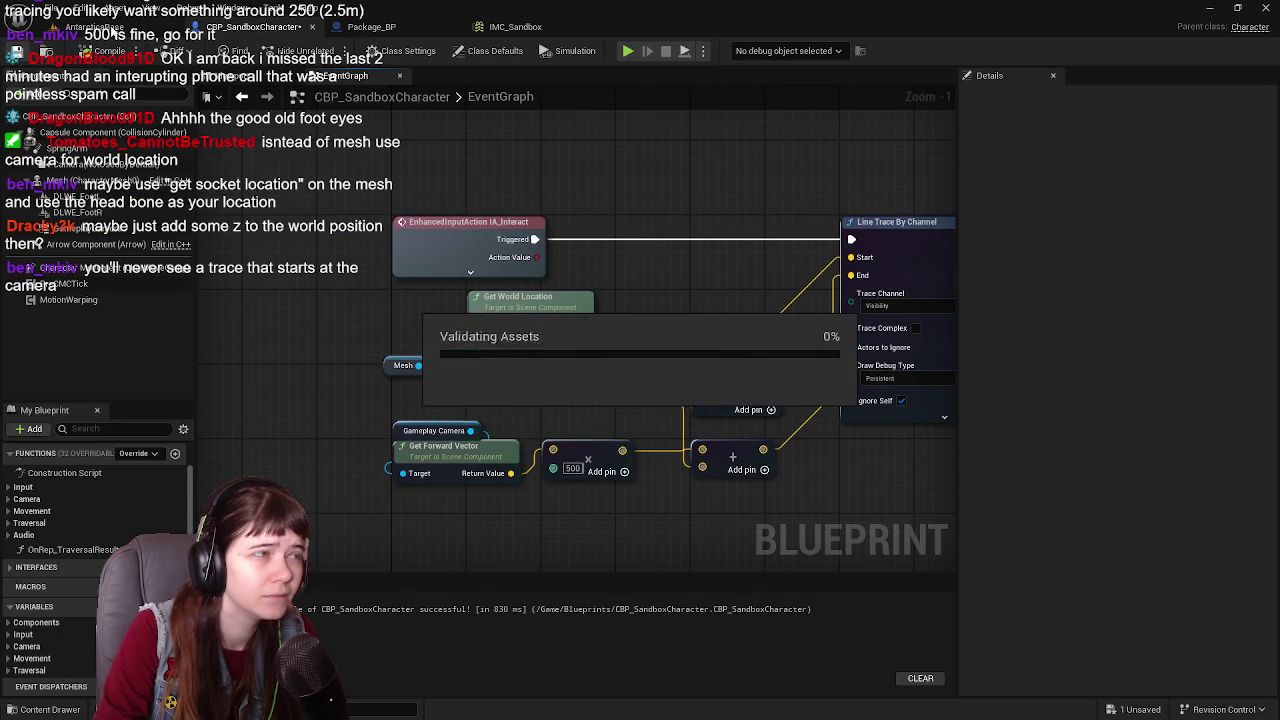
click(116, 31)
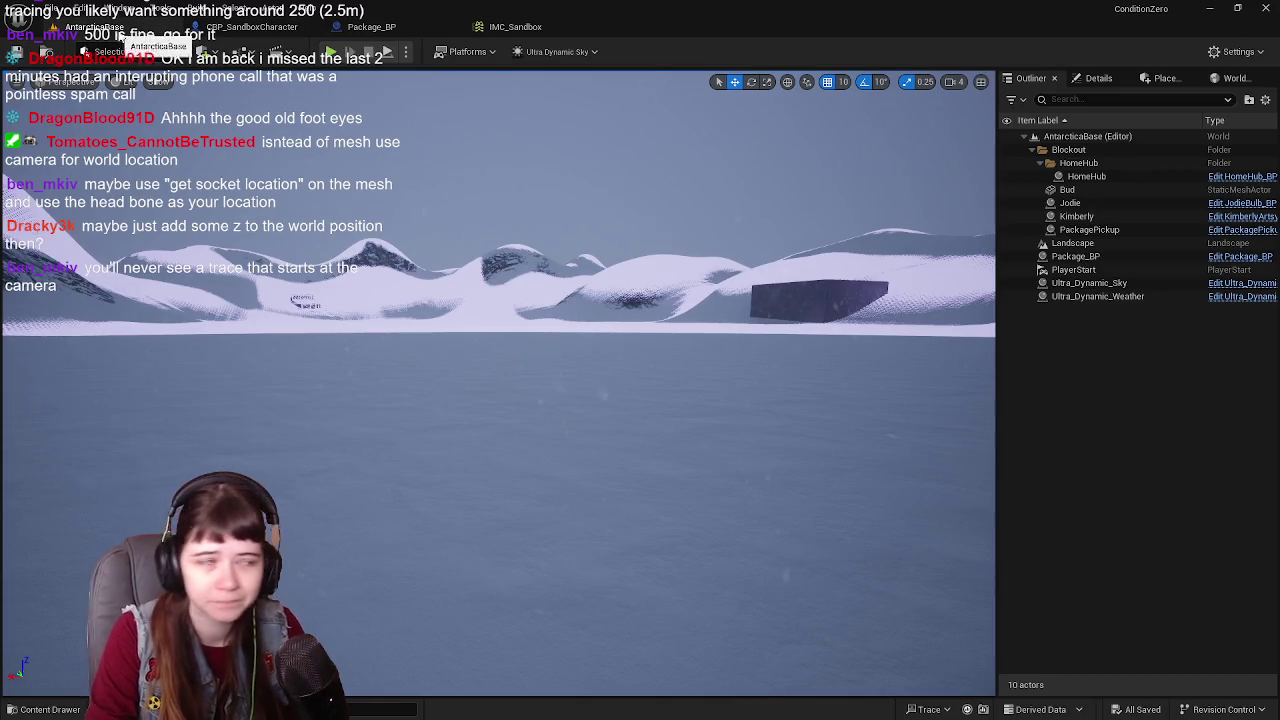
key(alt+p)
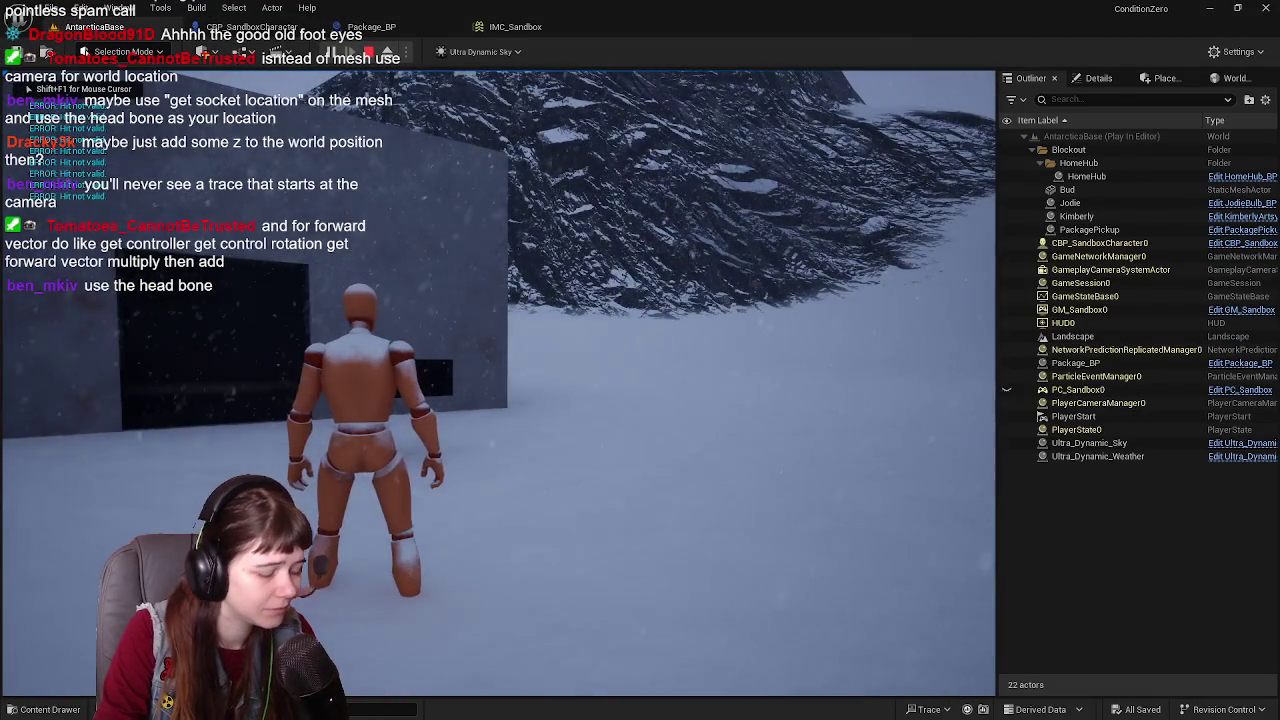
key(F8)
mouse_move(498, 380)
mouse_down()
mouse_move(450, 340)
mouse_move(480, 370)
mouse_move(480, 270)
mouse_move(478, 335)
mouse_up()
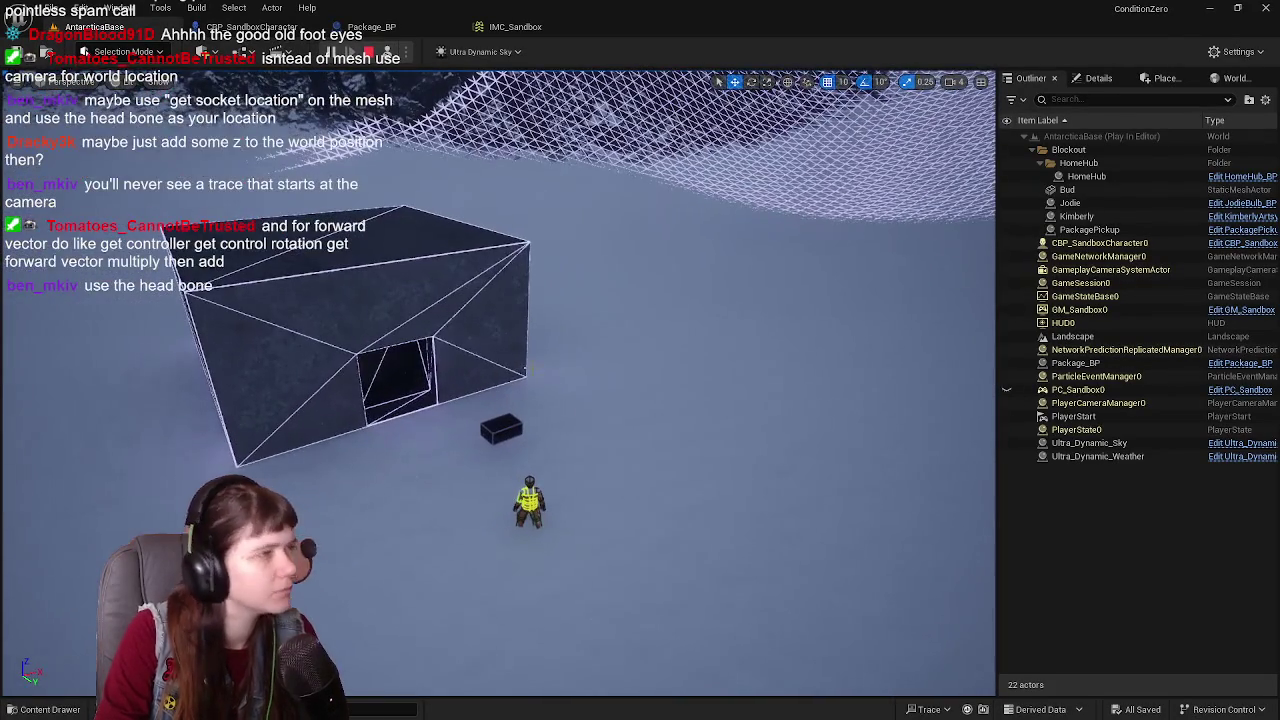
Step: Stop the play test and bring the character Blueprint's trace nodes back into view
click(368, 54)
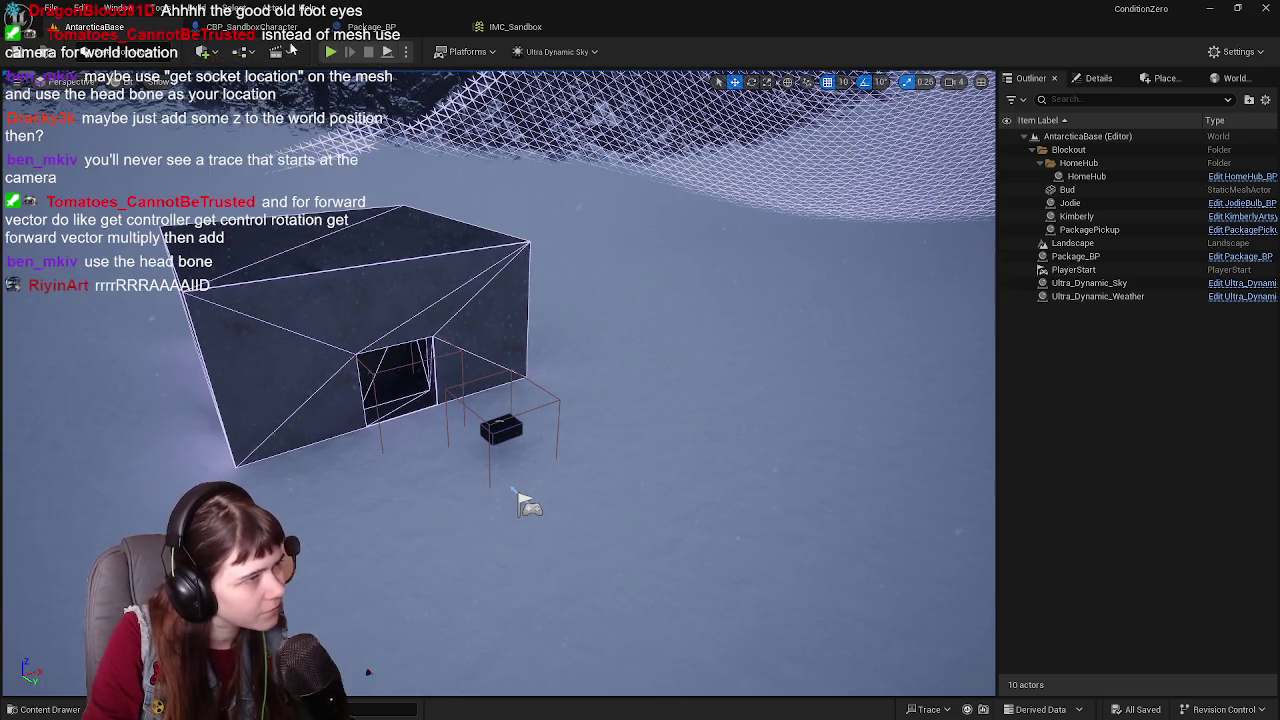
click(250, 27)
drag(610, 276, 543, 244)
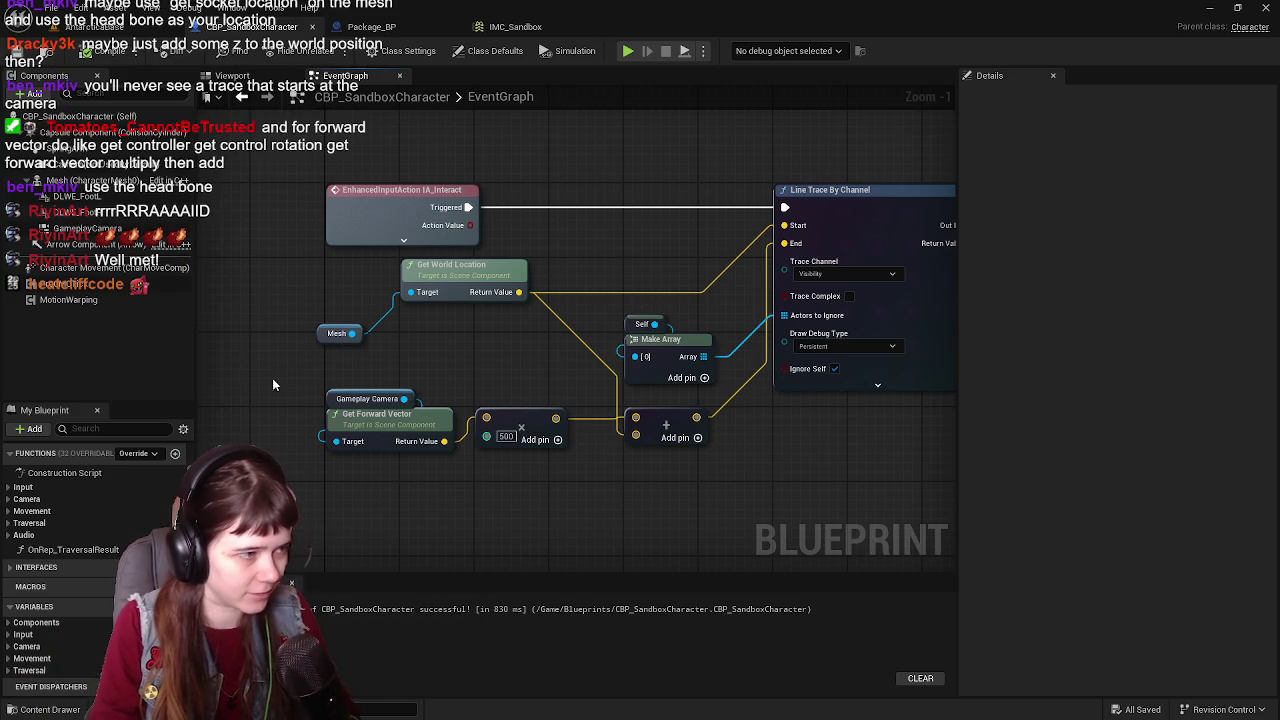
Step: Add a Get Socket Bone Name node from Mesh, delete it again, then compile and save
mouse_move(352, 333)
mouse_down()
mouse_move(340, 430)
mouse_move(347, 367)
mouse_move(373, 346)
mouse_move(407, 368)
mouse_up()
text(get head)
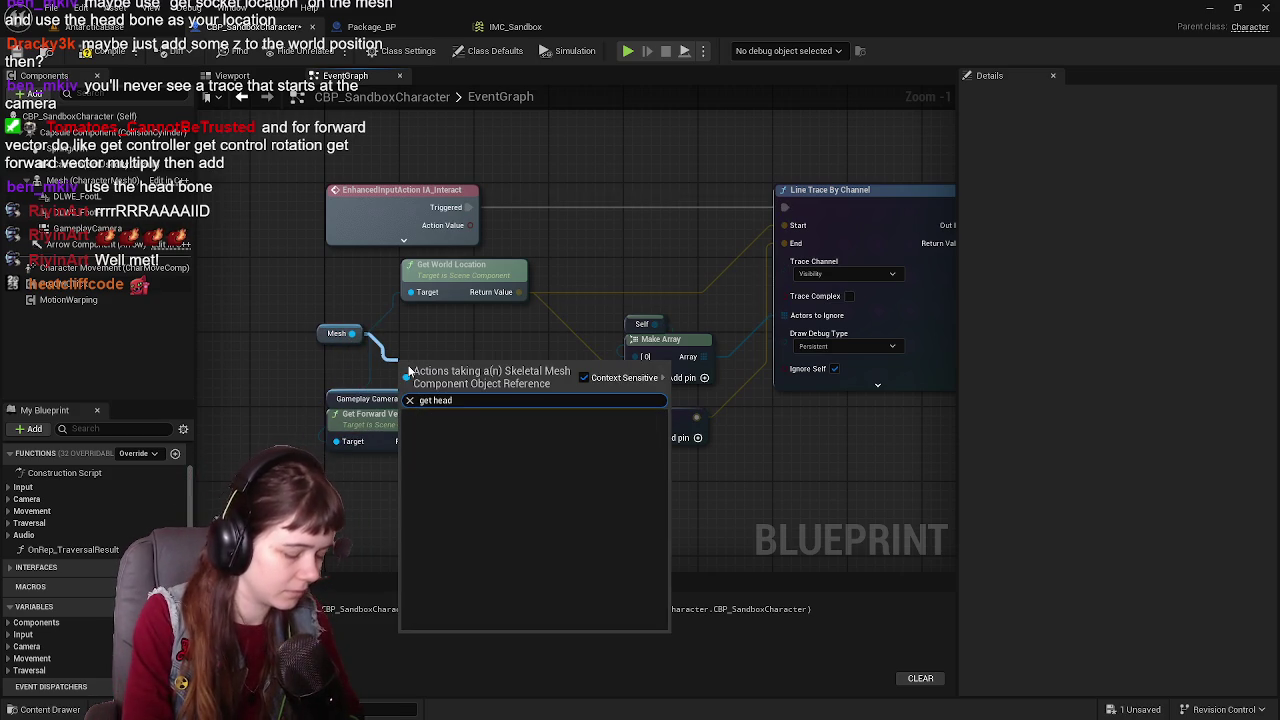
key(BackSpace)
key(BackSpace)
key(BackSpace)
key(BackSpace)
text(s)
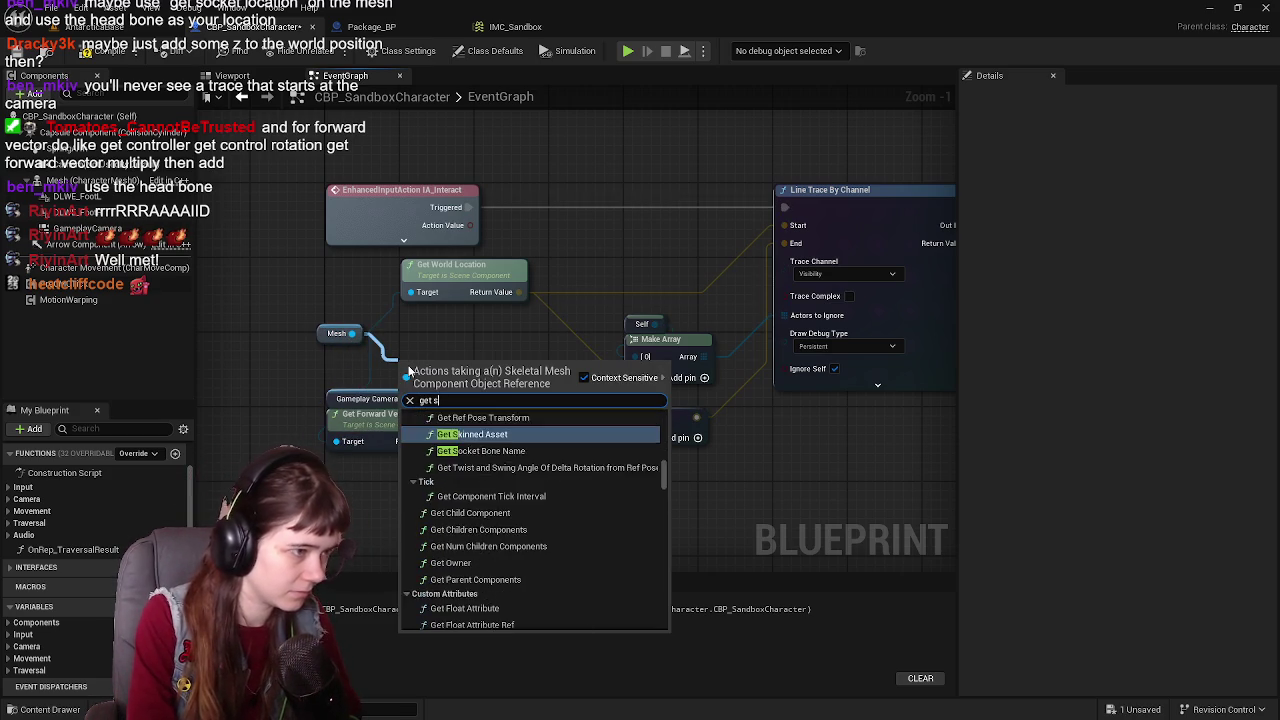
text(ocket)
key(Return)
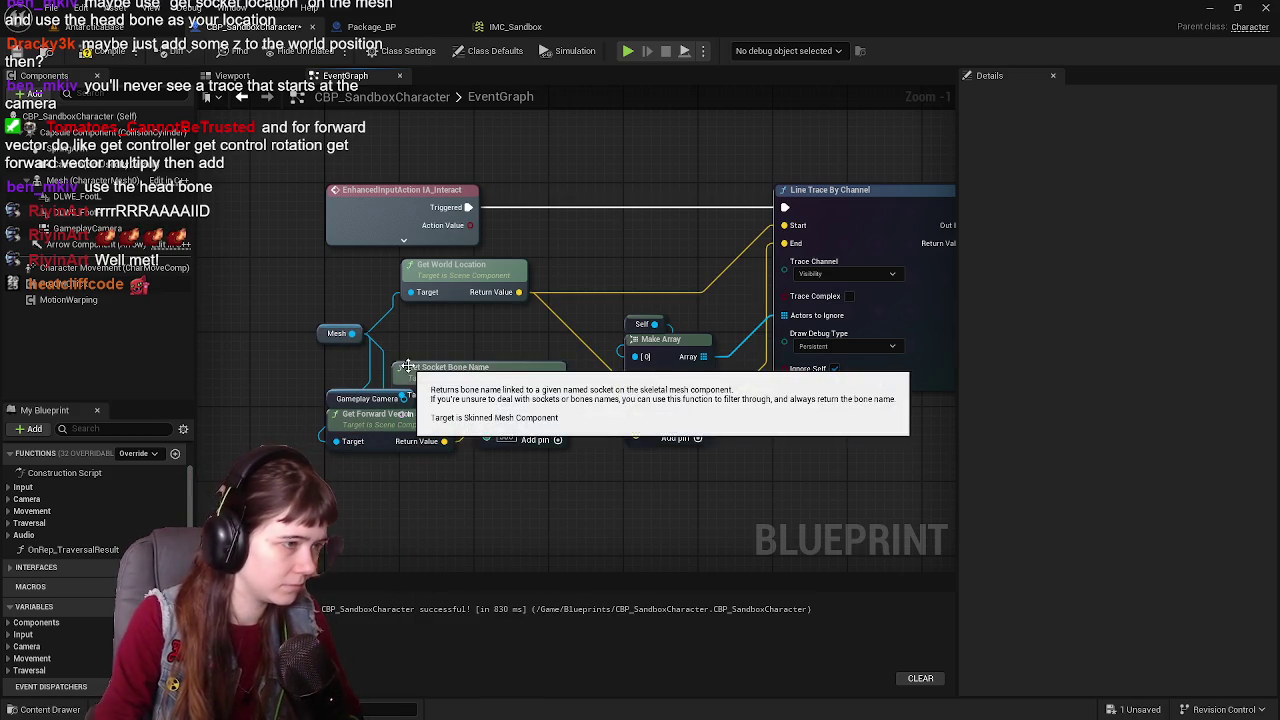
drag(407, 366, 407, 329)
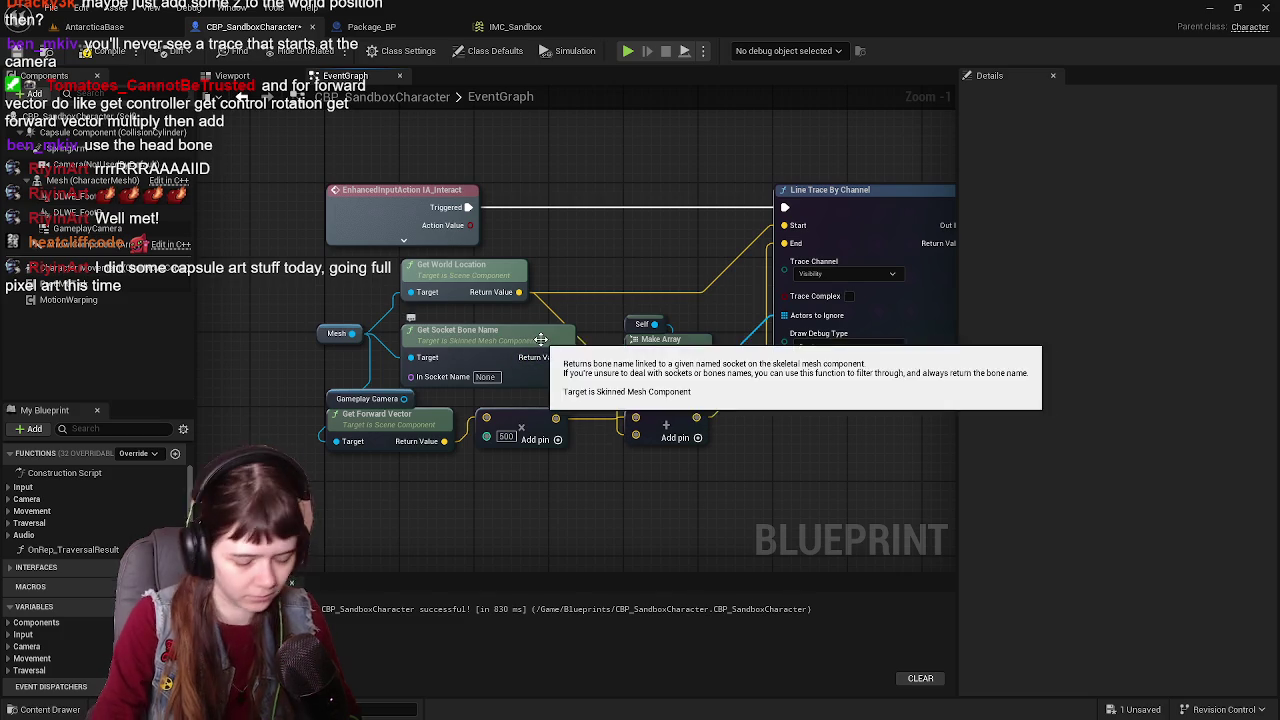
key(Delete)
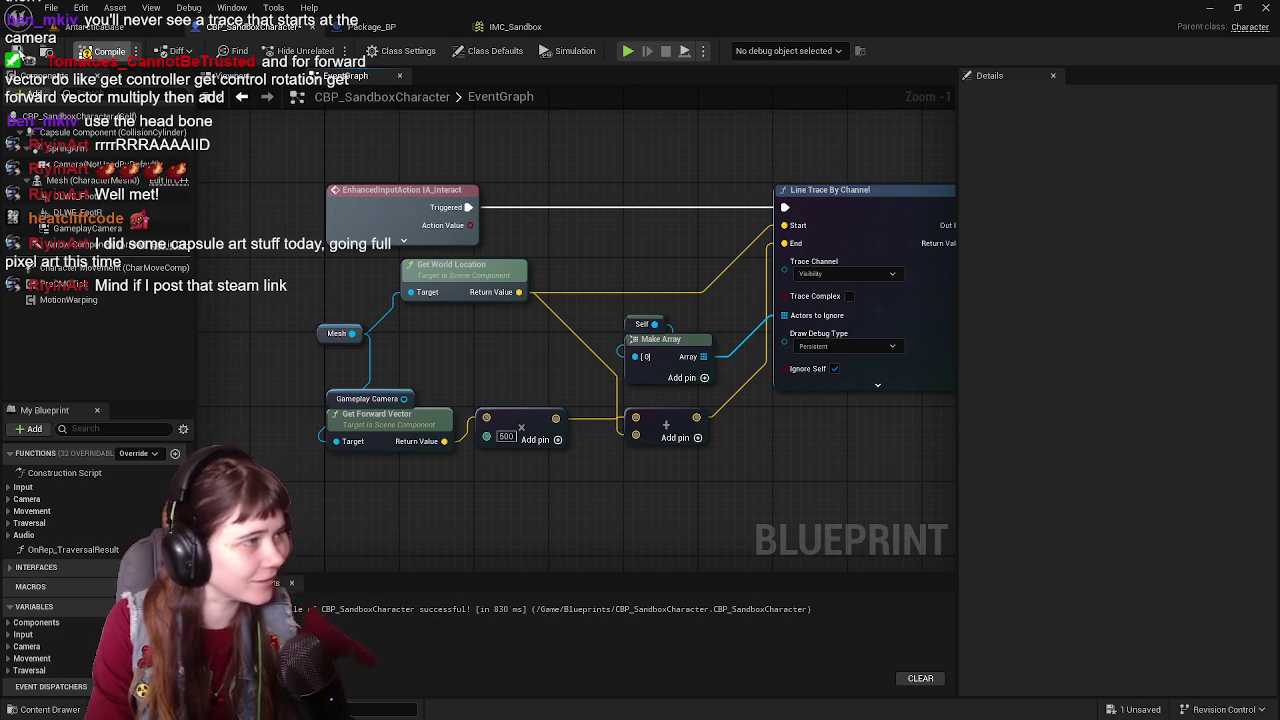
click(100, 51)
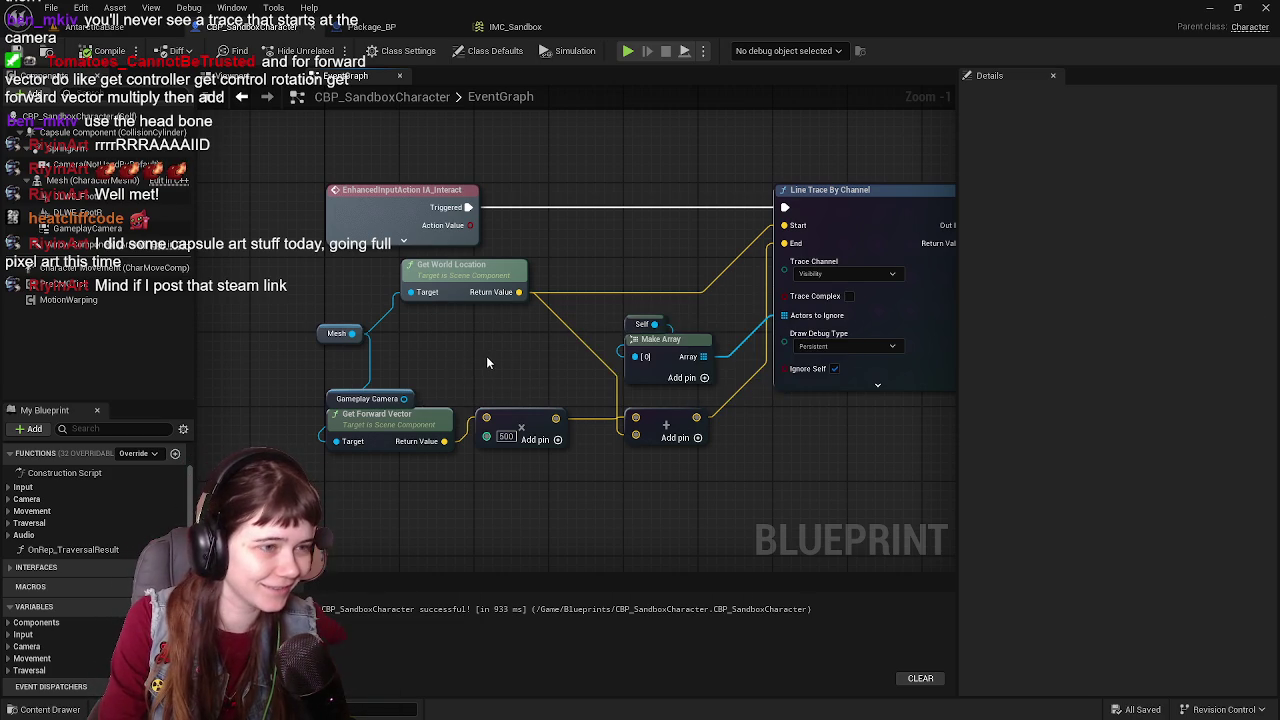
Step: Delete the Gameplay Camera getter node feeding Get Forward Vector
drag(486, 356, 556, 323)
click(389, 371)
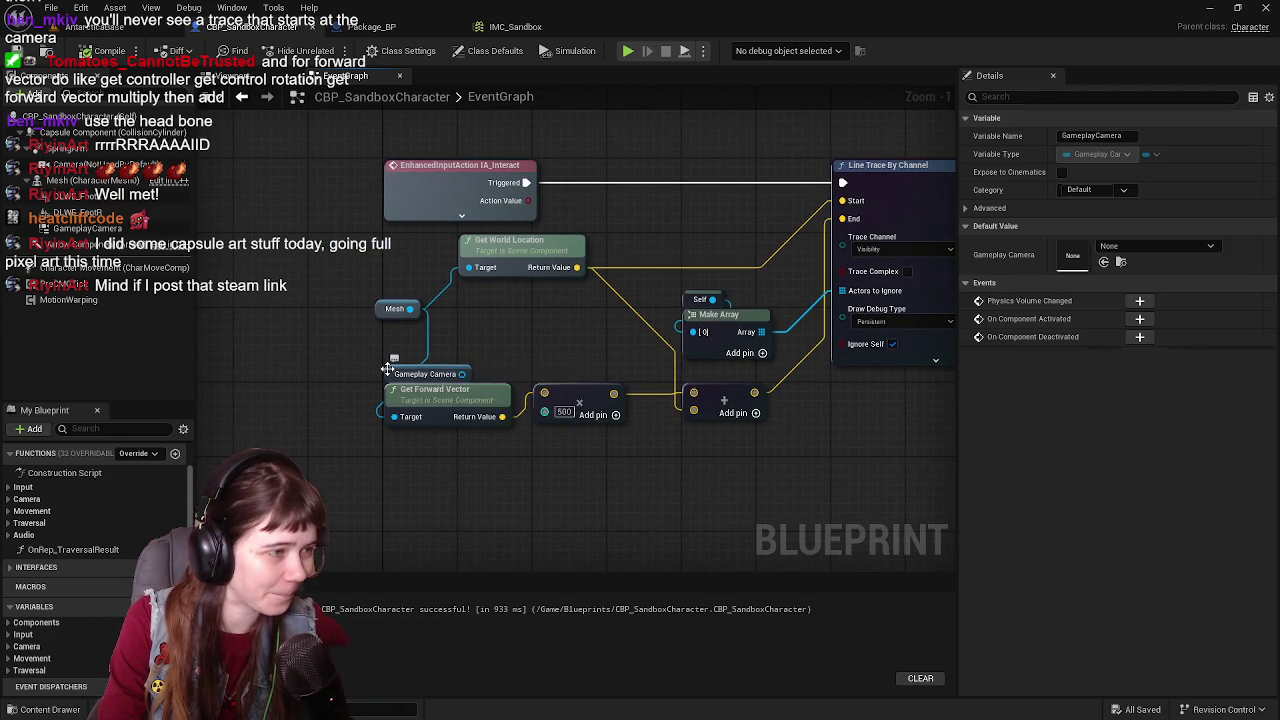
key(Delete)
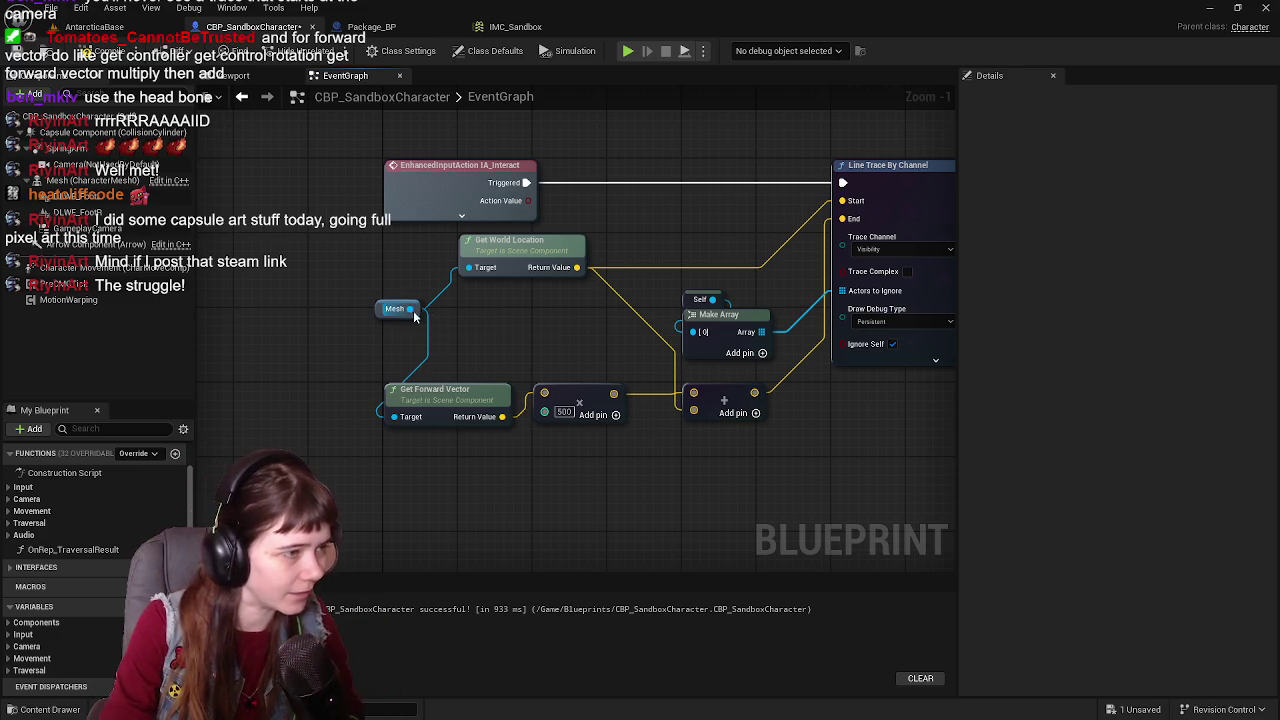
Step: Add a Get Bone Name node from Mesh, then delete it
drag(414, 314, 471, 368)
text(get)
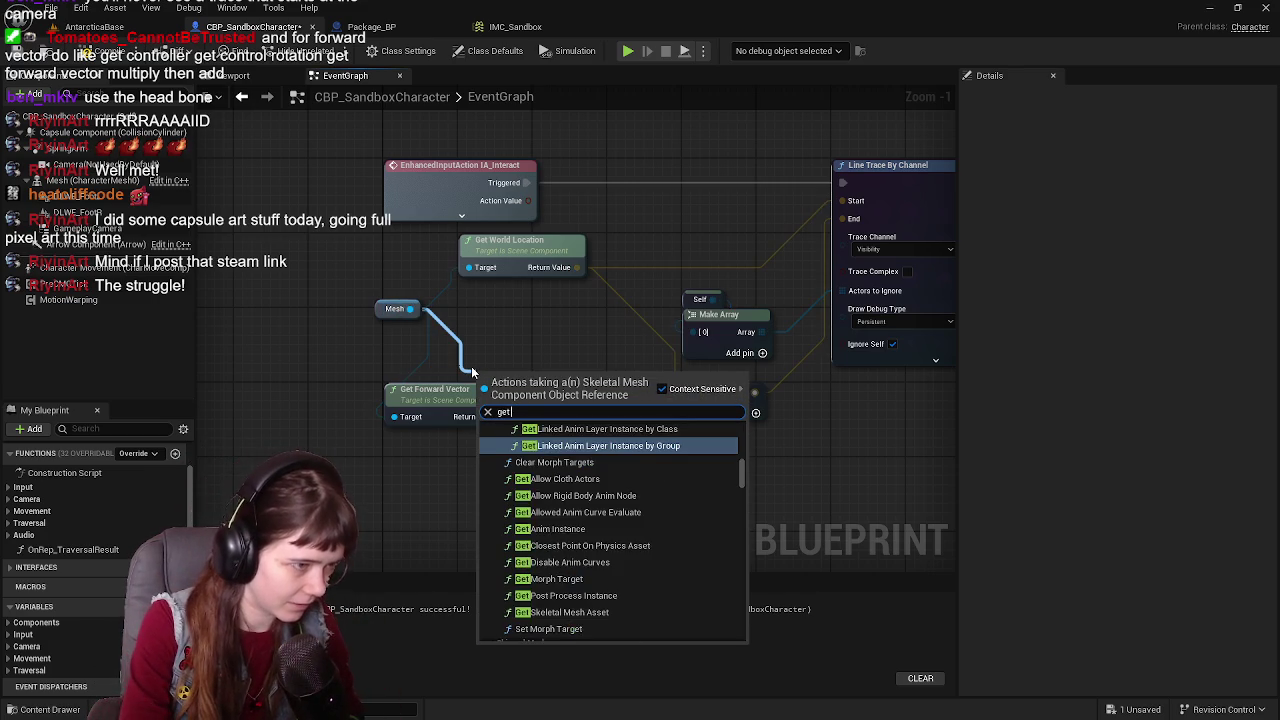
text( bone name)
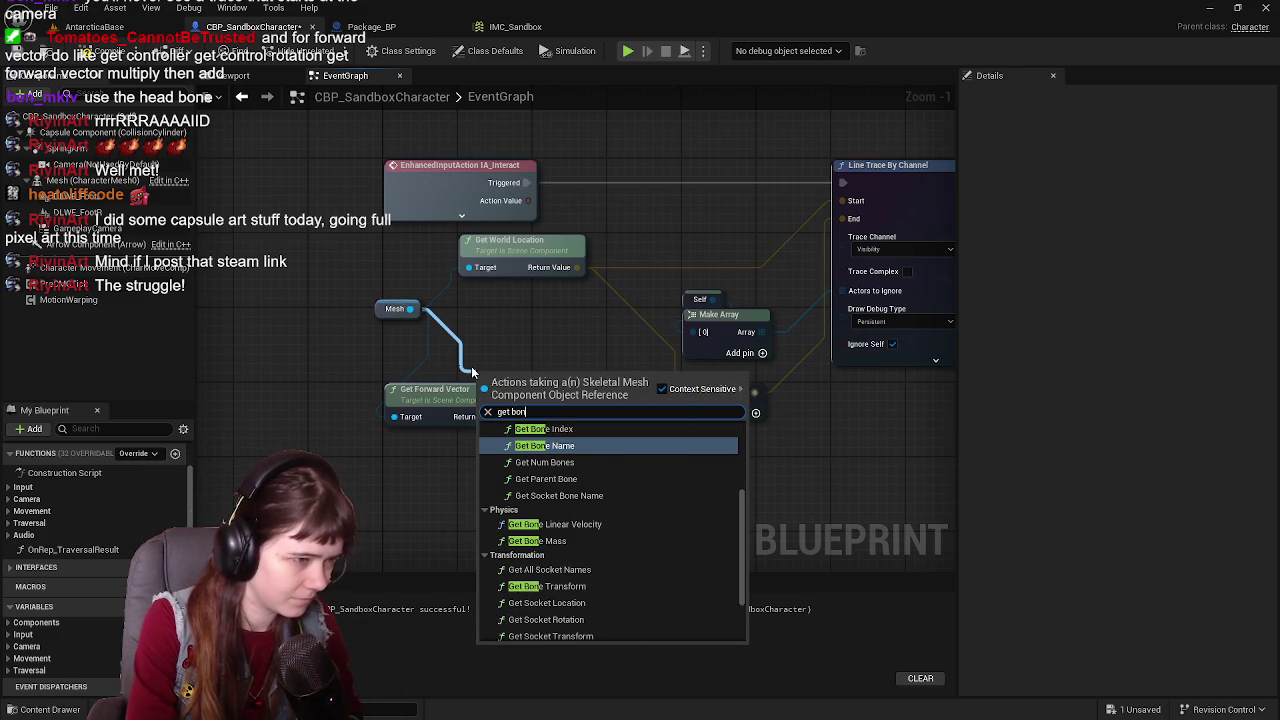
key(Return)
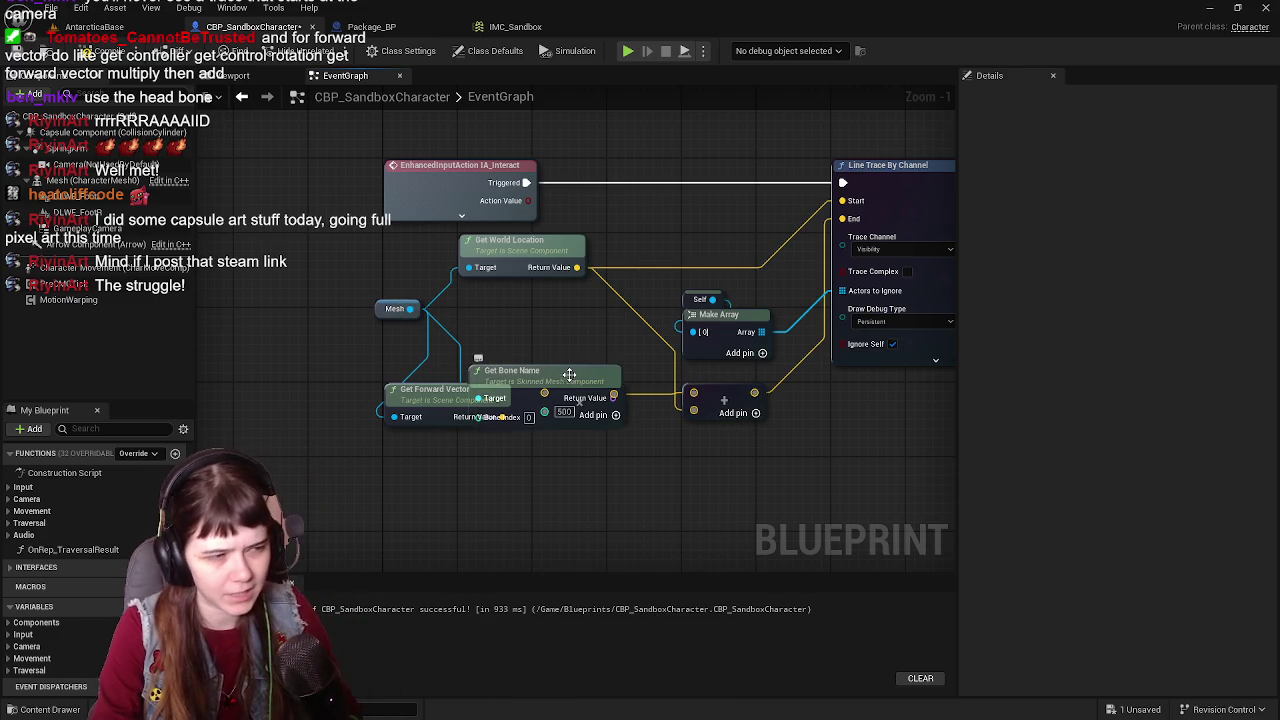
drag(471, 366, 471, 319)
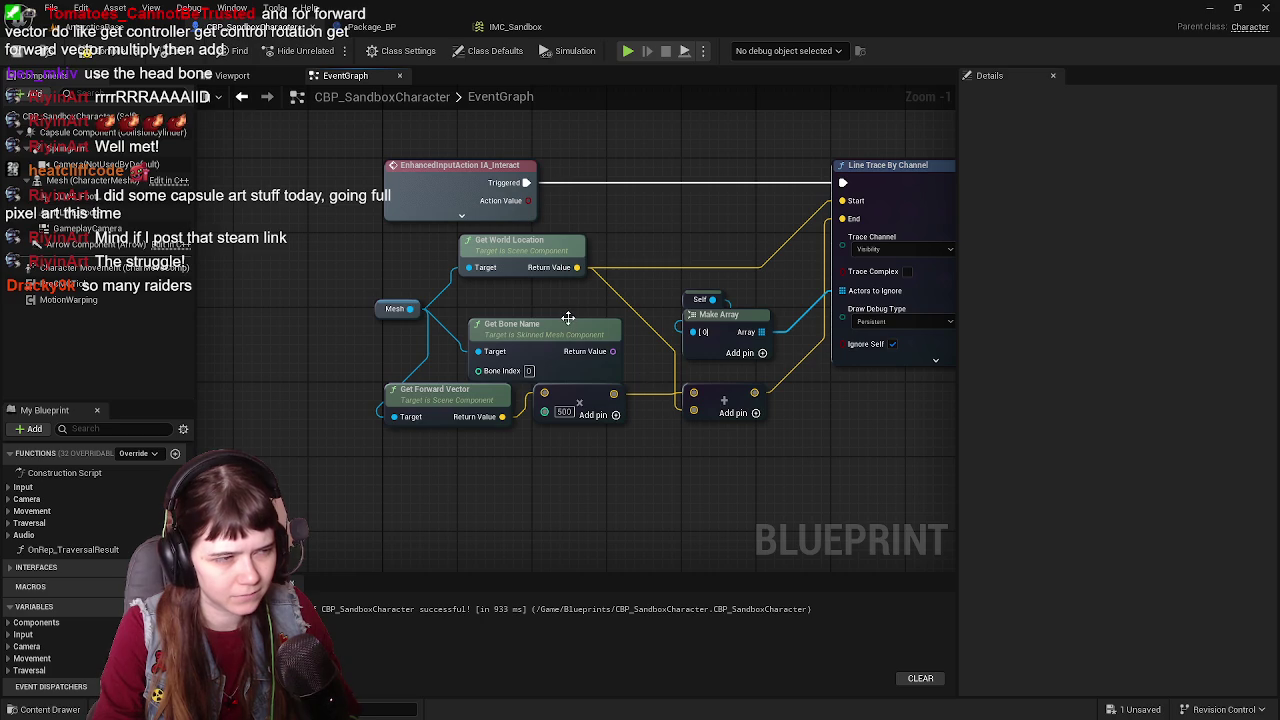
key(Delete)
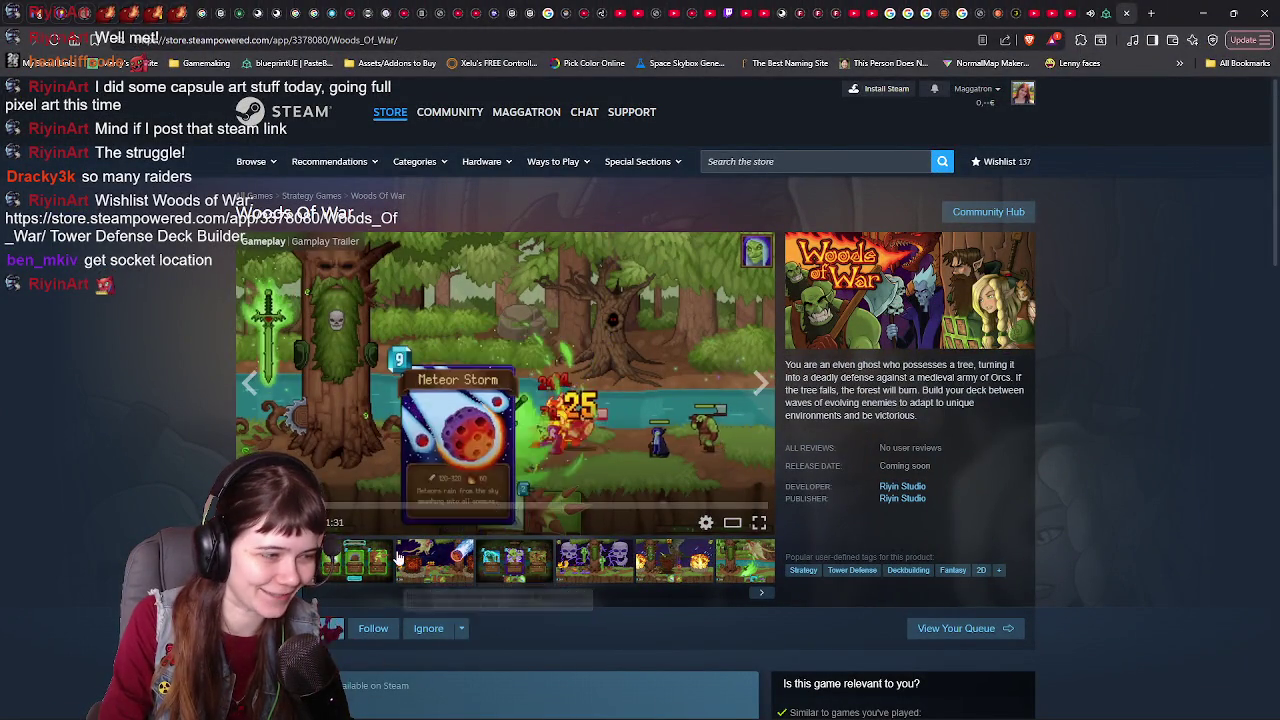
Step: Browse the Woods Of War screenshots: card choice, battles, explosions, forest river and Spike Shot
click(462, 574)
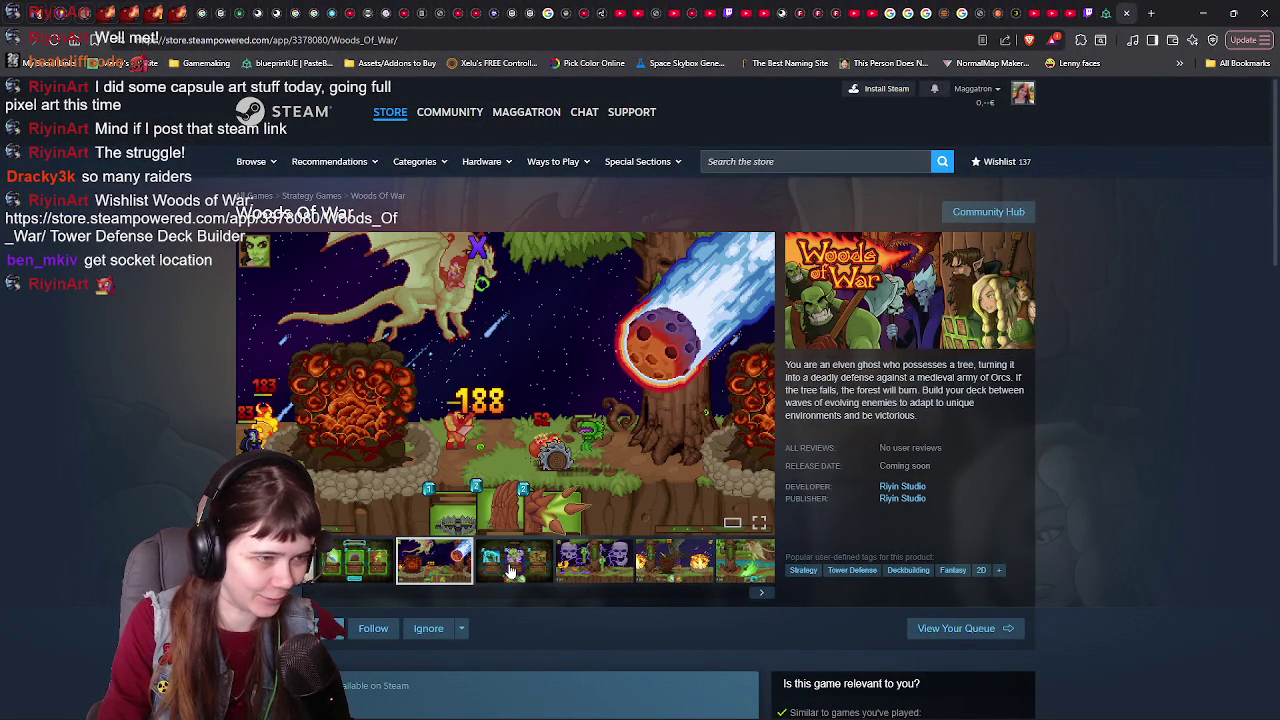
click(510, 570)
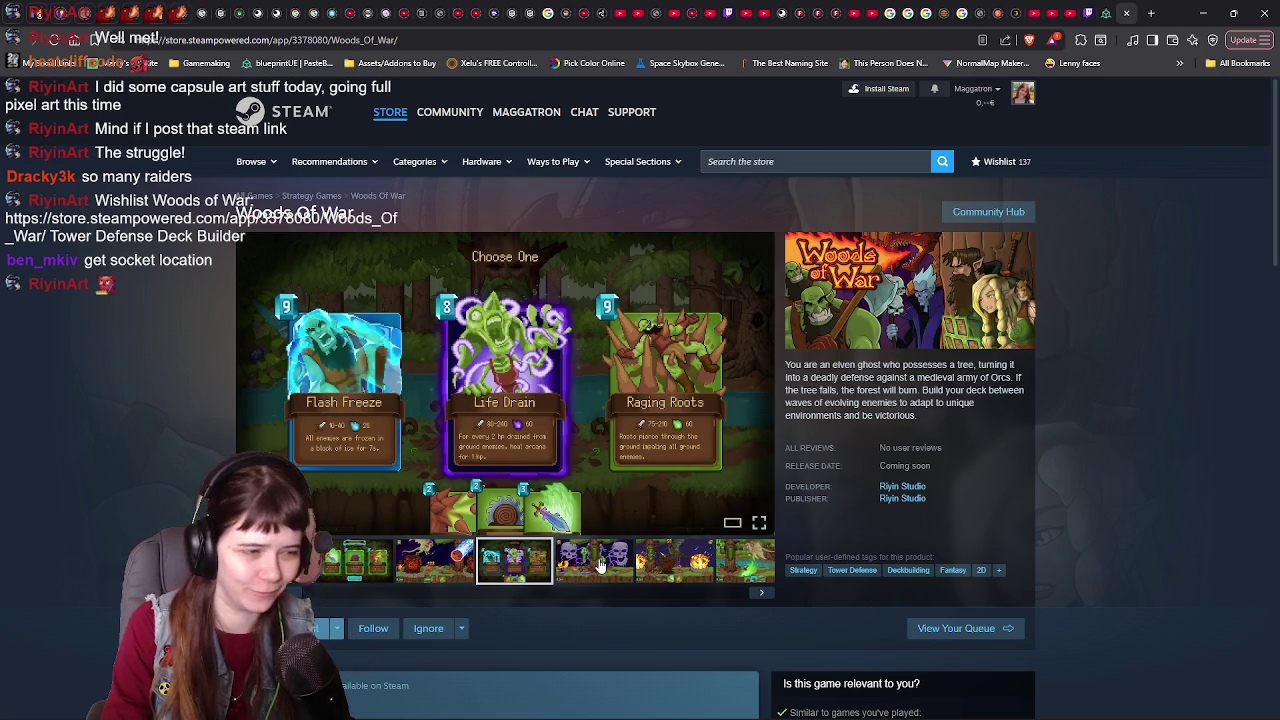
click(590, 566)
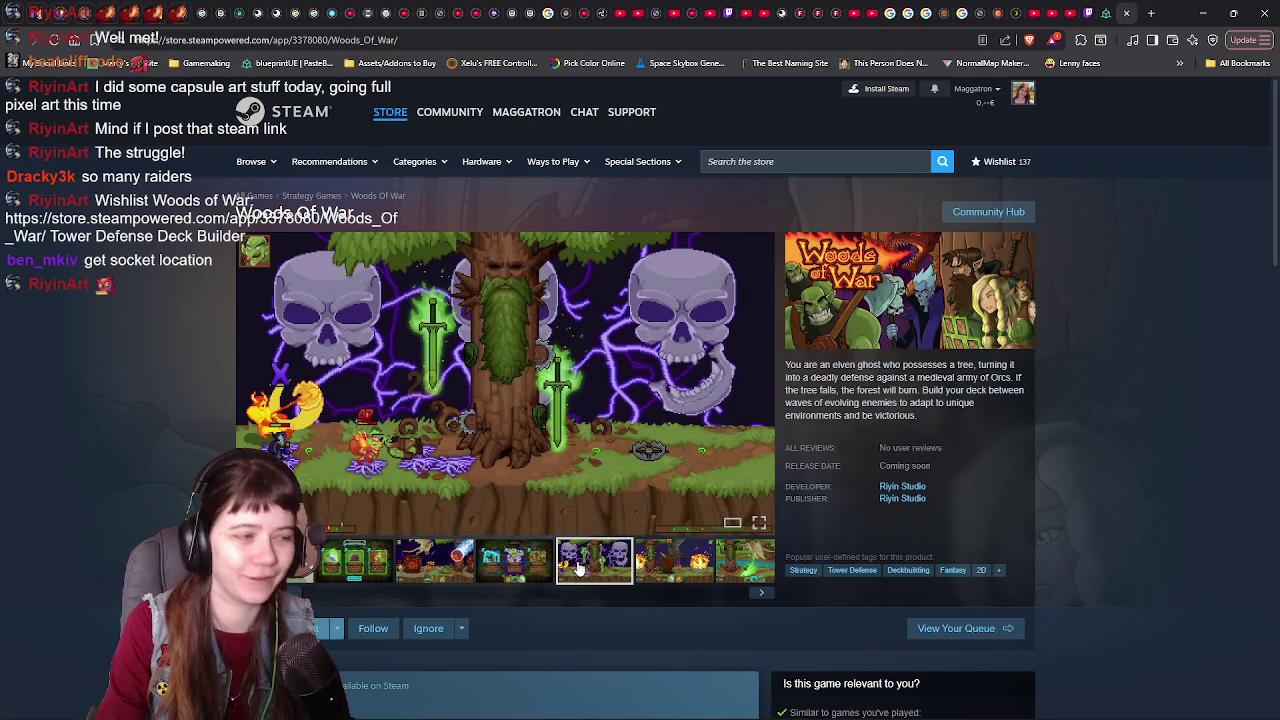
click(680, 570)
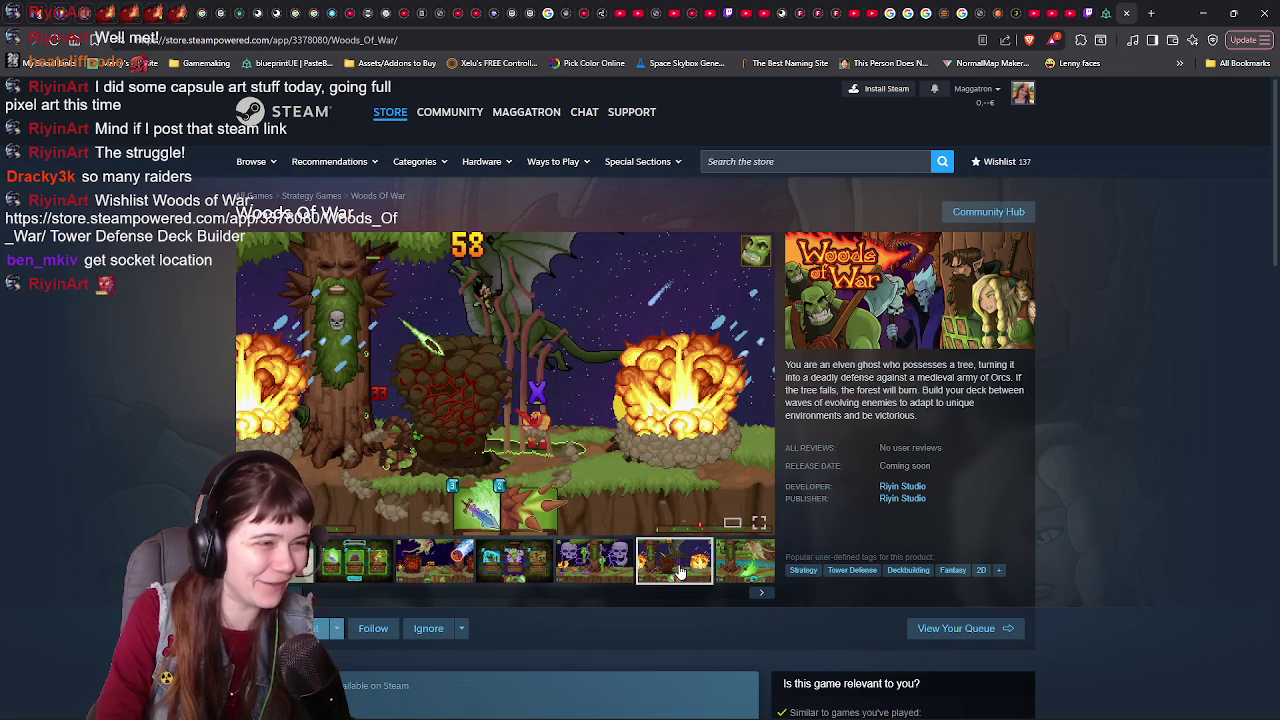
click(737, 576)
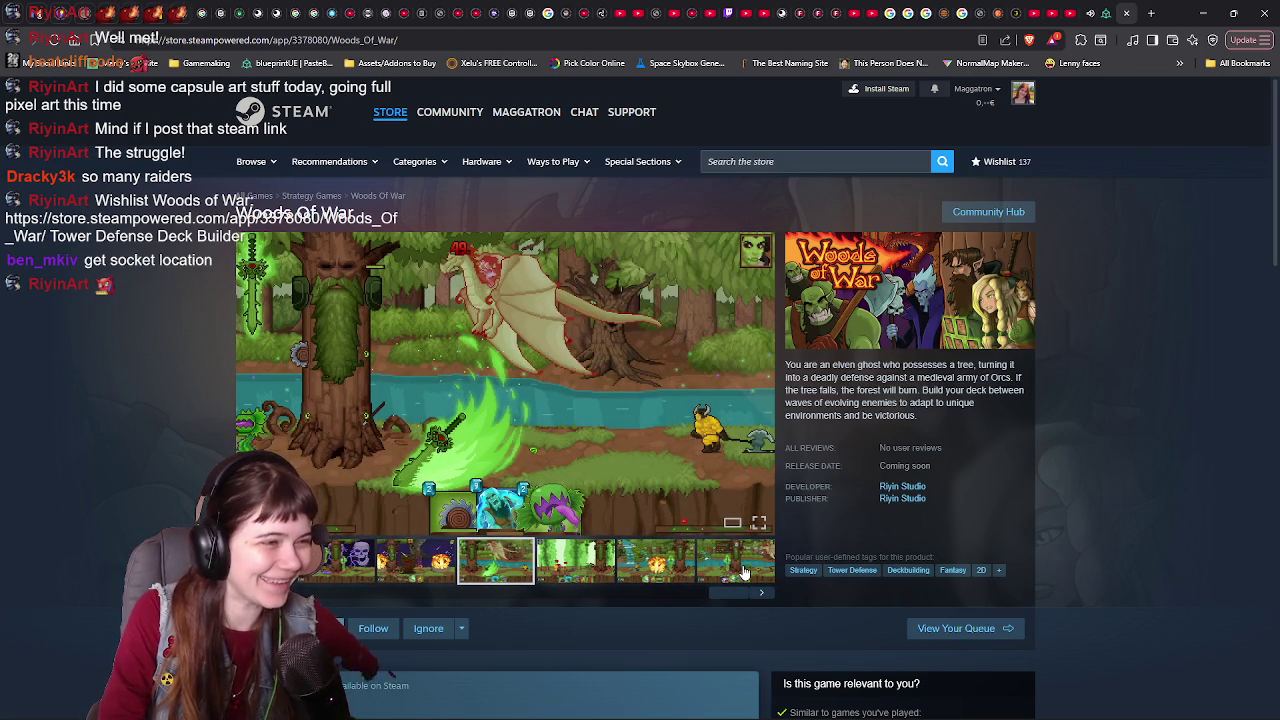
click(583, 567)
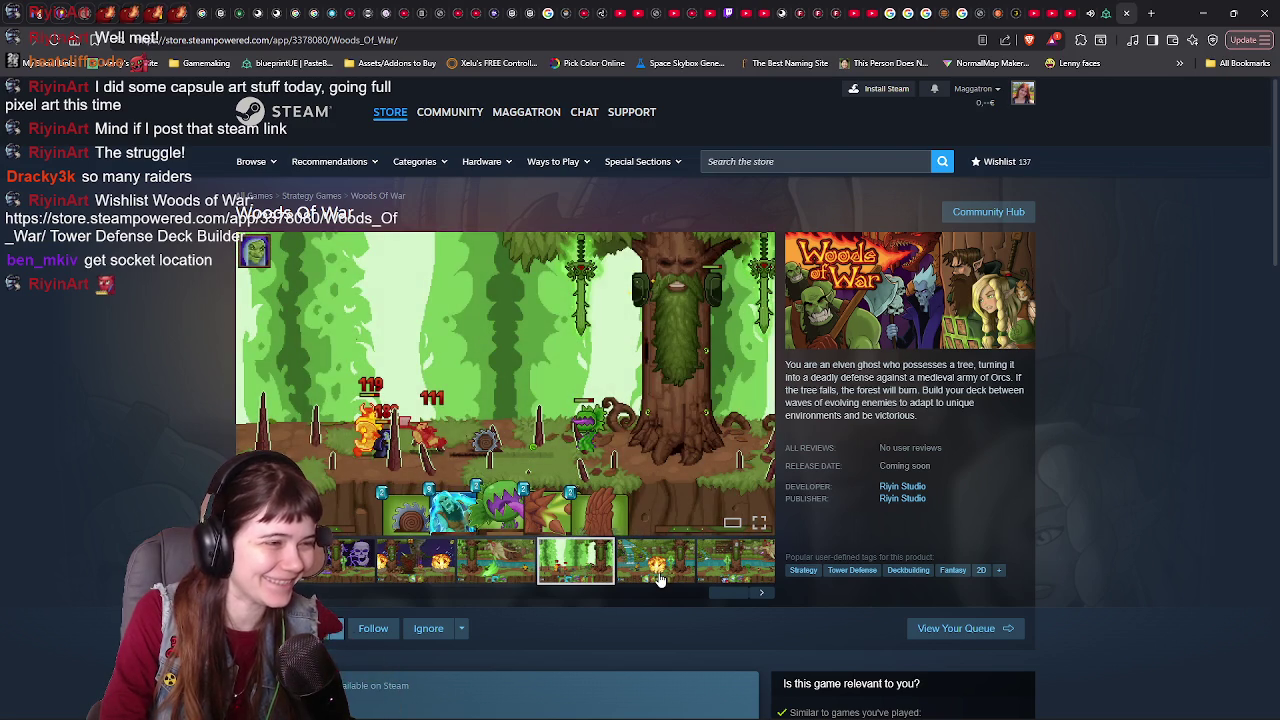
click(633, 576)
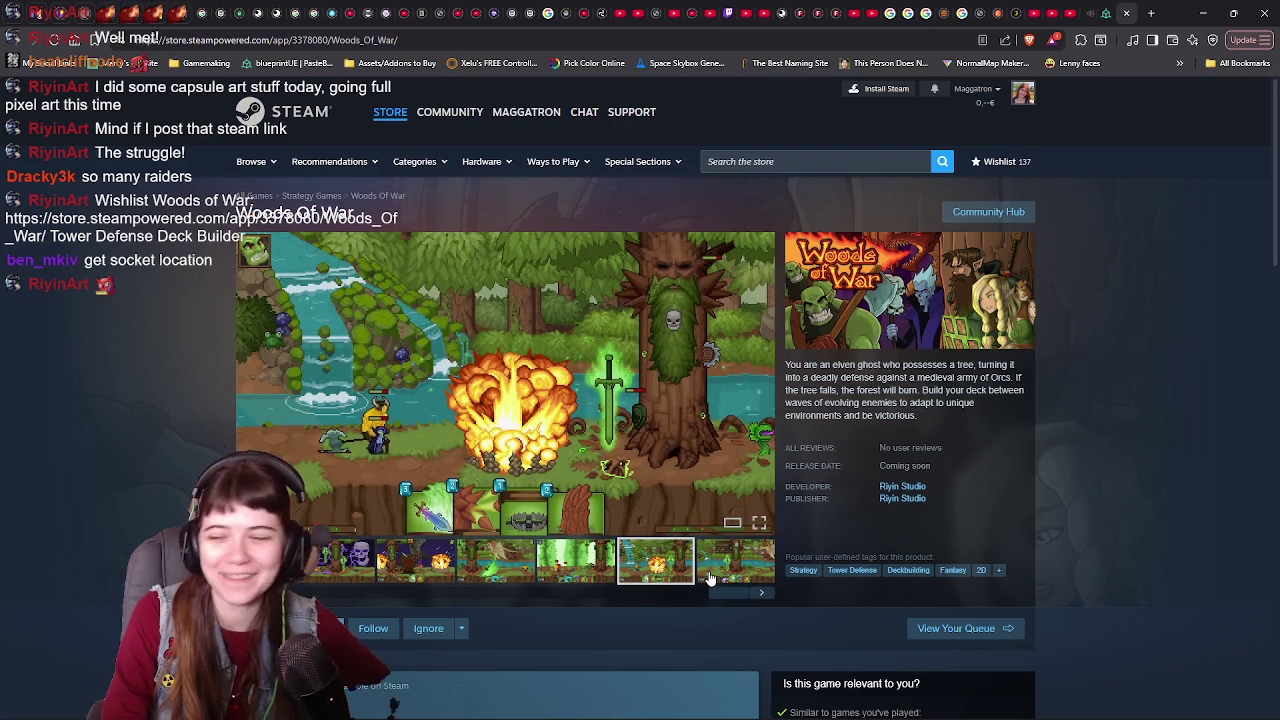
click(707, 572)
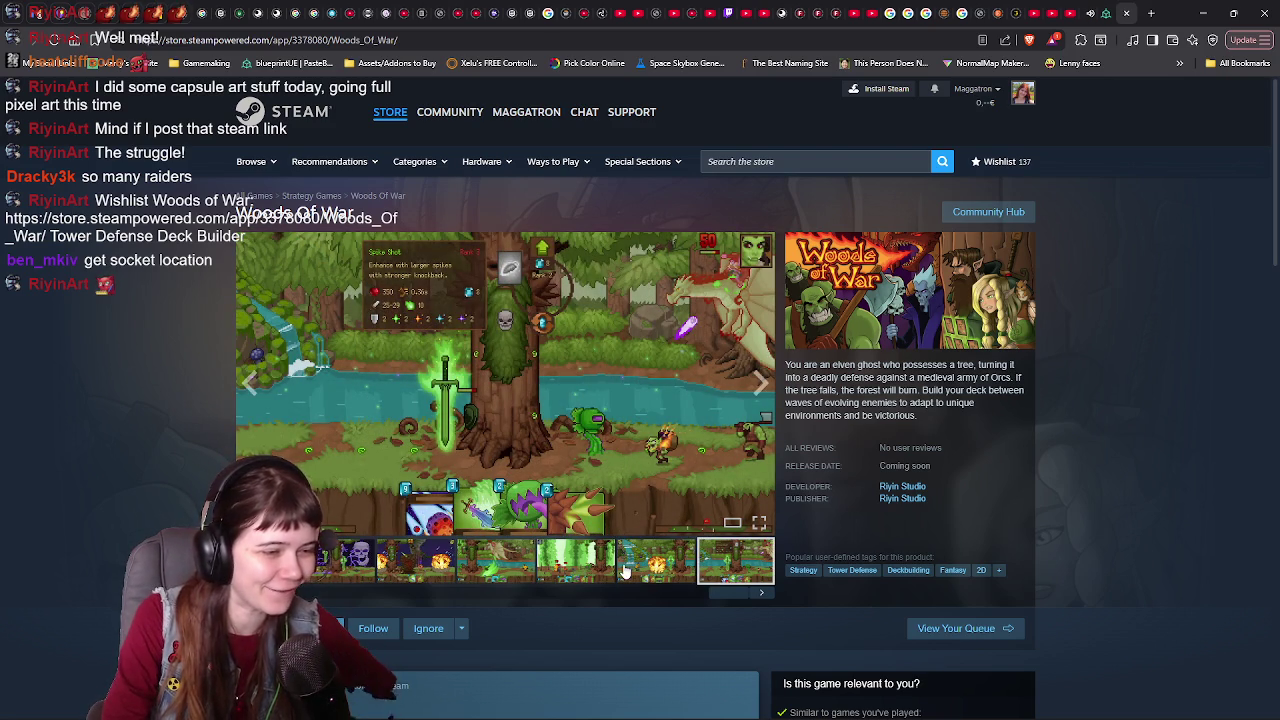
key(Left)
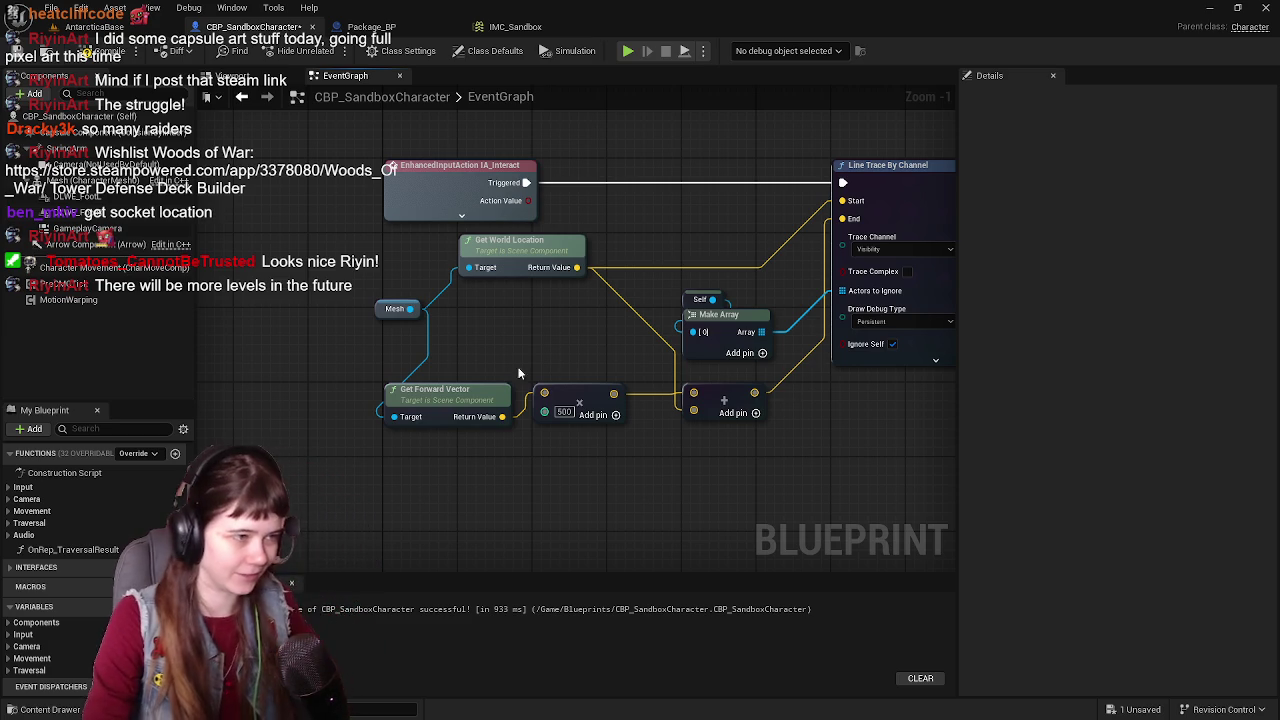
Step: Add a Get Socket Location node from Mesh, trying and undoing a link to the multiply node
drag(518, 373, 558, 412)
drag(449, 347, 511, 376)
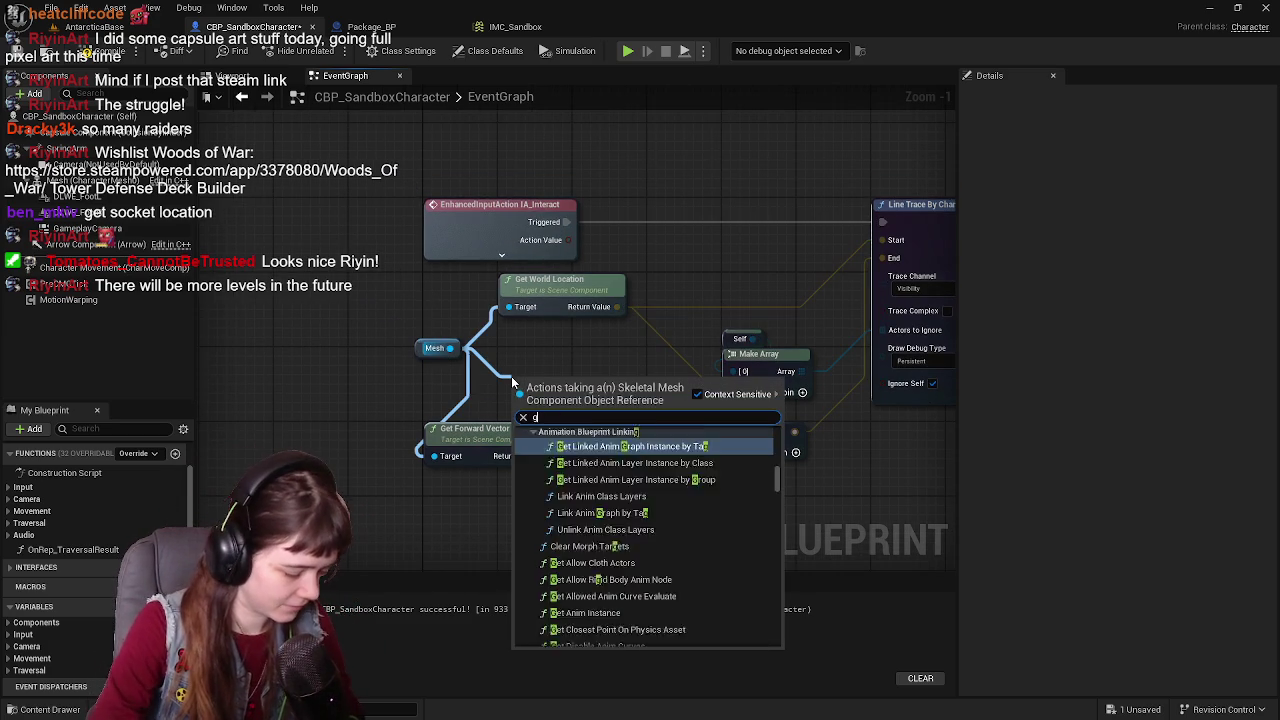
text(get socket location)
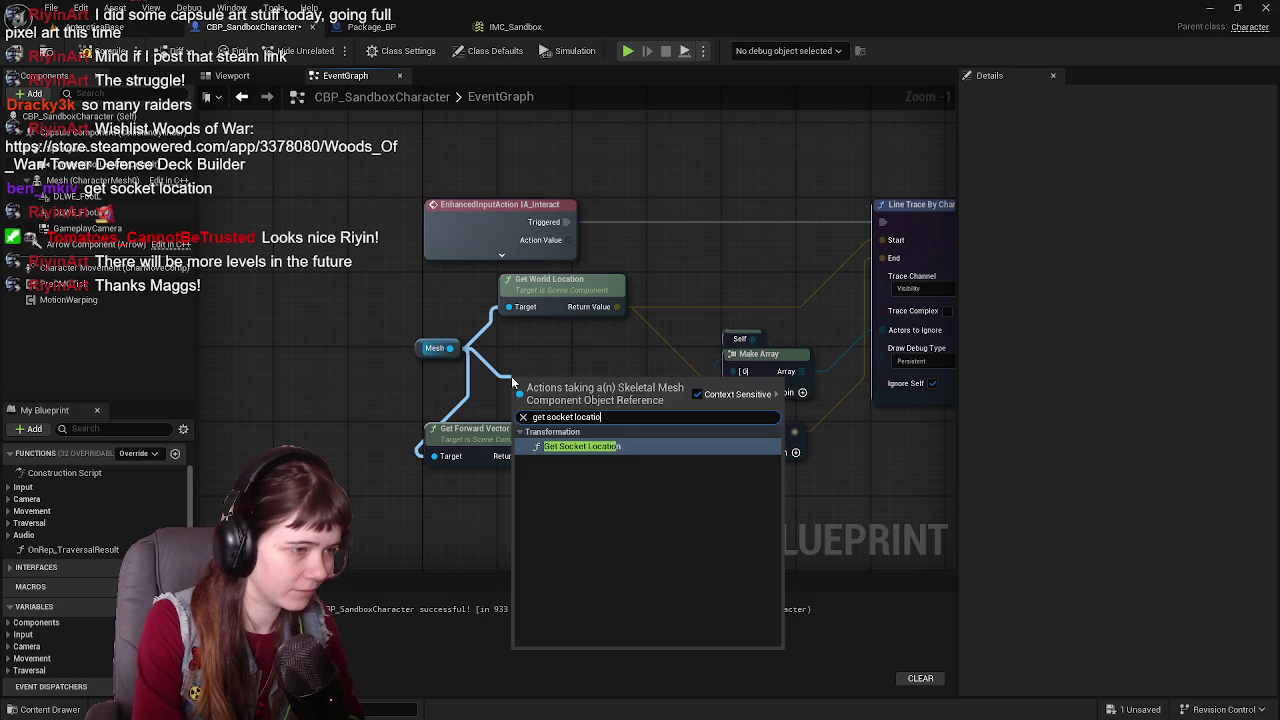
key(Return)
drag(534, 391, 524, 363)
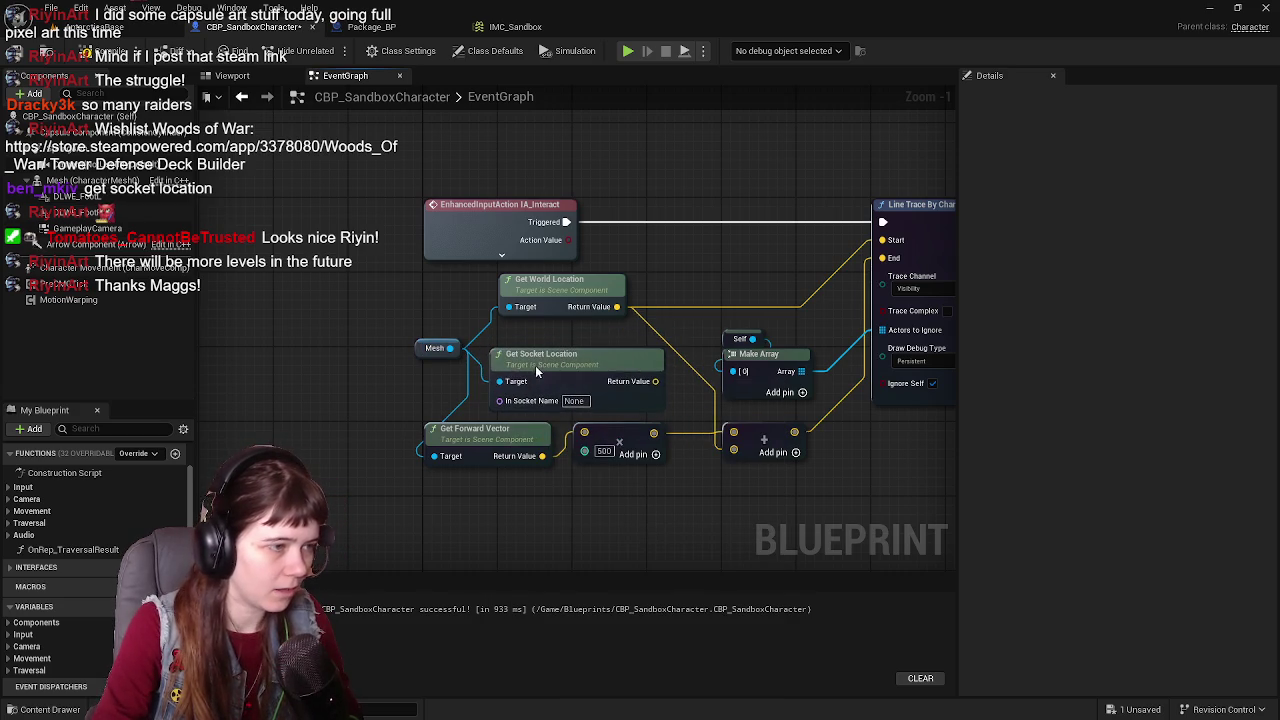
mouse_move(664, 381)
mouse_down()
mouse_move(436, 456)
mouse_move(586, 450)
mouse_up()
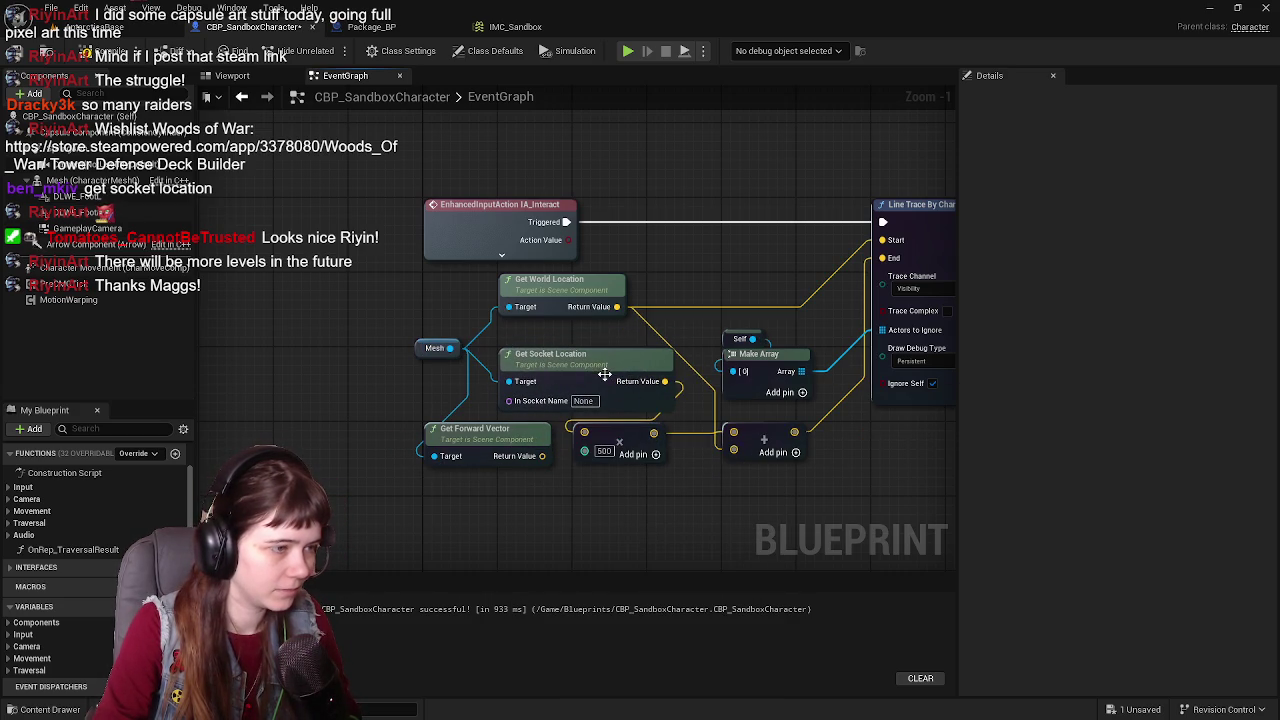
mouse_move(570, 392)
mouse_down()
mouse_move(591, 426)
mouse_move(543, 401)
mouse_move(477, 395)
mouse_move(535, 381)
mouse_up()
key(ctrl+z)
Step: Feed Get Socket Location into the trace Start with socket 'head', then save and return to the level
mouse_move(660, 379)
mouse_down()
mouse_move(405, 307)
mouse_move(871, 366)
mouse_move(787, 337)
mouse_move(880, 283)
mouse_up()
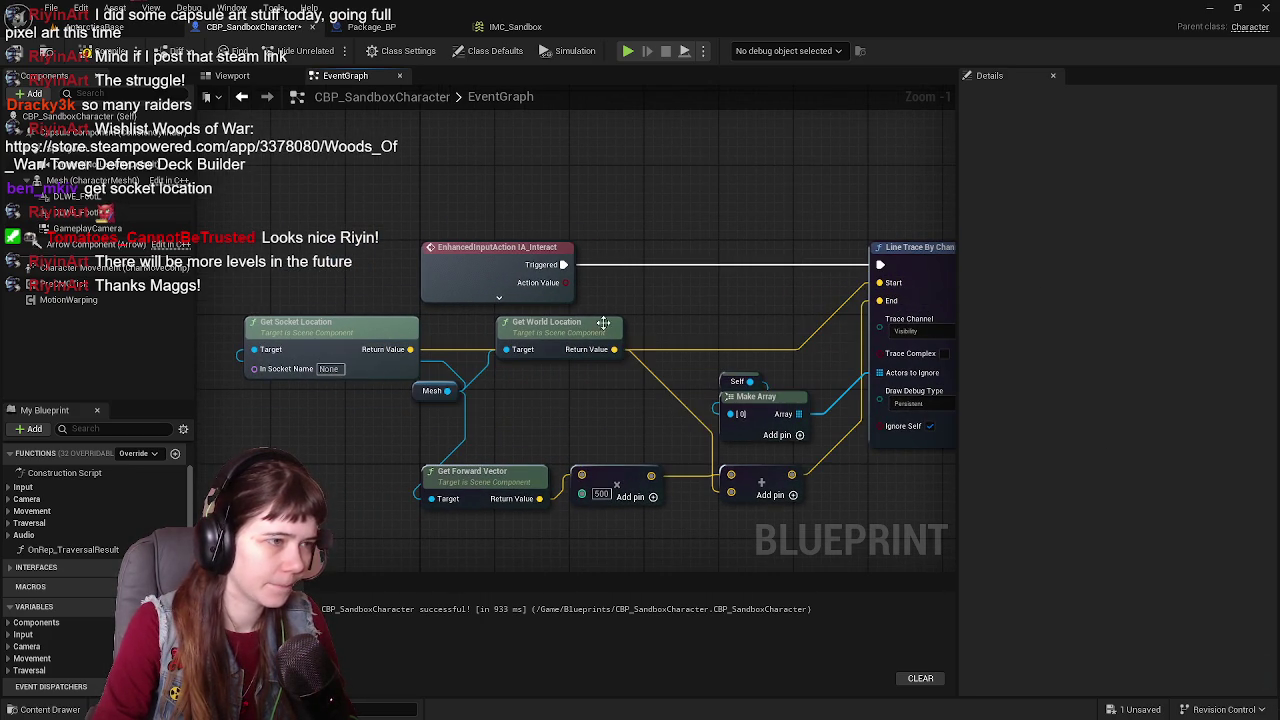
drag(590, 322, 796, 185)
mouse_move(480, 286)
mouse_down()
mouse_move(729, 286)
mouse_move(561, 311)
mouse_up()
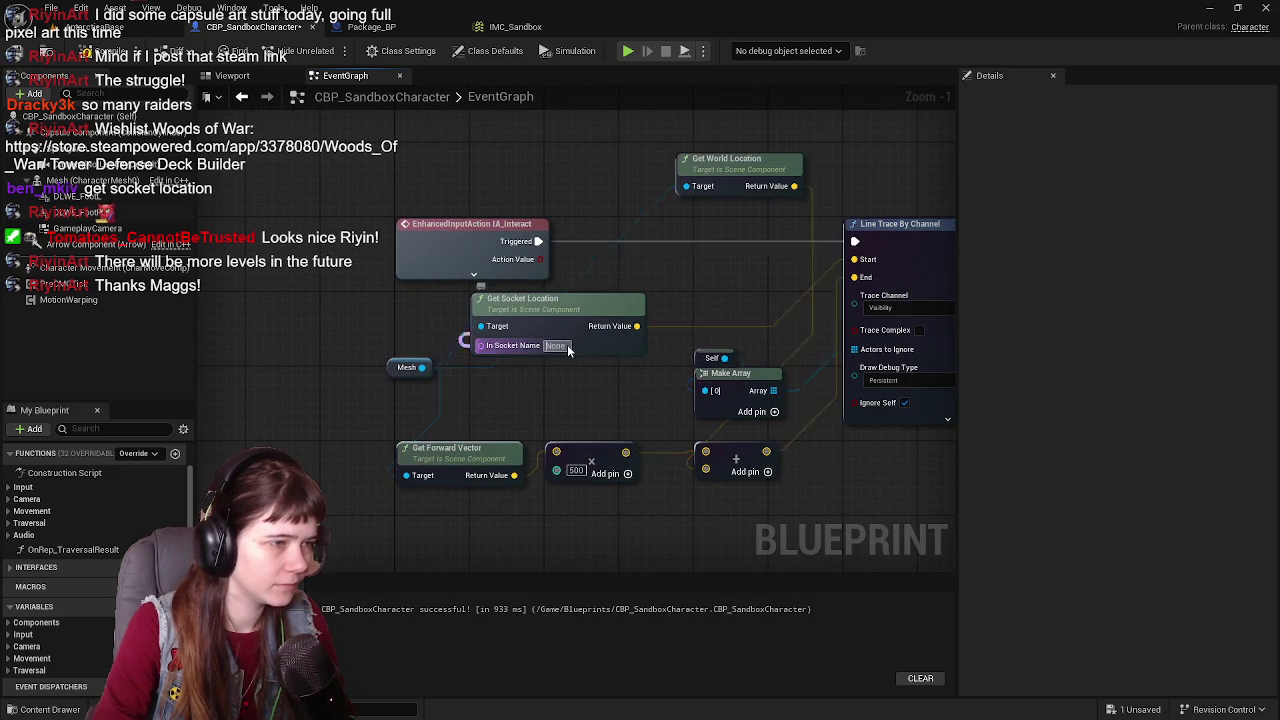
click(566, 346)
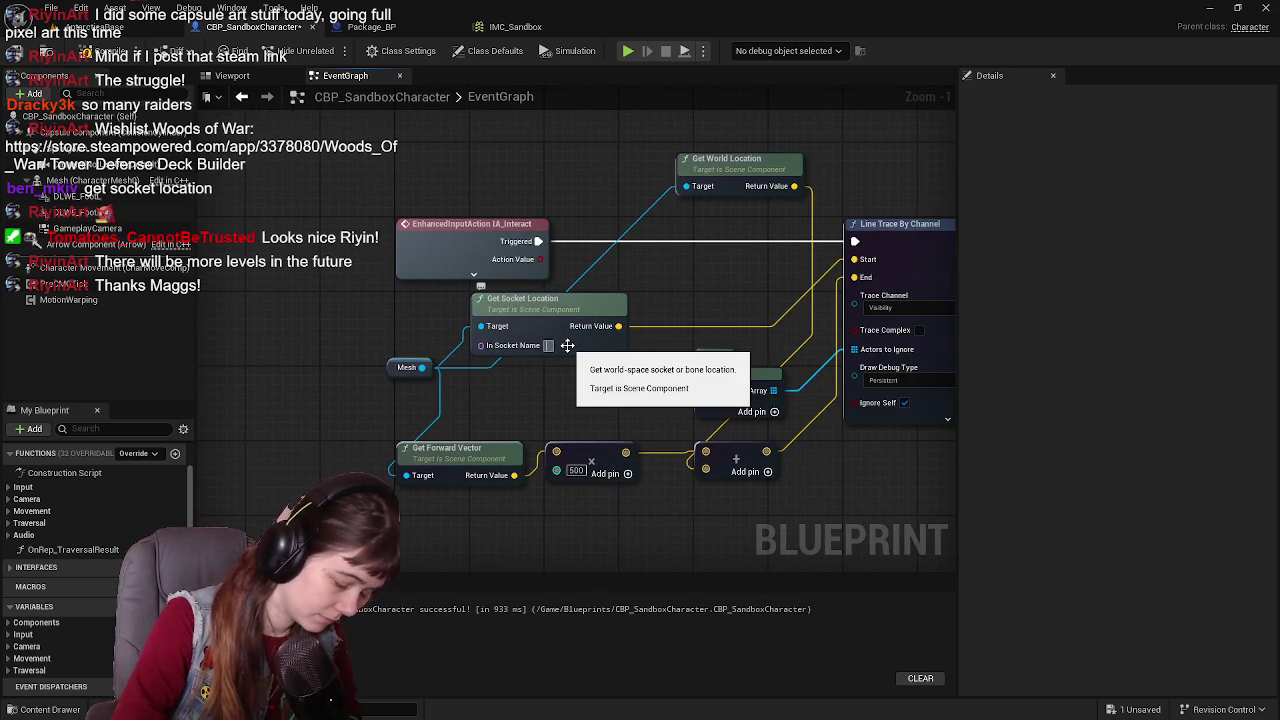
text(head)
key(Return)
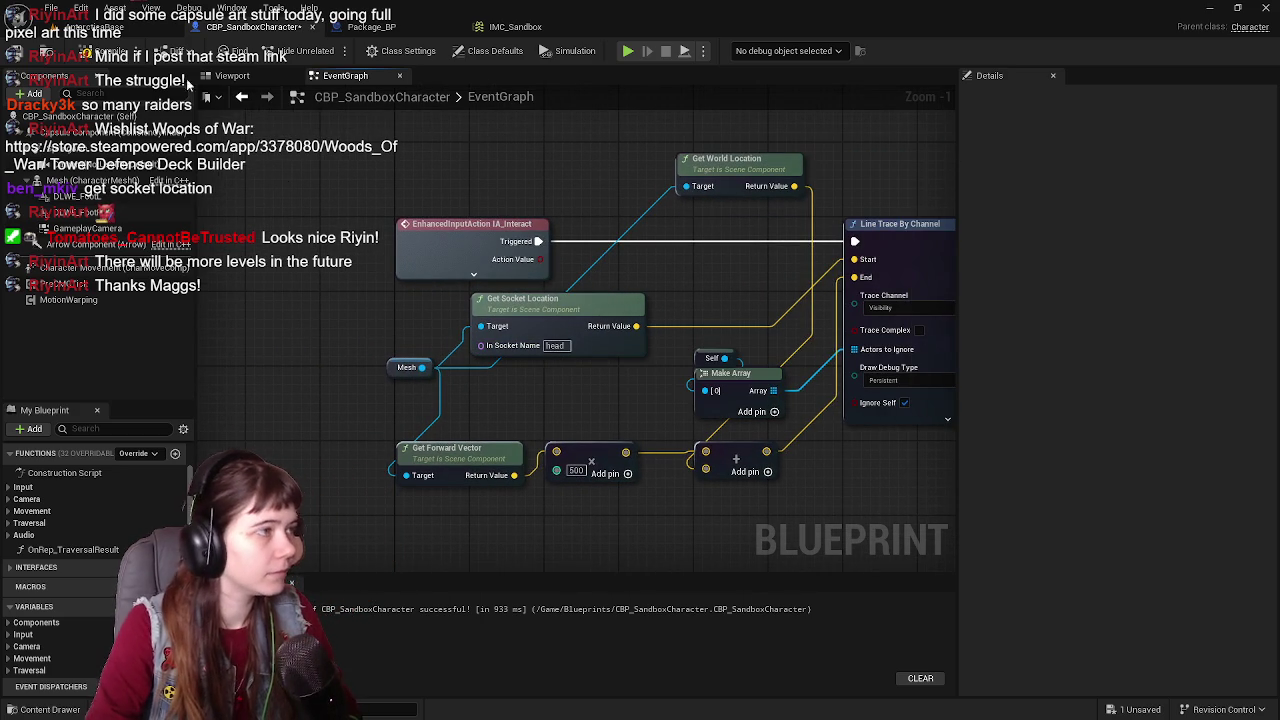
click(20, 52)
click(100, 27)
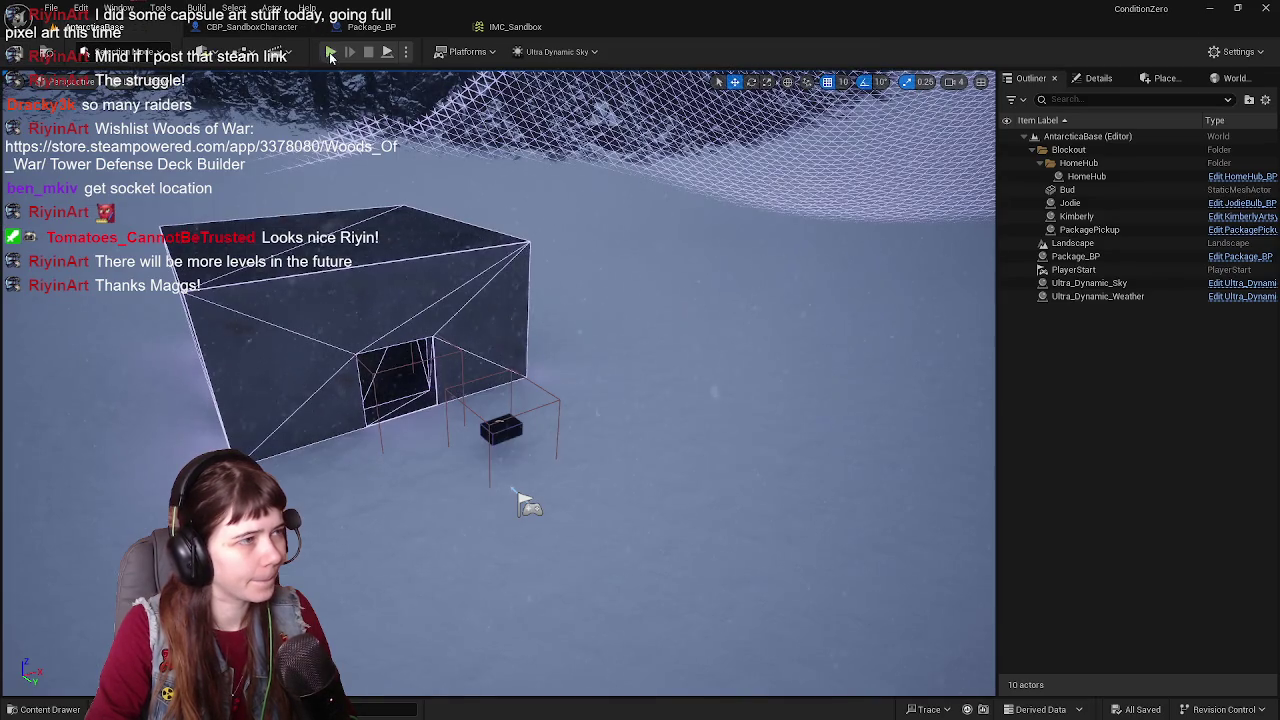
Step: Play-test twice to check the red debug traces, then return to the character's event graph
click(331, 53)
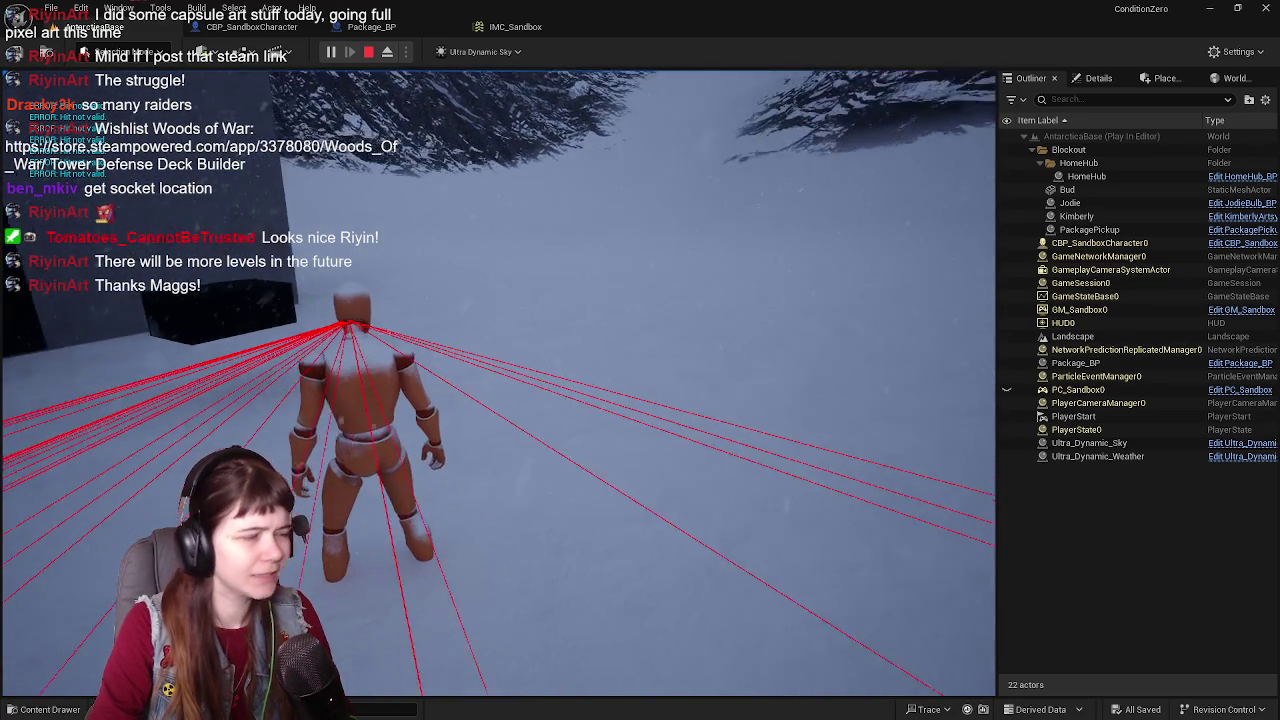
key(Escape)
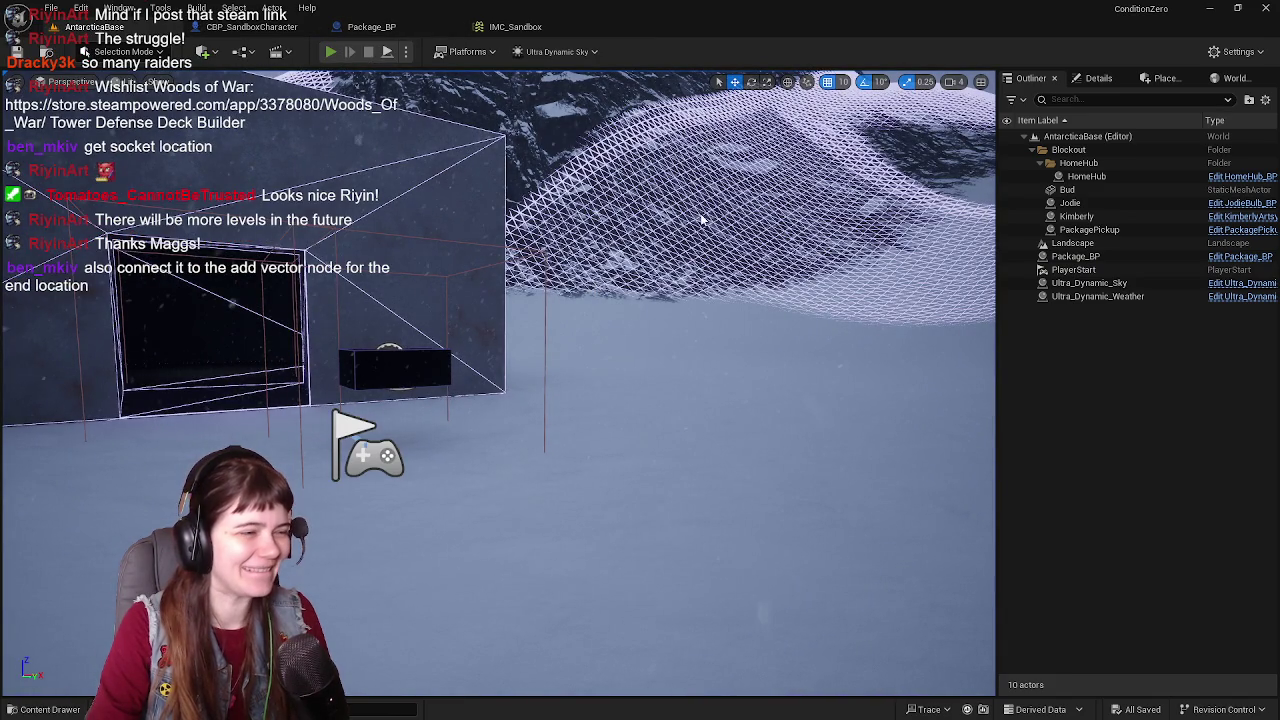
key(alt+p)
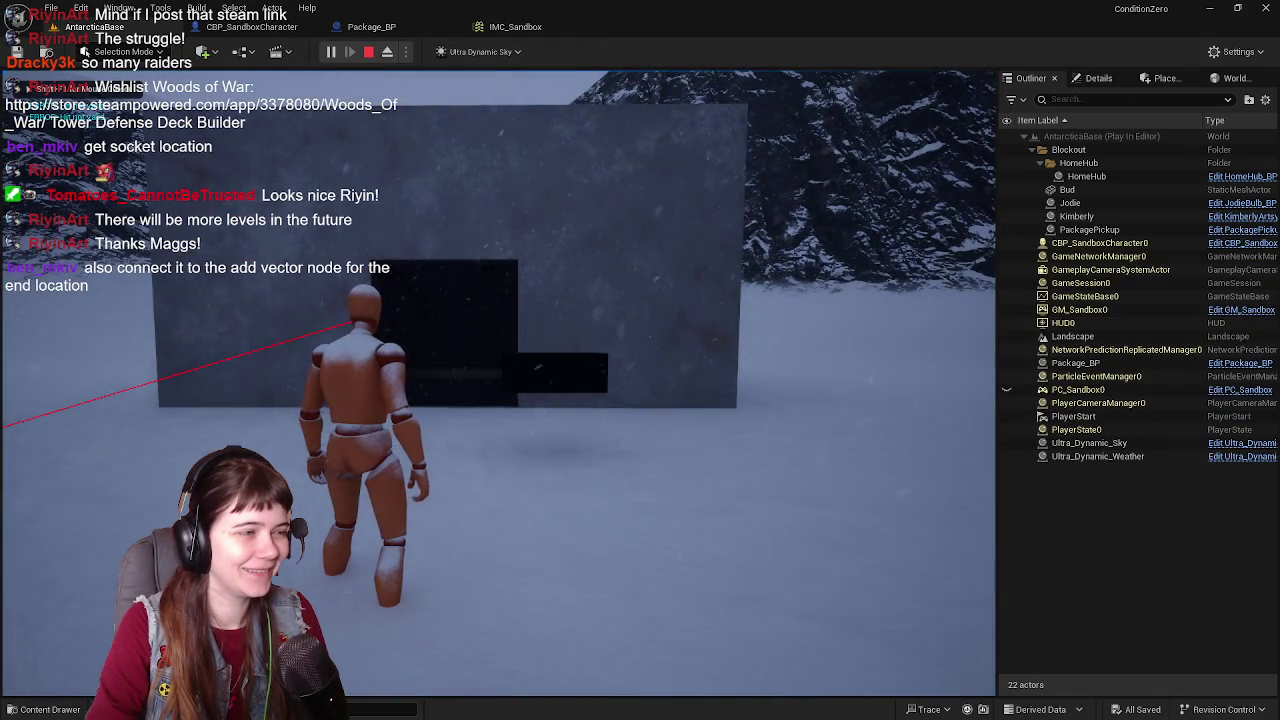
key(a)
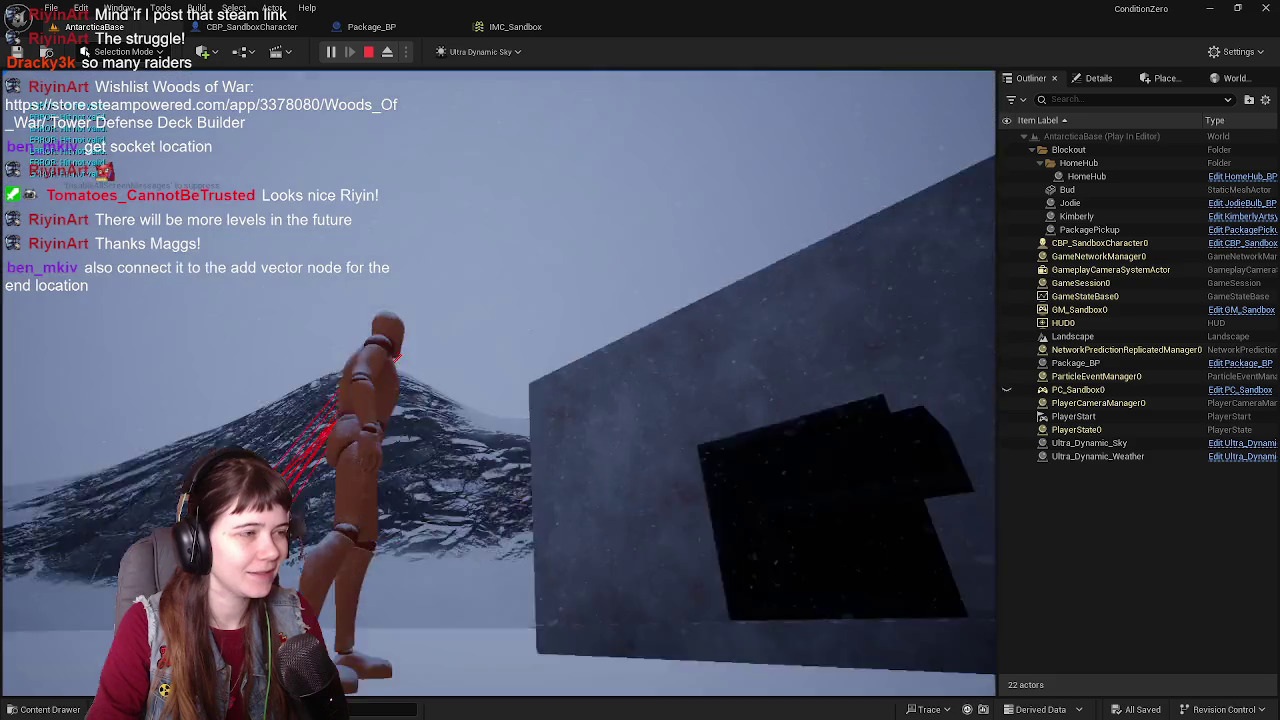
key(Escape)
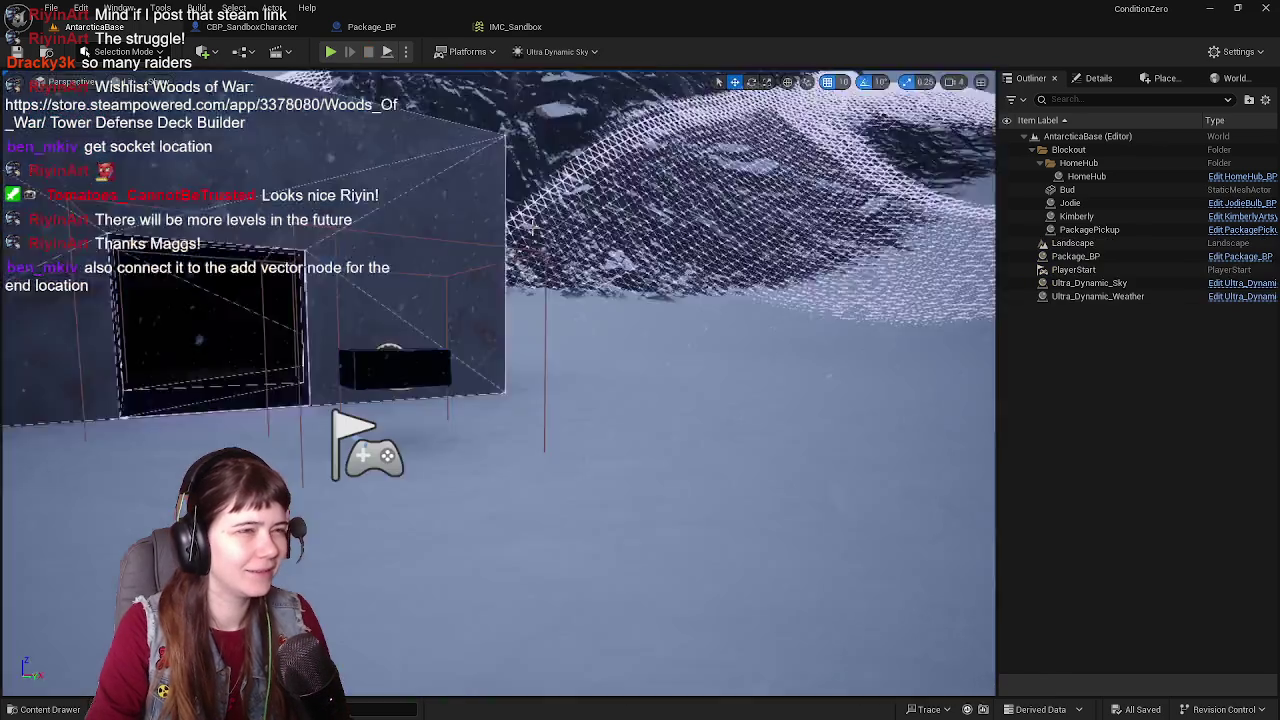
click(252, 26)
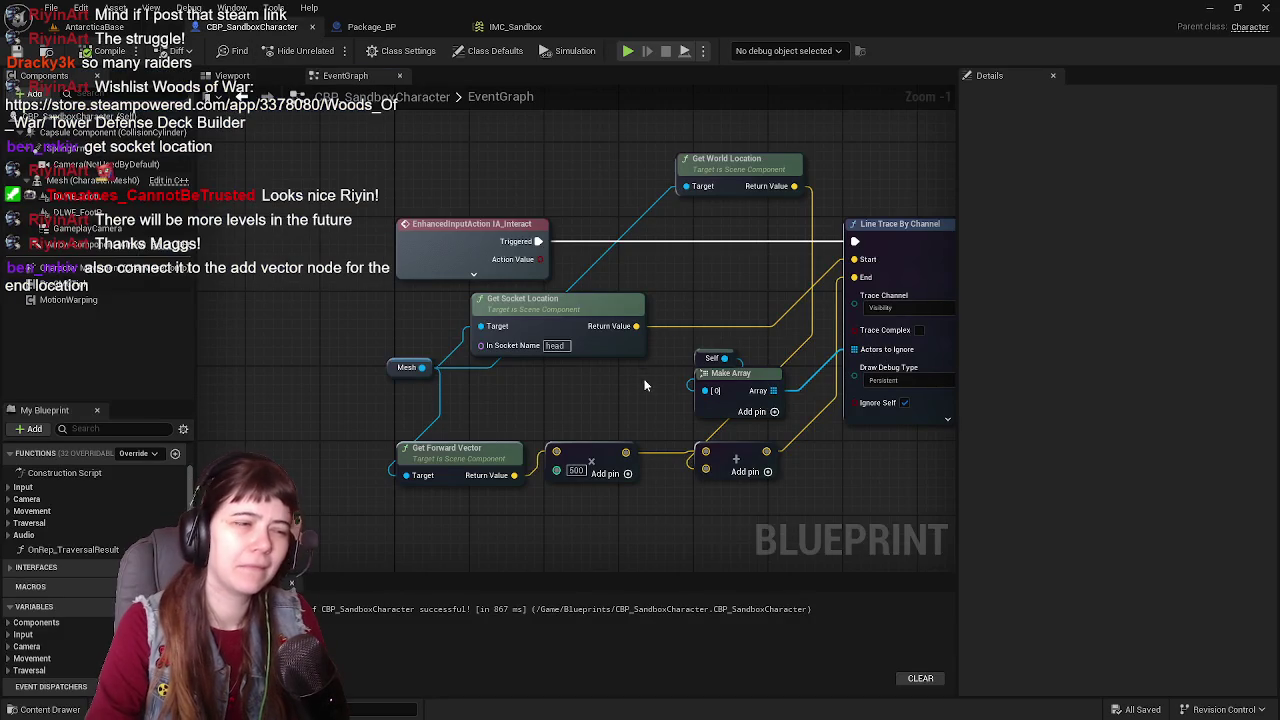
Step: Replace the world-location input of the Add node with the head socket location
drag(645, 385, 595, 366)
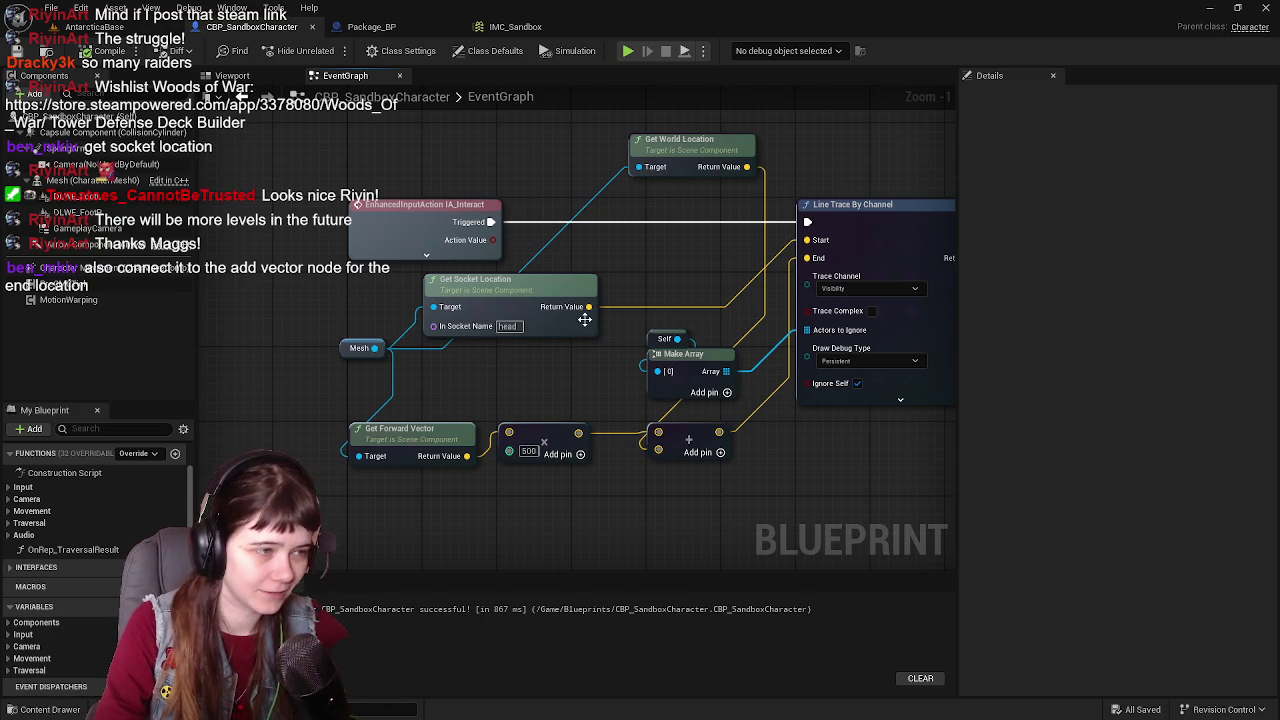
mouse_move(589, 307)
mouse_down()
mouse_move(640, 430)
mouse_move(632, 372)
mouse_up()
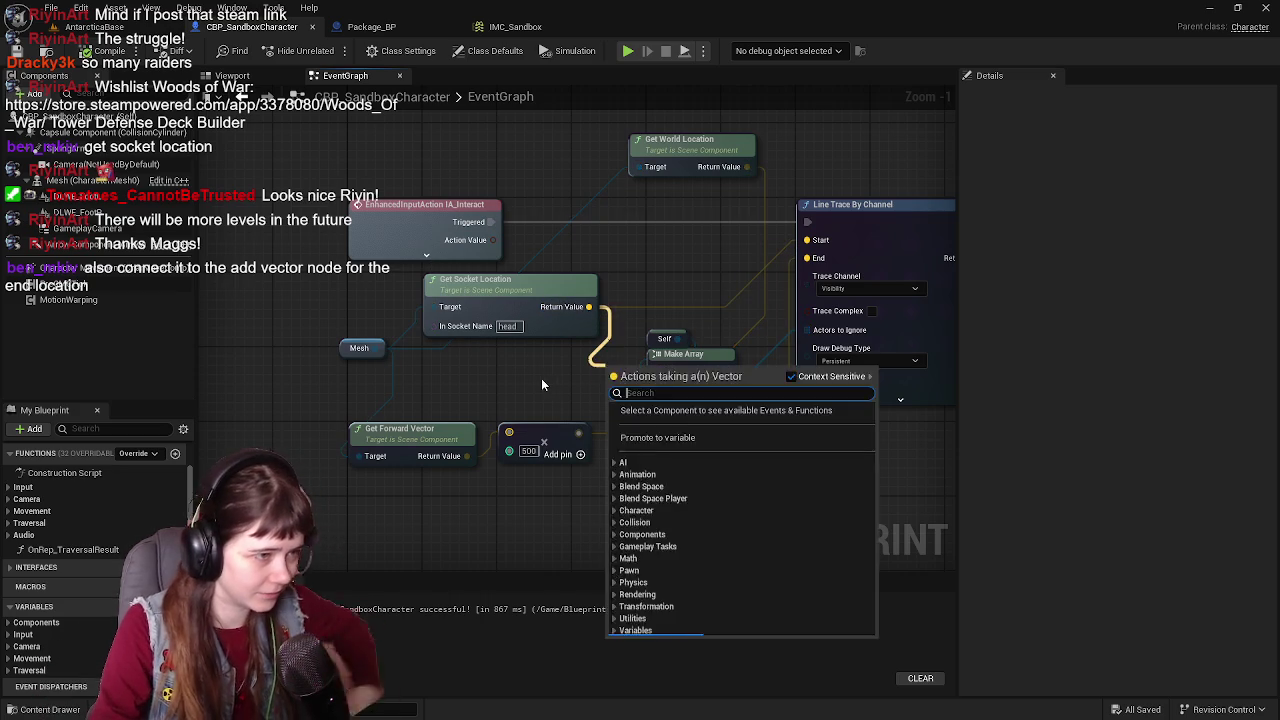
click(548, 378)
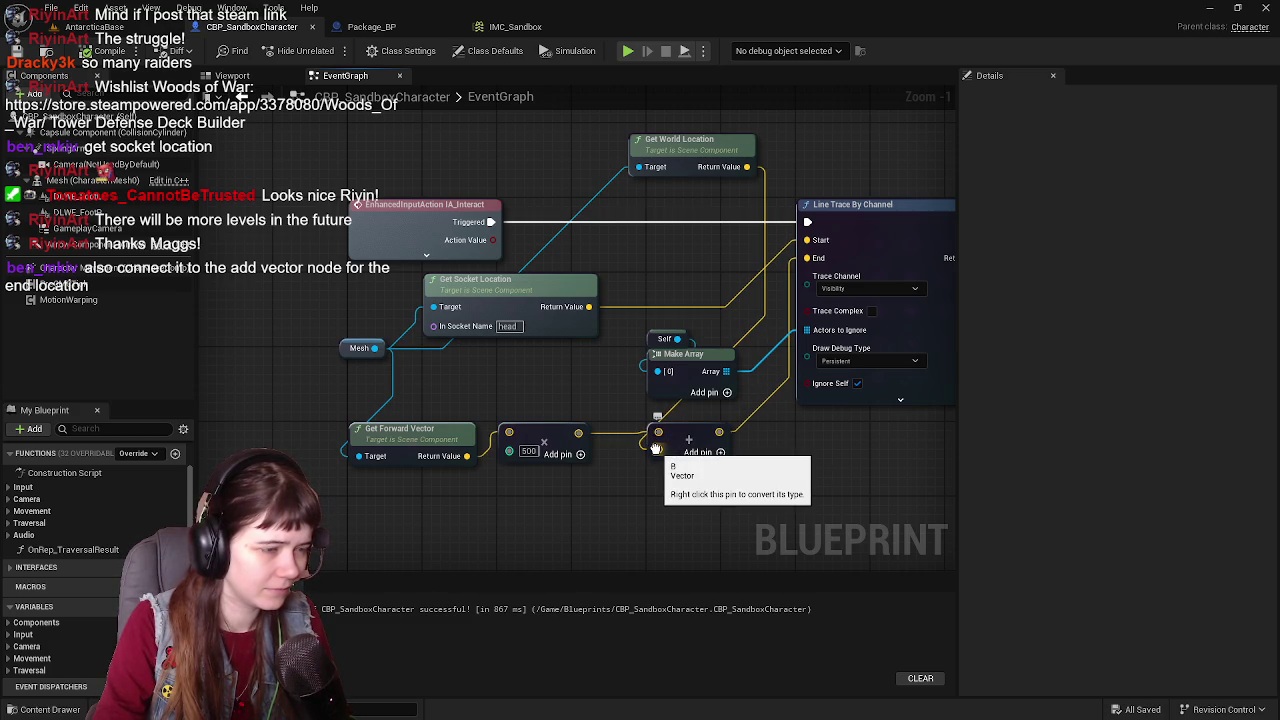
alt+click(656, 449)
drag(588, 307, 658, 449)
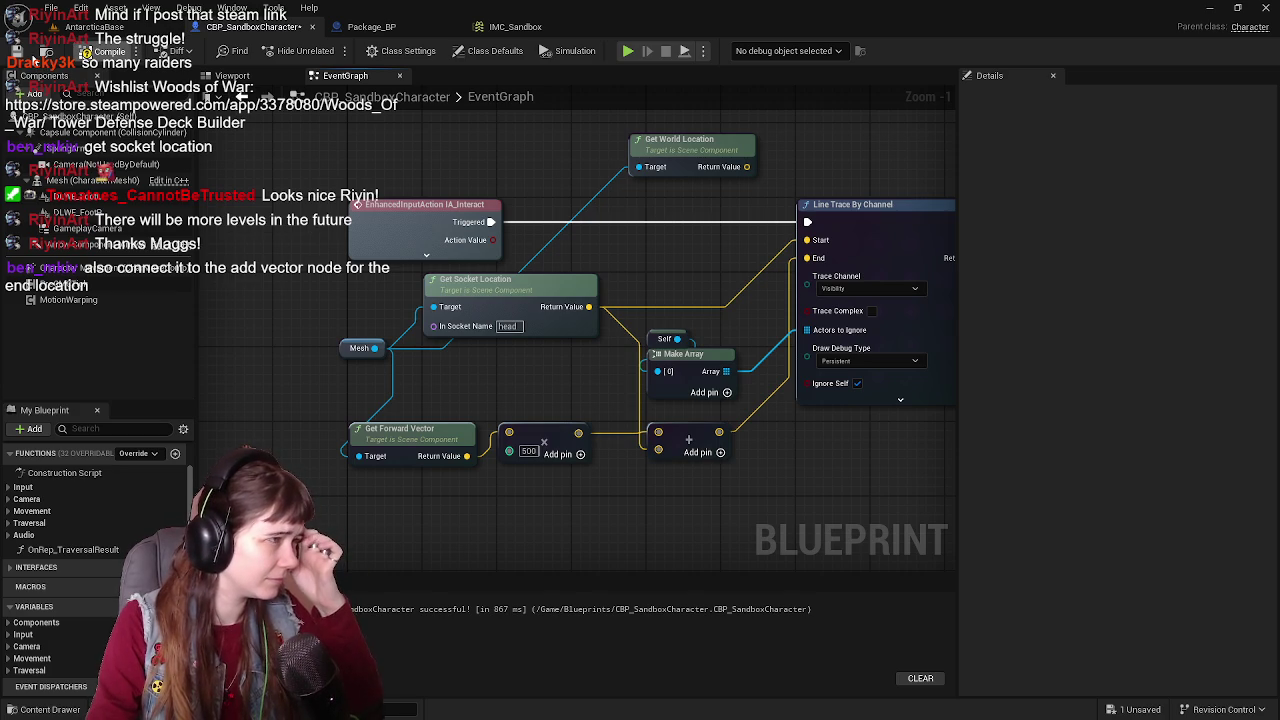
Step: Delete the unused Get World Location node
click(684, 150)
key(Delete)
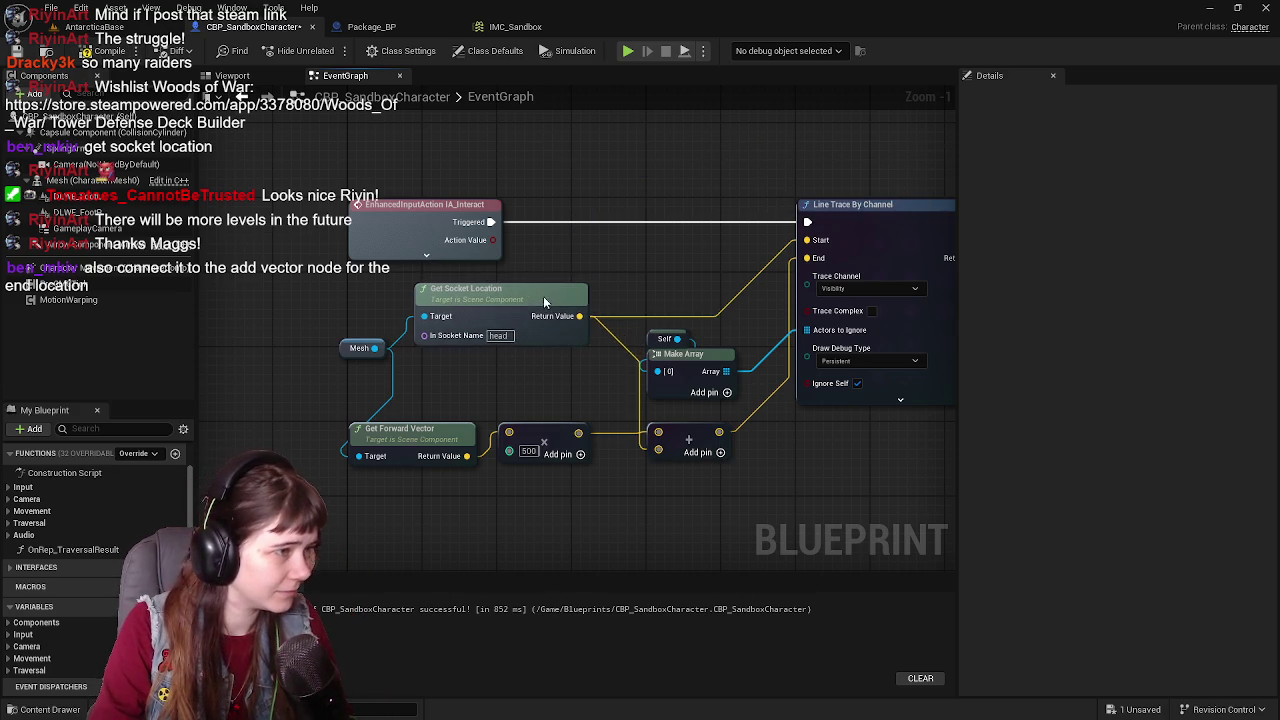
drag(667, 409, 621, 406)
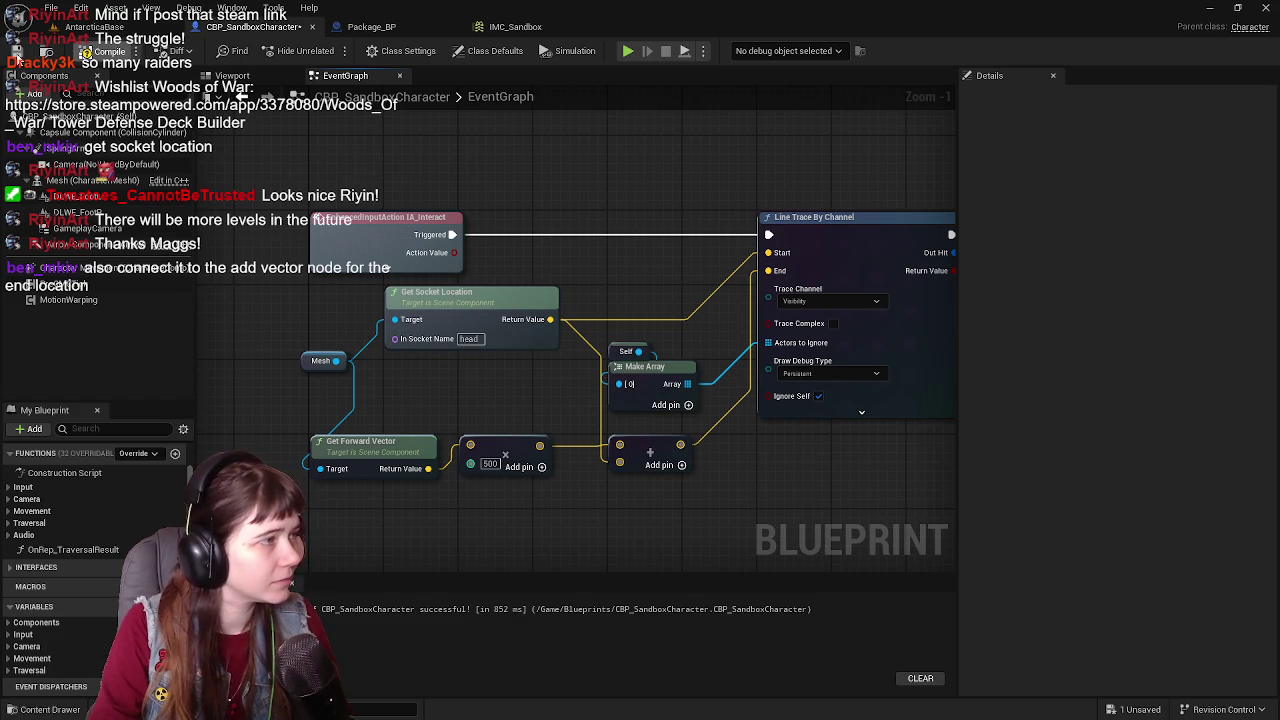
Step: Save the Blueprint, play-test the head-based trace in the level, then return to the event graph
click(17, 52)
click(70, 26)
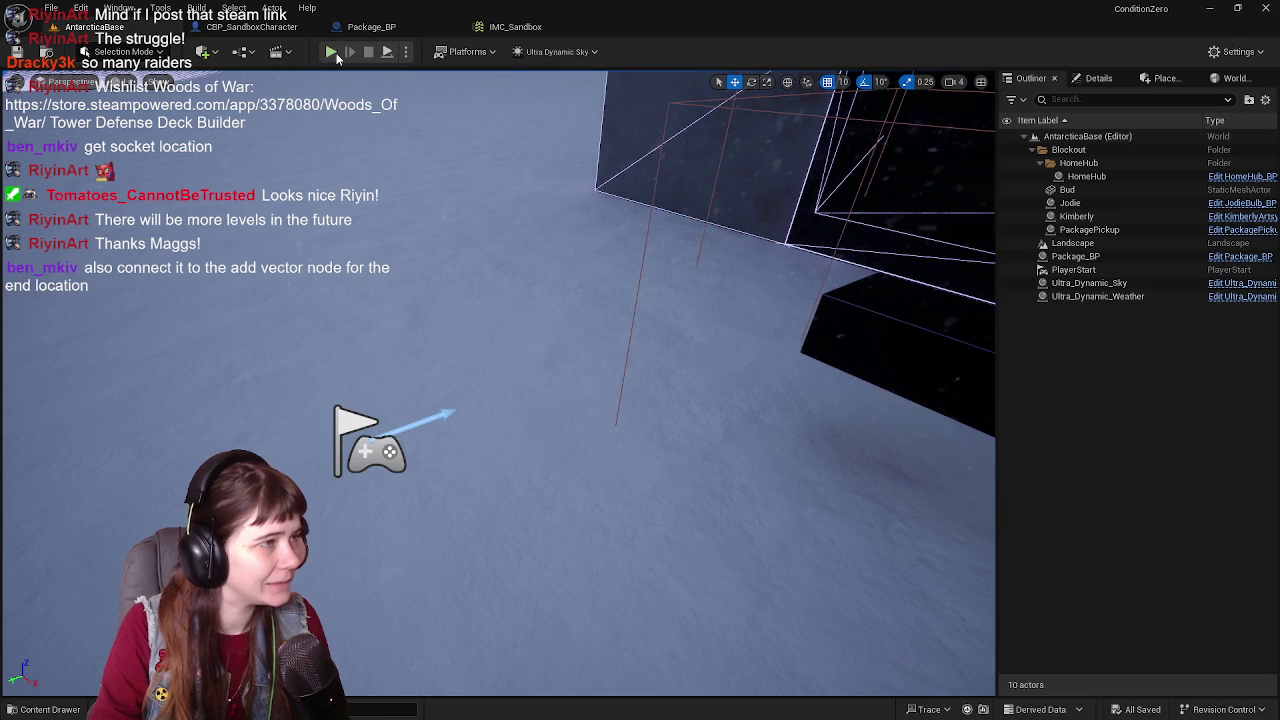
click(332, 52)
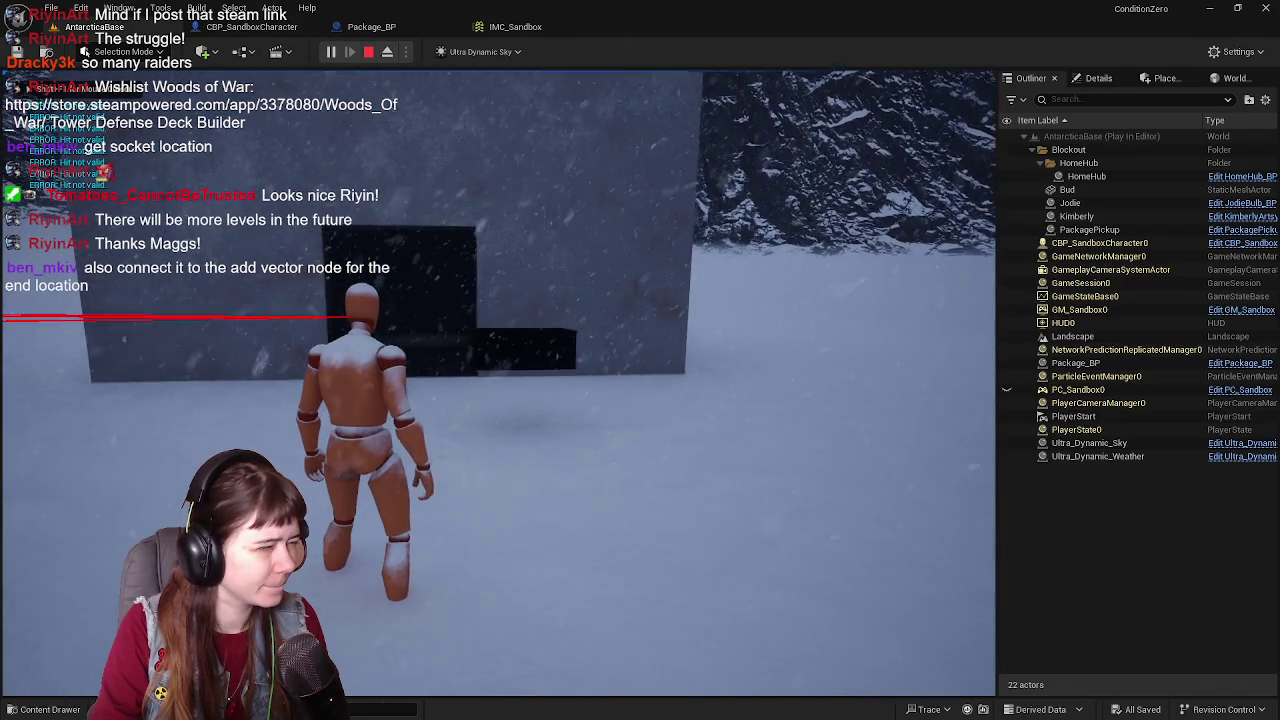
key(Escape)
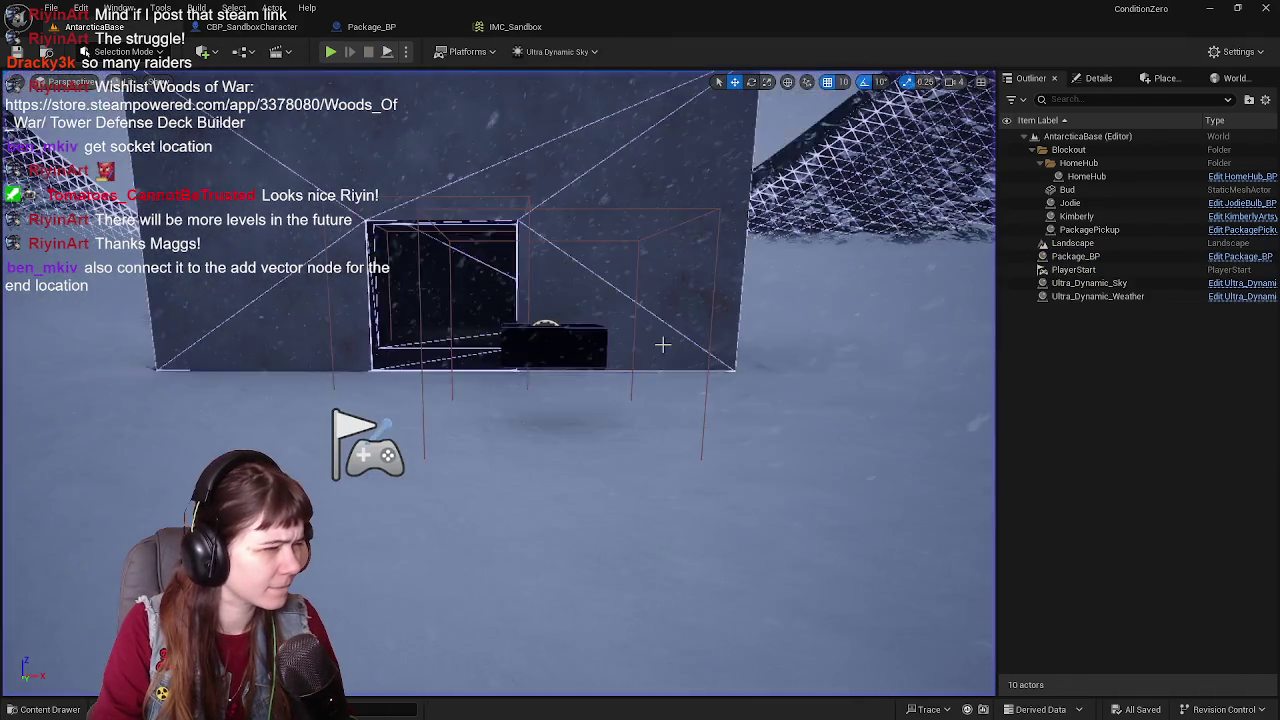
click(262, 29)
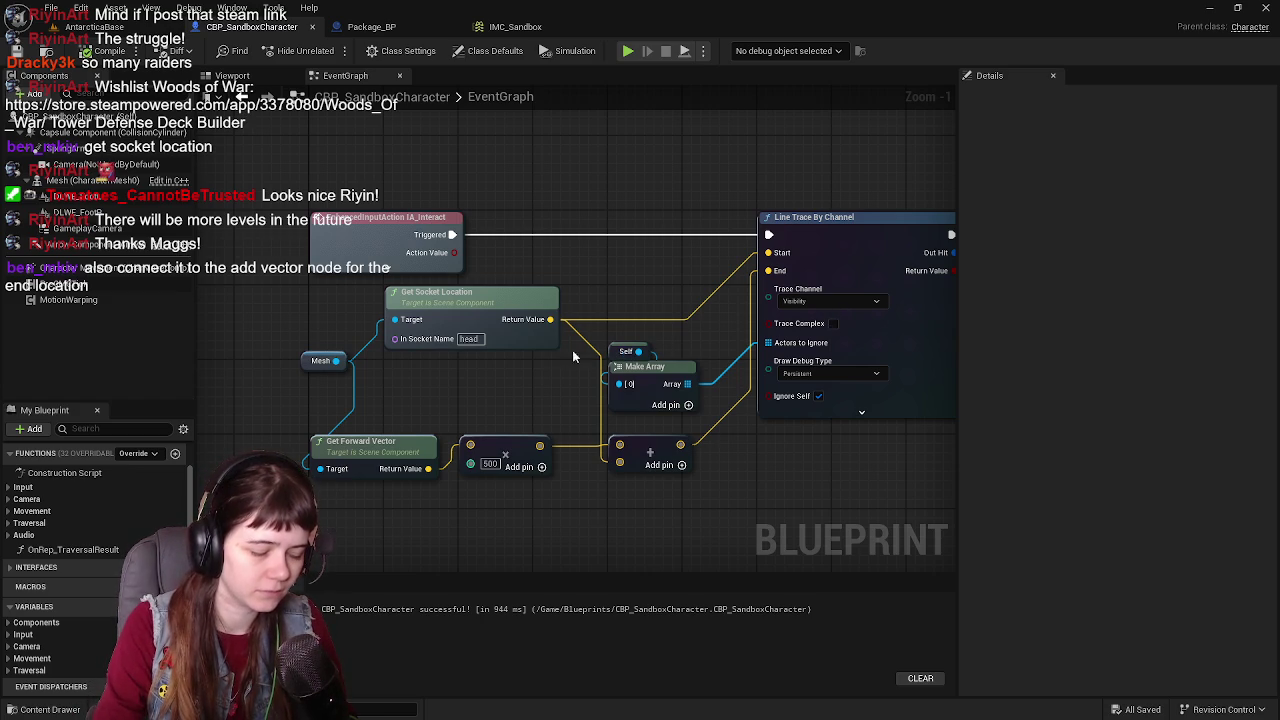
Step: Box-select the trace nodes and move them right to make room
drag(462, 396, 566, 396)
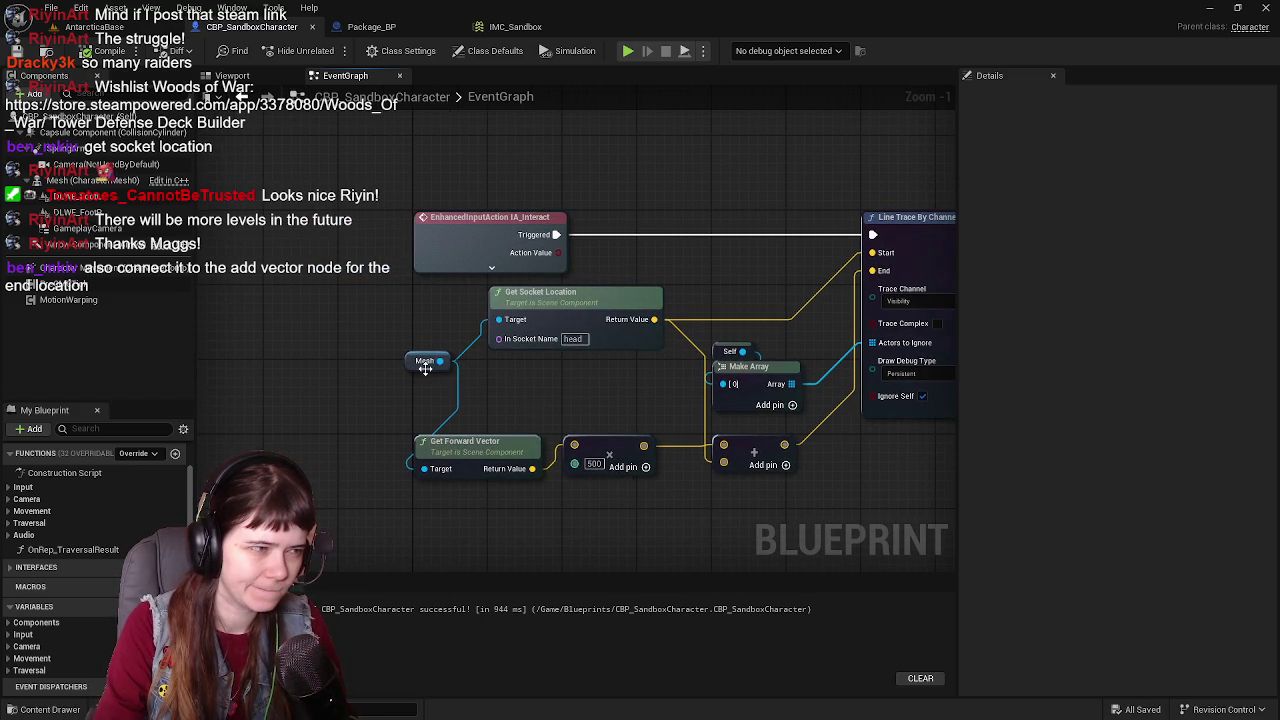
scroll(483, 383, down, 3)
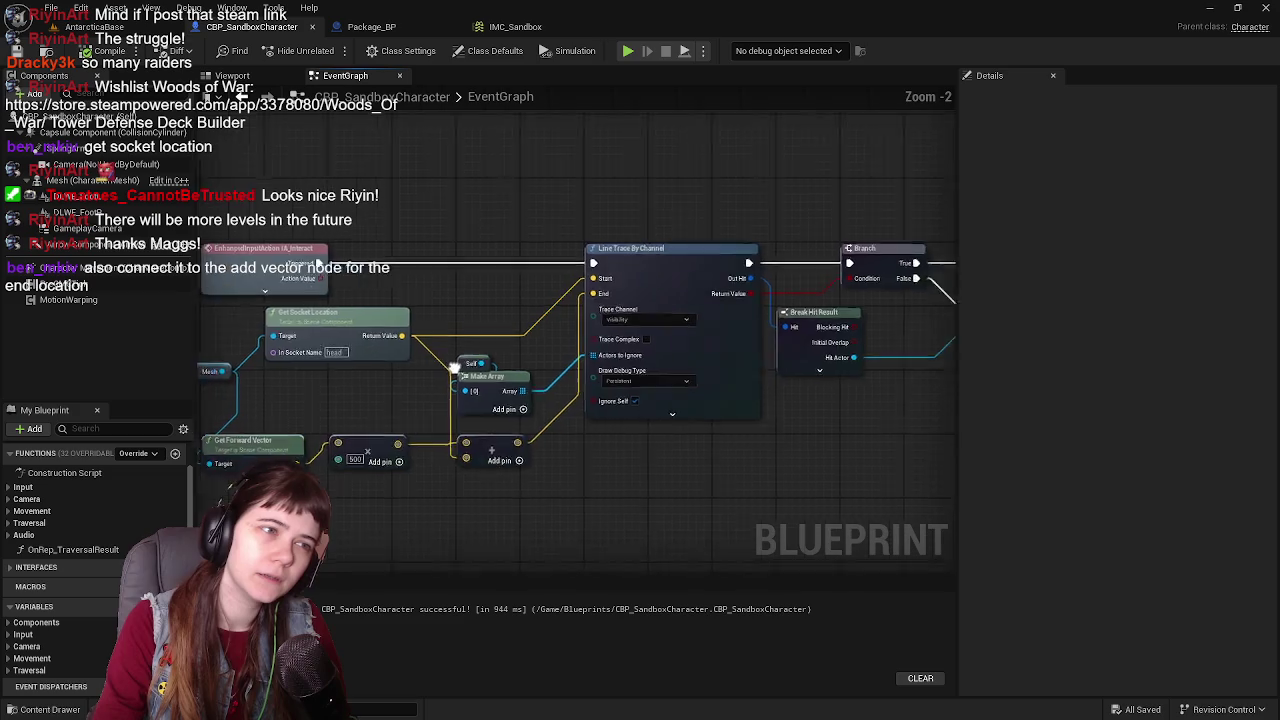
scroll(418, 377, up, 2)
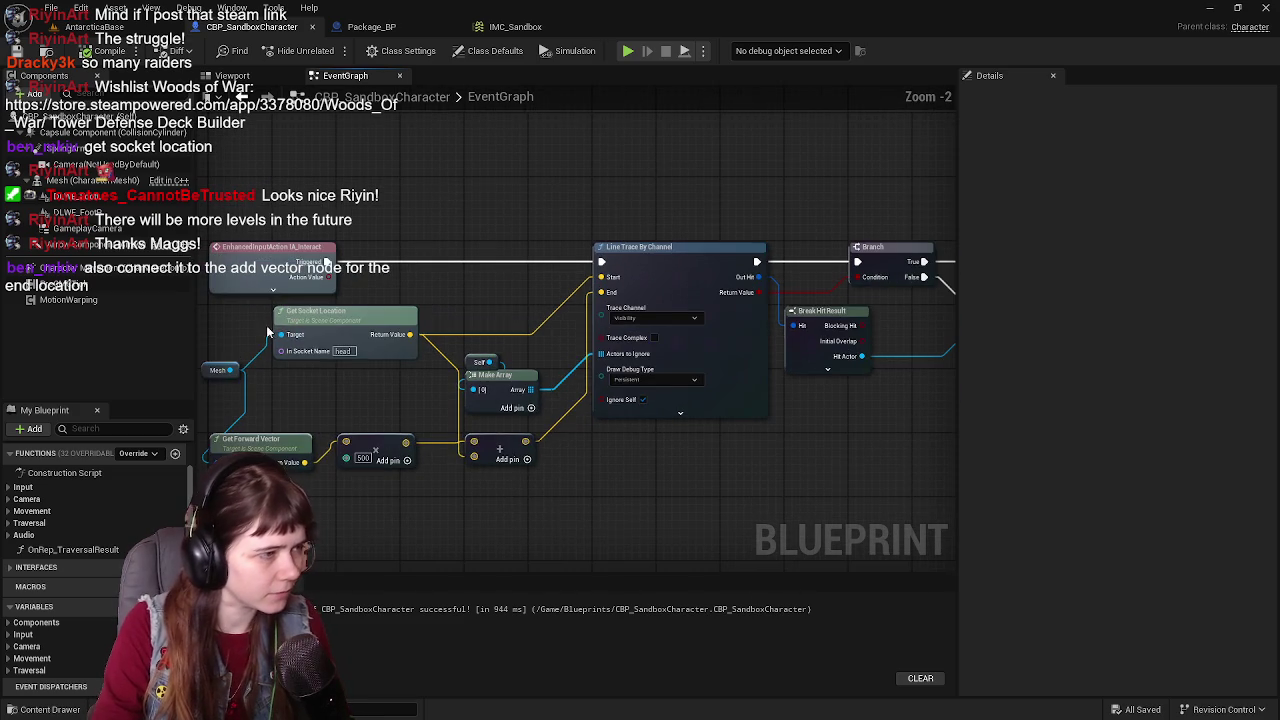
mouse_move(265, 310)
mouse_down()
mouse_move(414, 462)
mouse_move(711, 484)
mouse_up()
mouse_move(650, 418)
mouse_down()
mouse_move(310, 403)
mouse_move(345, 403)
mouse_up()
scroll(650, 425, down, 1)
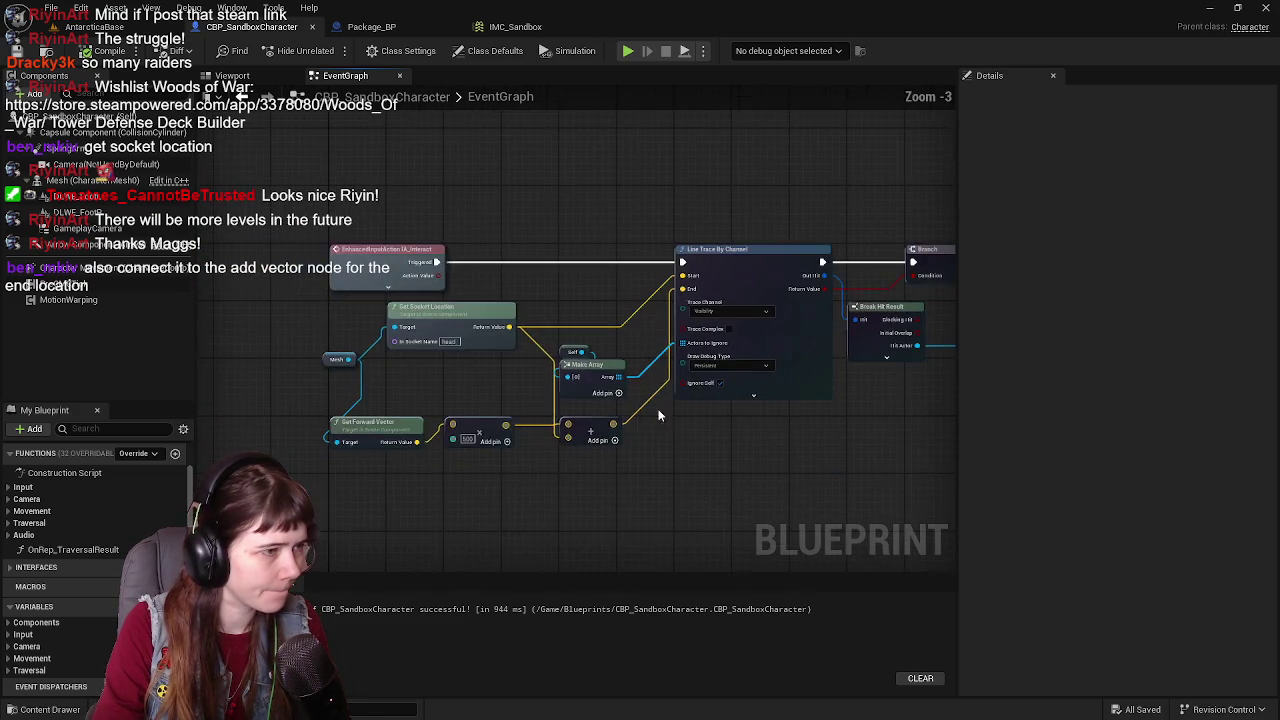
drag(303, 335, 539, 344)
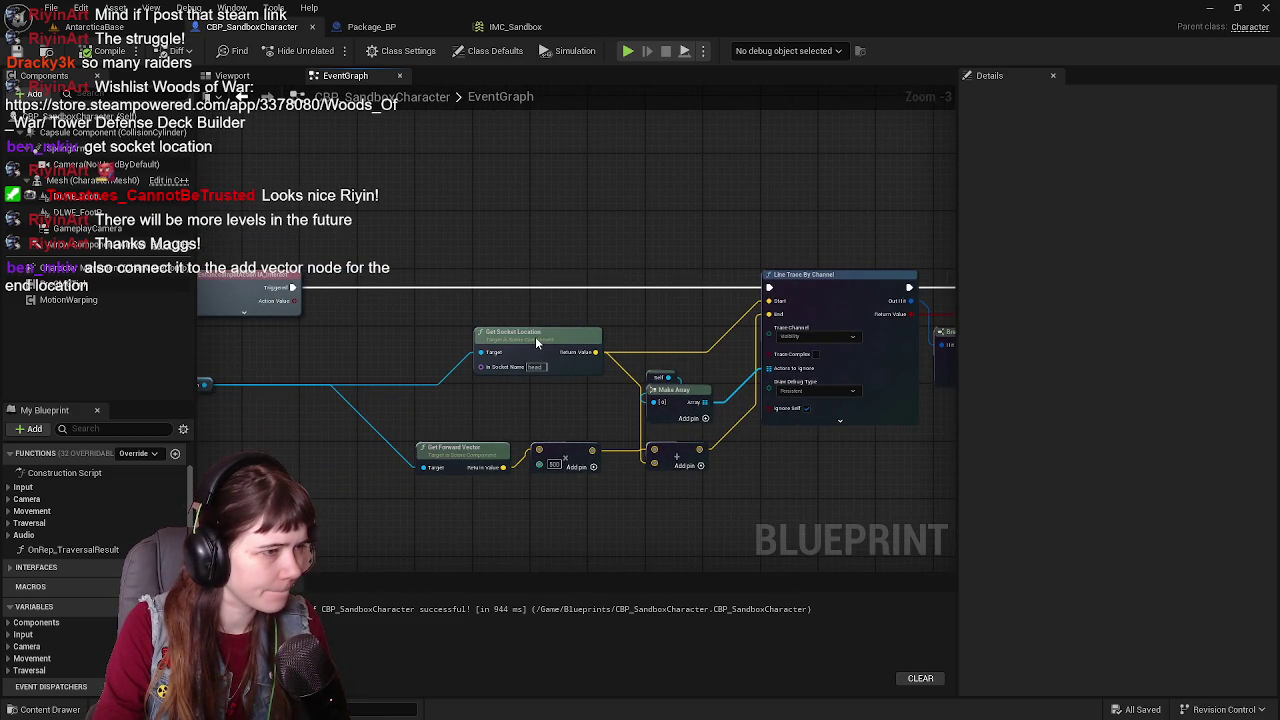
scroll(565, 321, up, 1)
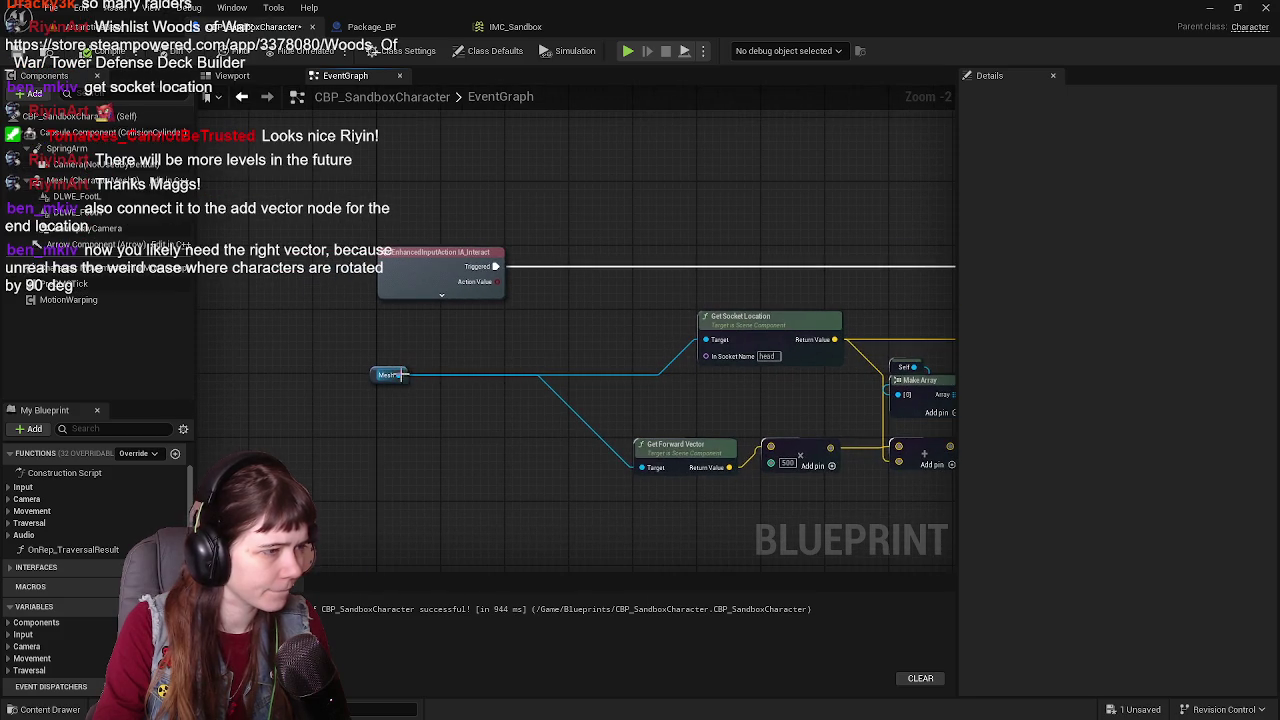
Step: Add a Get Player Controller node feeding a Get Control Rotation node
drag(403, 375, 464, 350)
text(get control)
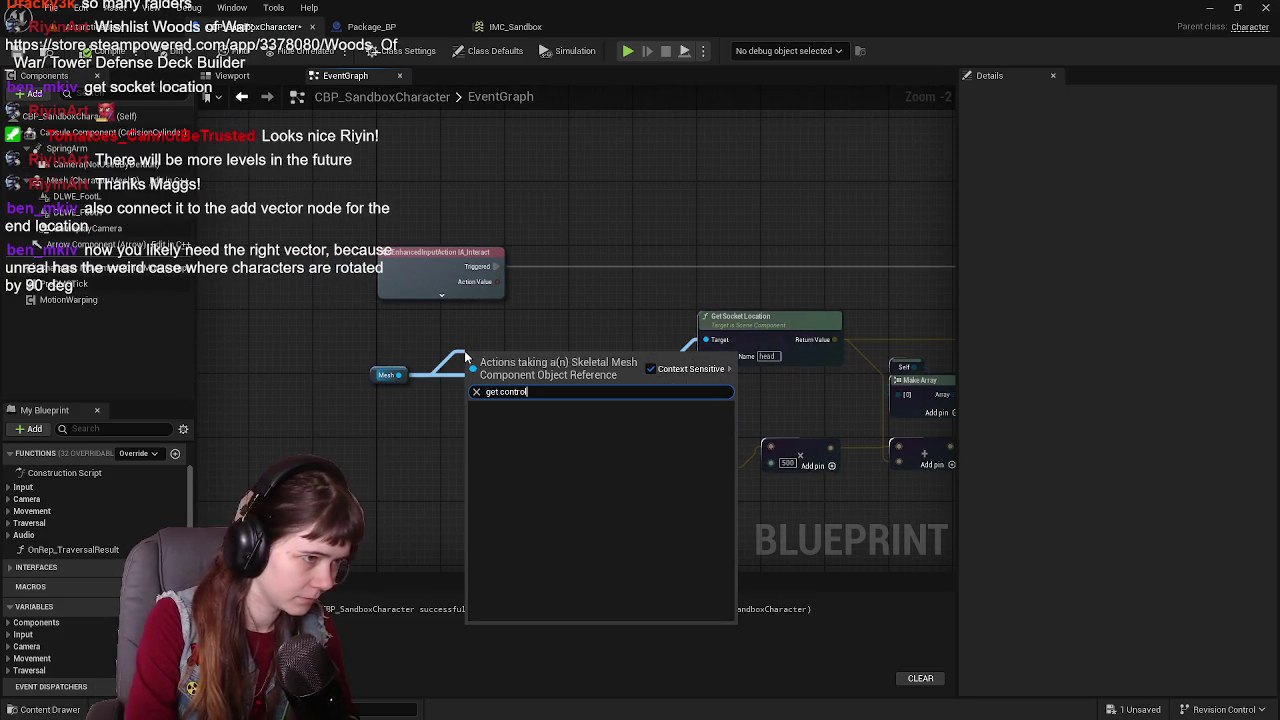
click(430, 423)
right_click(427, 424)
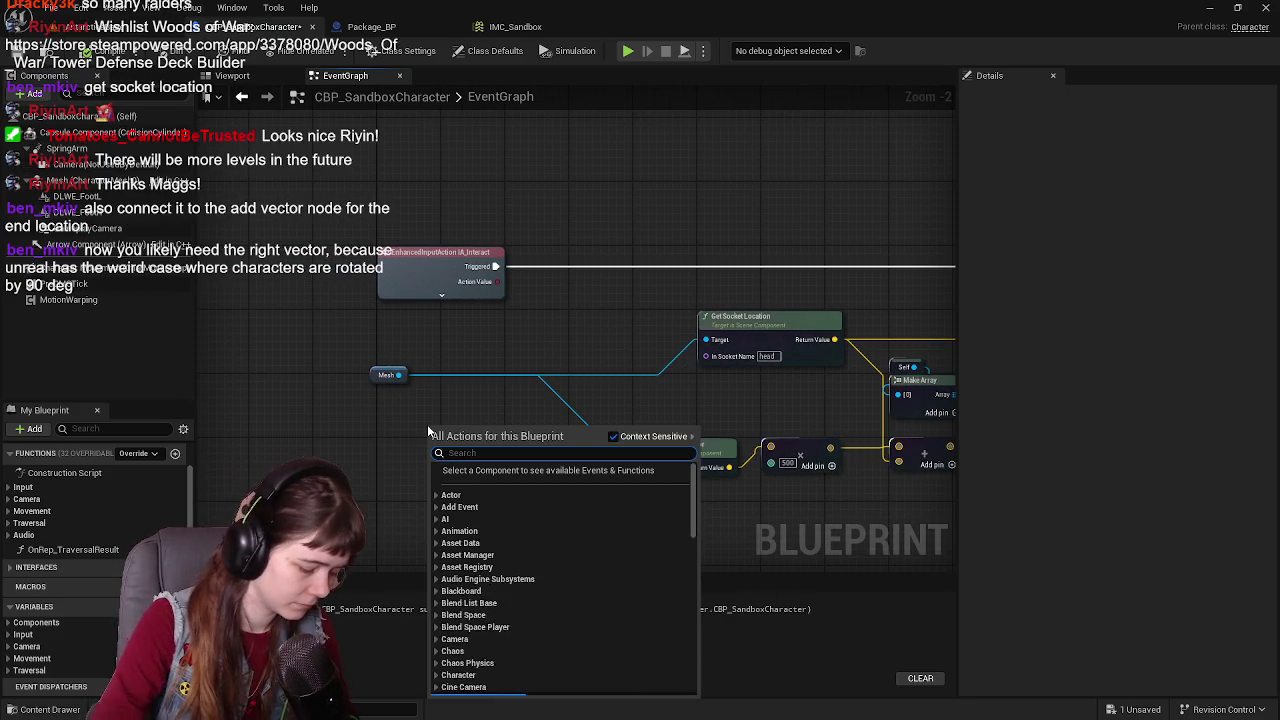
text(get player contr)
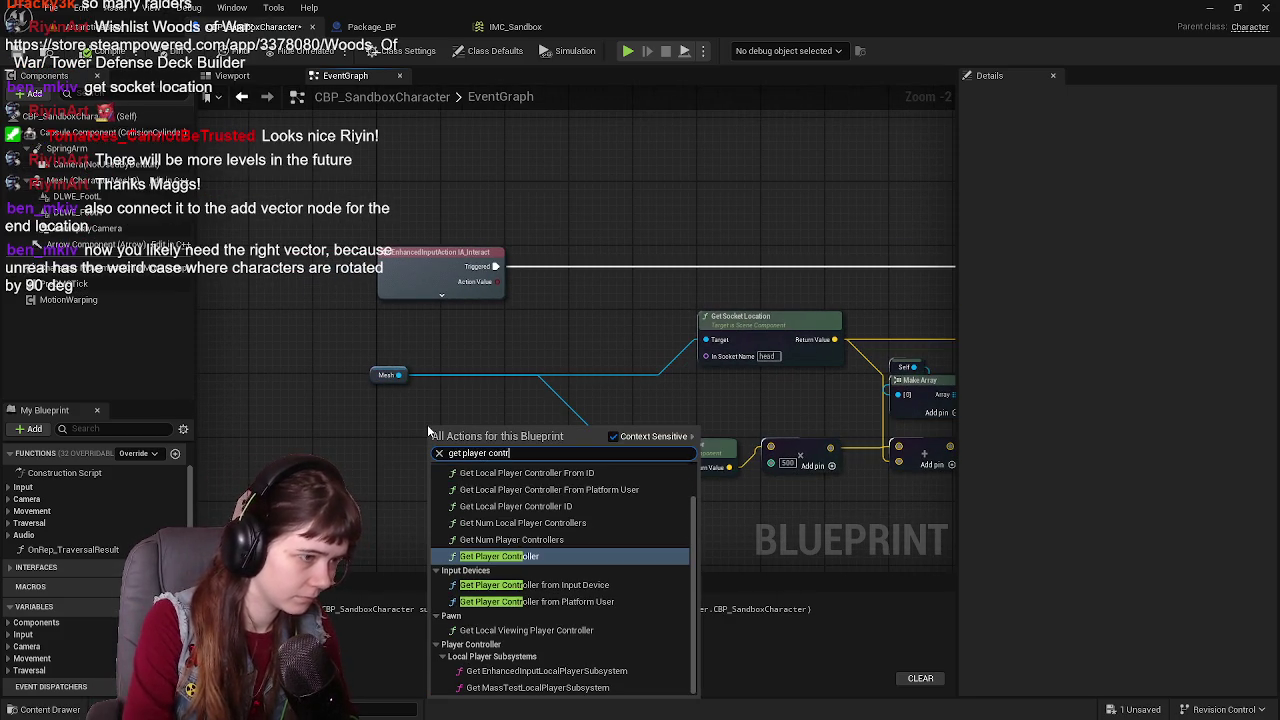
key(Return)
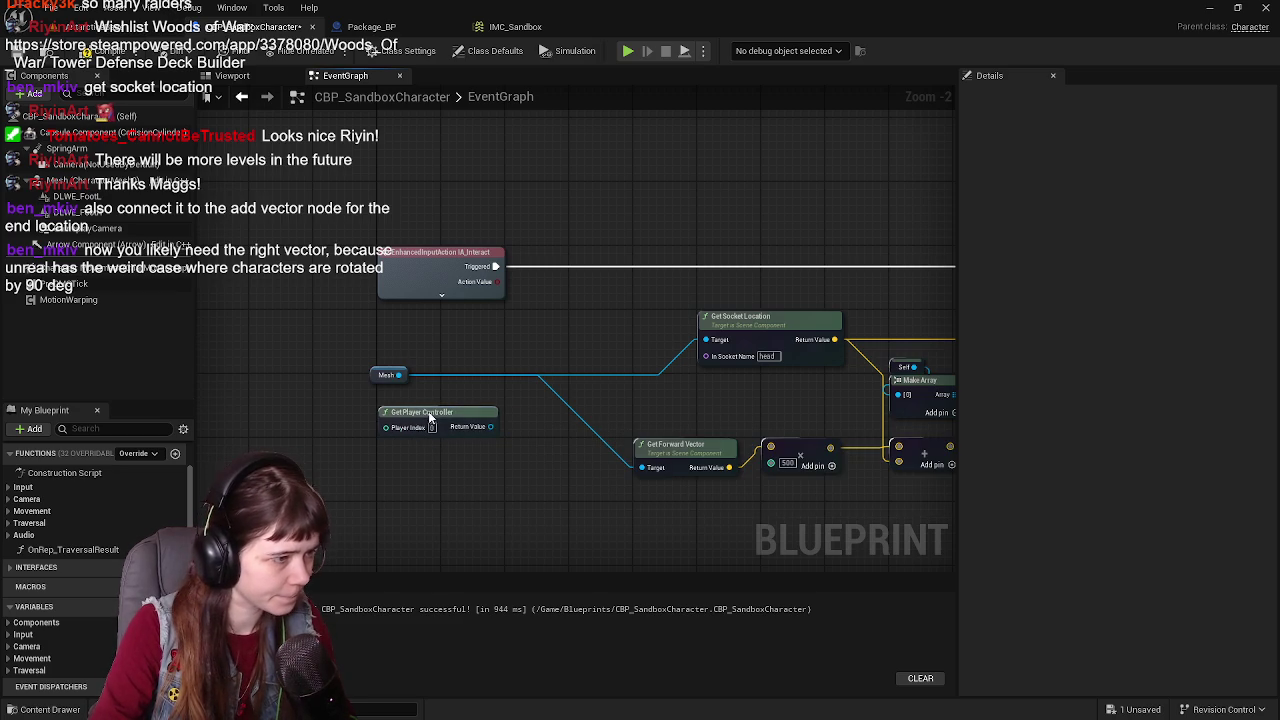
drag(476, 427, 540, 395)
text(get control ro)
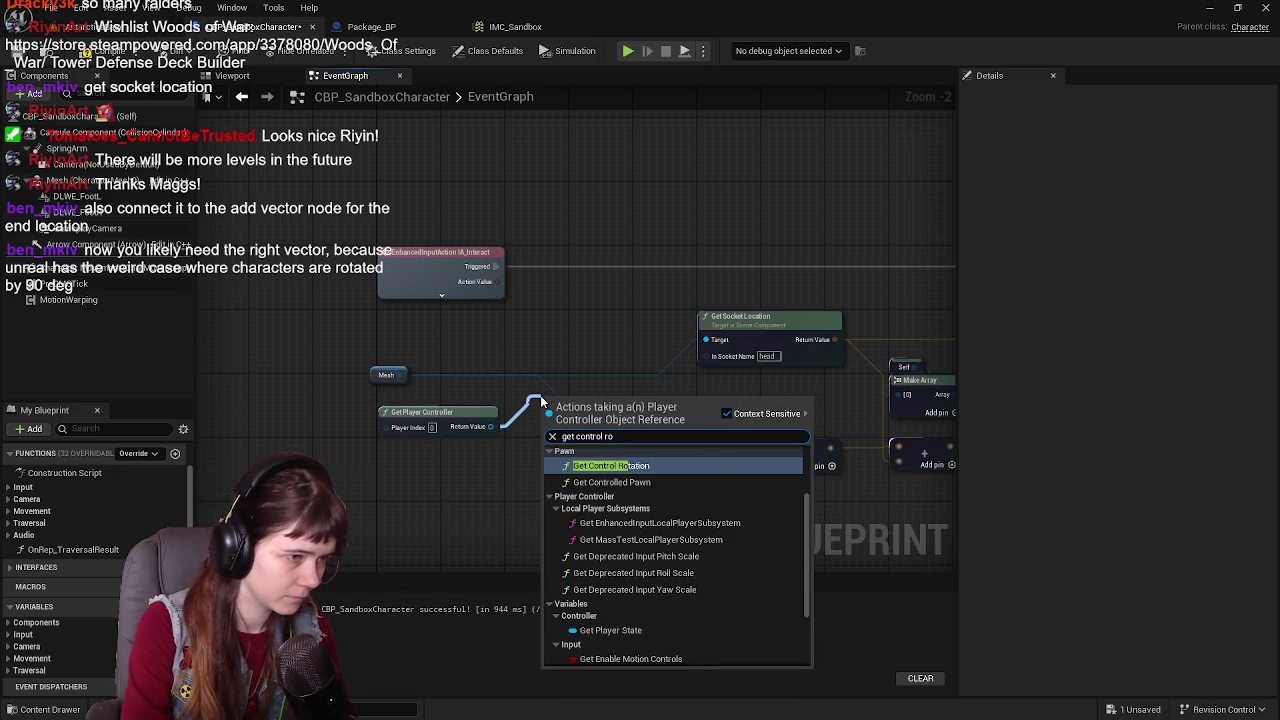
key(Return)
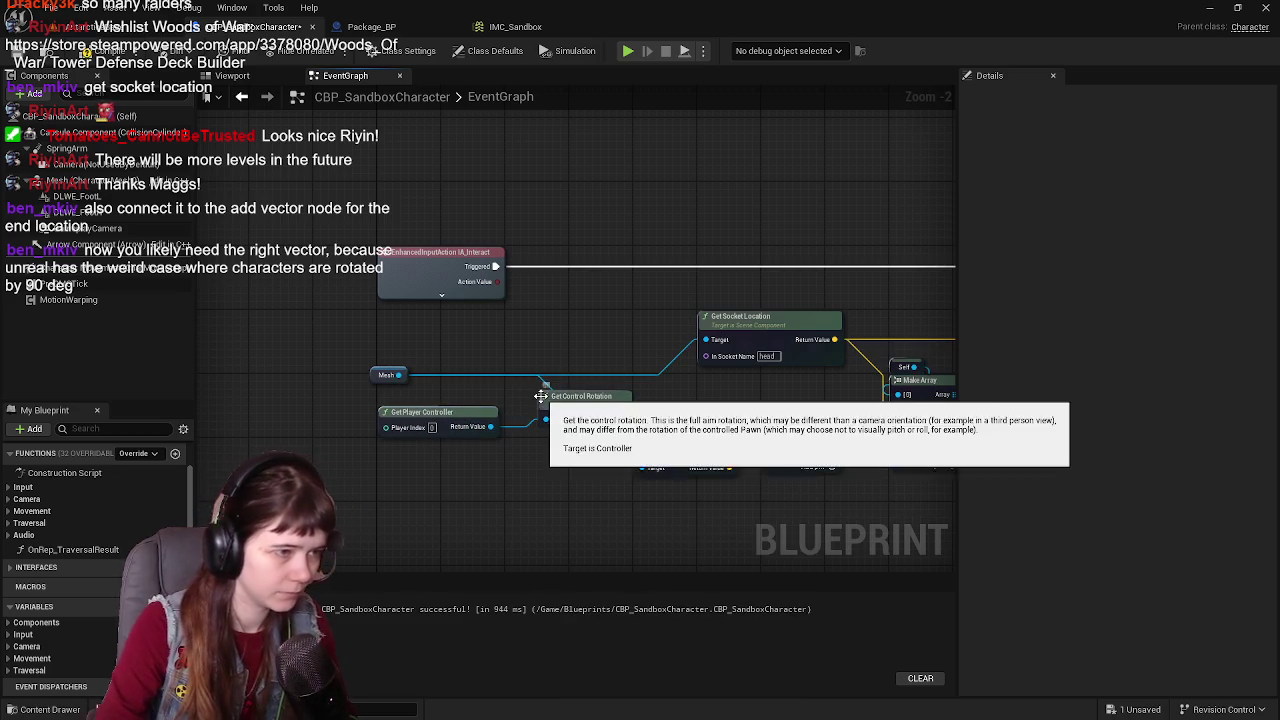
Step: Wire the control rotation's Get Forward Vector into the ×500 multiply node and save with Ctrl+S
scroll(540, 395, up, 1)
drag(737, 402, 621, 378)
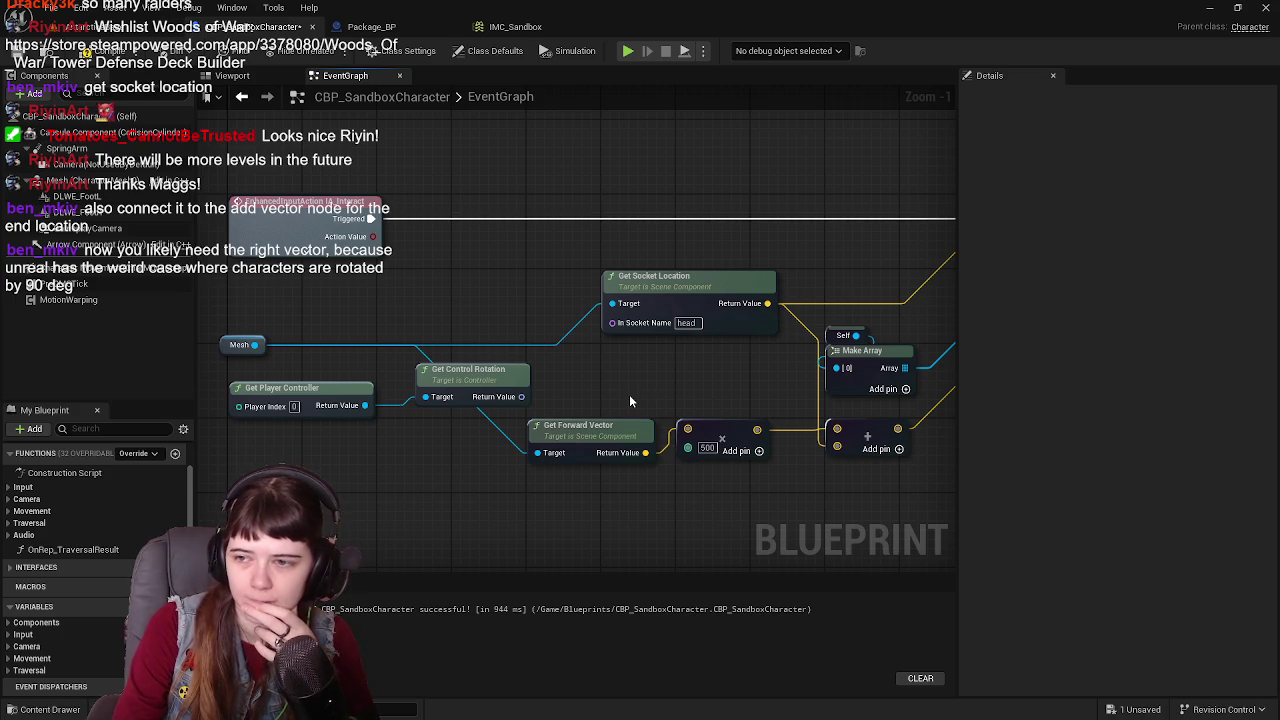
mouse_move(458, 376)
mouse_down()
mouse_move(414, 371)
mouse_move(420, 400)
mouse_move(441, 411)
mouse_move(371, 399)
mouse_move(494, 454)
mouse_up()
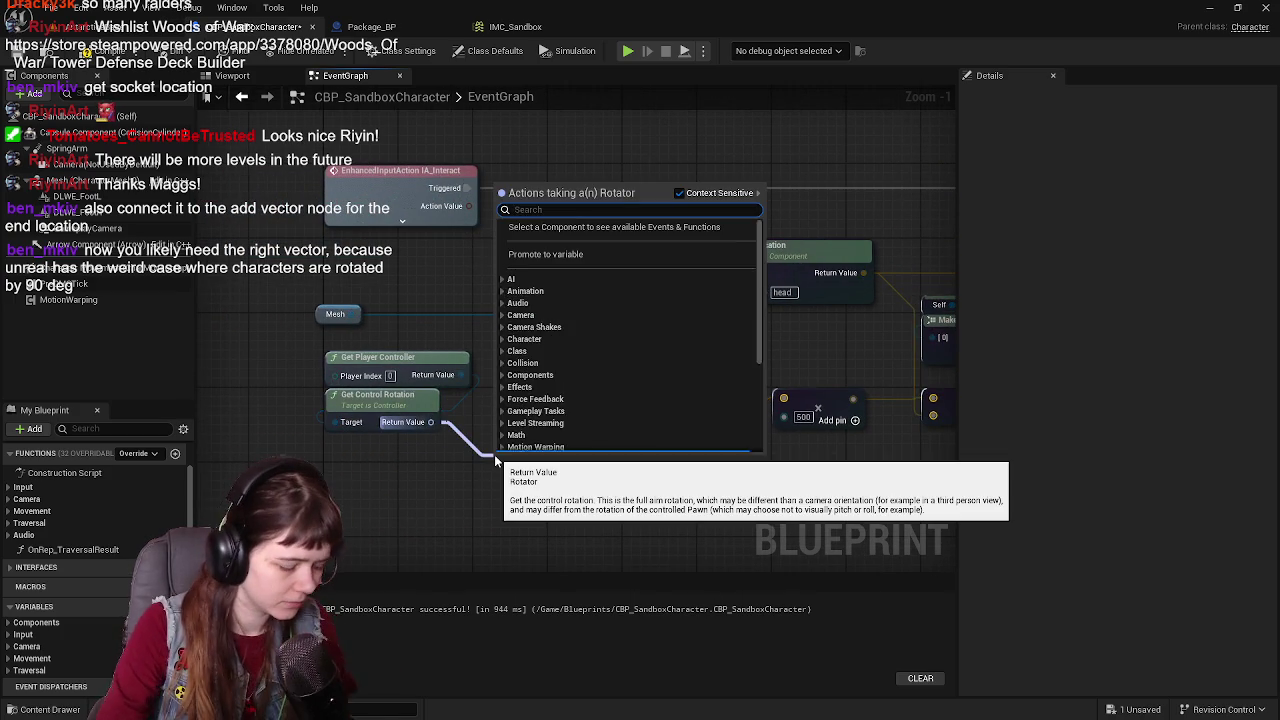
text(get forward)
key(Return)
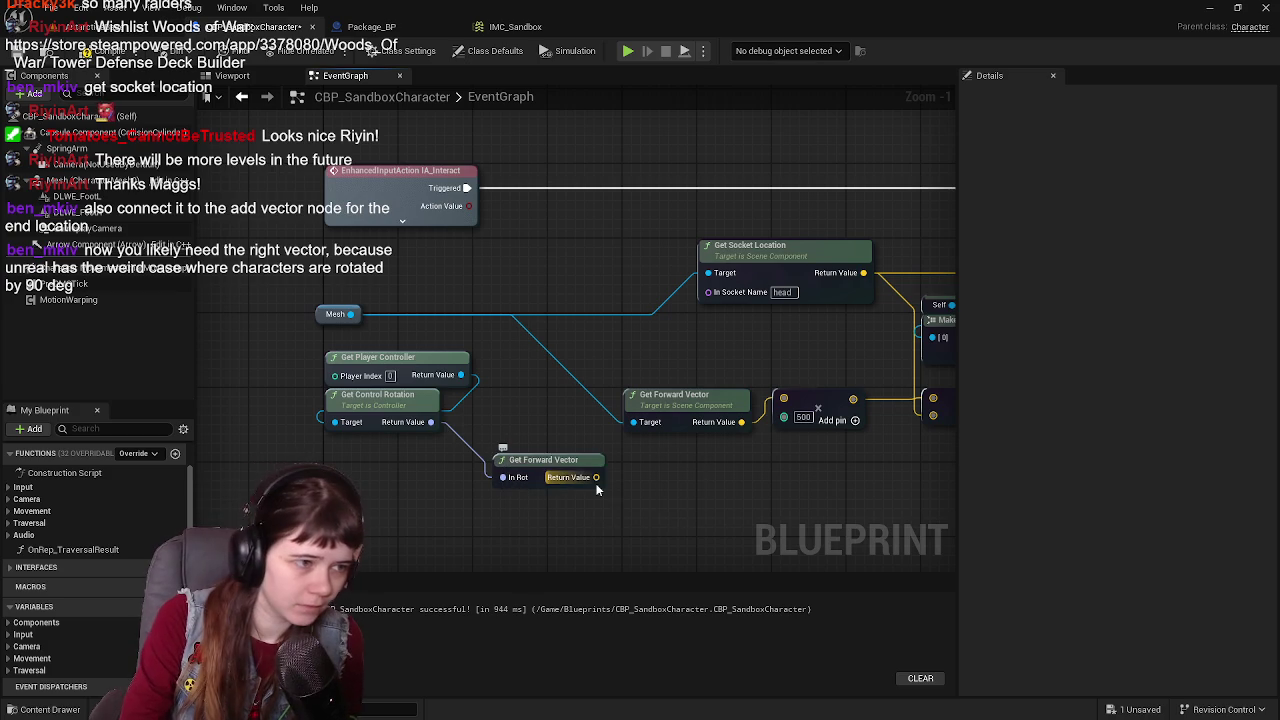
mouse_move(596, 477)
mouse_down()
mouse_move(772, 440)
mouse_move(784, 400)
mouse_up()
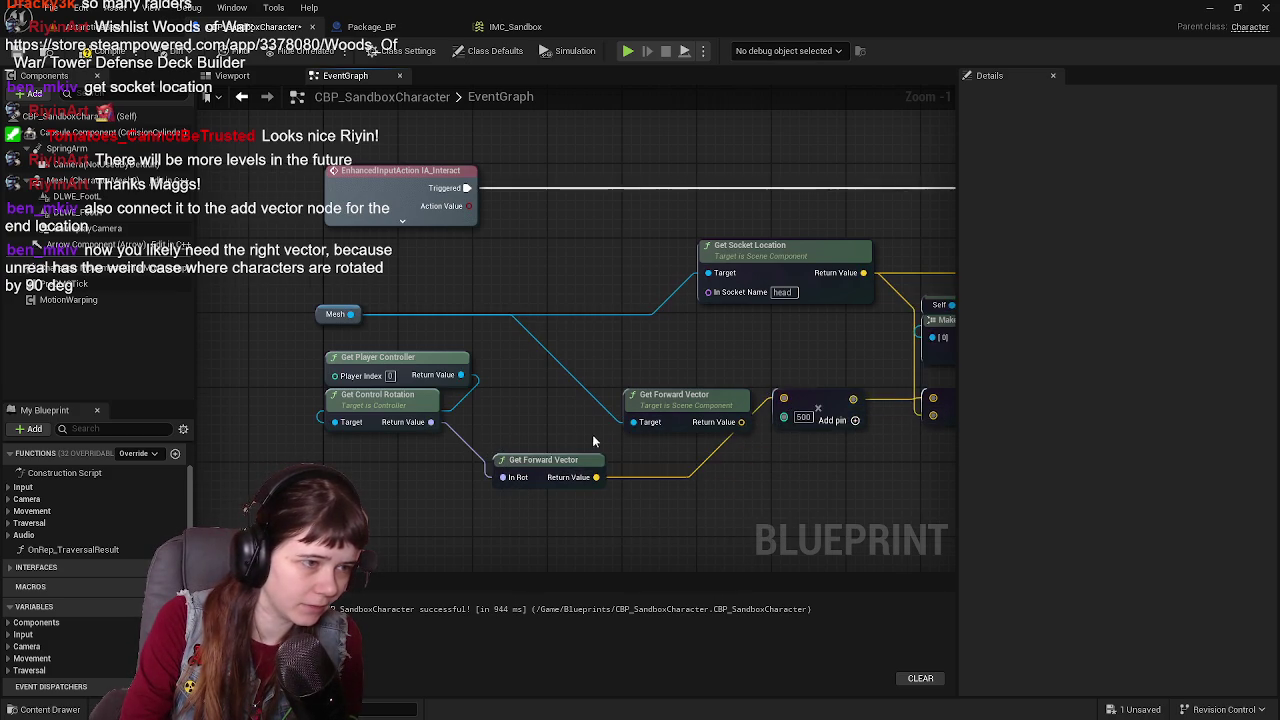
drag(640, 428, 565, 428)
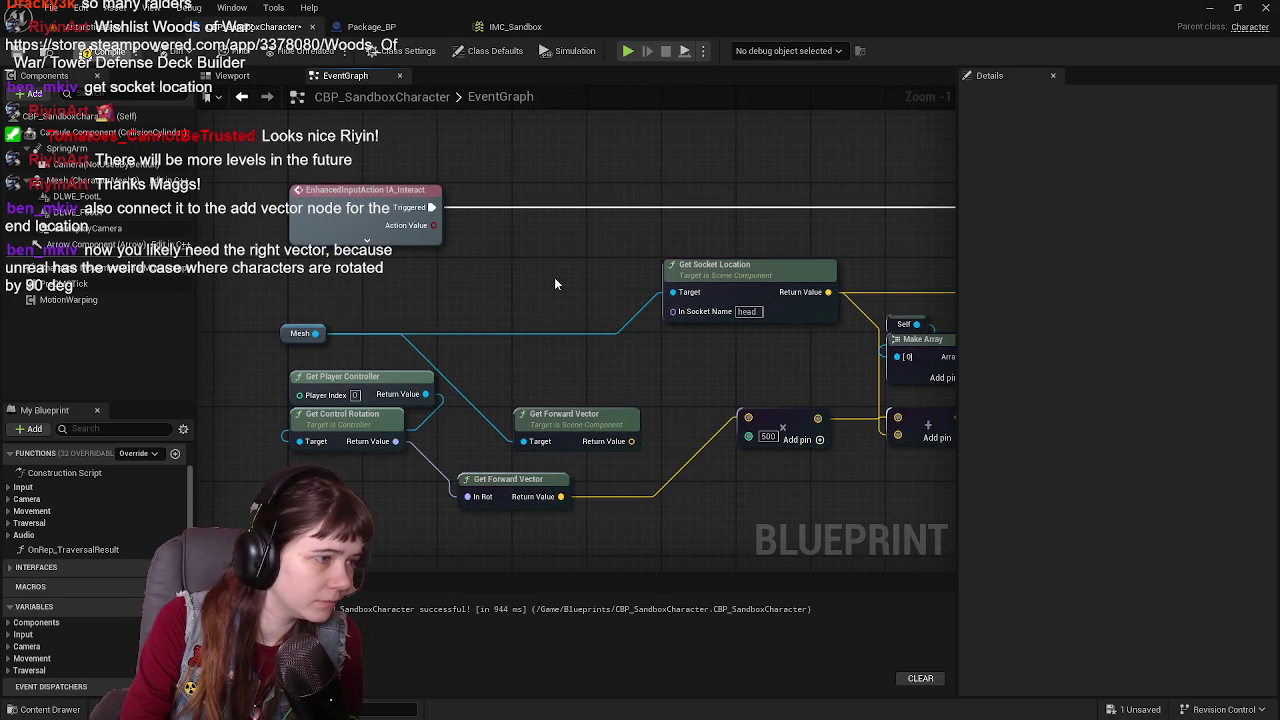
scroll(555, 284, down, 1)
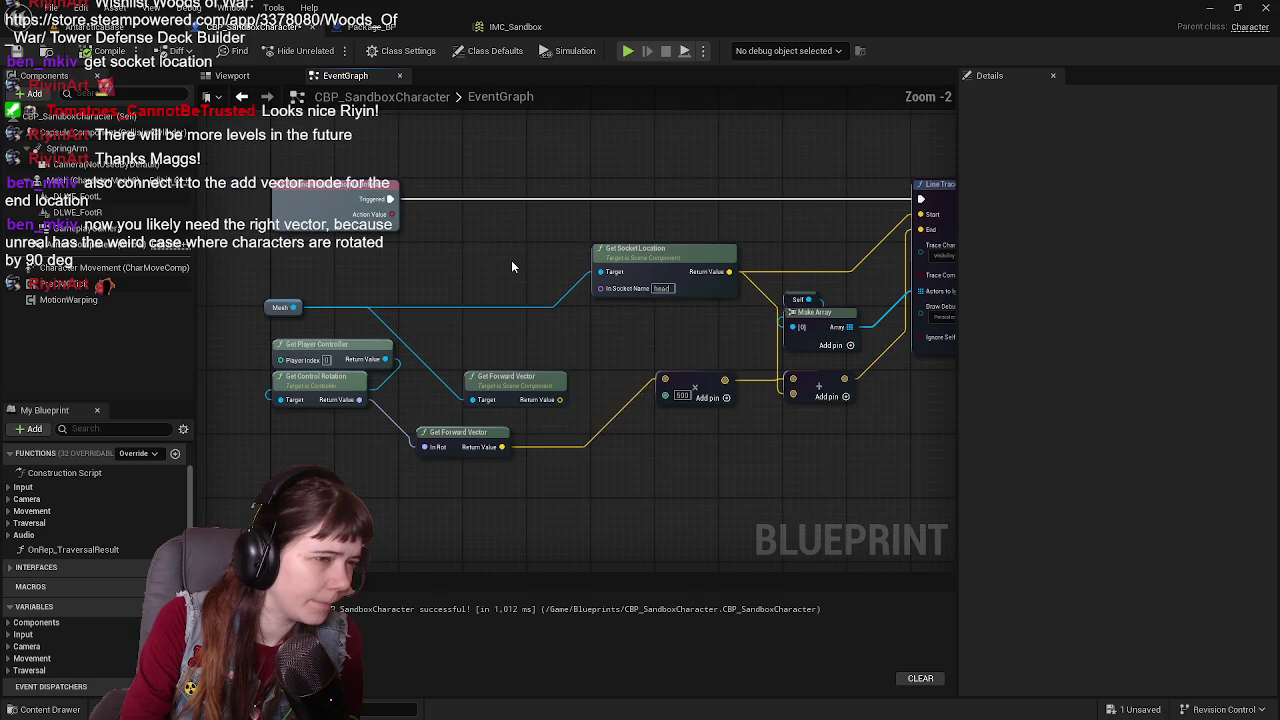
key(ctrl+s)
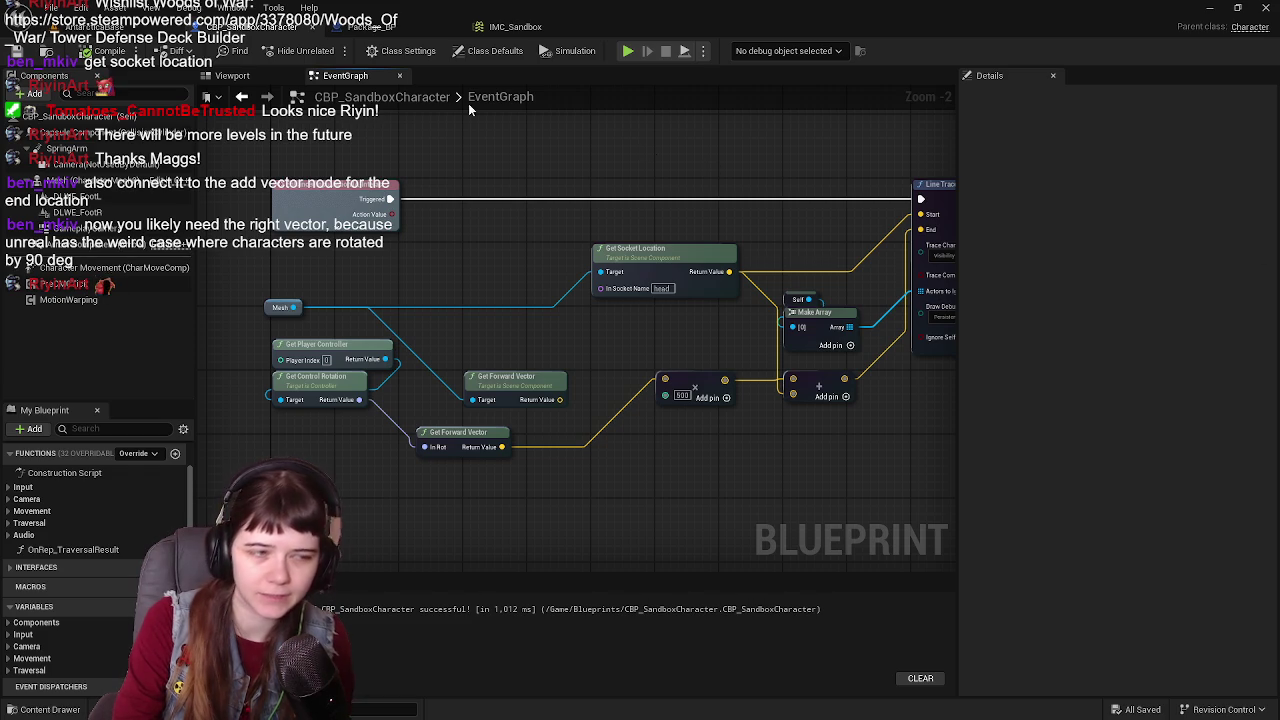
click(95, 26)
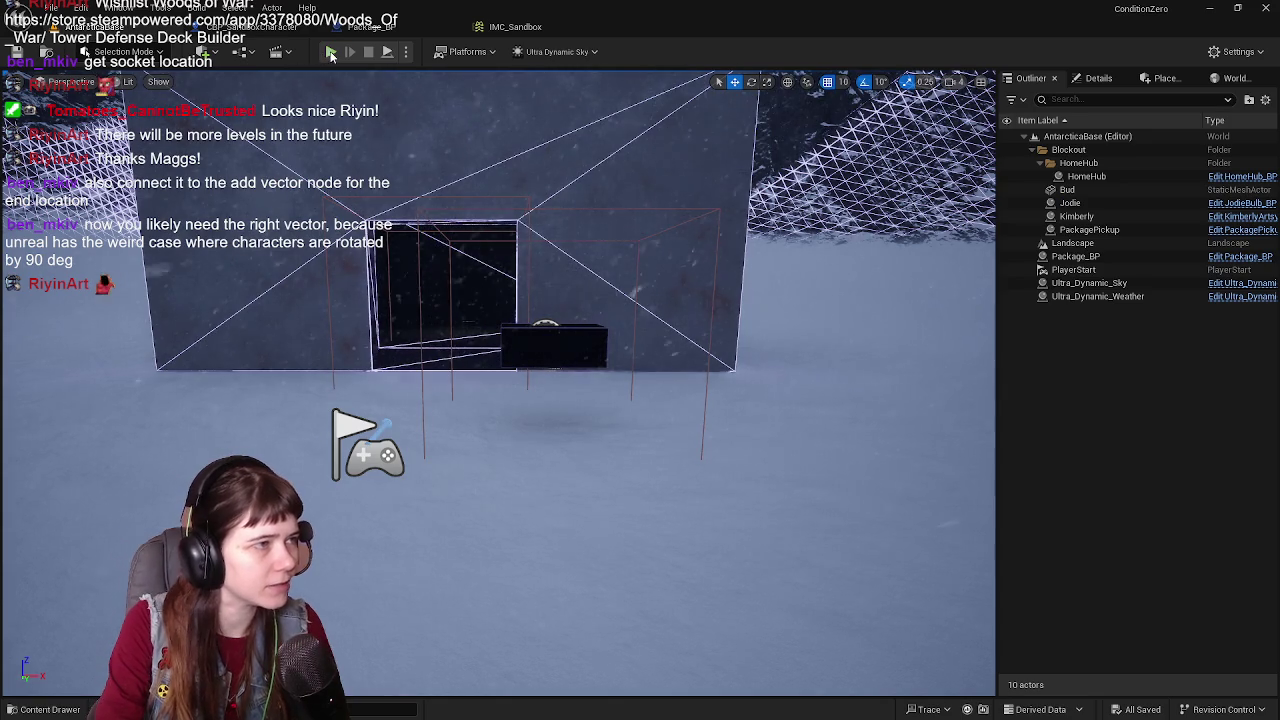
click(331, 53)
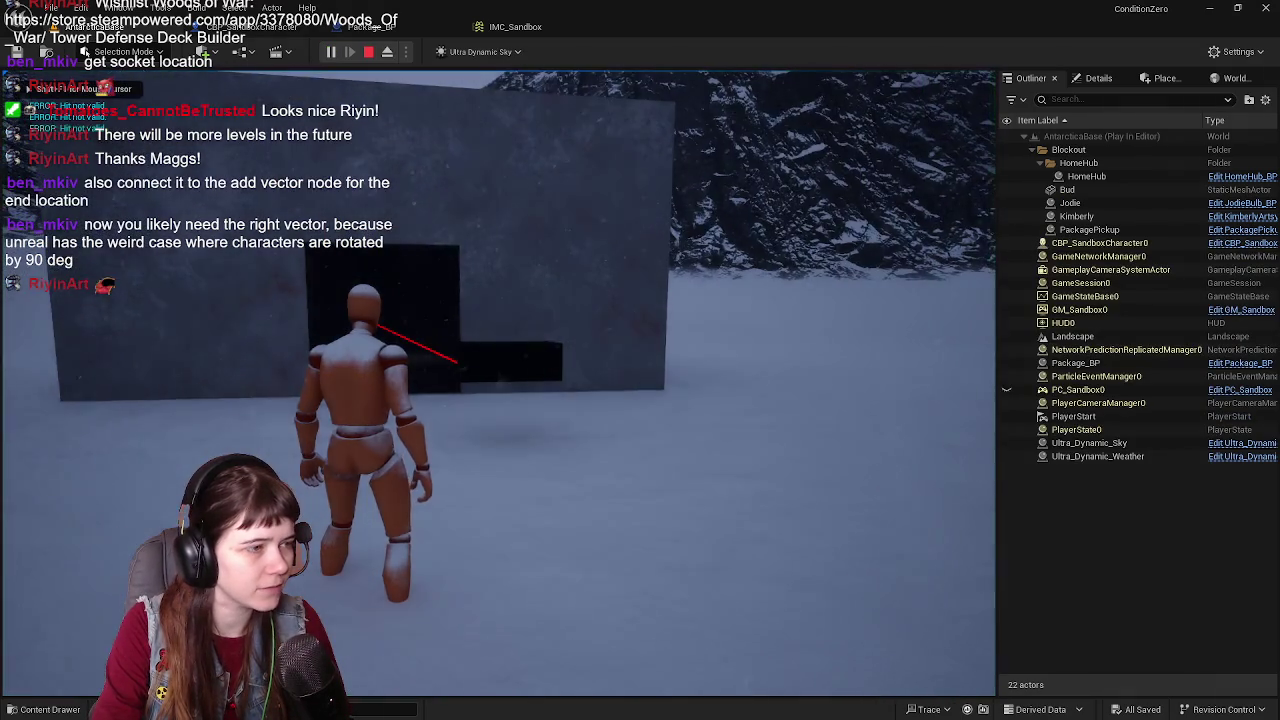
key(Escape)
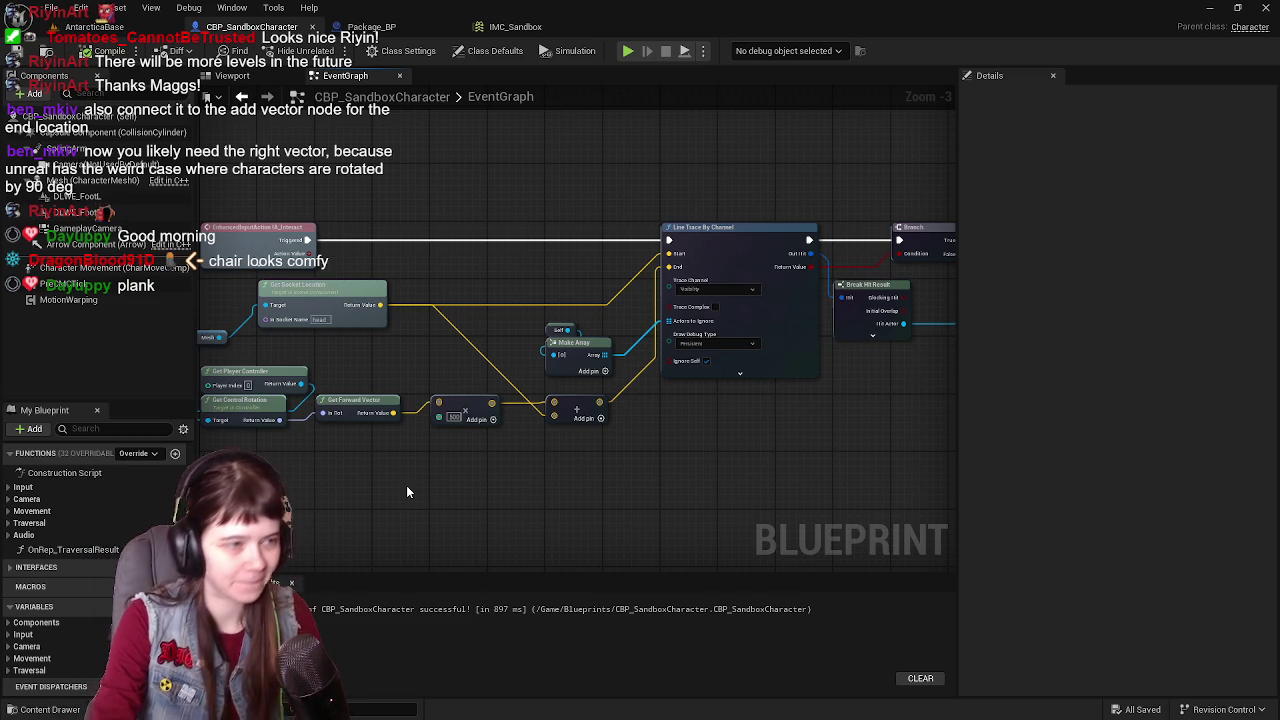
Step: Select the interact trace nodes and wrap them in a comment titled 'Item Interact'
drag(496, 251, 508, 264)
scroll(508, 264, down, 1)
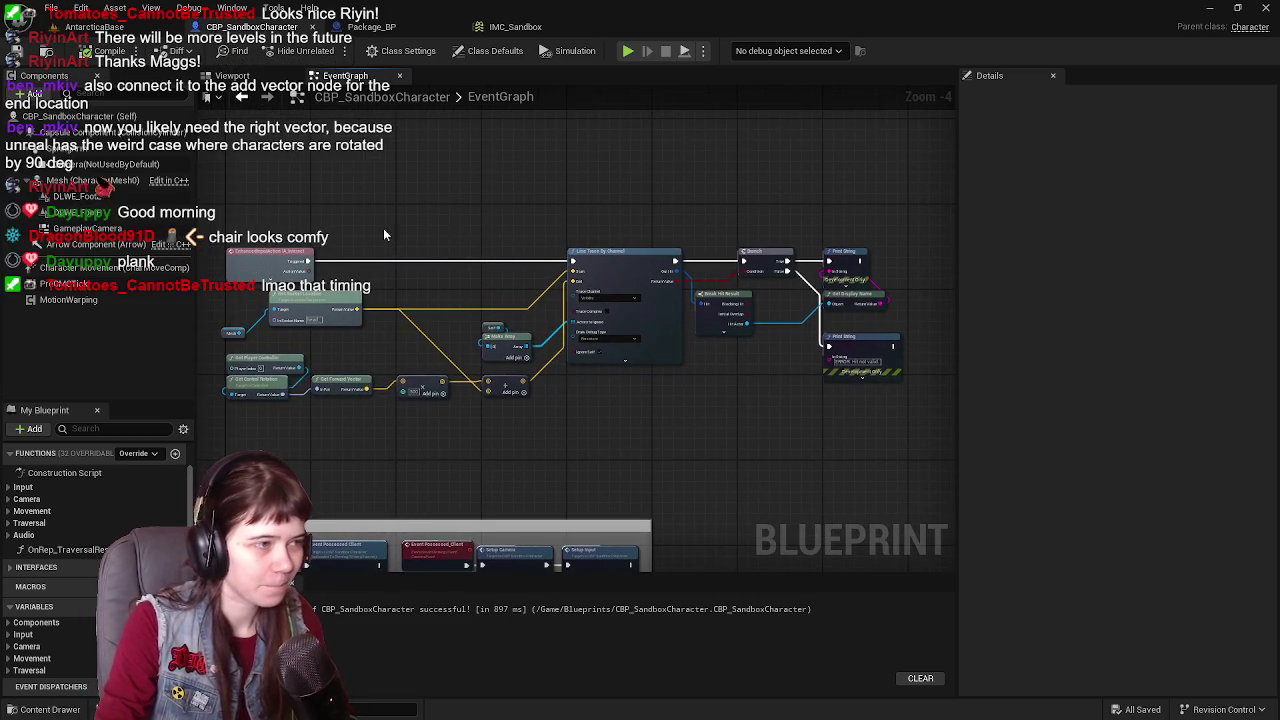
drag(225, 217, 614, 403)
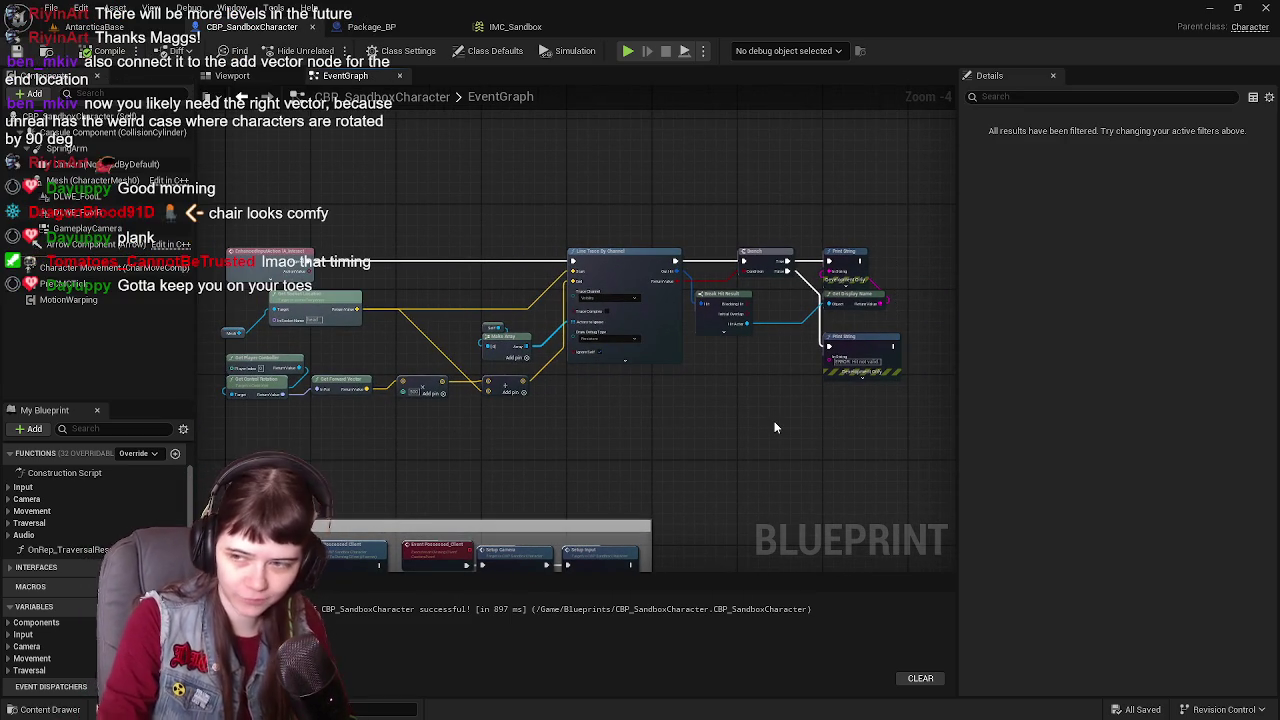
key(c)
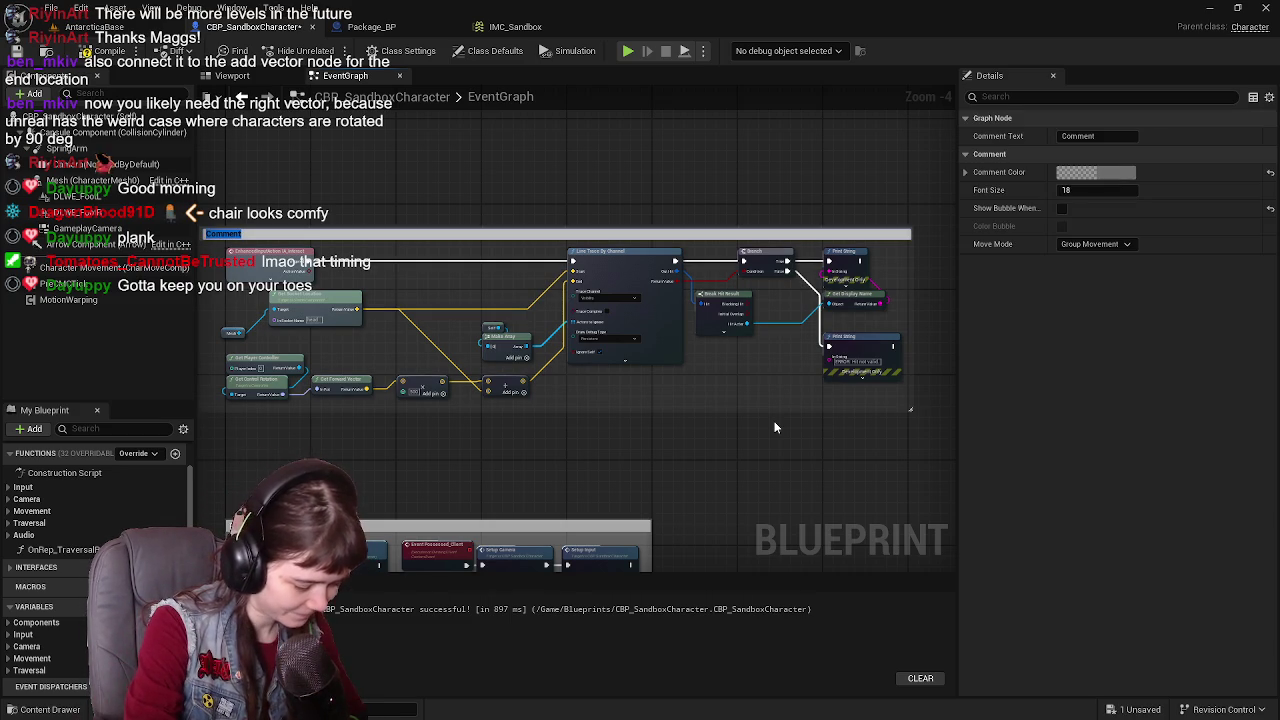
text(Interac)
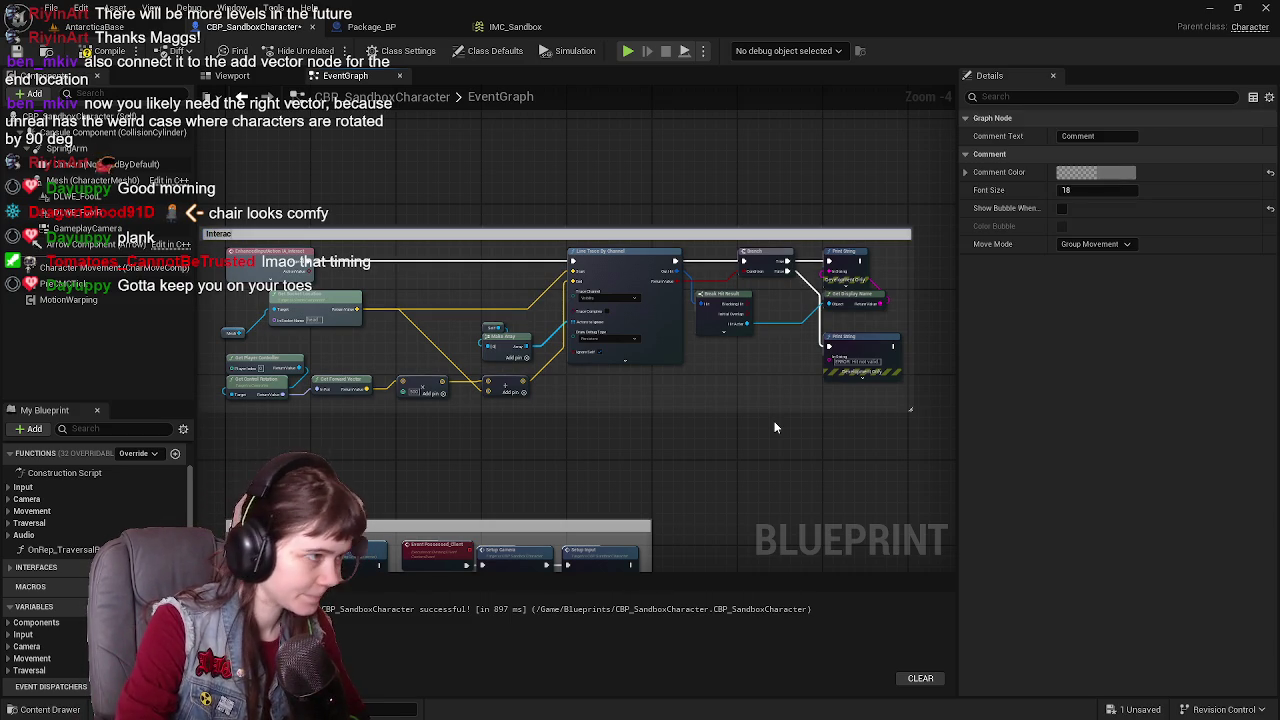
key(Return)
text(Item)
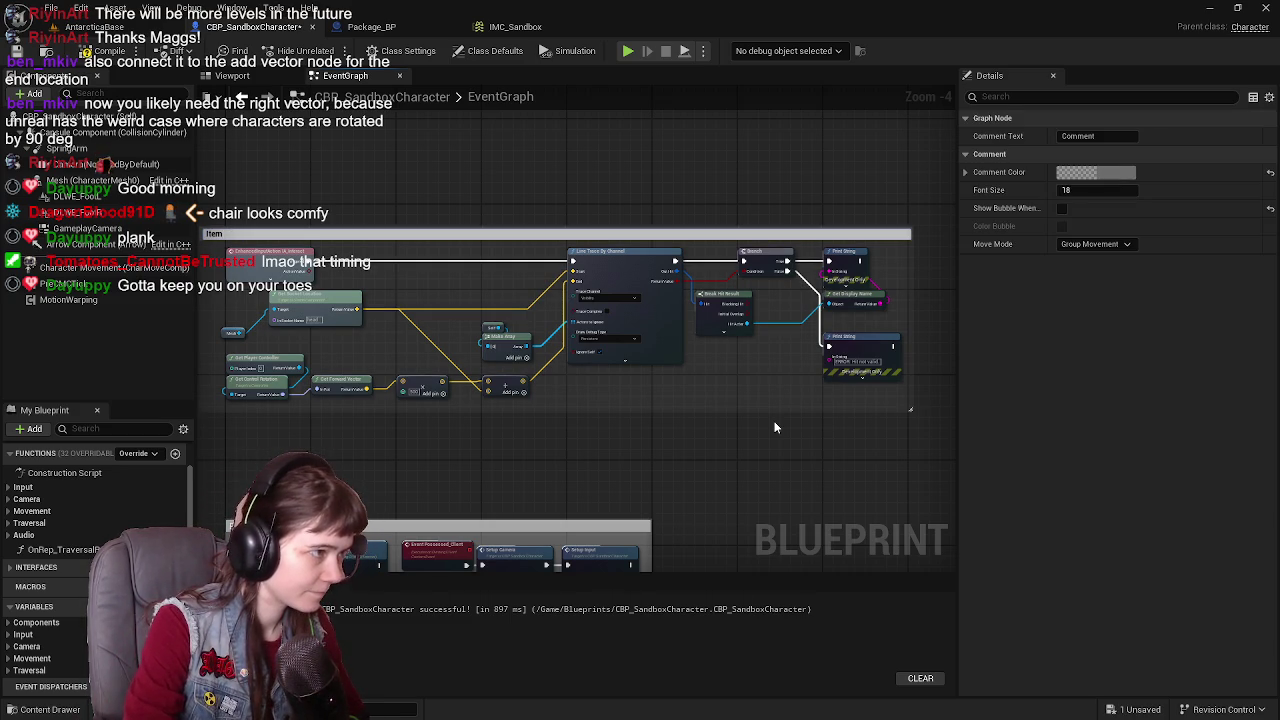
text( Interact)
key(Return)
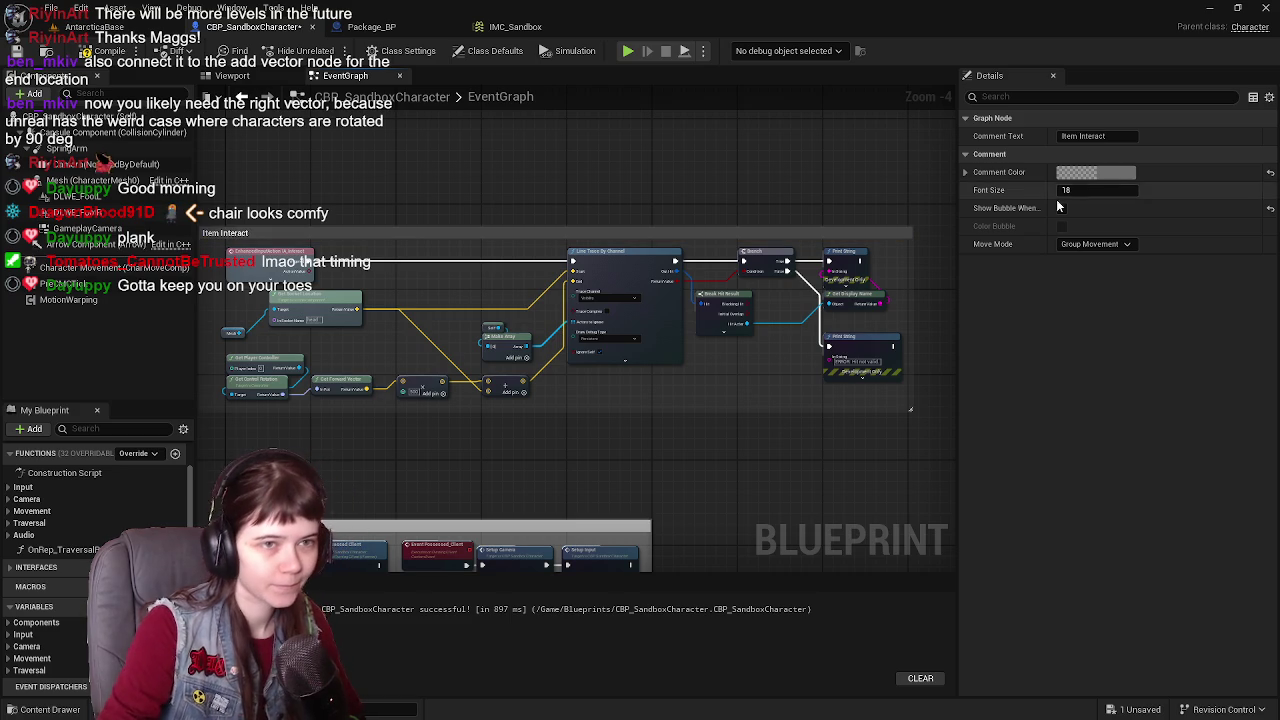
Step: Set the comment colour to green: R 0, G 1, B 0
click(1120, 180)
click(850, 372)
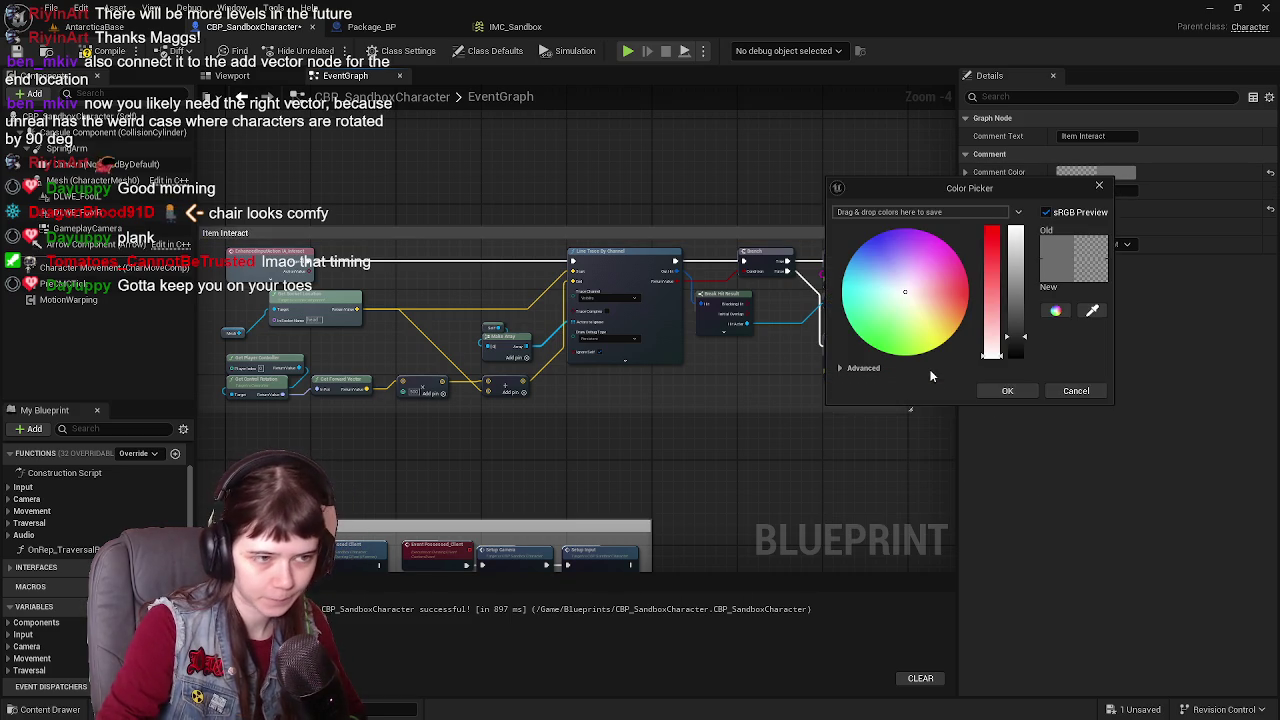
click(862, 368)
click(880, 384)
text(0)
key(Tab)
key(Tab)
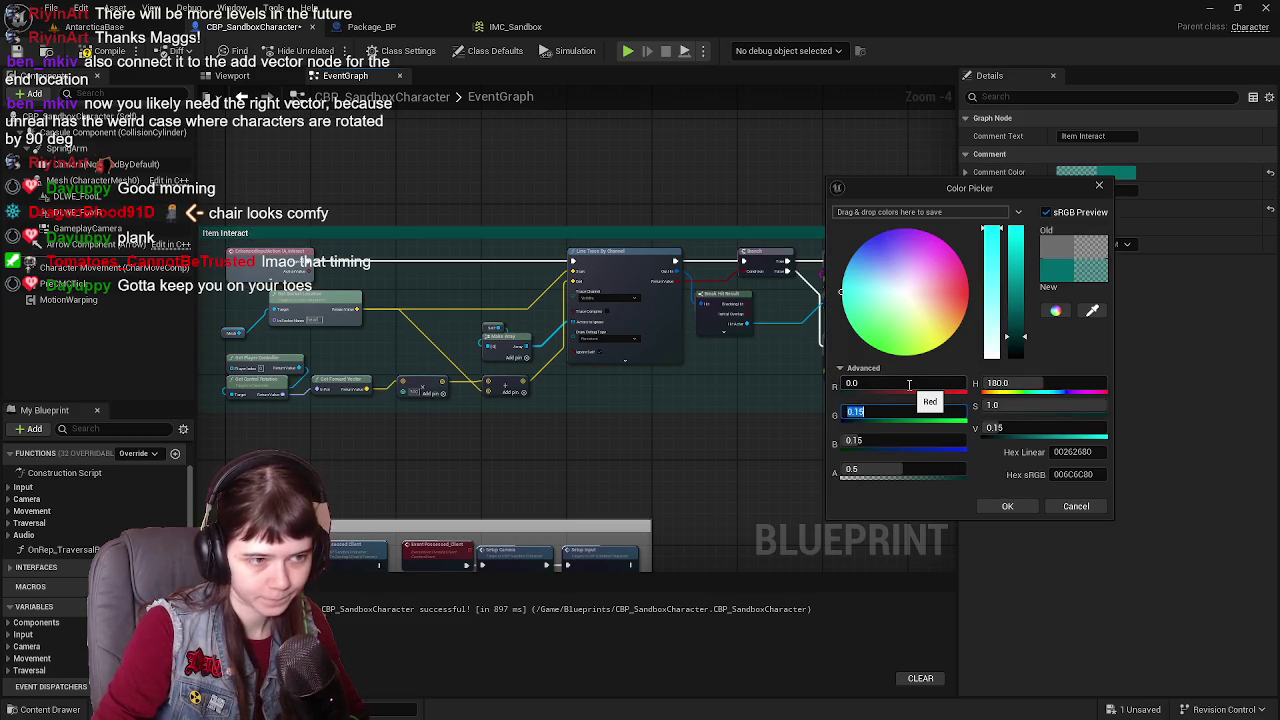
click(880, 411)
text(1)
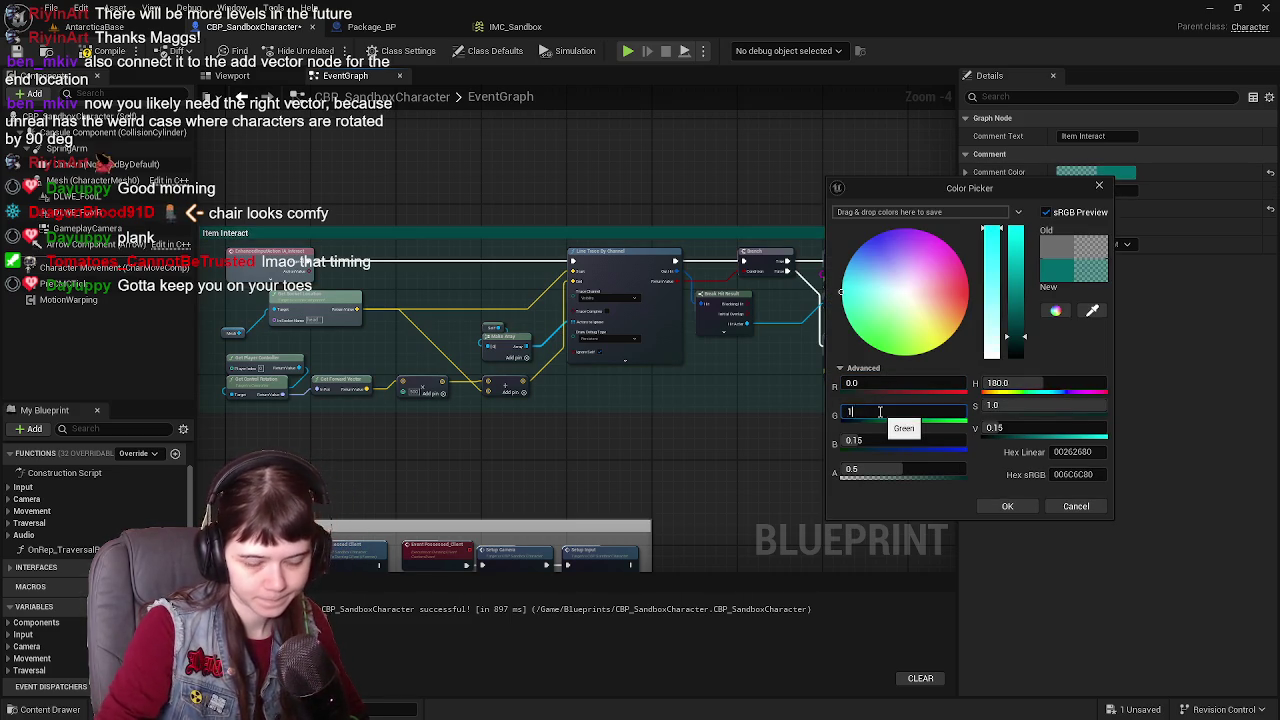
key(Return)
click(880, 440)
text(0)
key(Return)
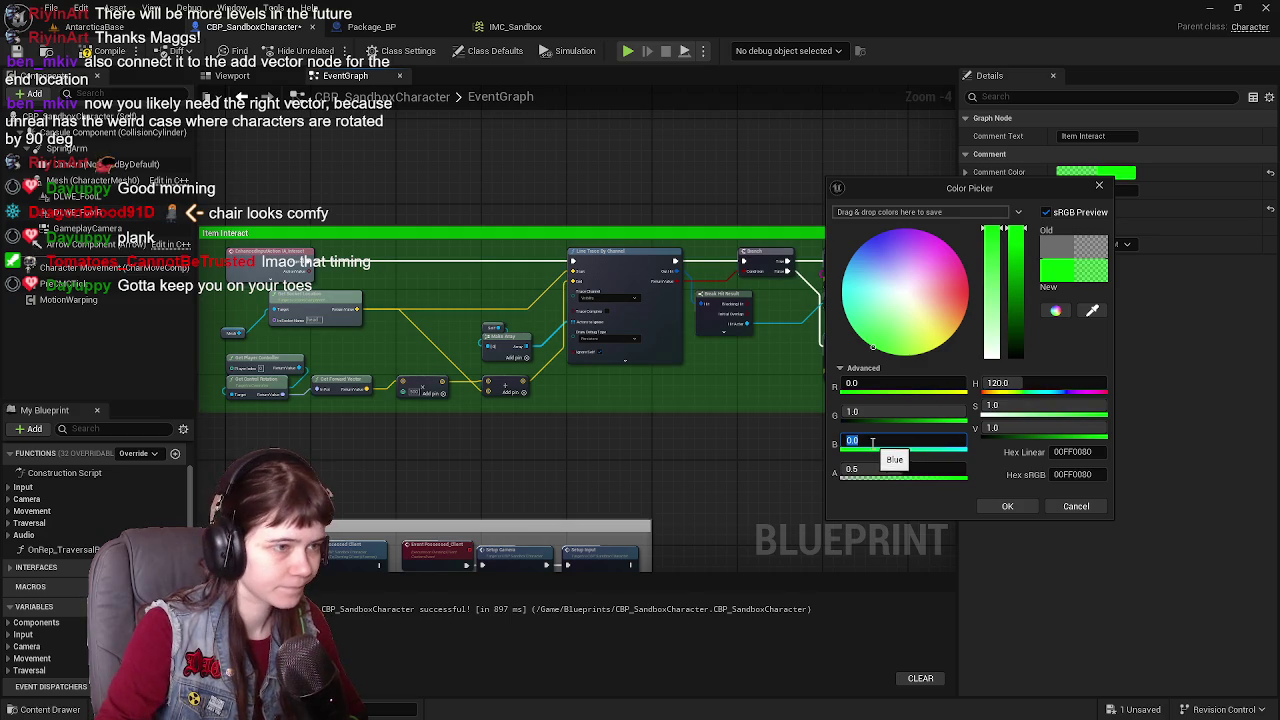
click(905, 467)
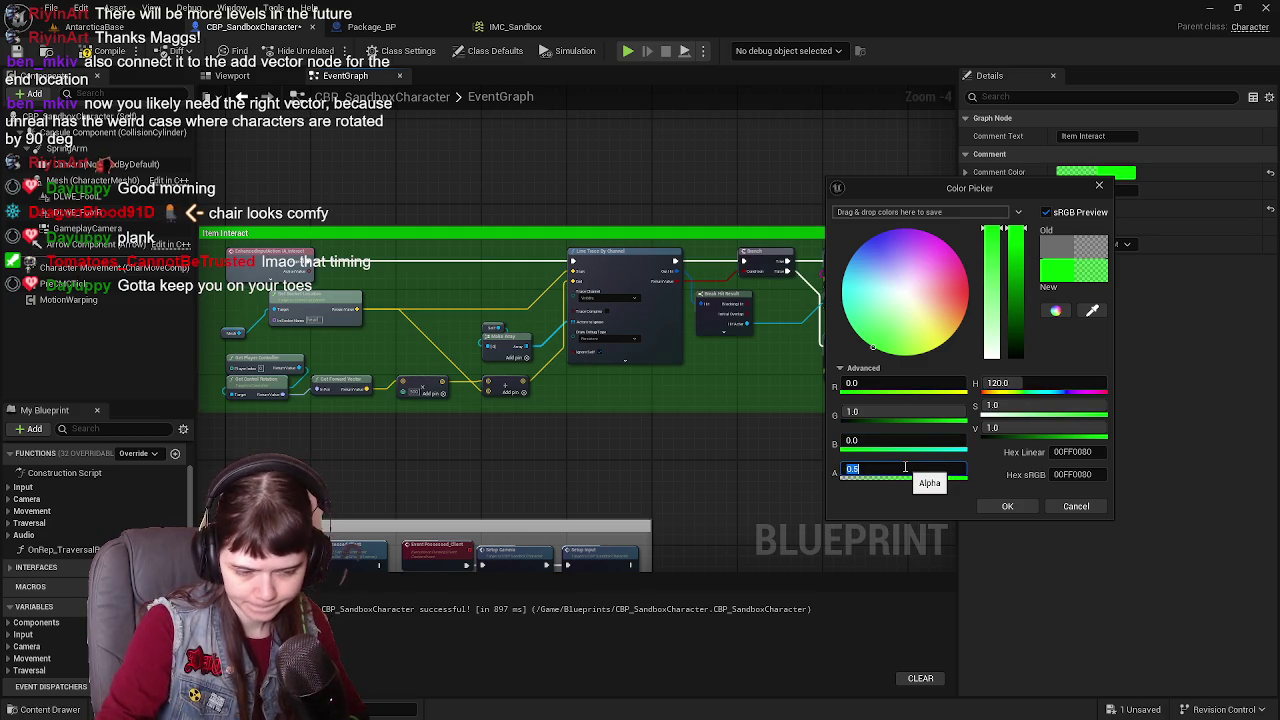
click(1007, 506)
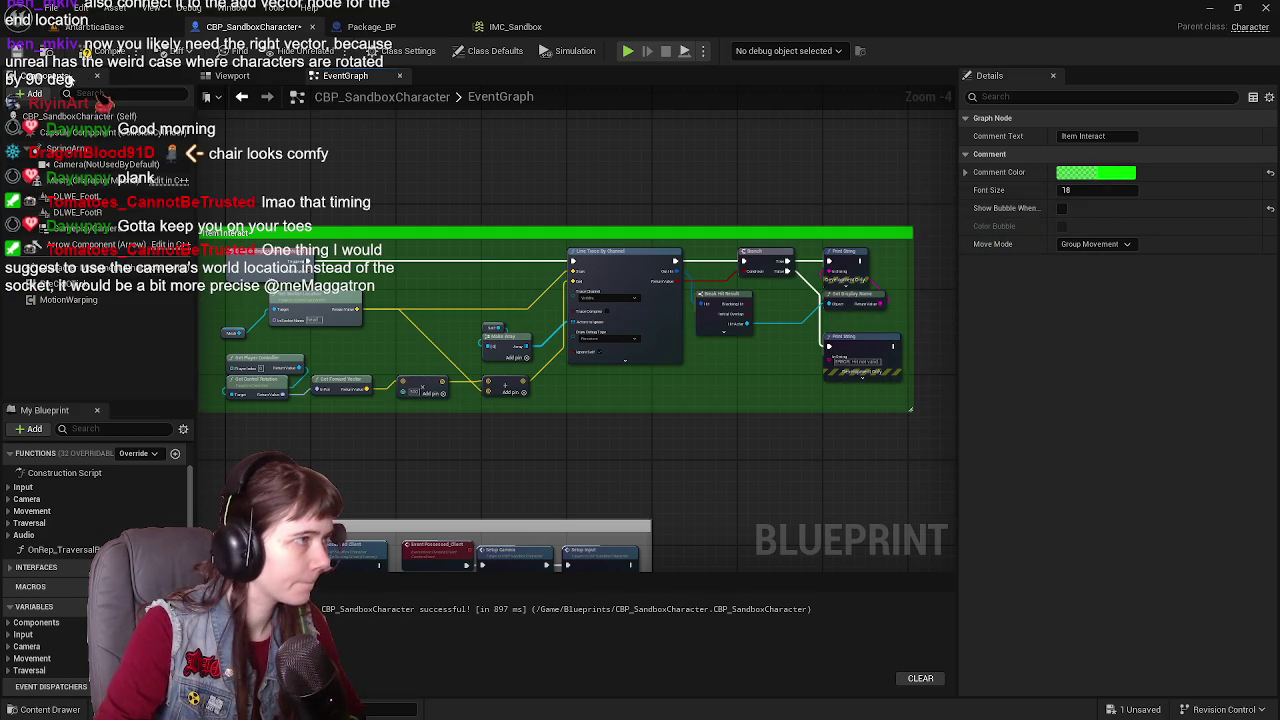
Step: Save the character blueprint, then inspect the Mesh variable's properties beside the Item Interact group
key(ctrl+s)
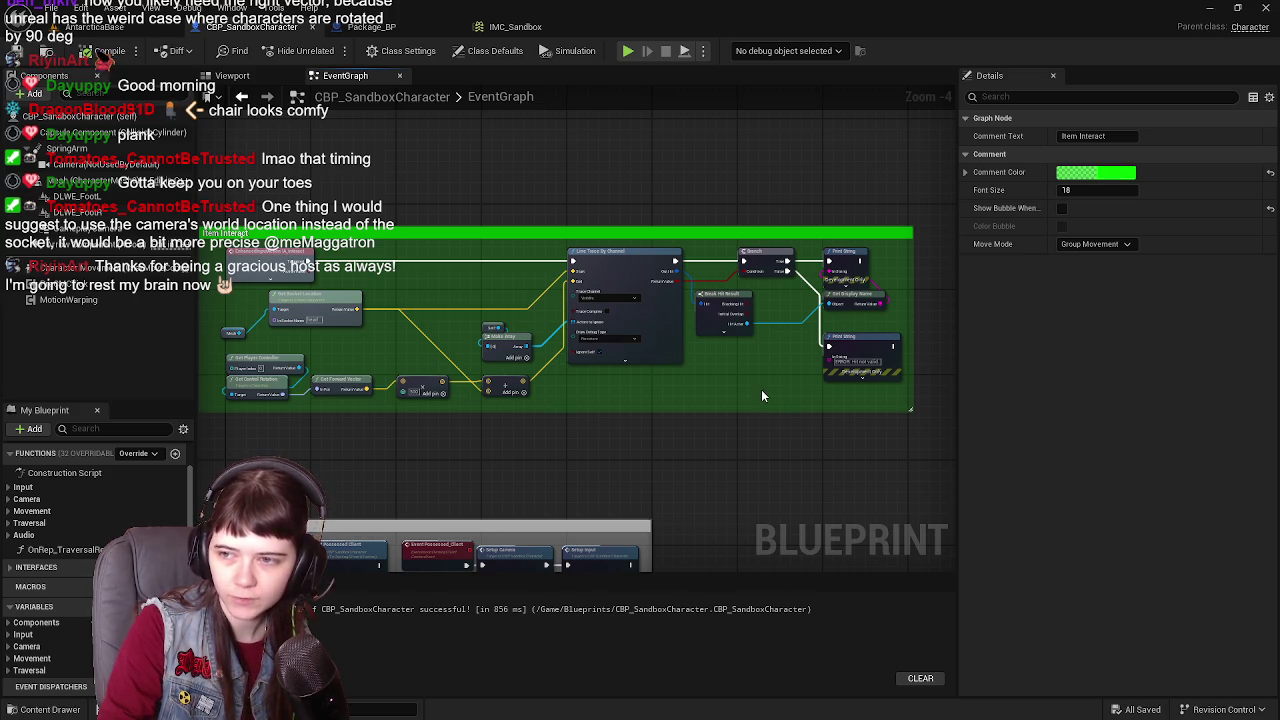
scroll(761, 396, up, 1)
mouse_move(614, 357)
mouse_down()
mouse_move(593, 308)
mouse_move(537, 327)
mouse_up()
click(300, 371)
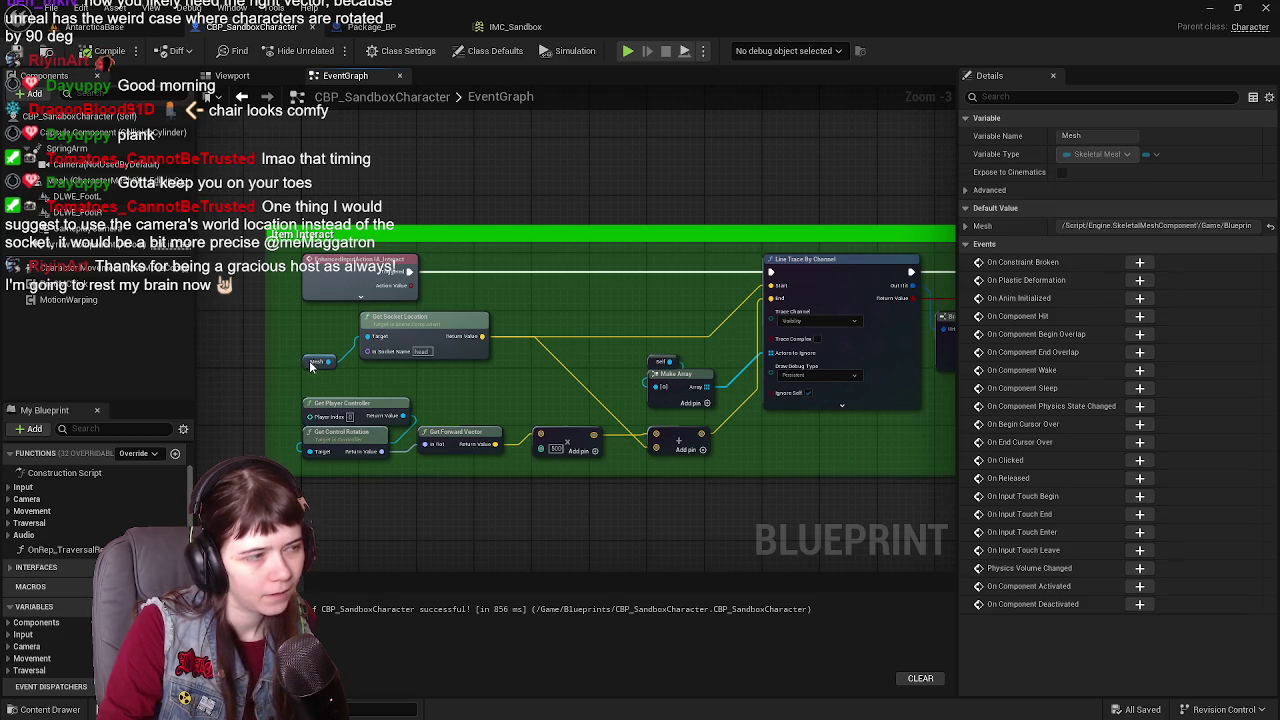
drag(589, 366, 497, 367)
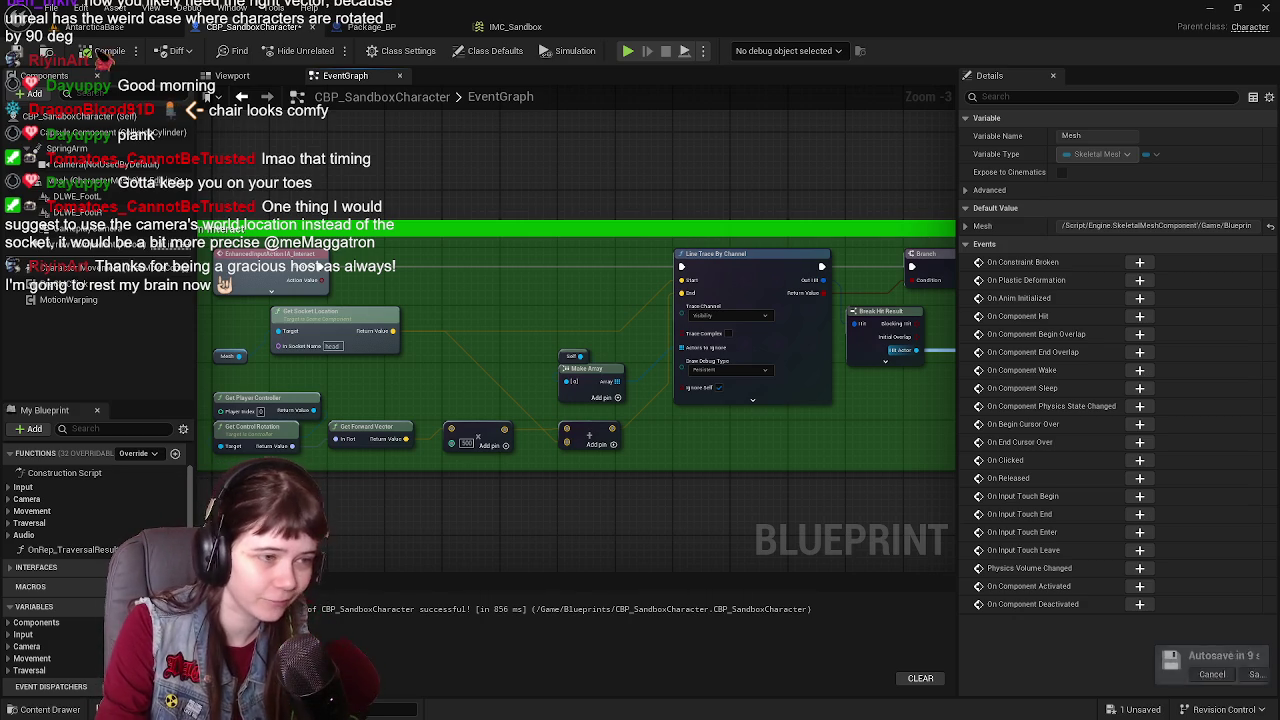
drag(696, 191, 726, 206)
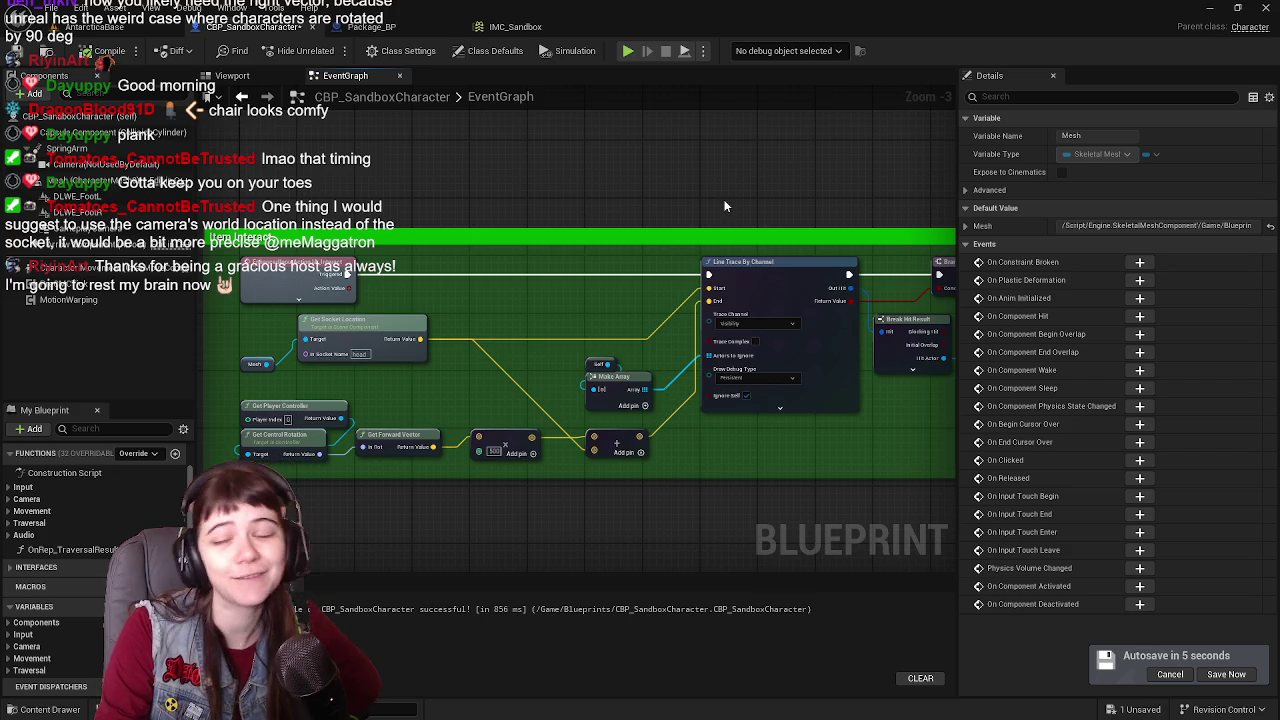
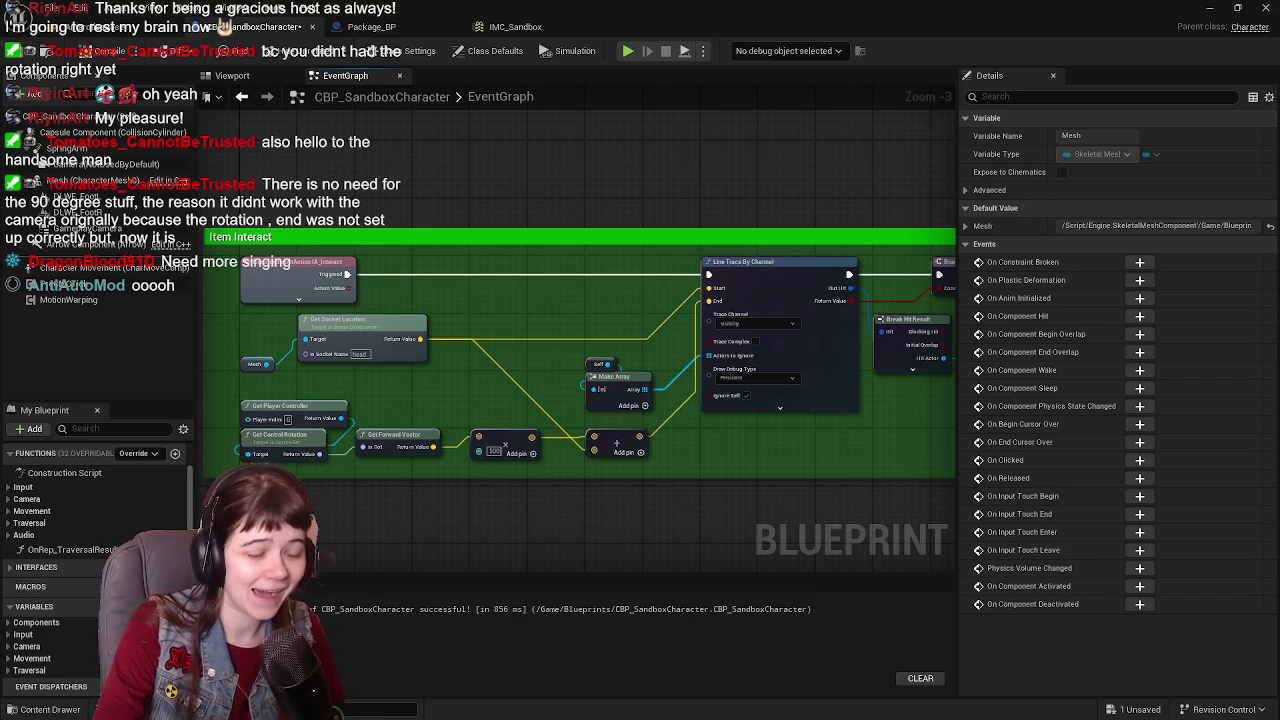
Step: Pan the EventGraph around the Item Interact line trace and save CBP_SandboxCharacter
drag(605, 366, 625, 366)
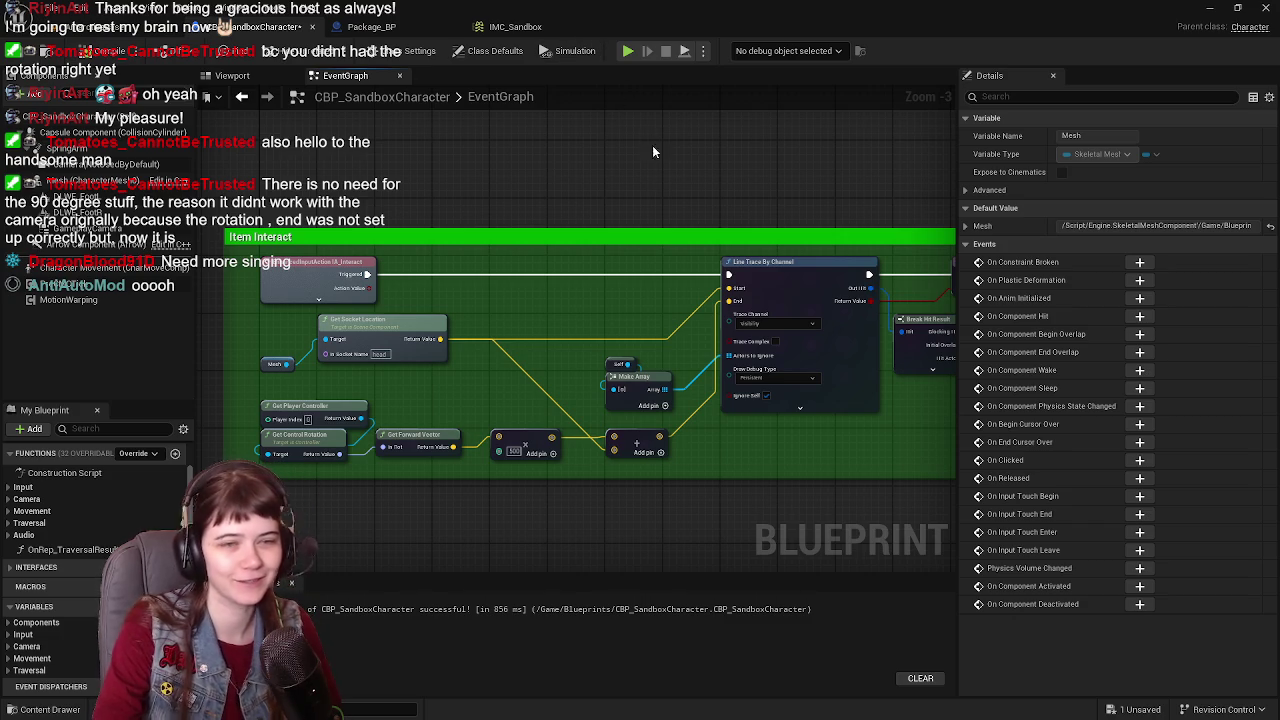
mouse_move(668, 182)
mouse_down()
mouse_move(638, 184)
mouse_move(656, 184)
mouse_up()
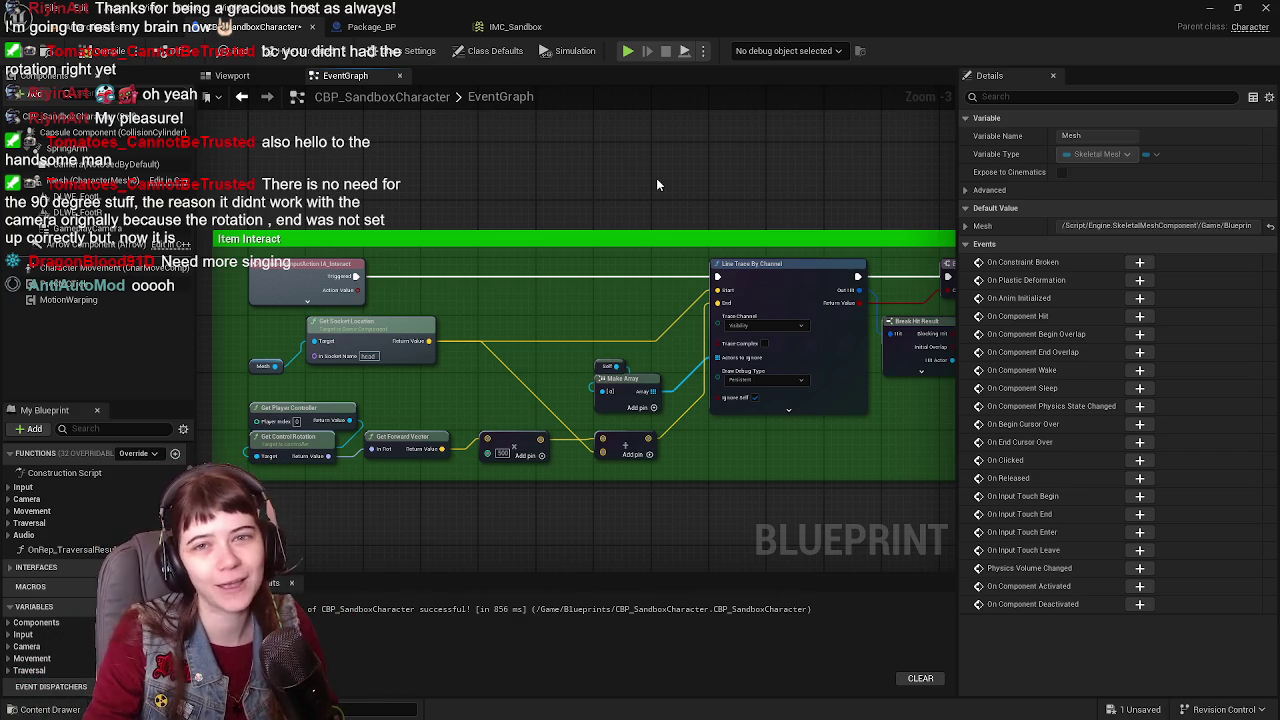
drag(591, 184, 600, 194)
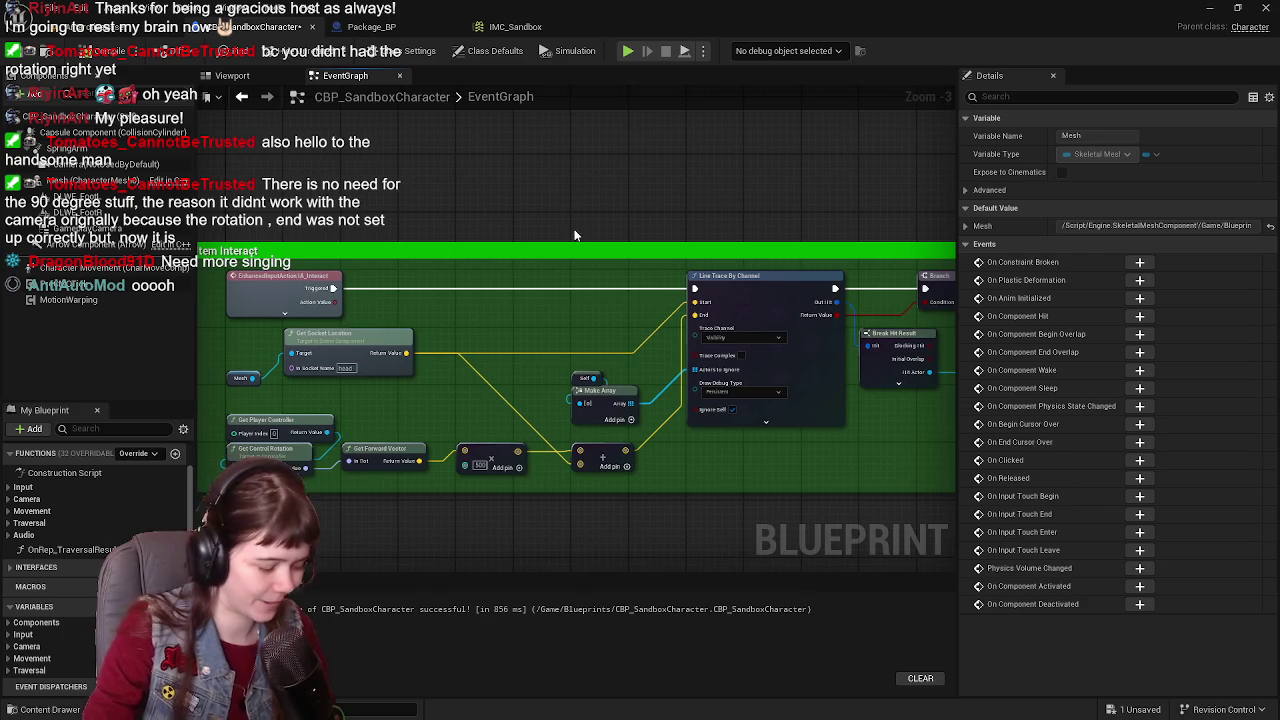
key(ctrl+s)
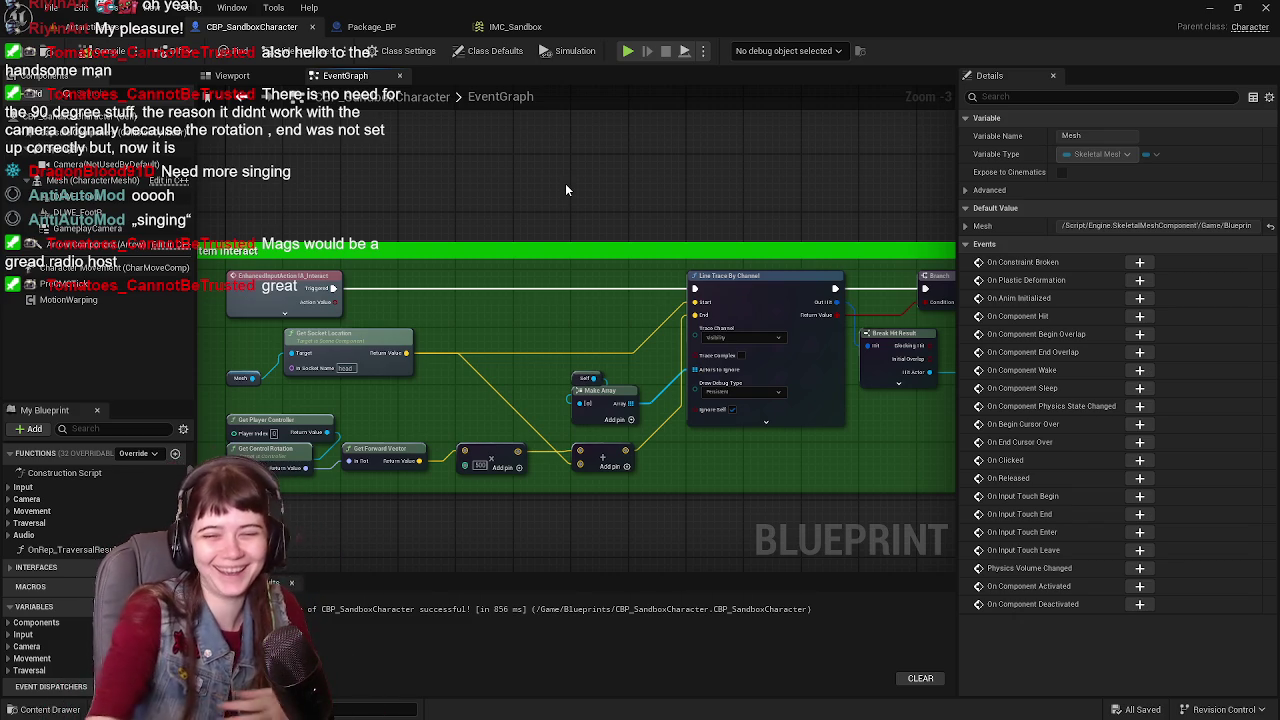
drag(290, 405, 397, 432)
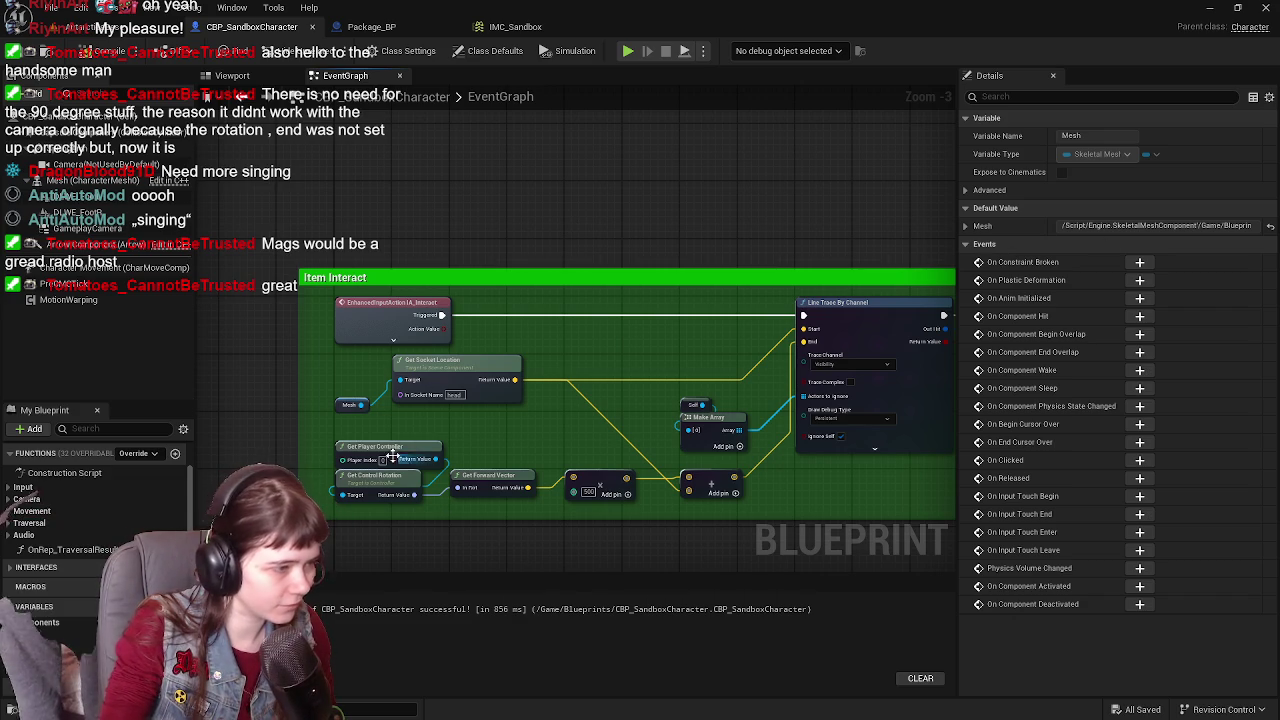
mouse_move(356, 414)
mouse_down()
mouse_move(487, 446)
mouse_move(520, 374)
mouse_move(421, 388)
mouse_up()
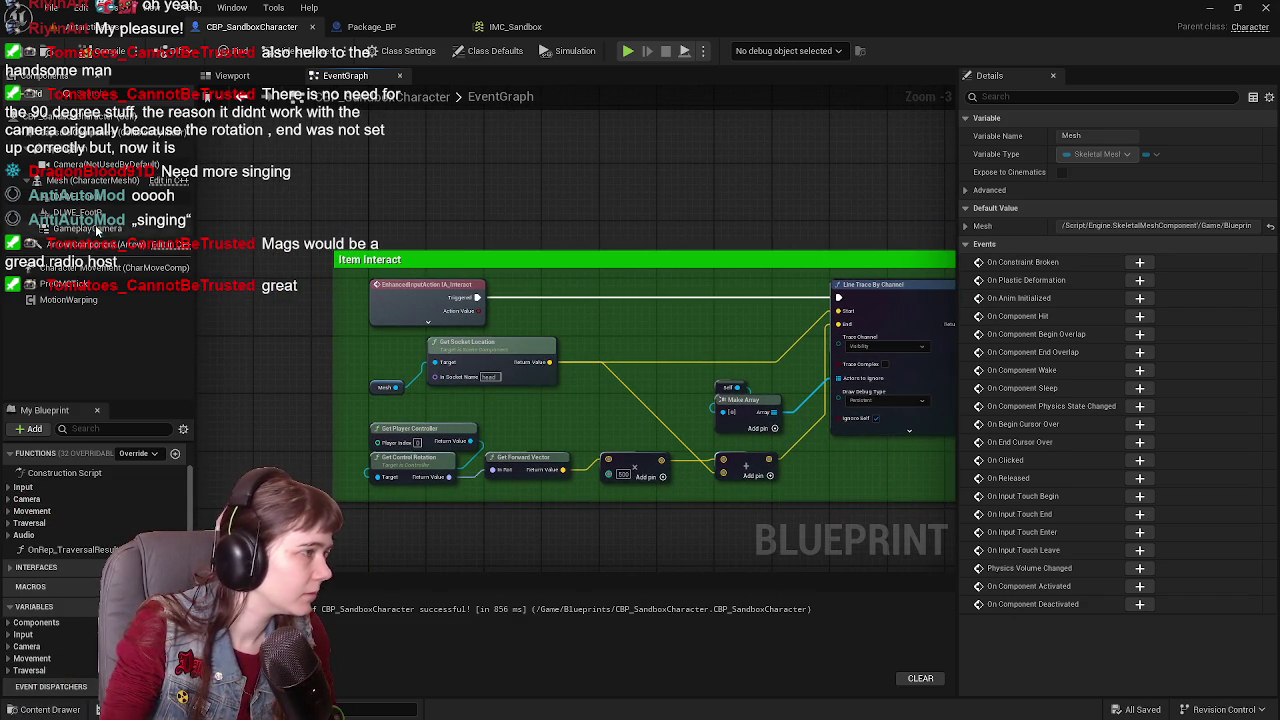
Step: Add a Gameplay Camera getter feeding a new Get World Location node to the graph
click(87, 229)
drag(87, 229, 280, 360)
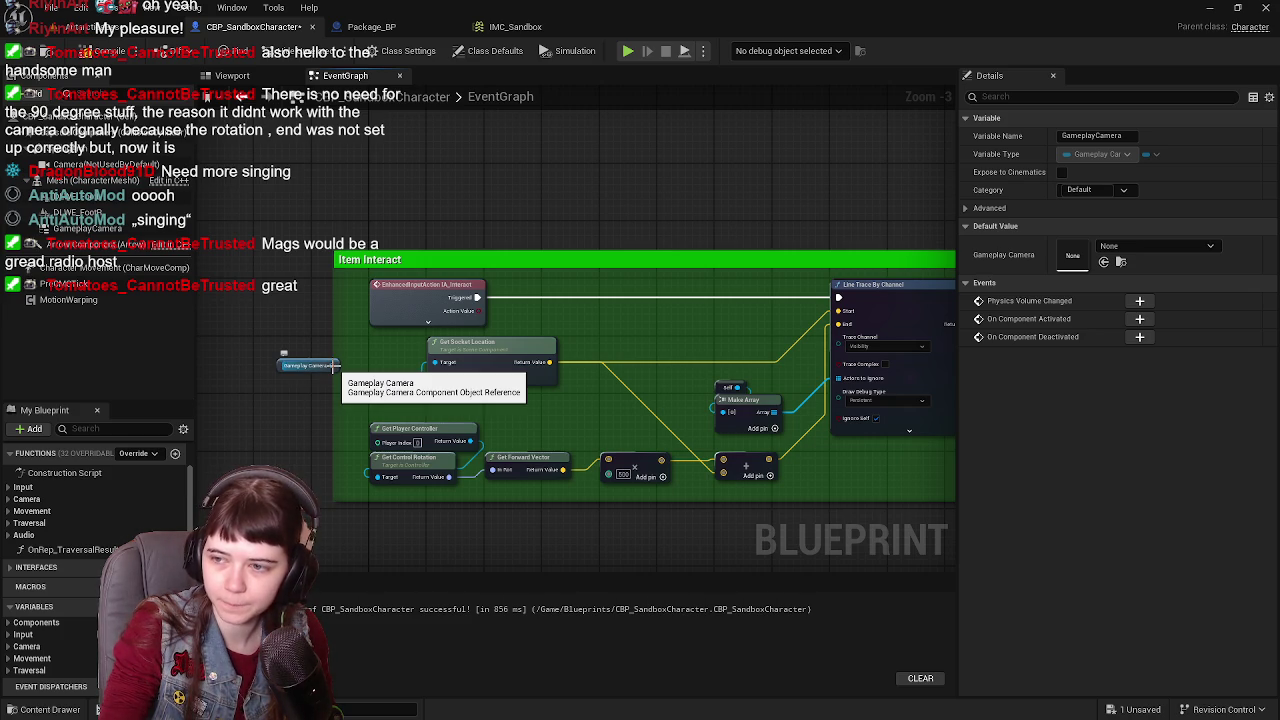
mouse_move(335, 366)
mouse_down()
mouse_move(445, 405)
mouse_move(467, 395)
mouse_up()
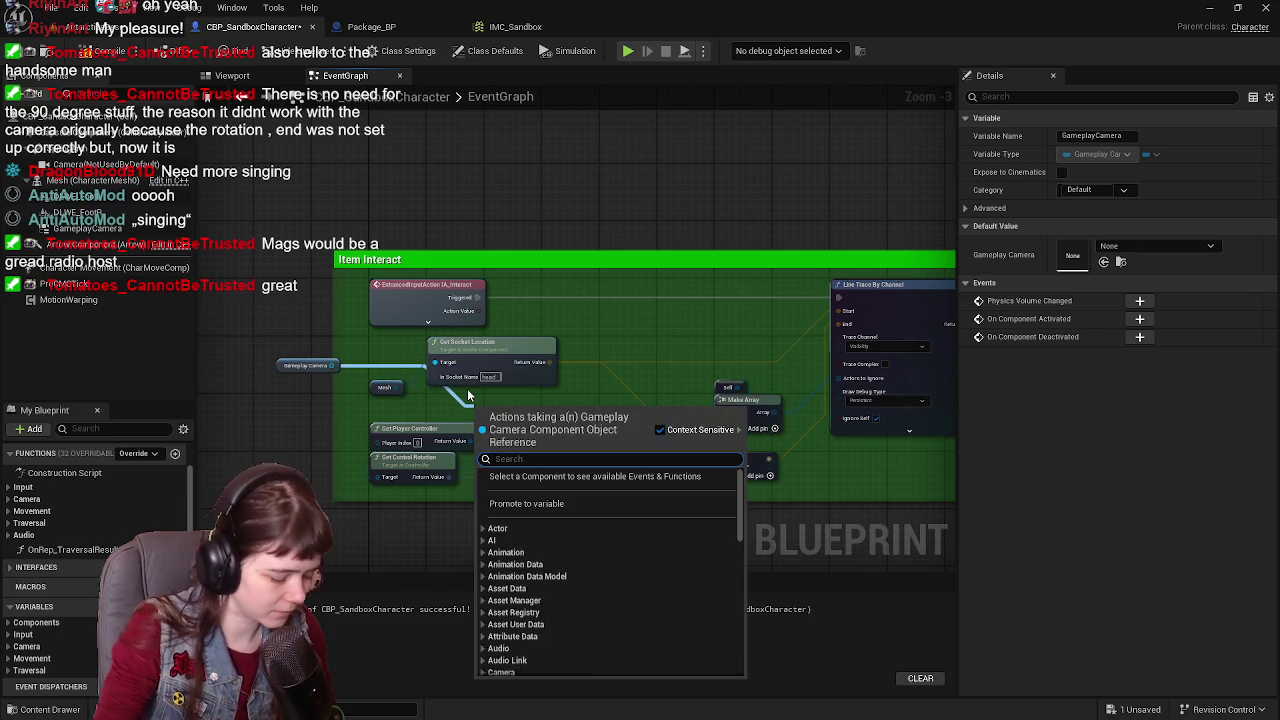
text(get world loc)
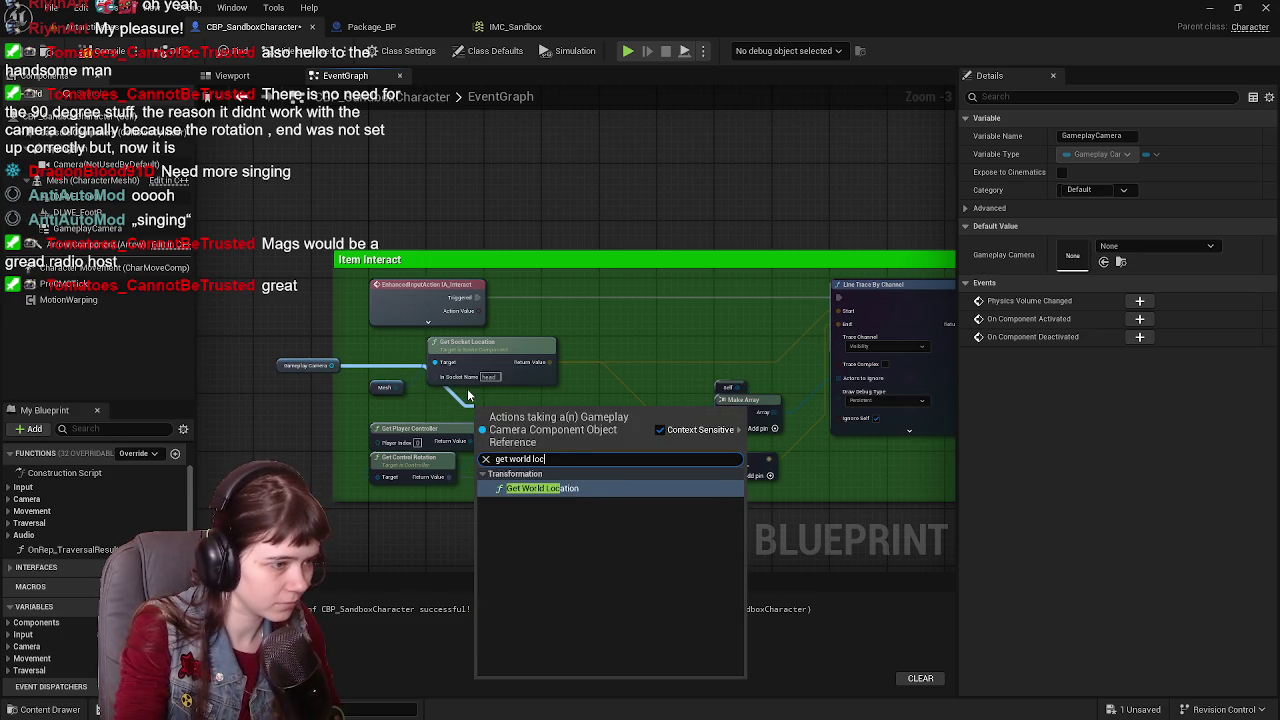
text(atio)
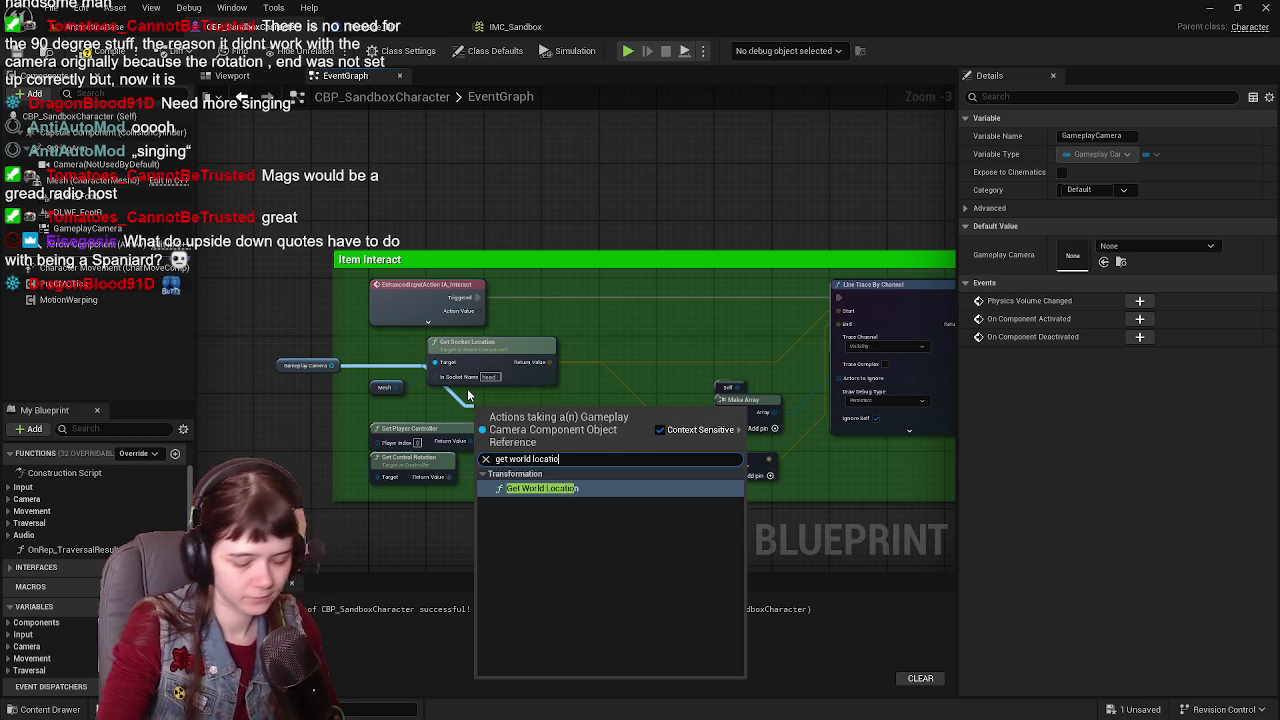
key(Return)
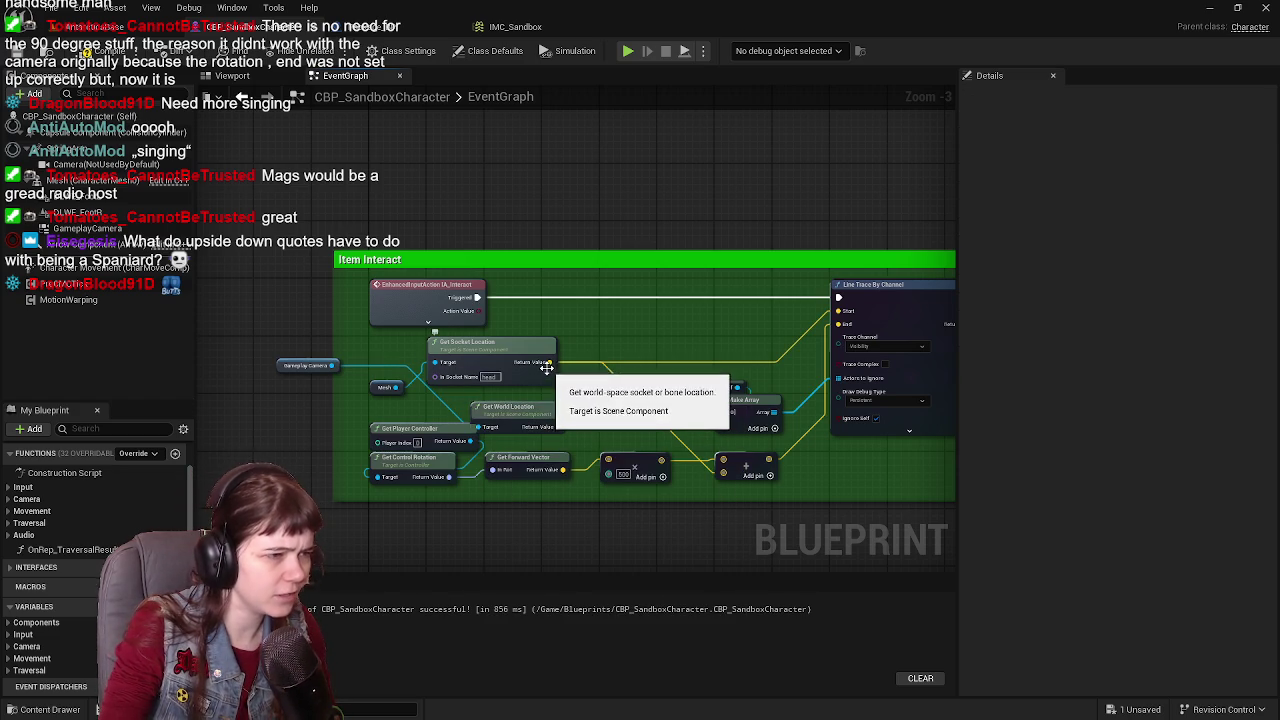
drag(554, 421, 613, 369)
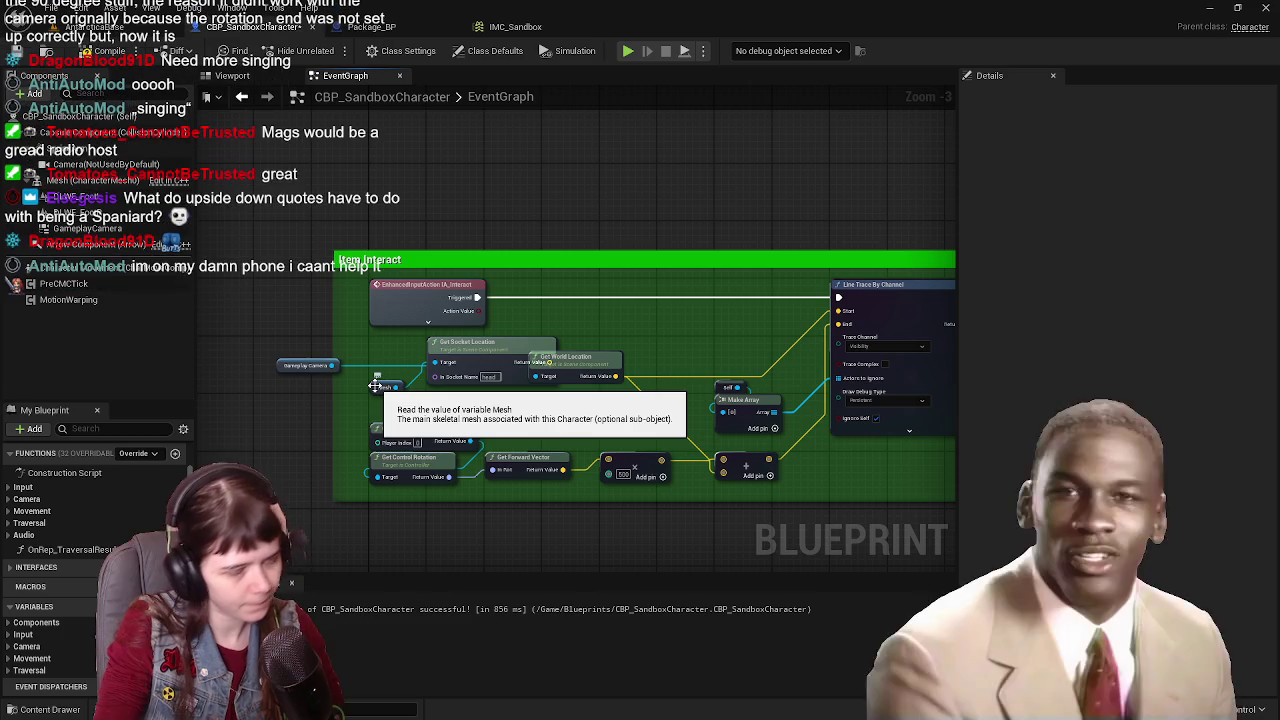
Step: Delete the Mesh and Get Socket Location nodes, save, and return to AntarcticaBase
key(Delete)
drag(565, 369, 522, 355)
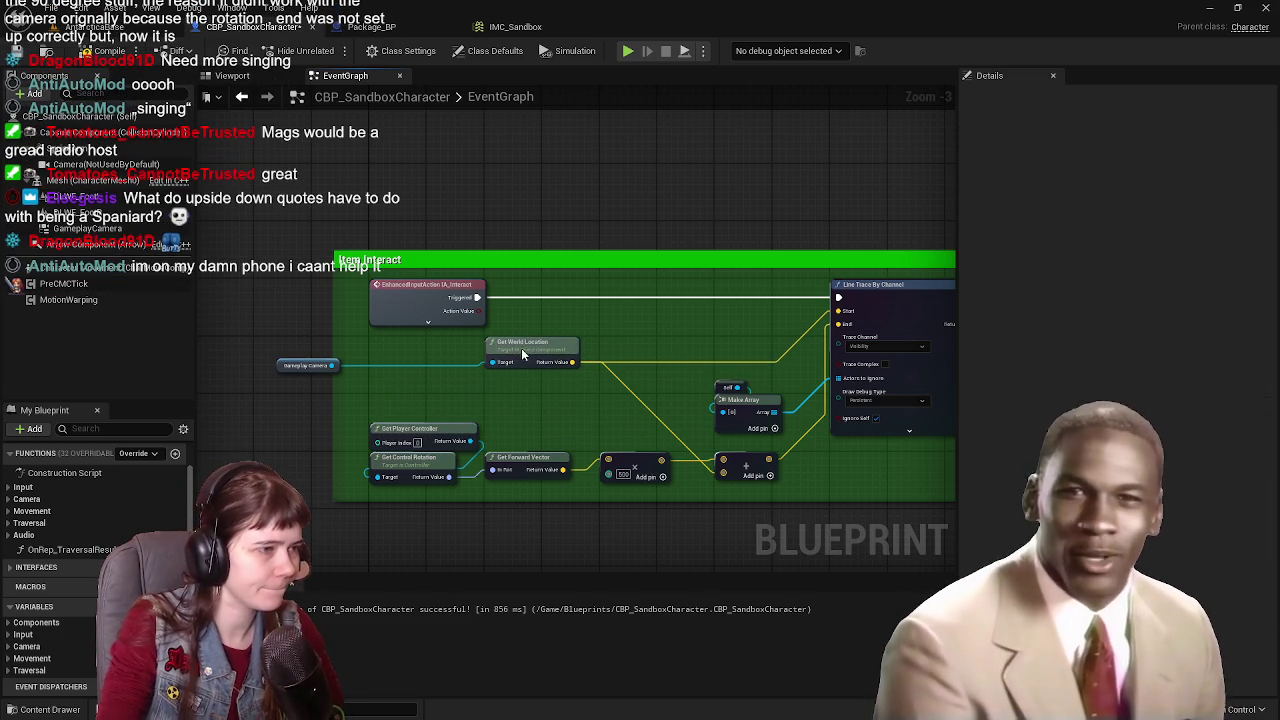
drag(279, 364, 372, 342)
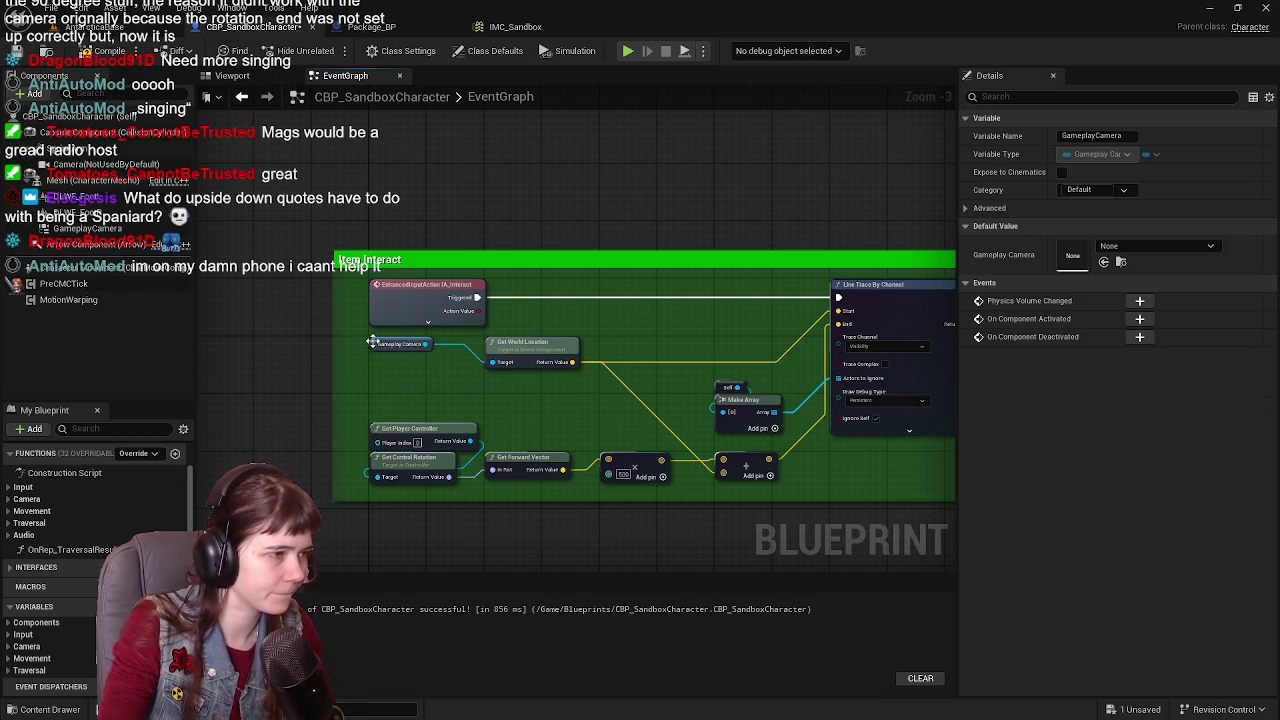
click(18, 52)
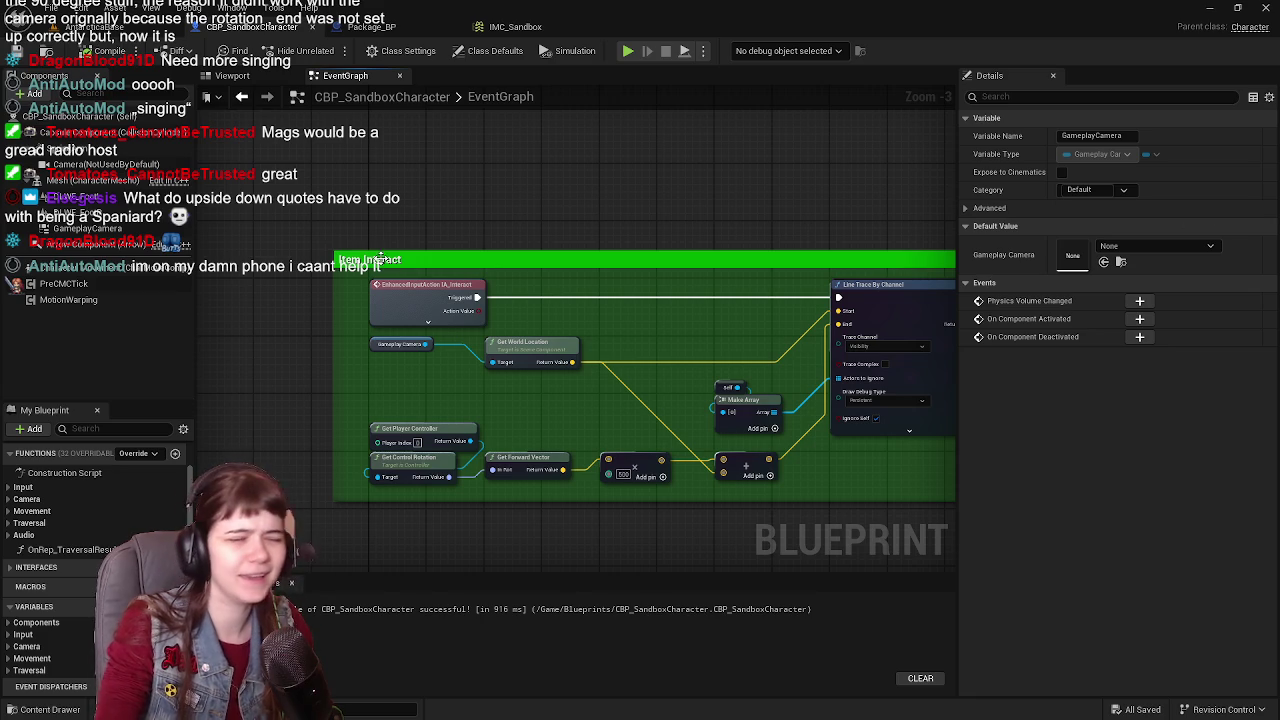
click(18, 52)
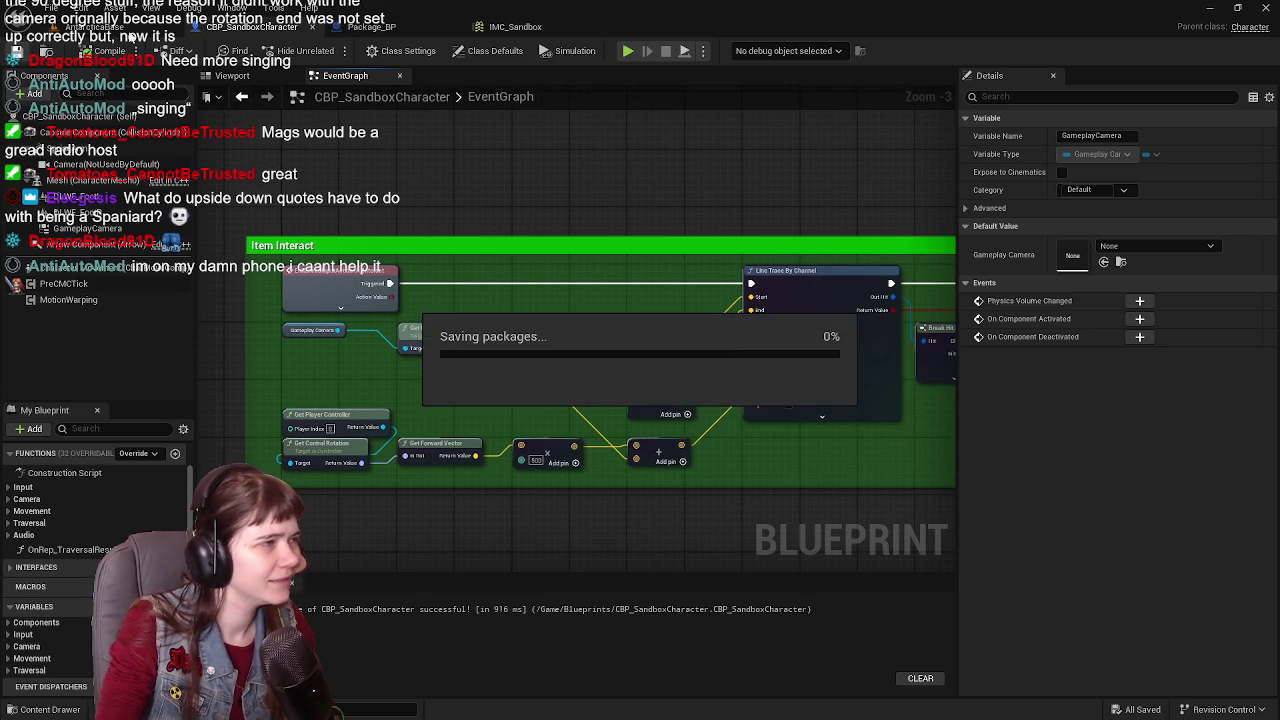
click(128, 30)
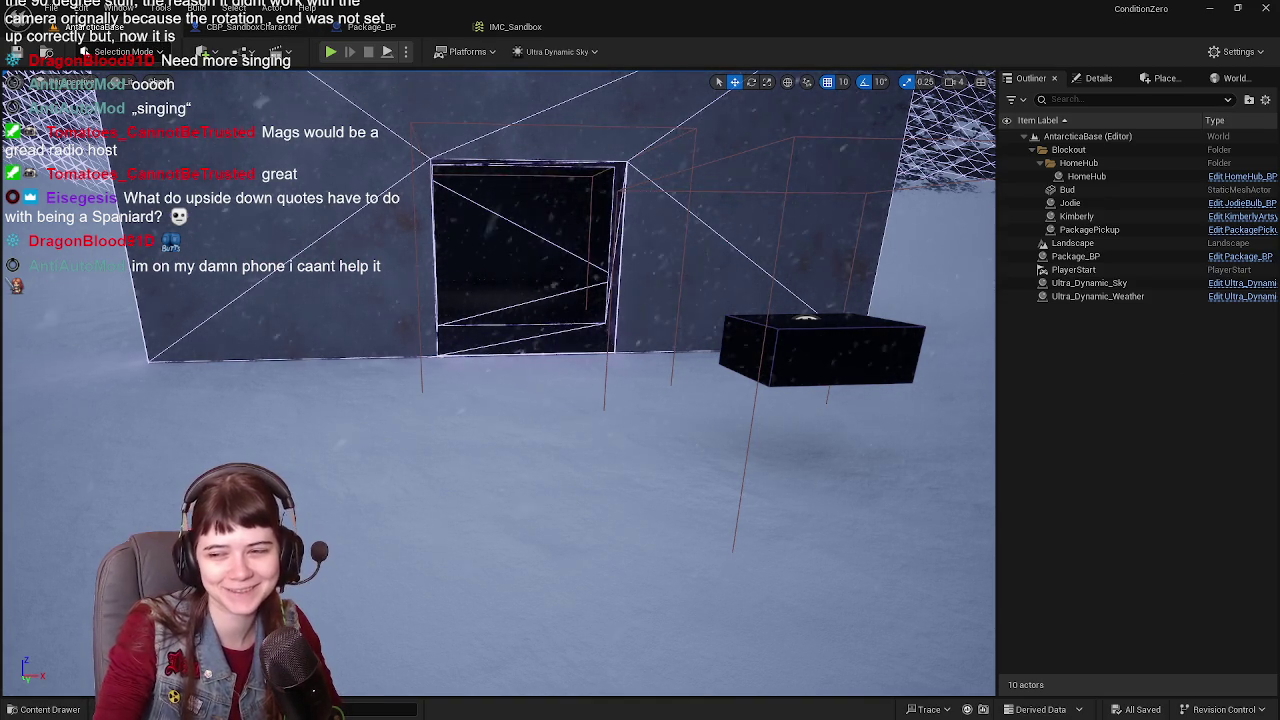
scroll(530, 520, down, 10)
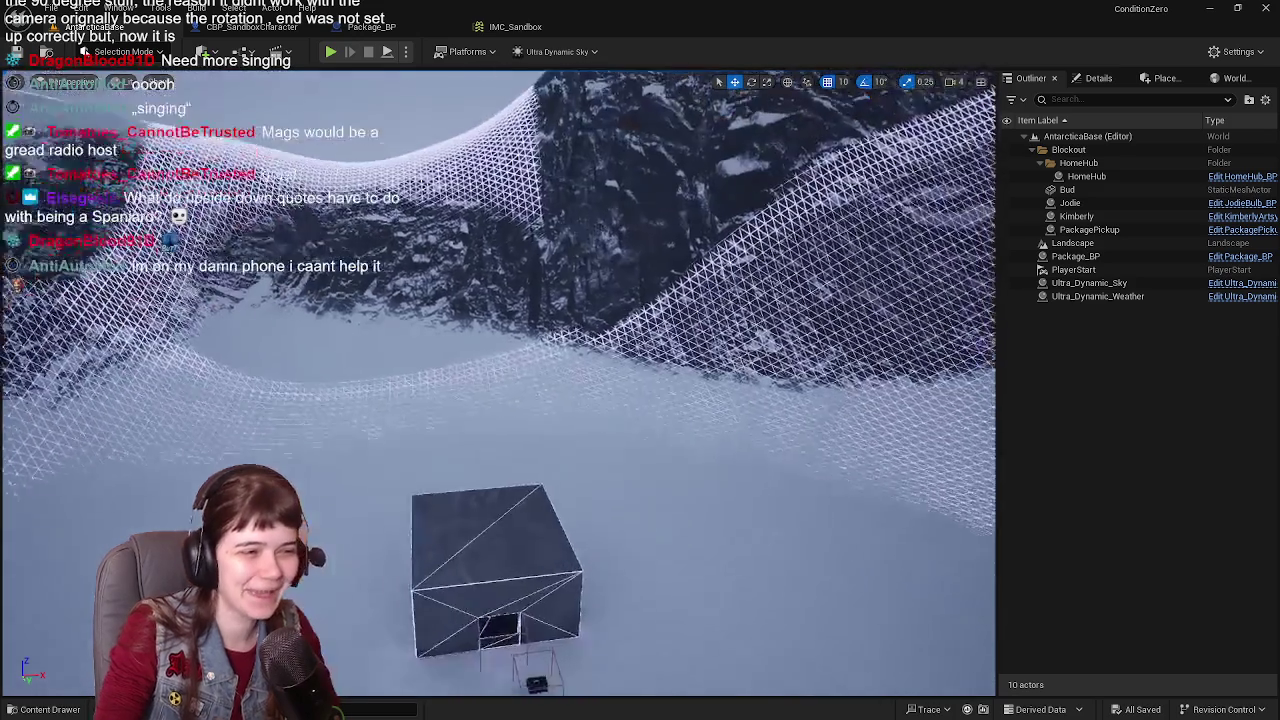
scroll(553, 339, up, 4)
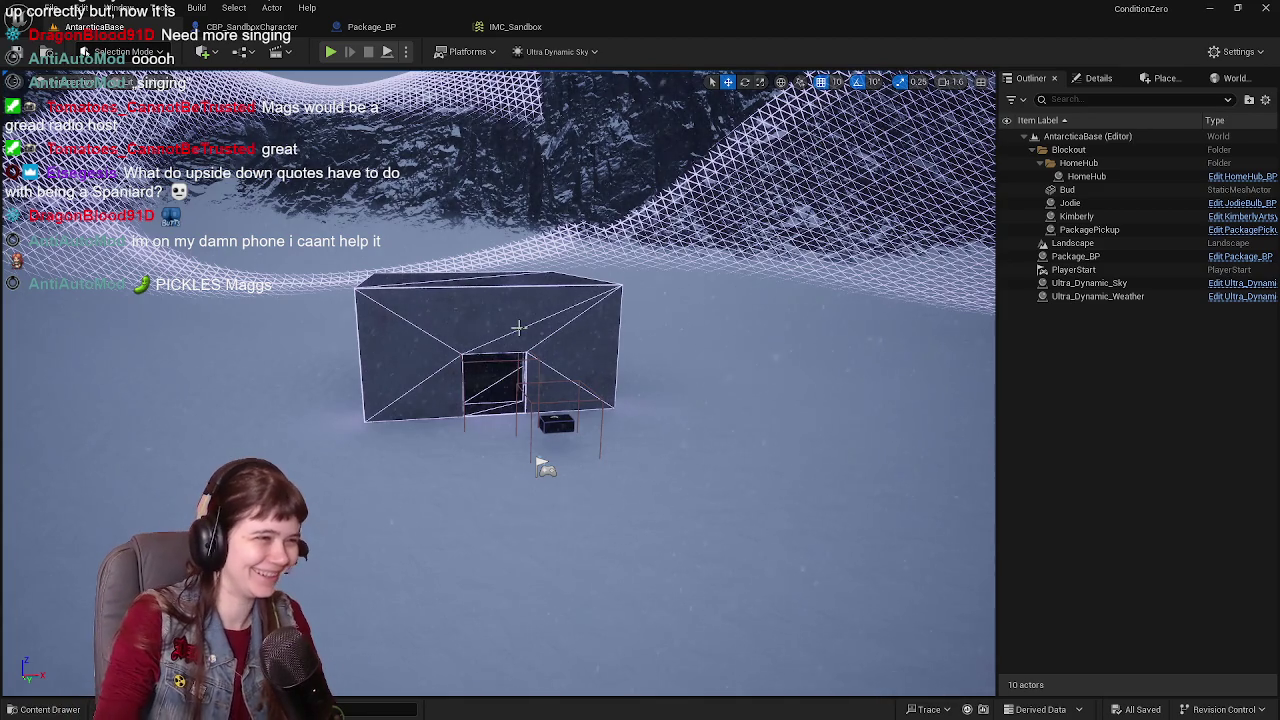
key(ctrl+s)
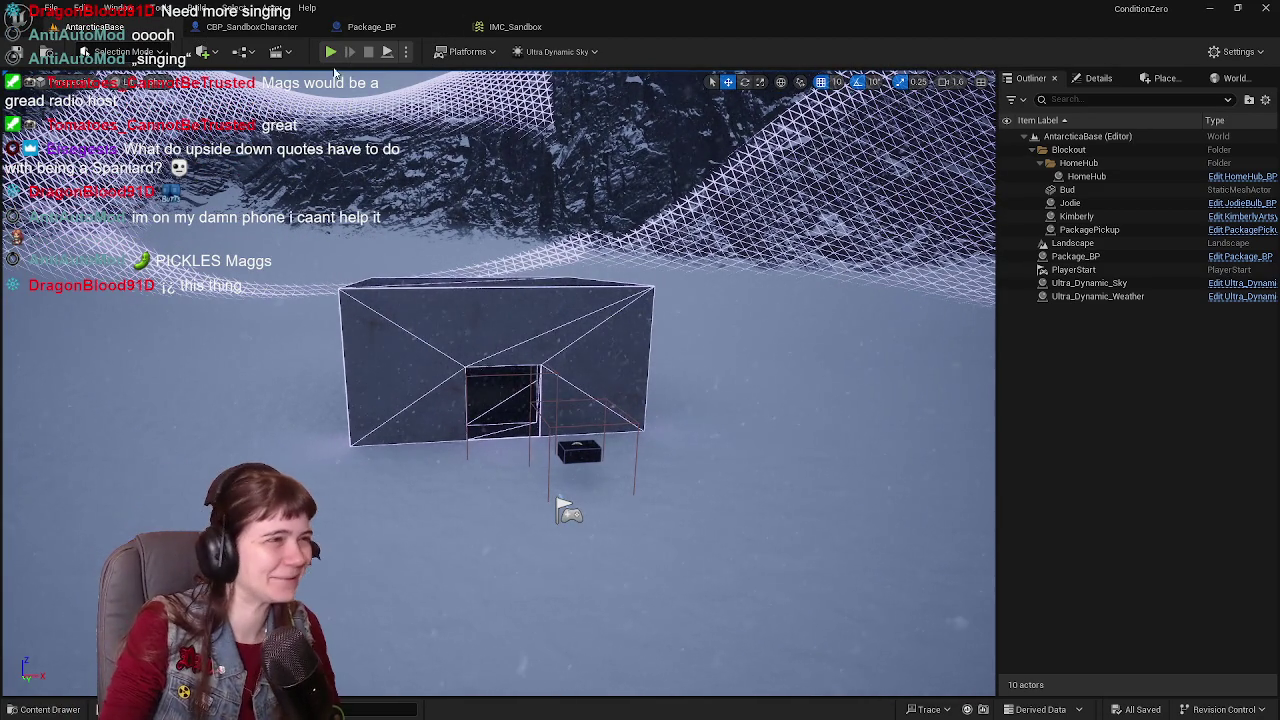
Step: Playtest the level, running the mannequin toward the building and firing an interact trace with E
click(331, 52)
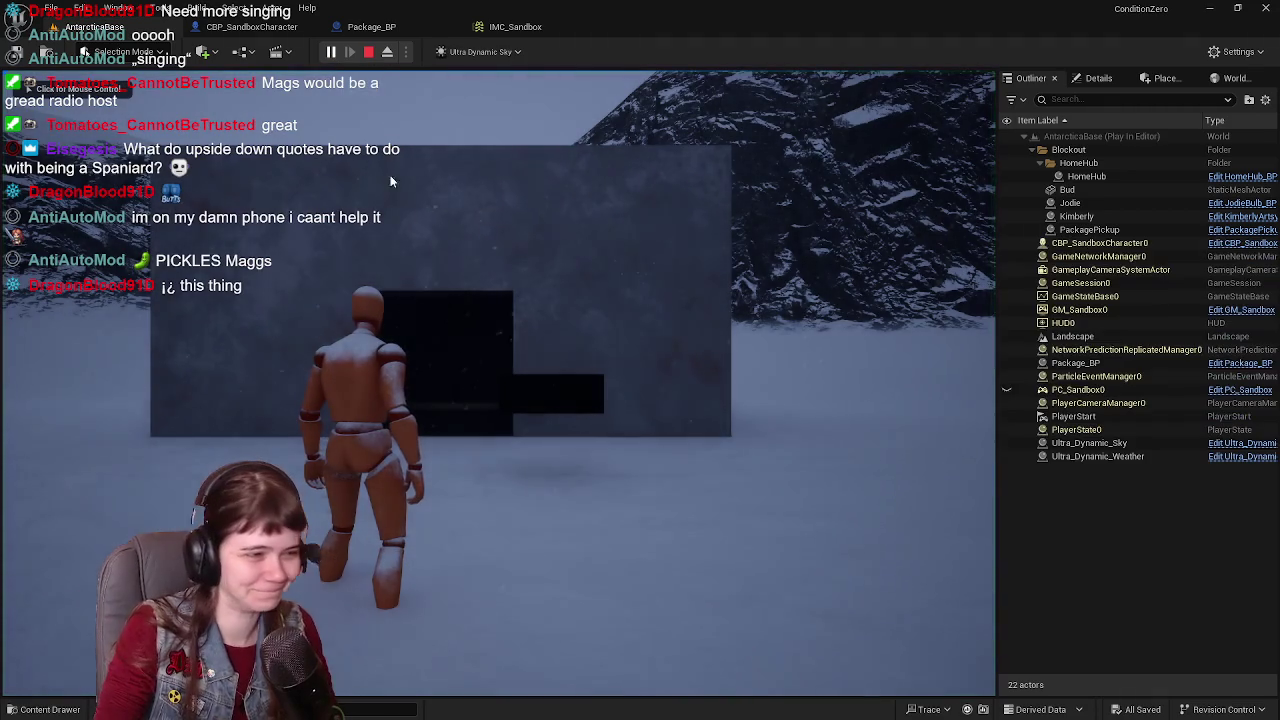
click(641, 353)
key(w)
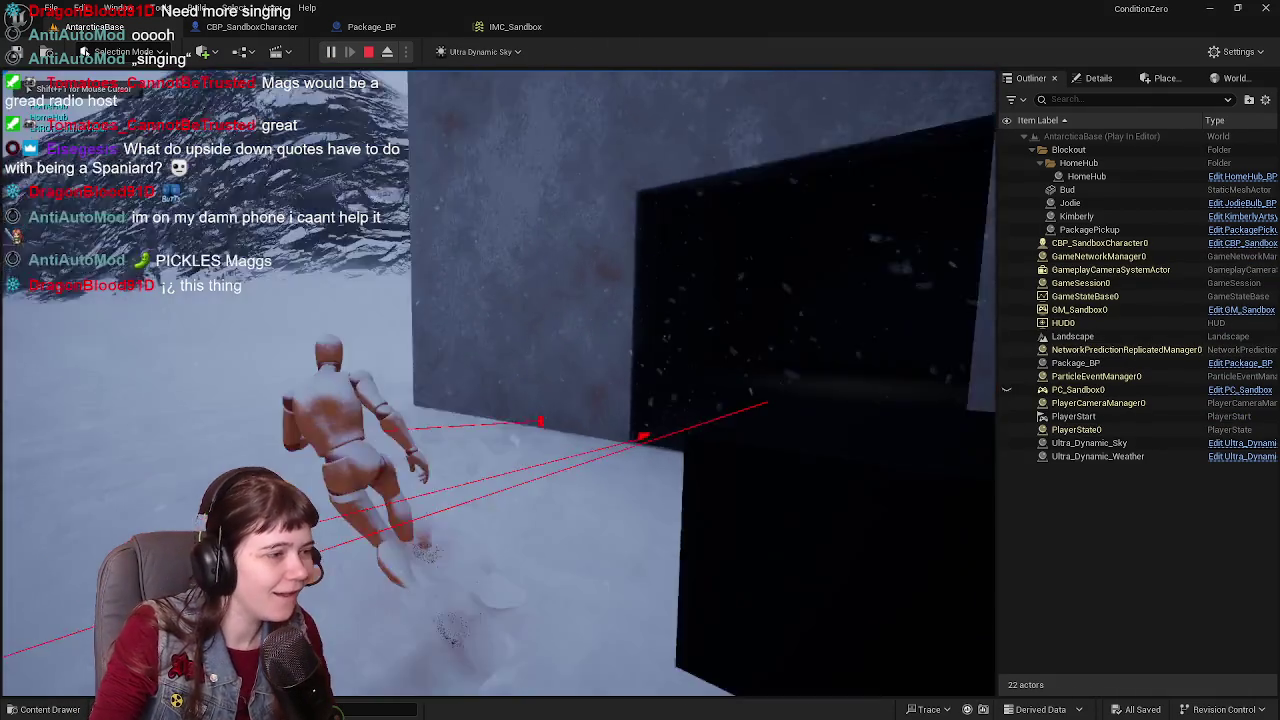
key(w)
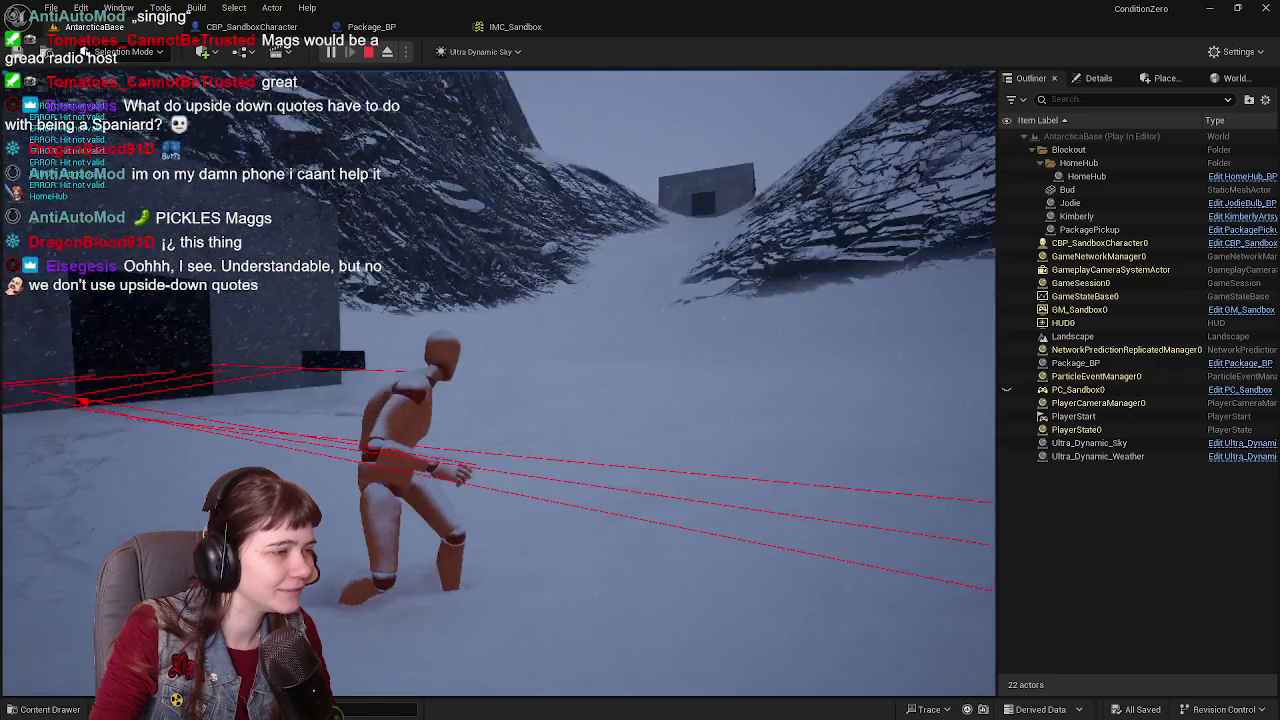
key(a)
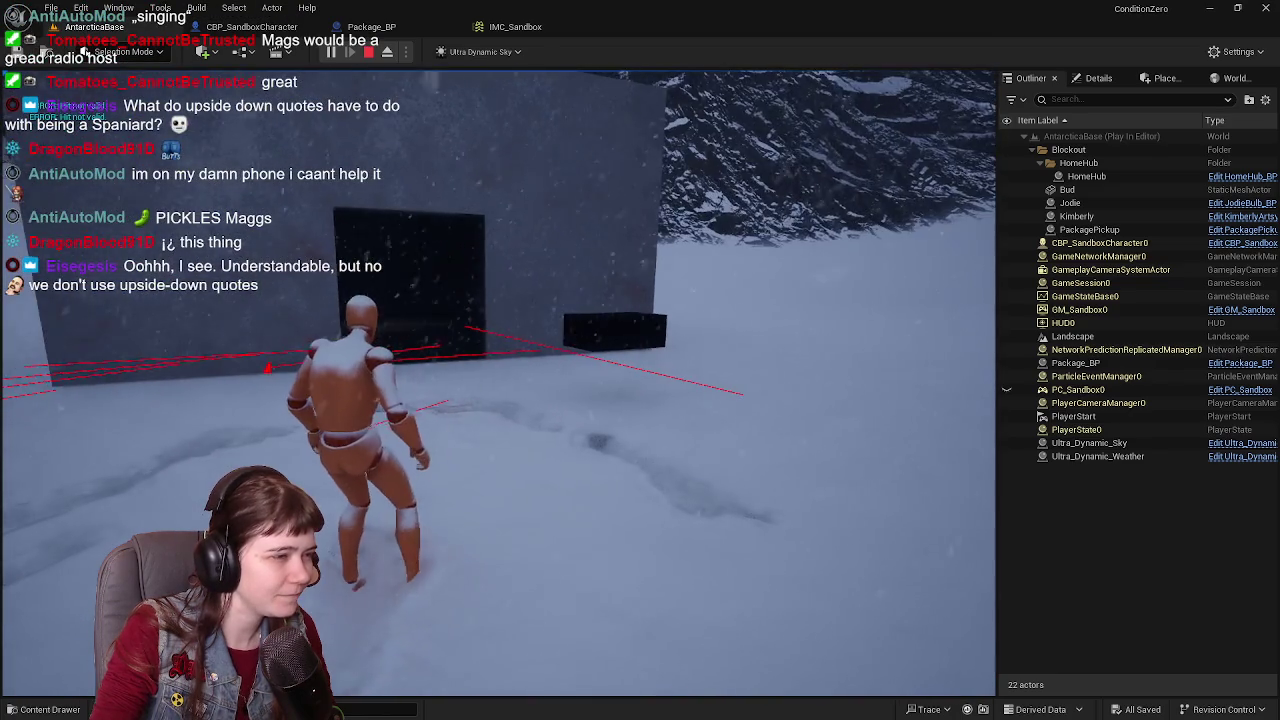
key(w)
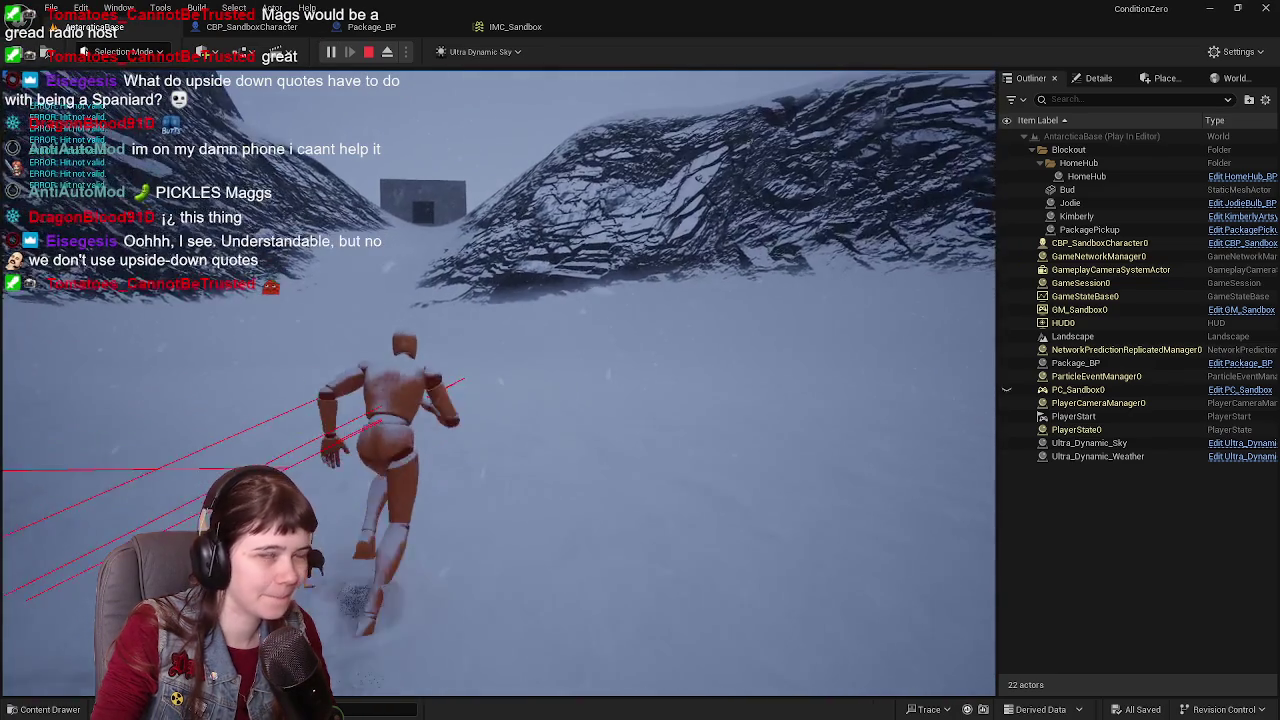
key(w)
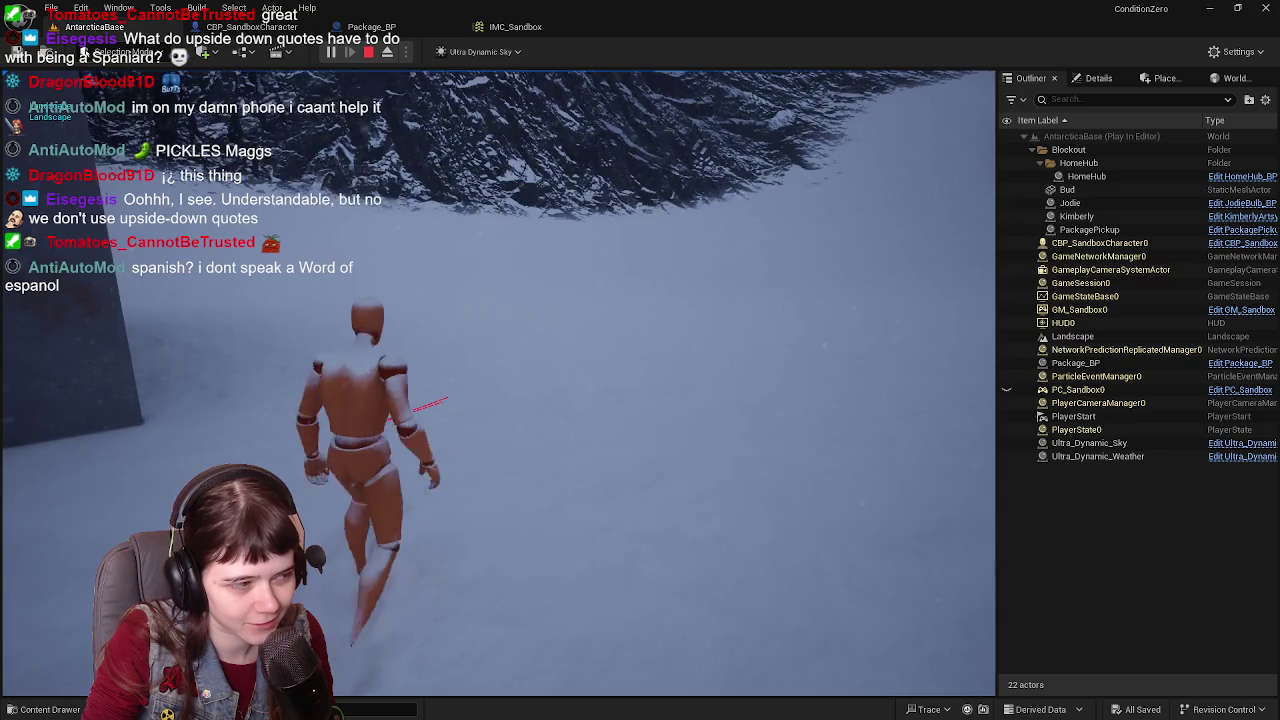
key(e)
key(e)
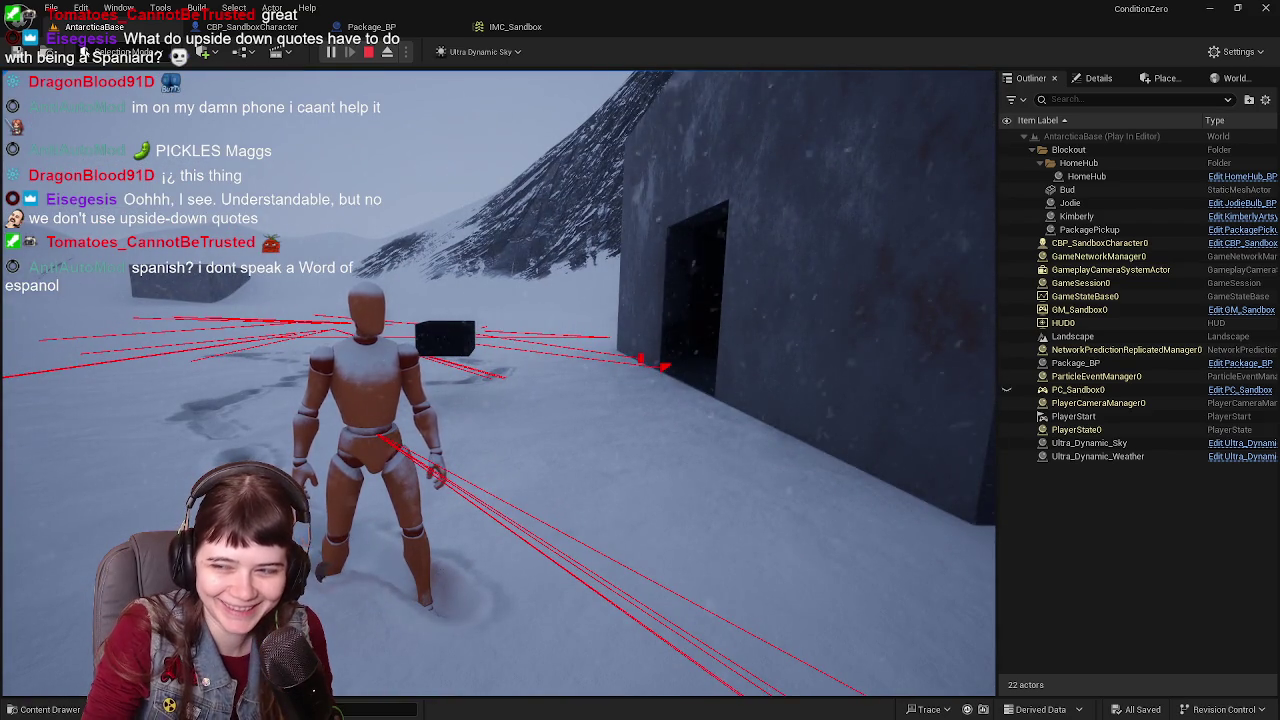
key(a)
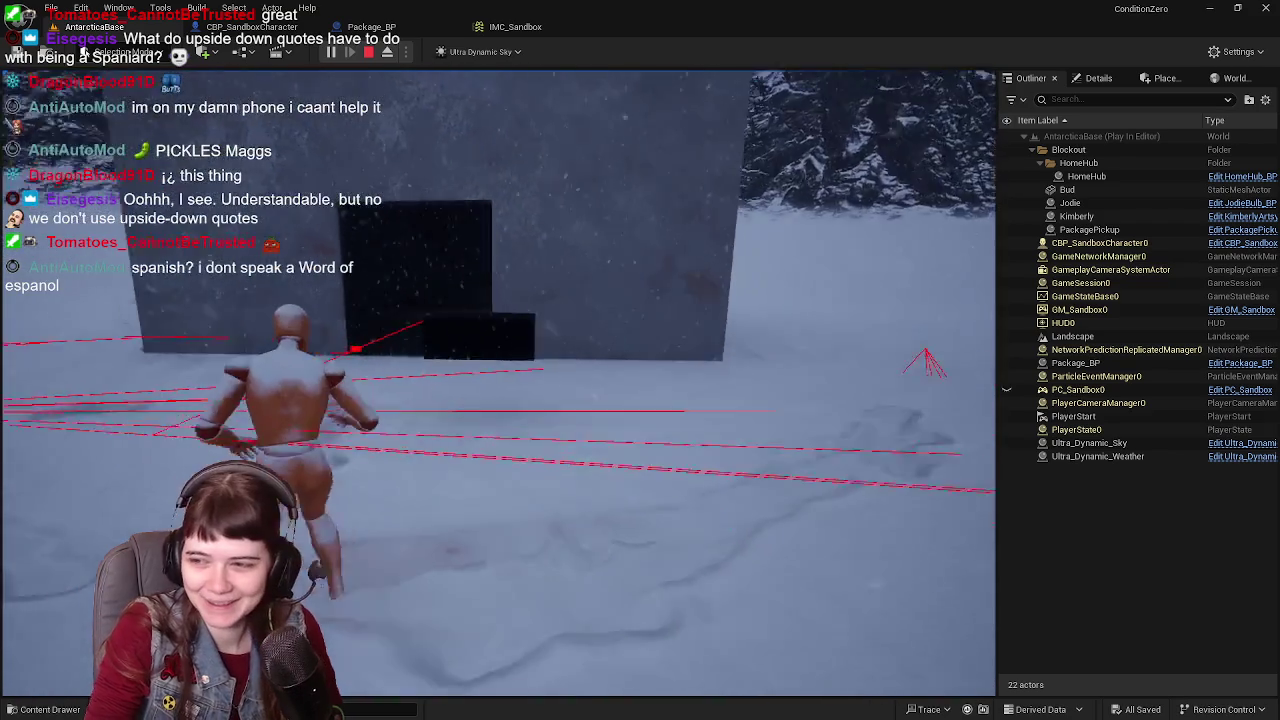
key(Escape)
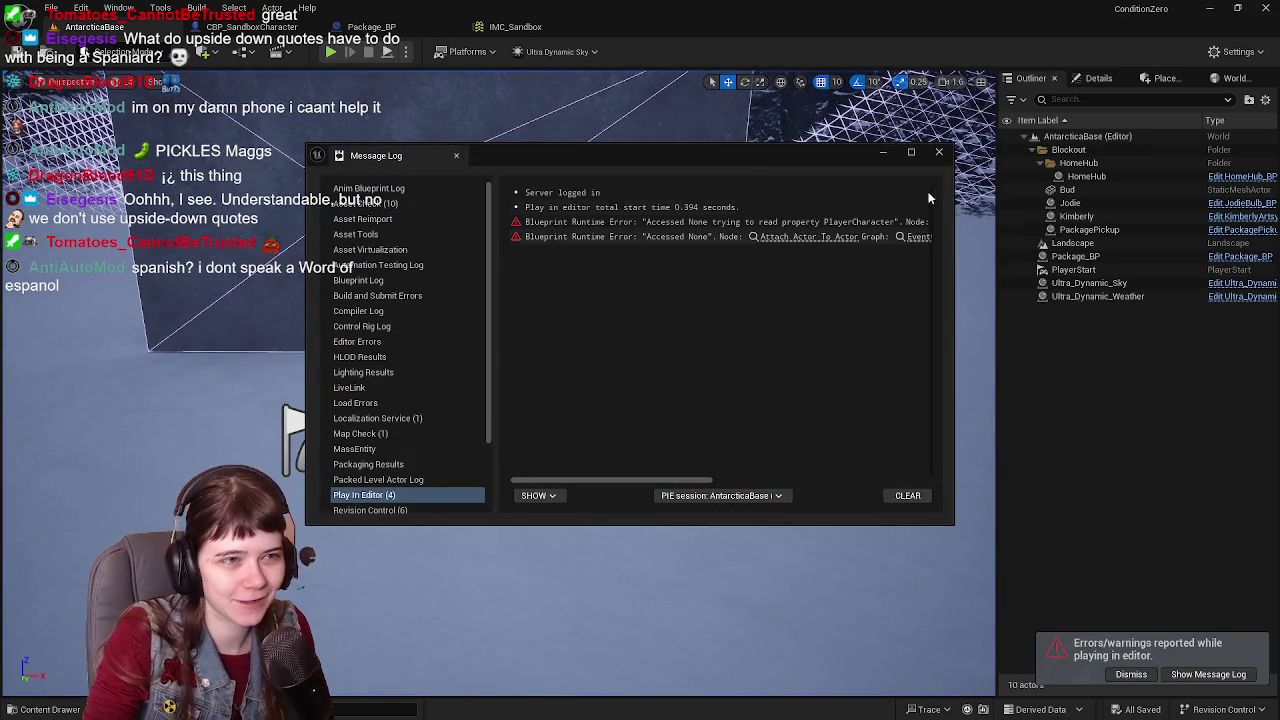
Step: Close the Message Log listing the Accessed None errors
click(940, 153)
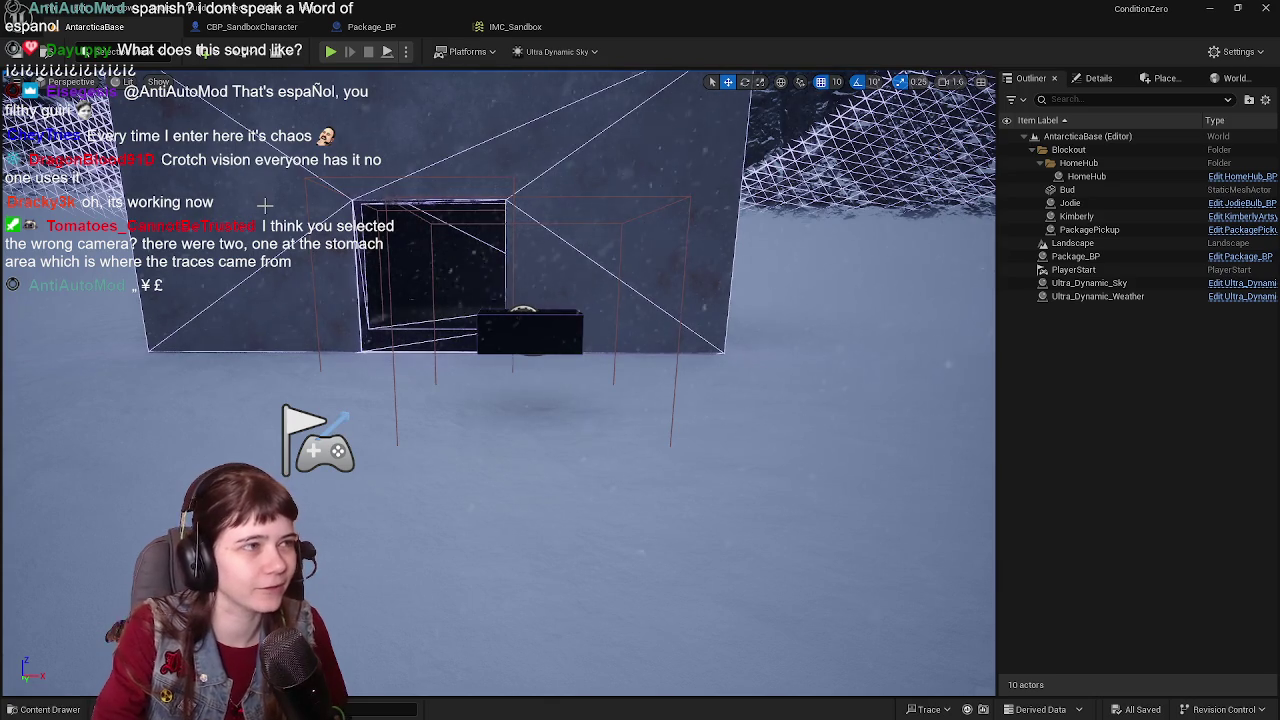
click(250, 26)
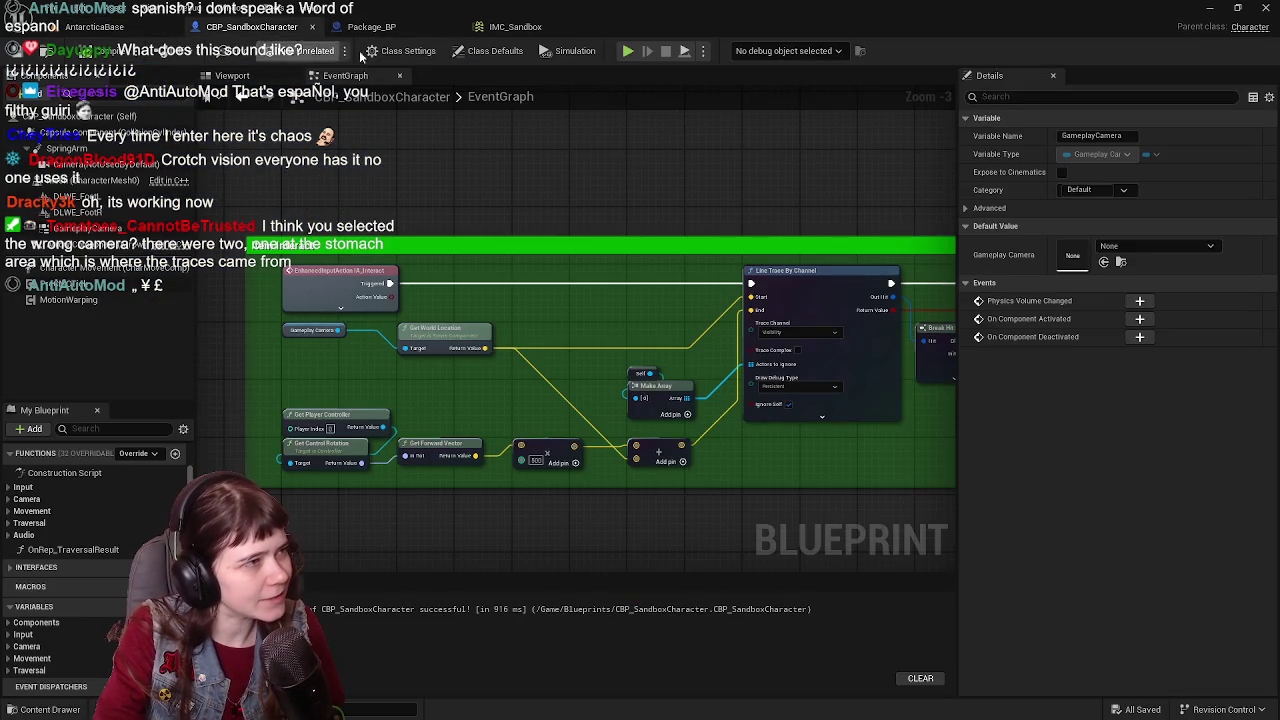
click(232, 75)
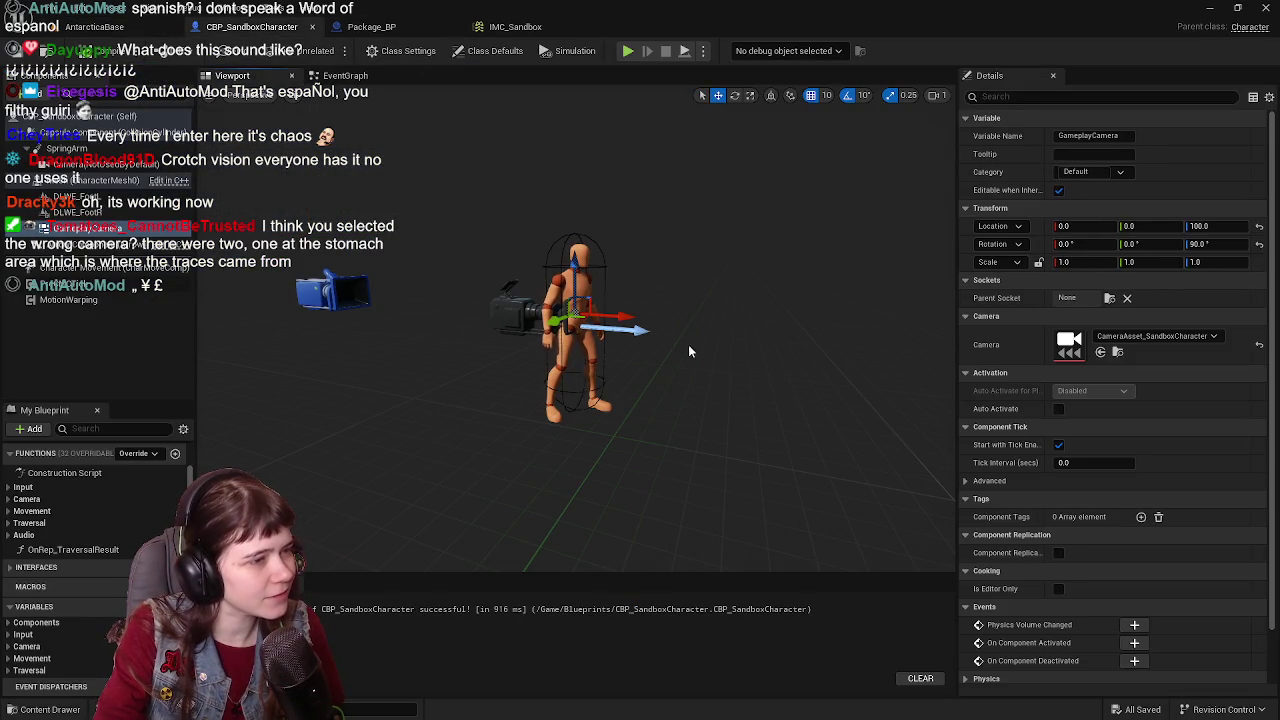
click(326, 288)
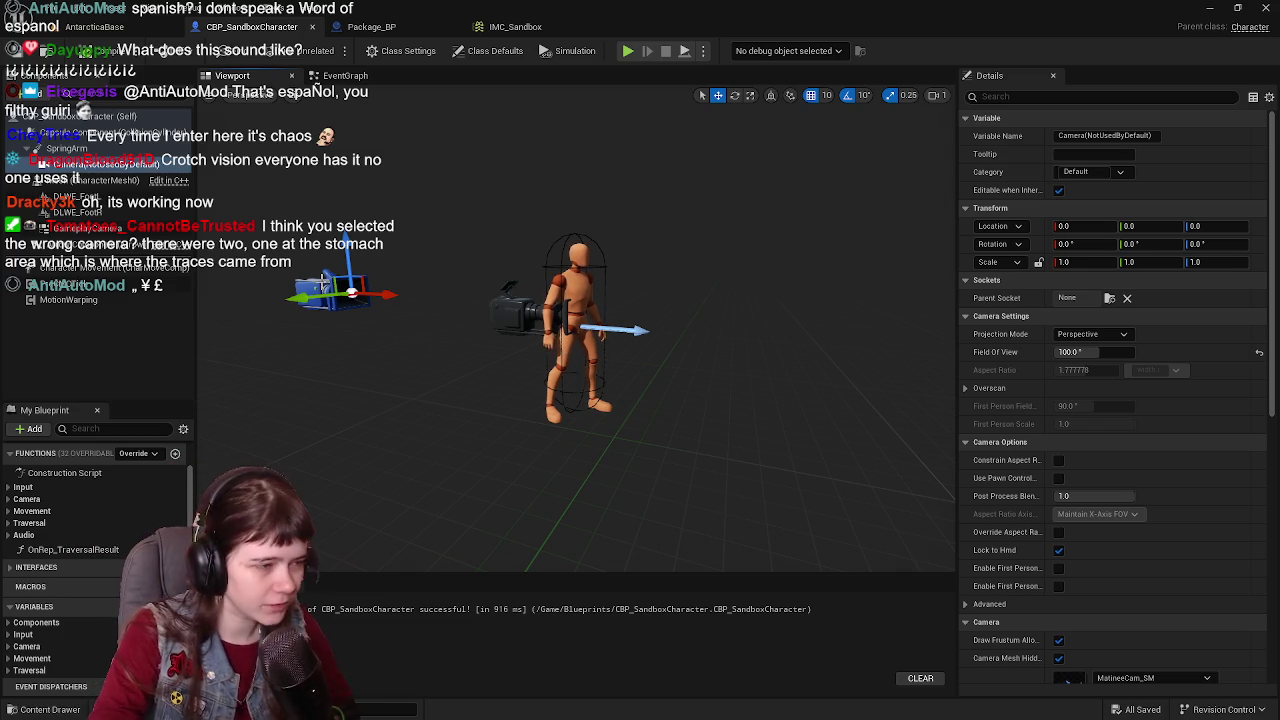
click(524, 316)
key(f)
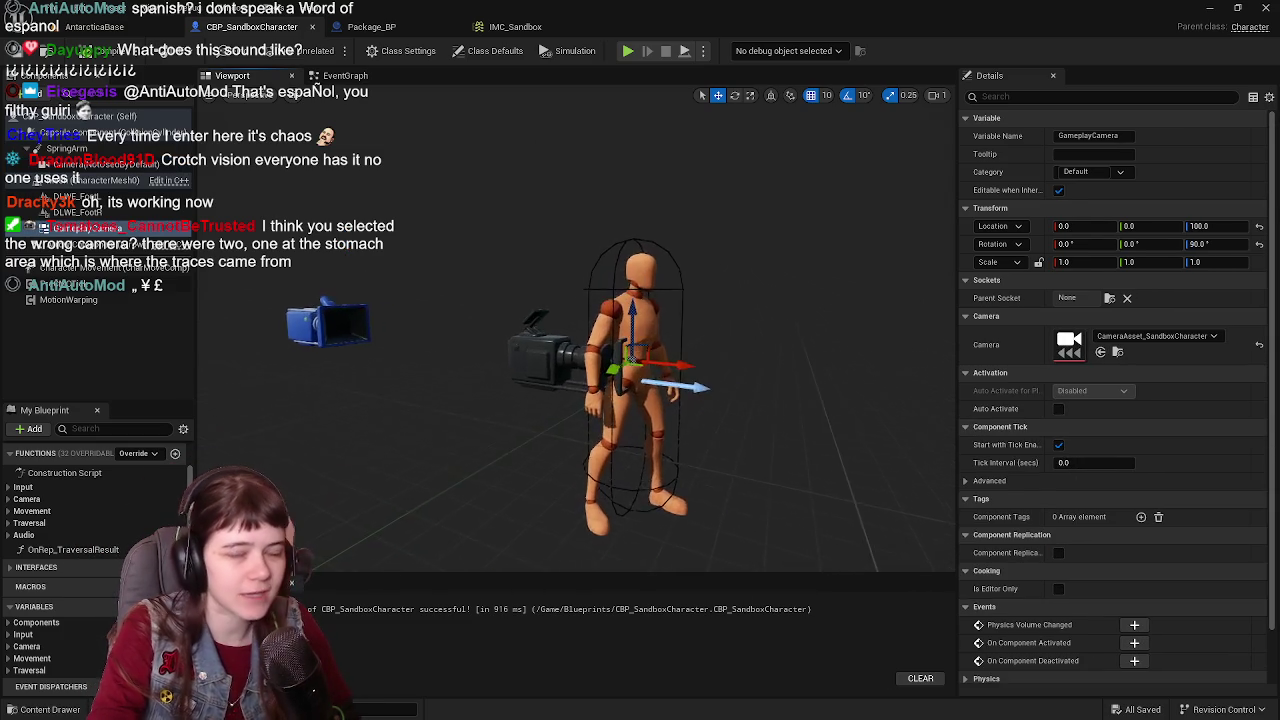
scroll(540, 295, down, 4)
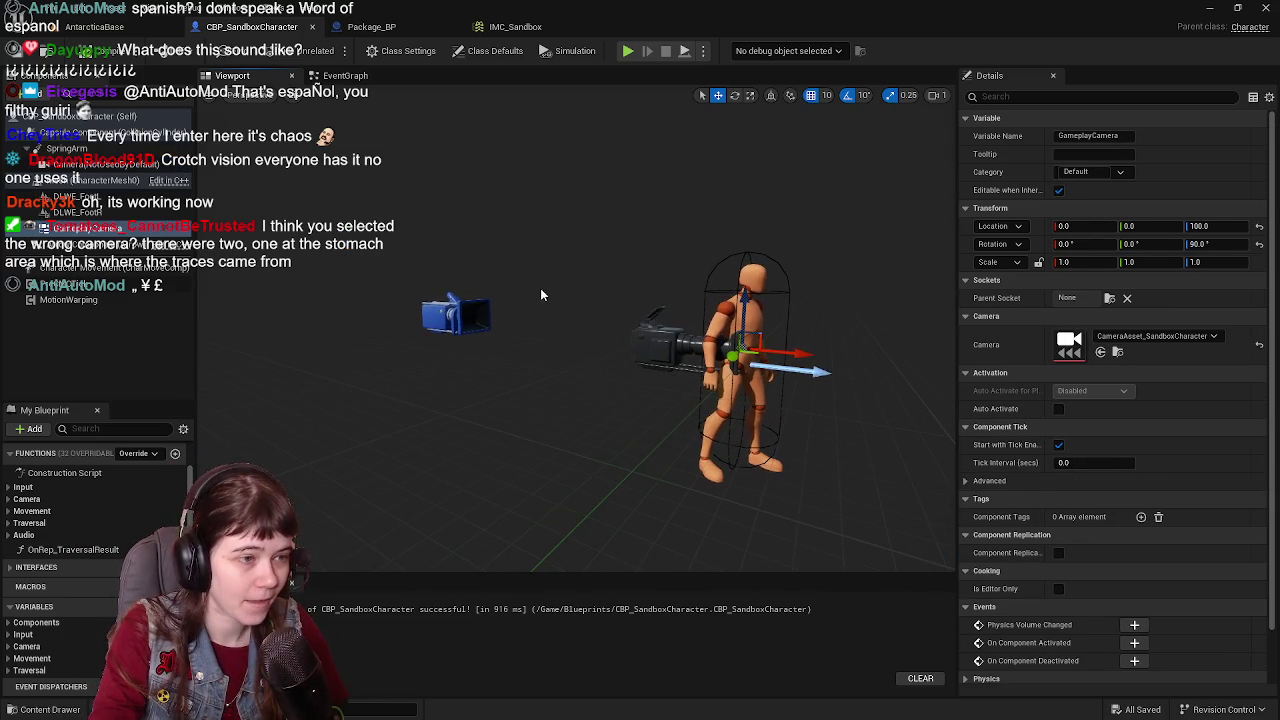
click(452, 314)
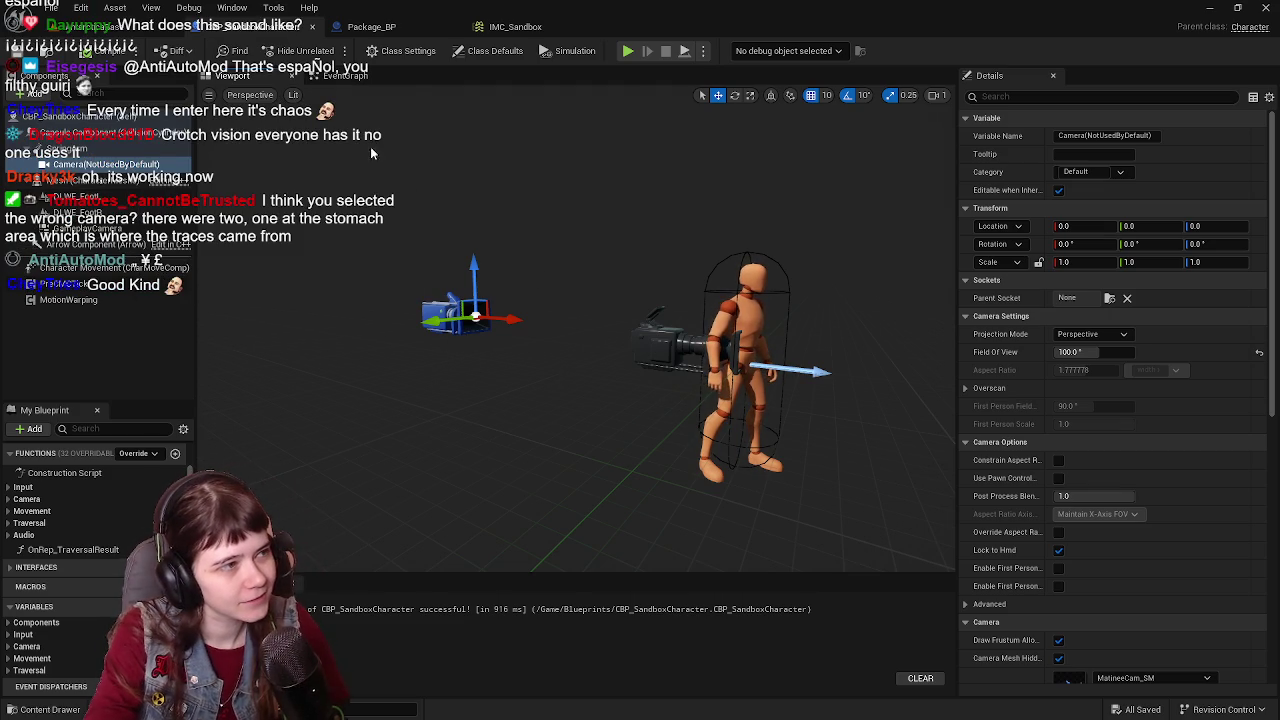
click(345, 75)
Step: Wire Camera (Not Used by Default) into Get World Location's Target and delete Gameplay Camera
scroll(575, 355, up, 2)
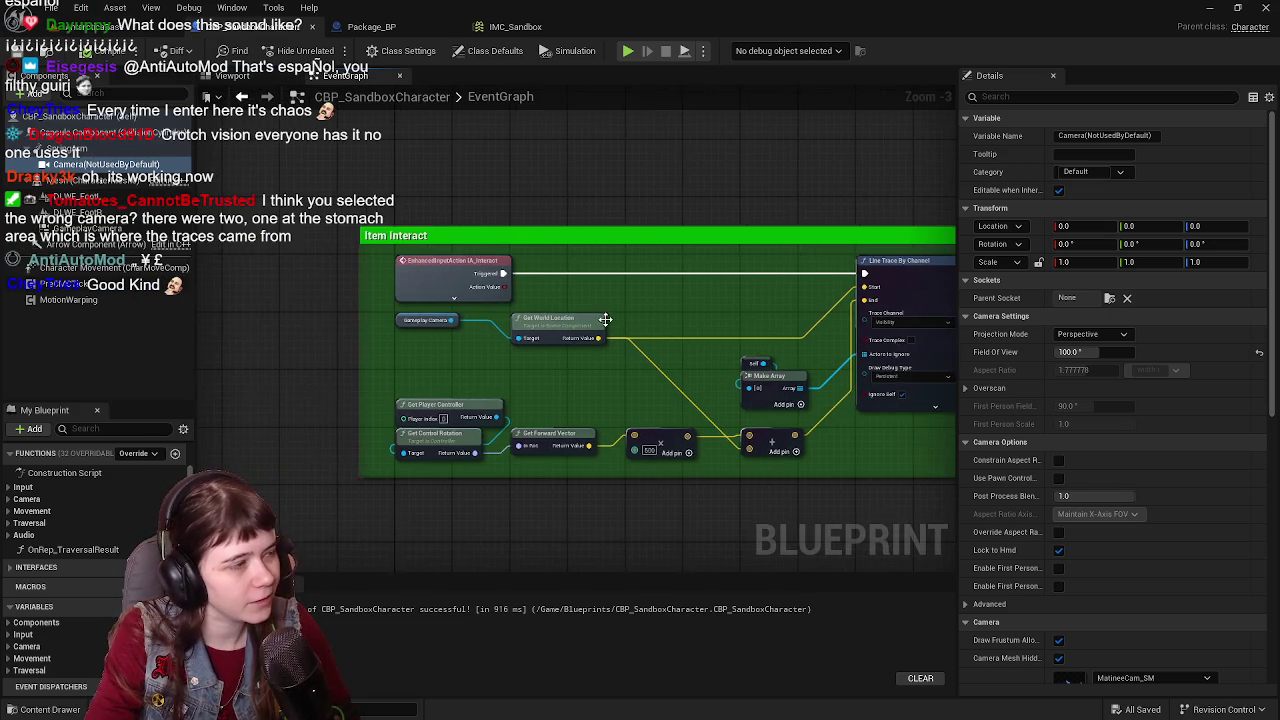
drag(105, 164, 343, 349)
drag(448, 348, 488, 346)
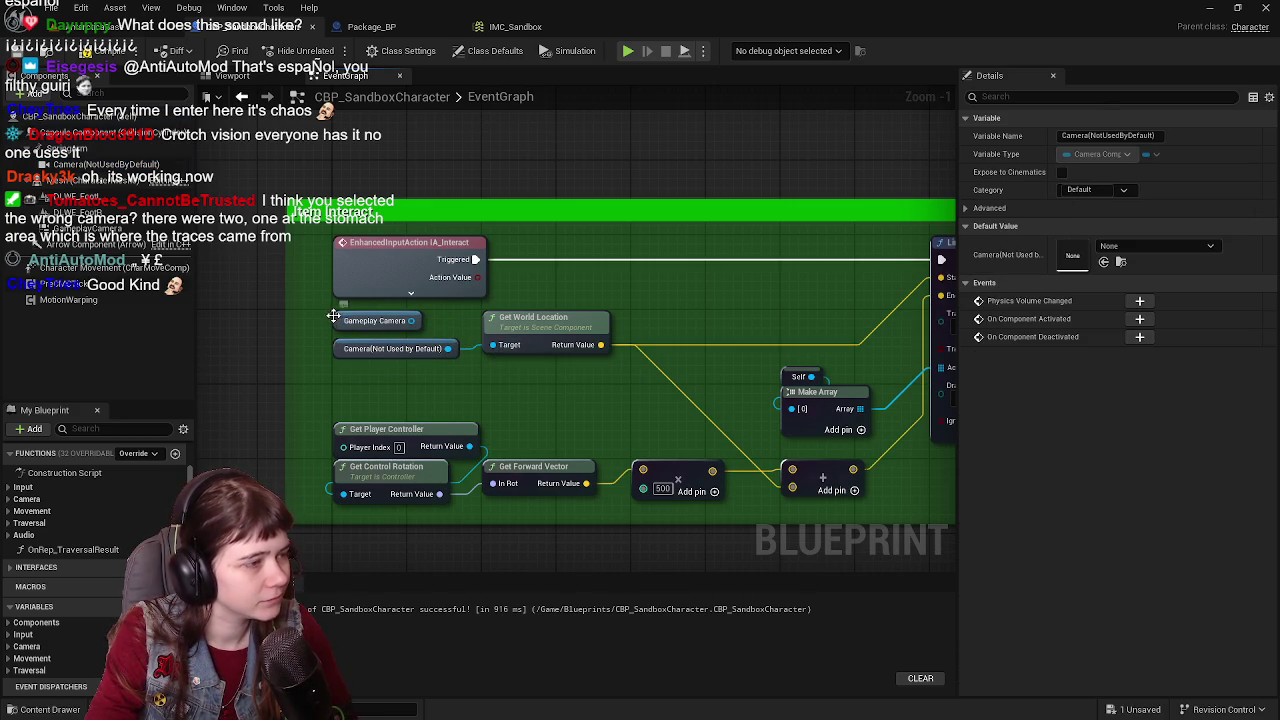
click(340, 320)
key(Delete)
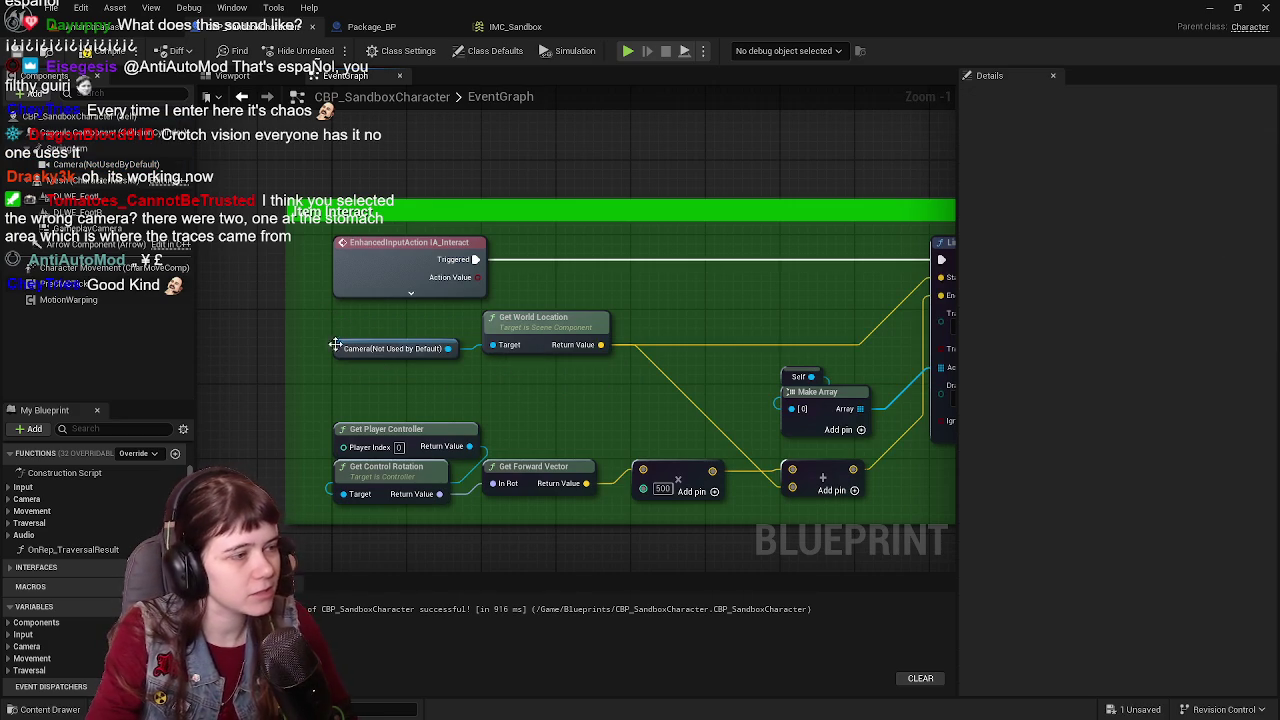
drag(339, 349, 338, 321)
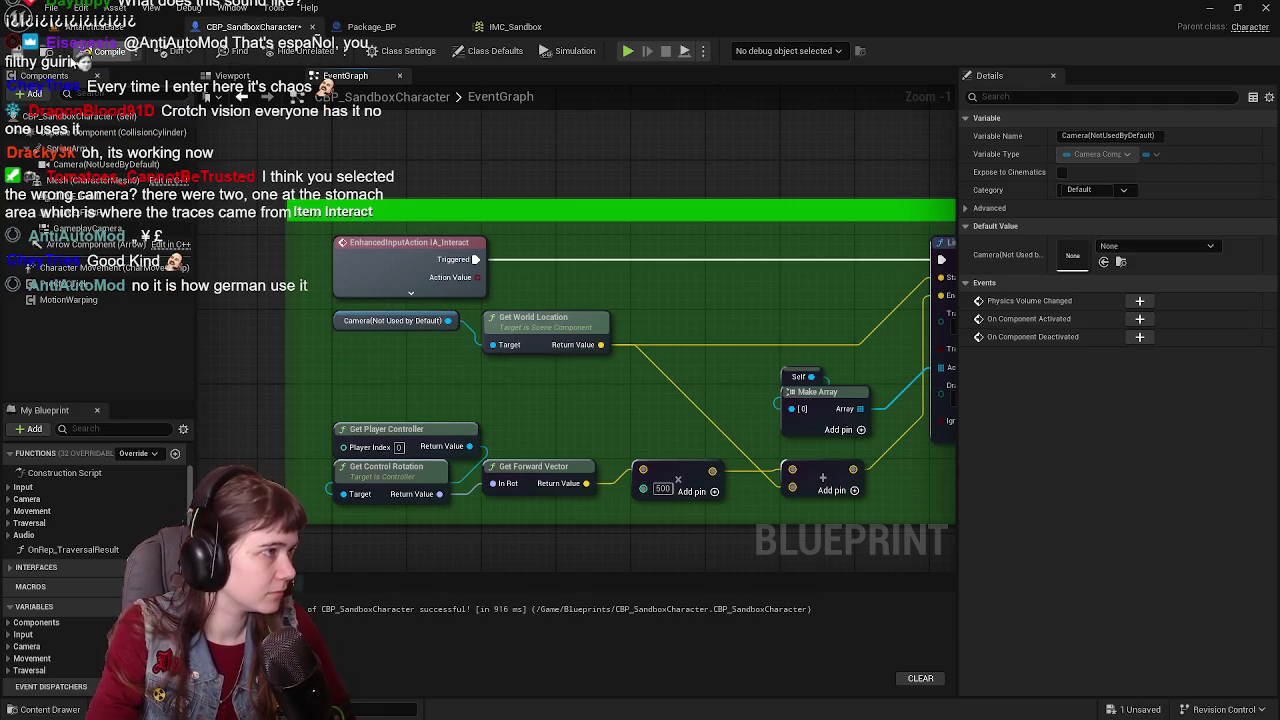
Step: Compile and save CBP_SandboxCharacter, then go back to the level editor
click(100, 52)
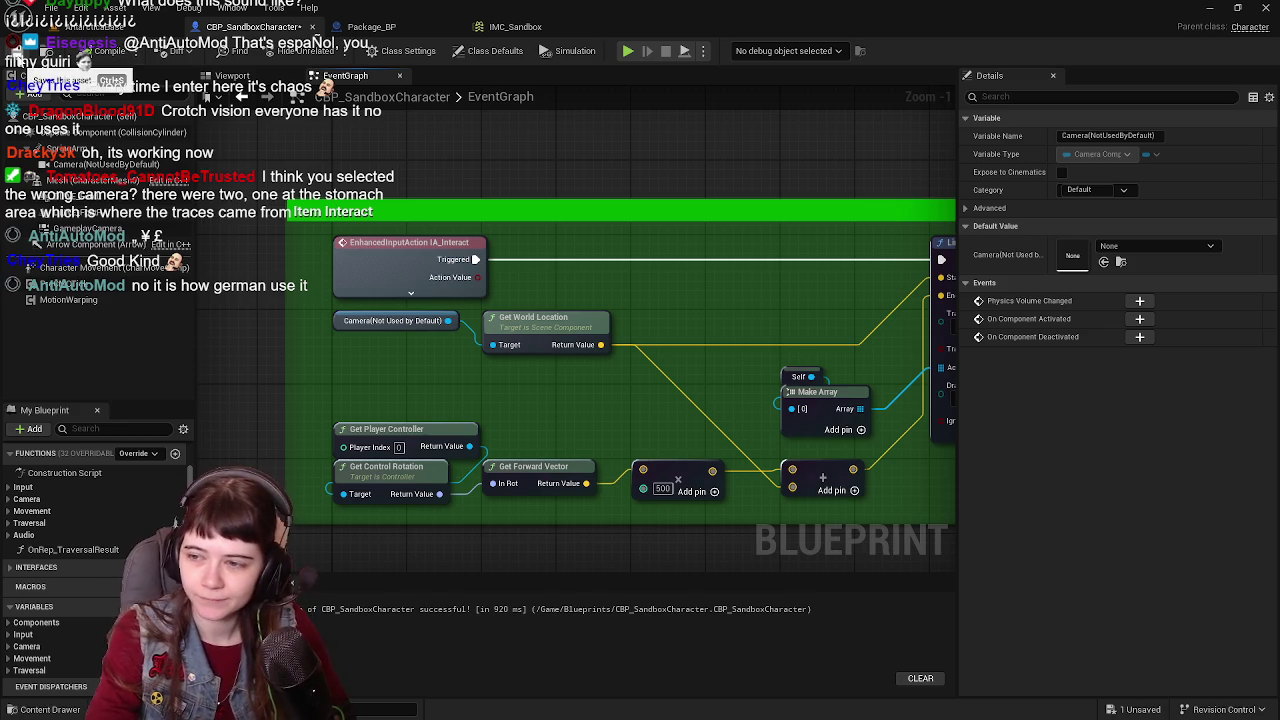
key(ctrl+s)
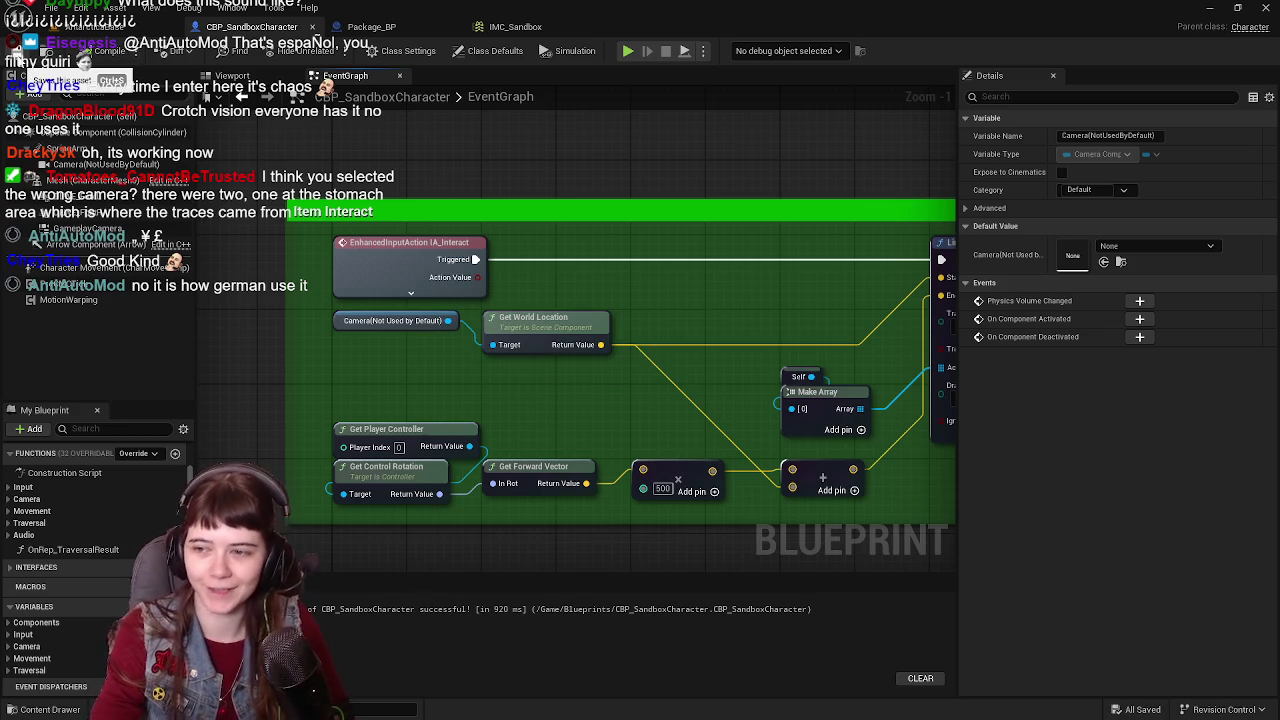
click(110, 26)
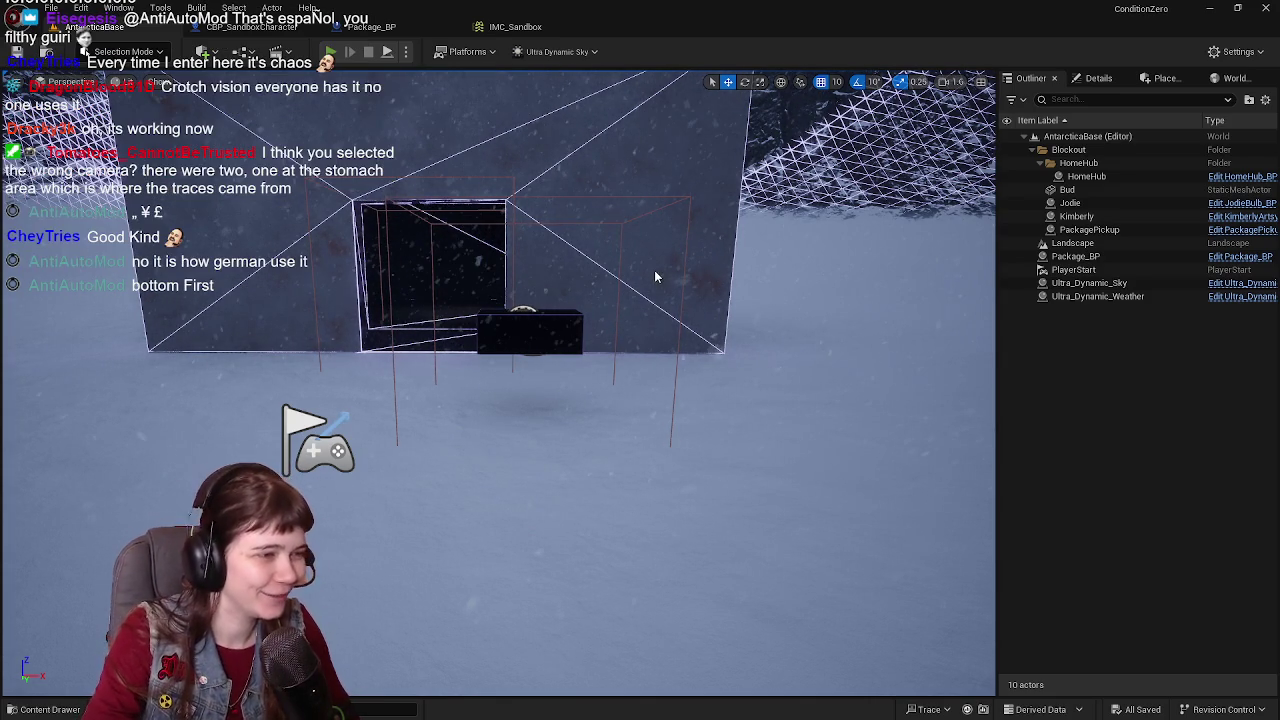
key(alt+p)
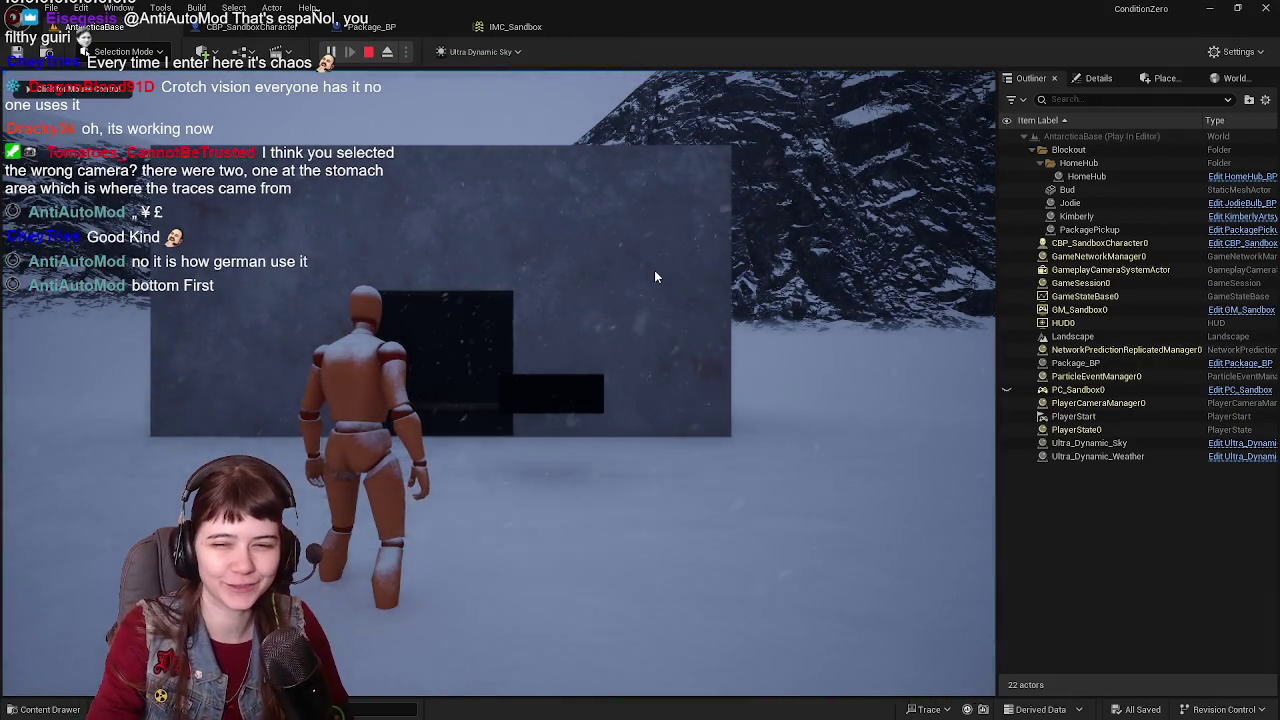
click(839, 384)
key(w)
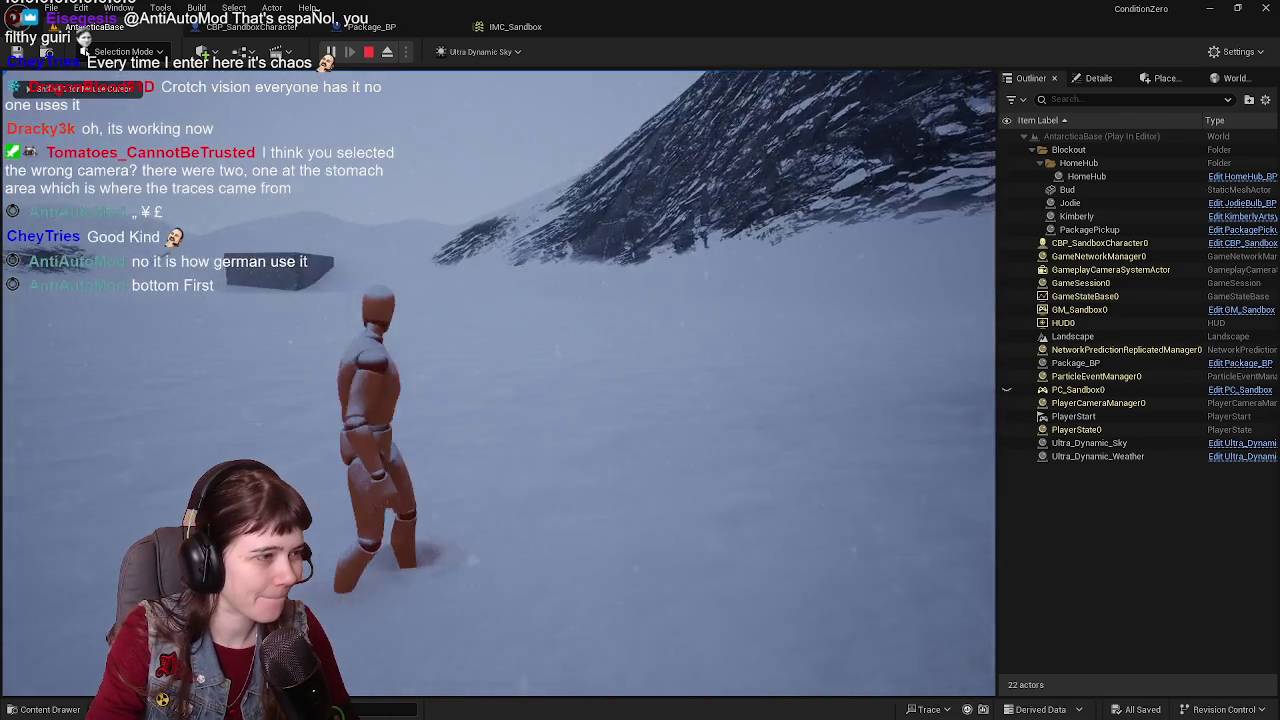
key(w)
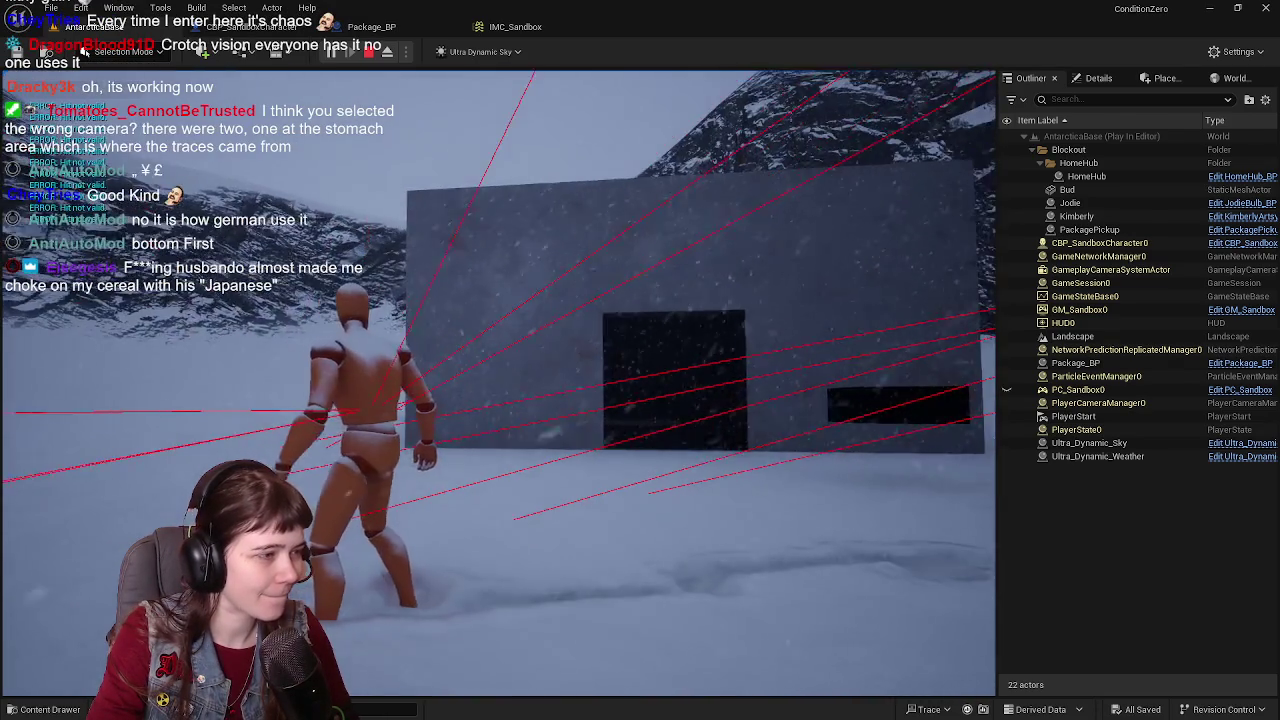
key(w)
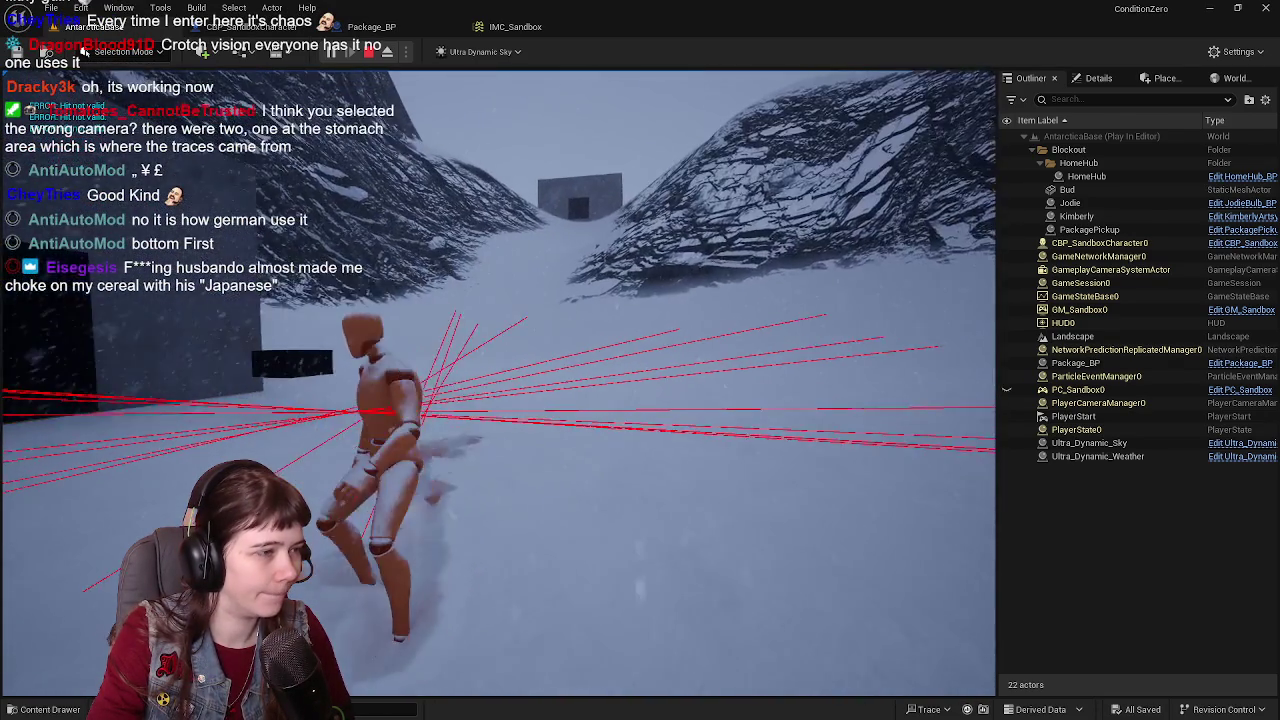
key(w)
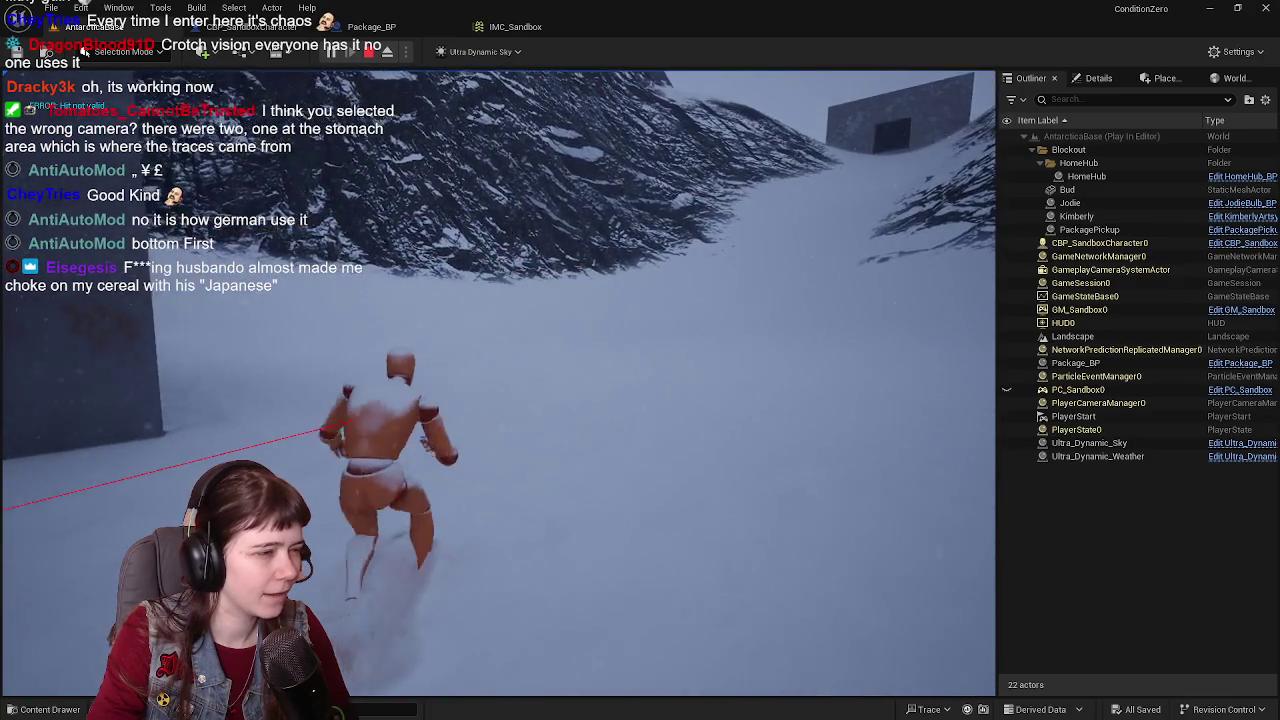
key(Escape)
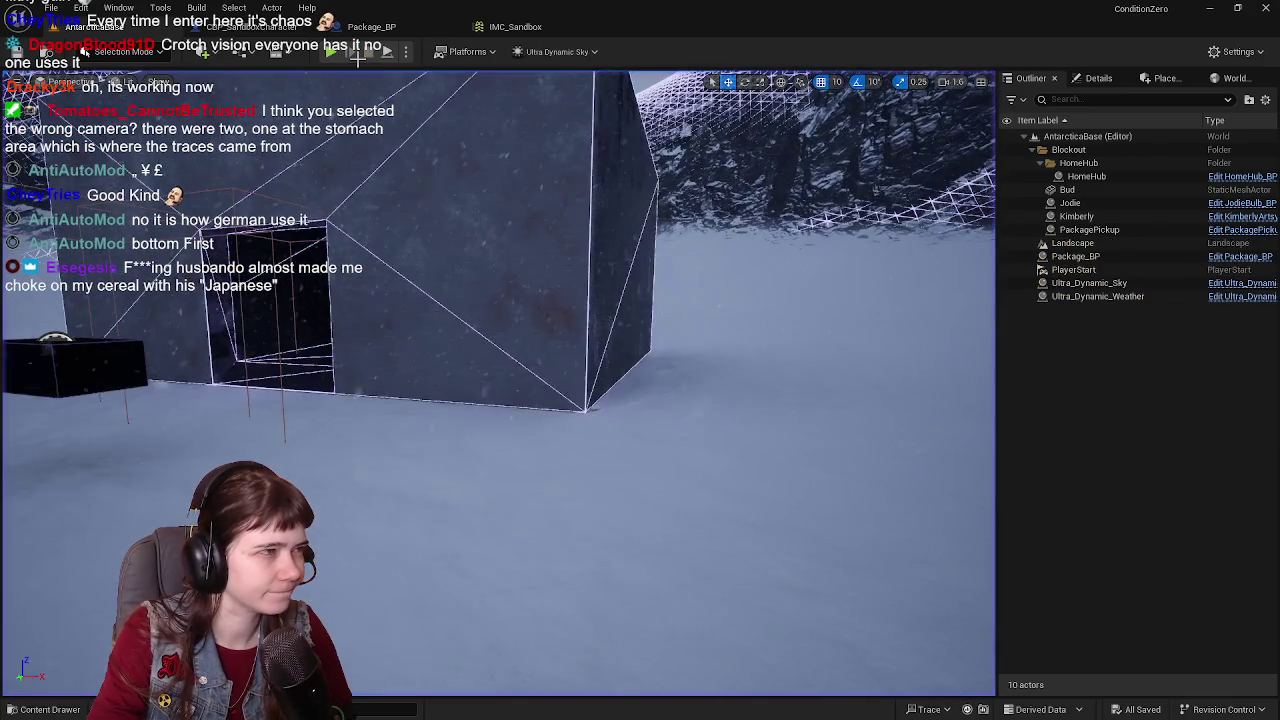
click(243, 27)
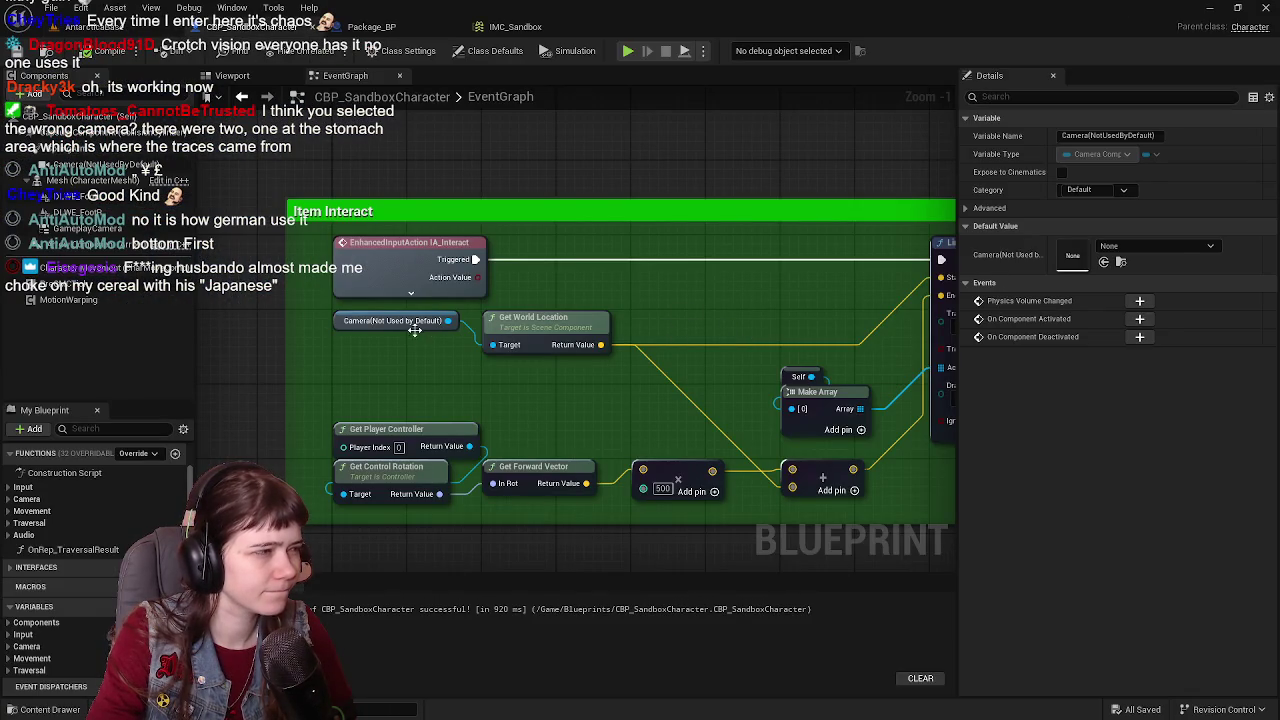
Step: Feed Get World Location from Gameplay Camera, delete the unused camera node, and compile and save
click(88, 228)
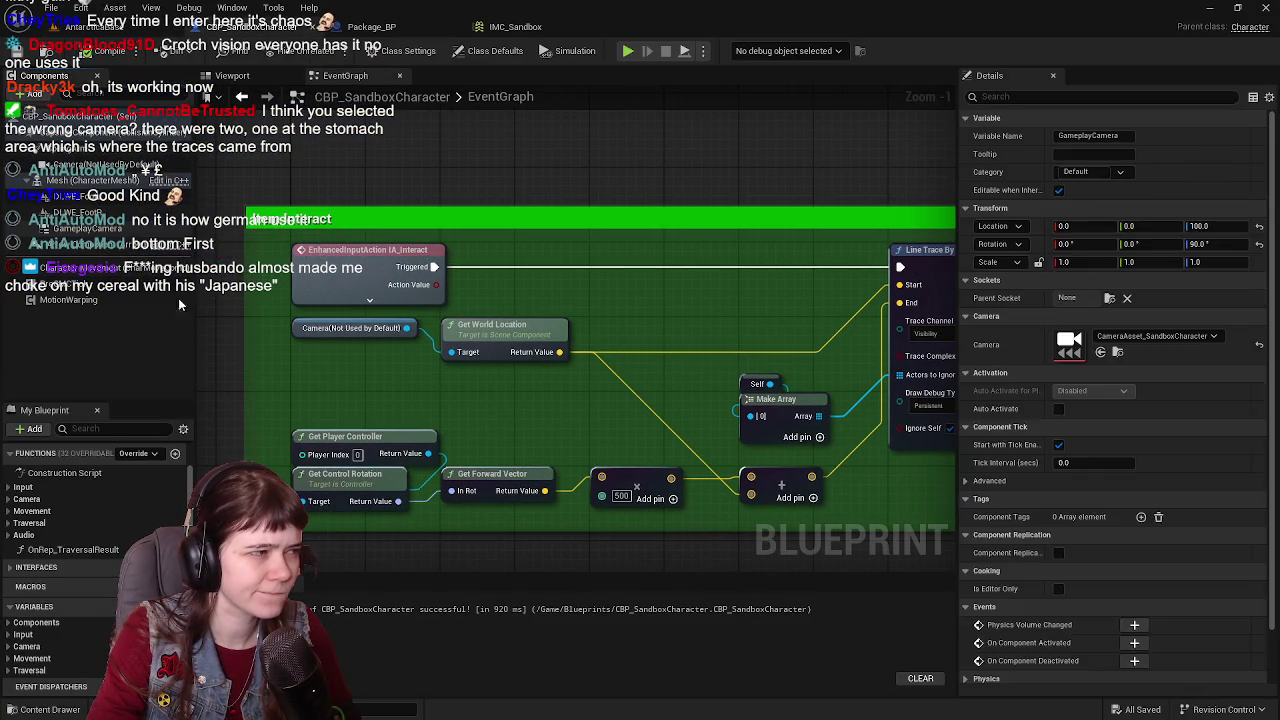
drag(178, 298, 288, 363)
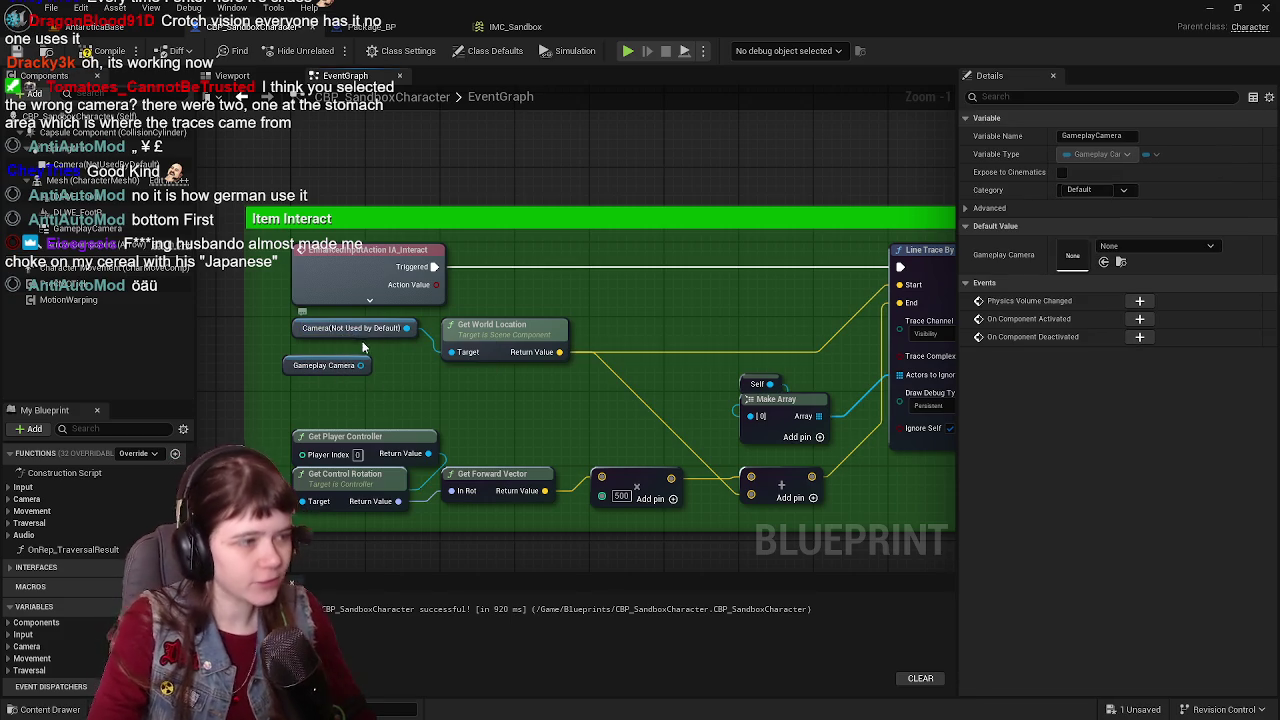
drag(361, 365, 451, 352)
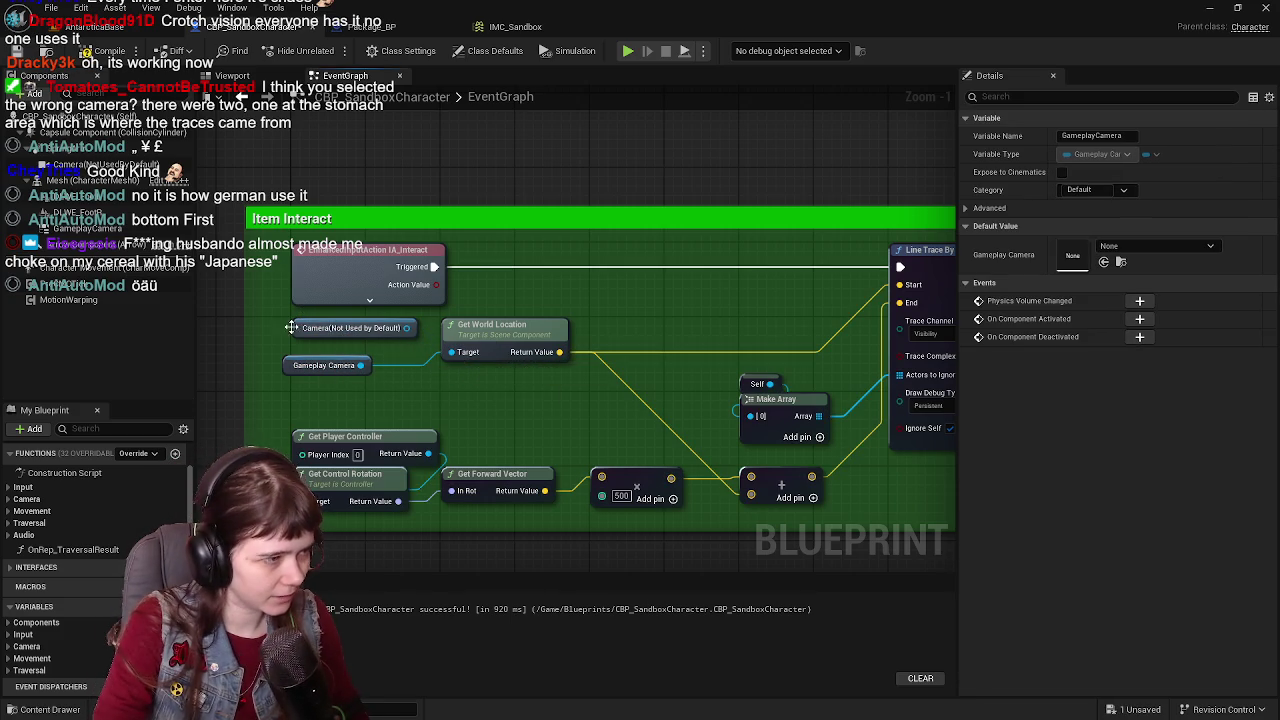
click(303, 330)
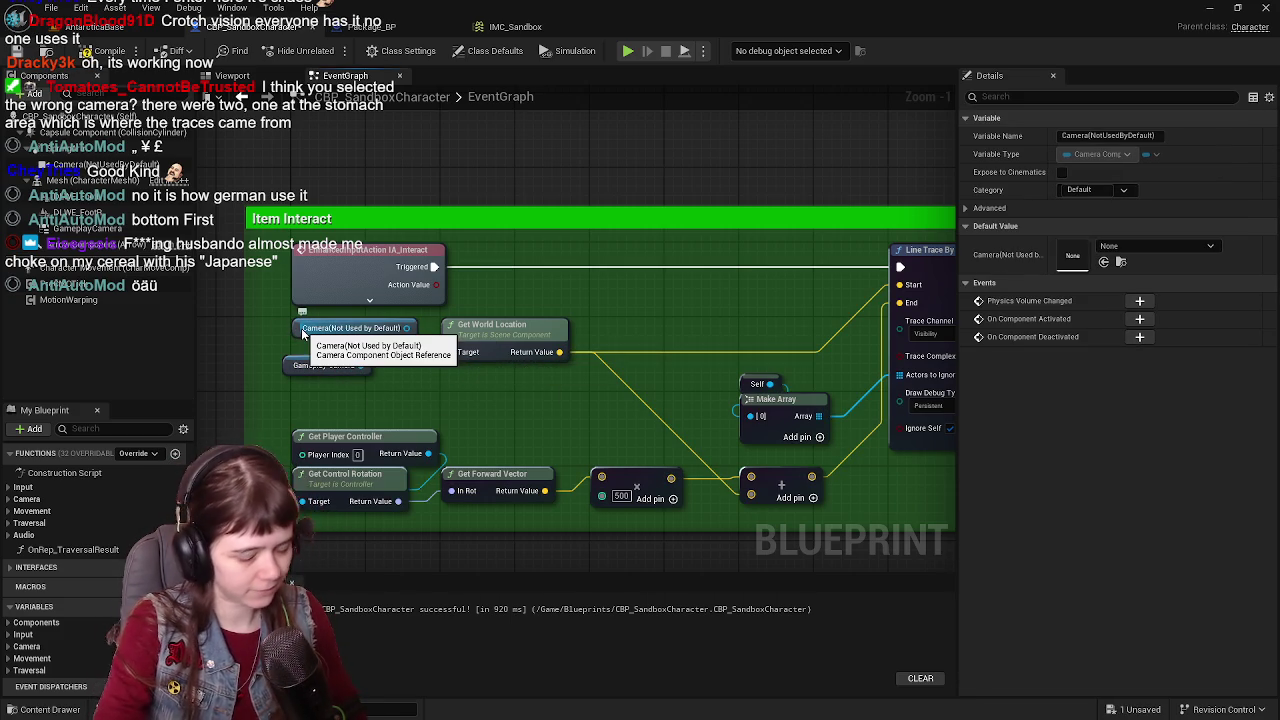
key(Delete)
drag(290, 372, 296, 331)
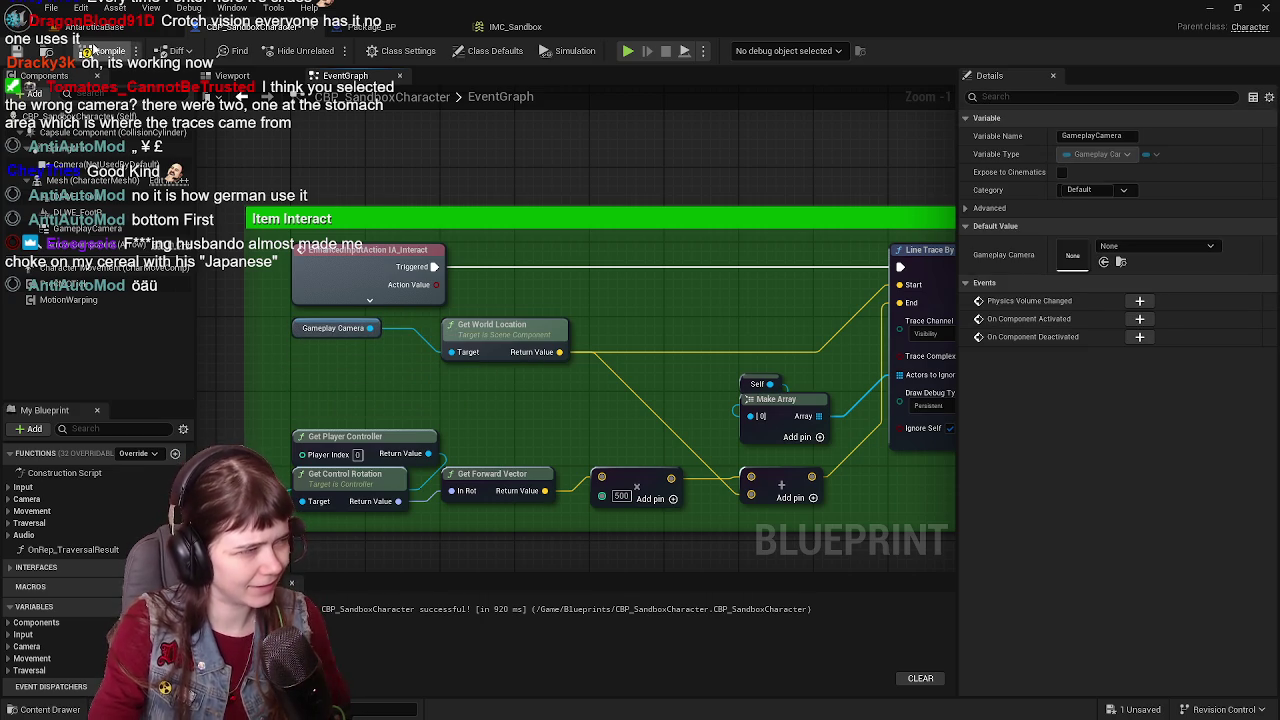
click(104, 51)
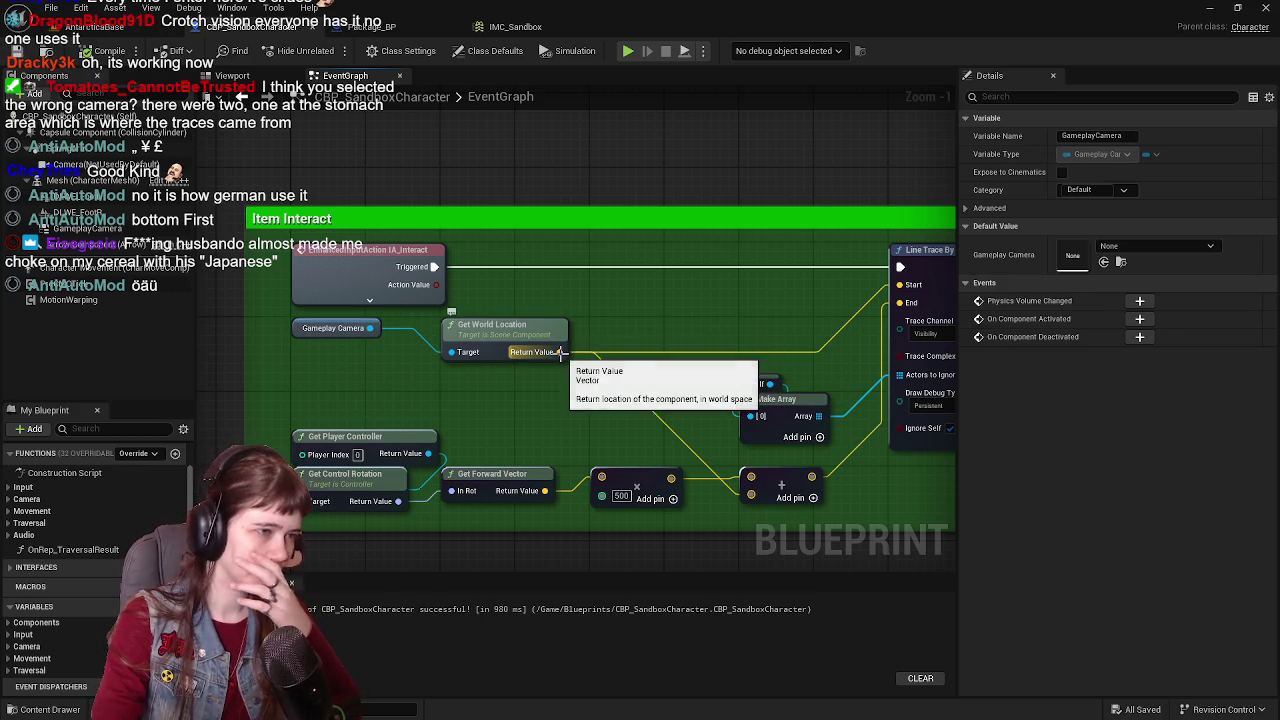
drag(559, 352, 607, 335)
Step: Add a vector Add node offsetting the camera location by 30 on Z into the trace Start
text(+)
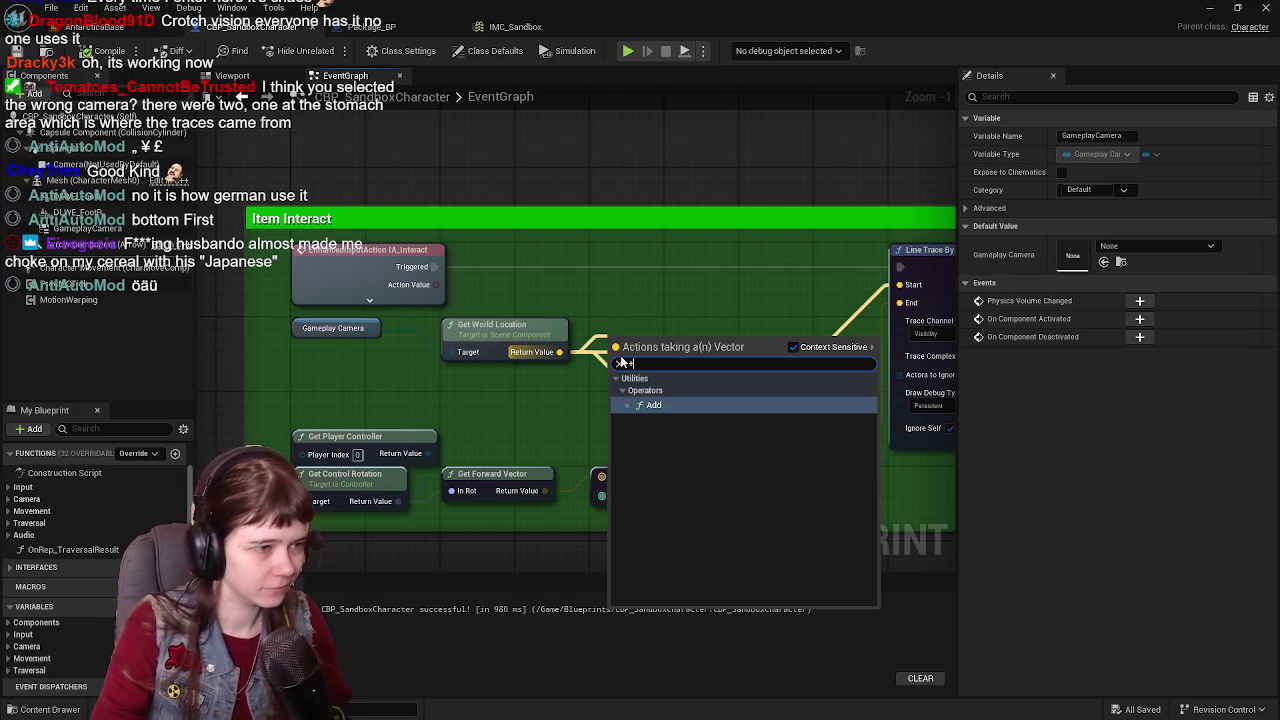
key(Return)
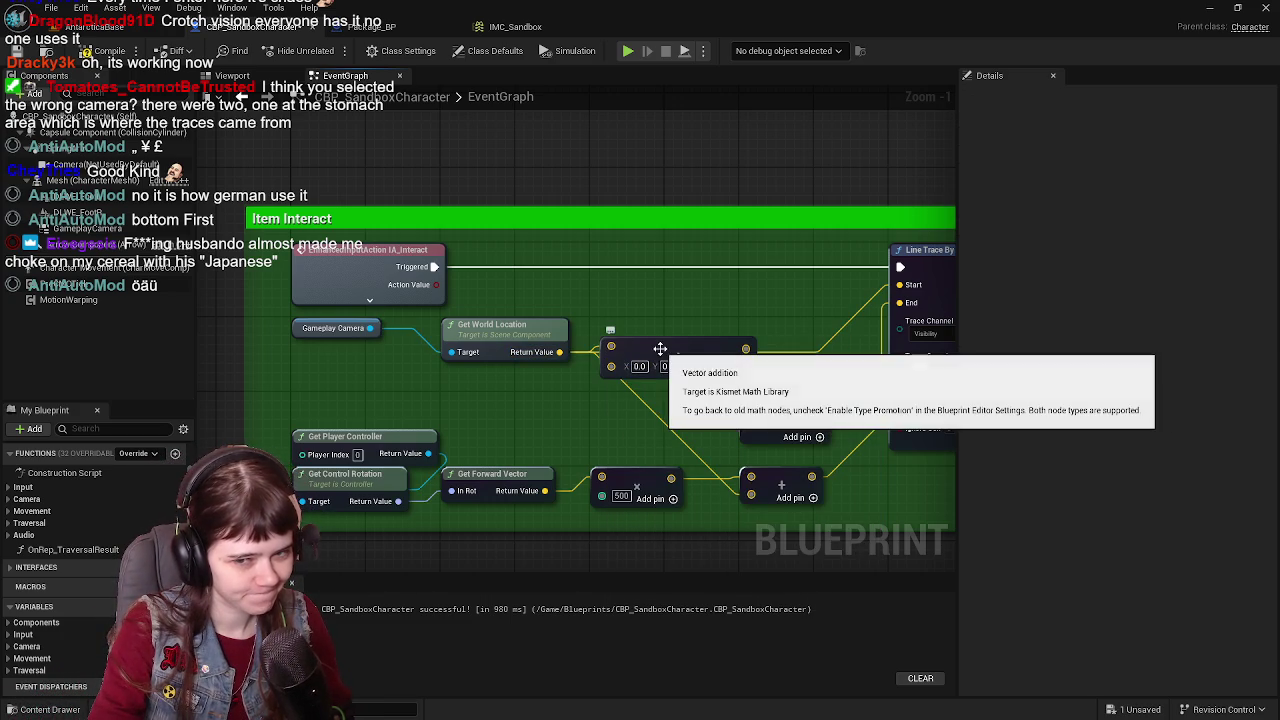
drag(660, 352, 655, 286)
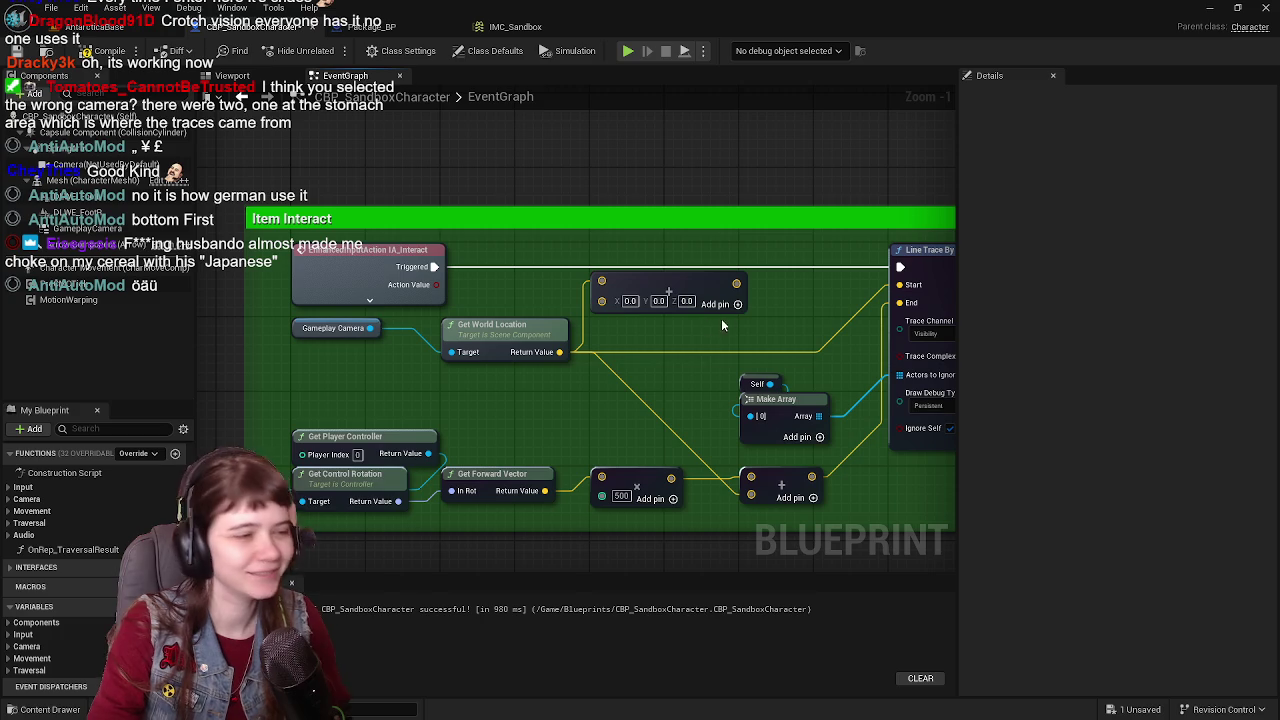
drag(689, 301, 697, 314)
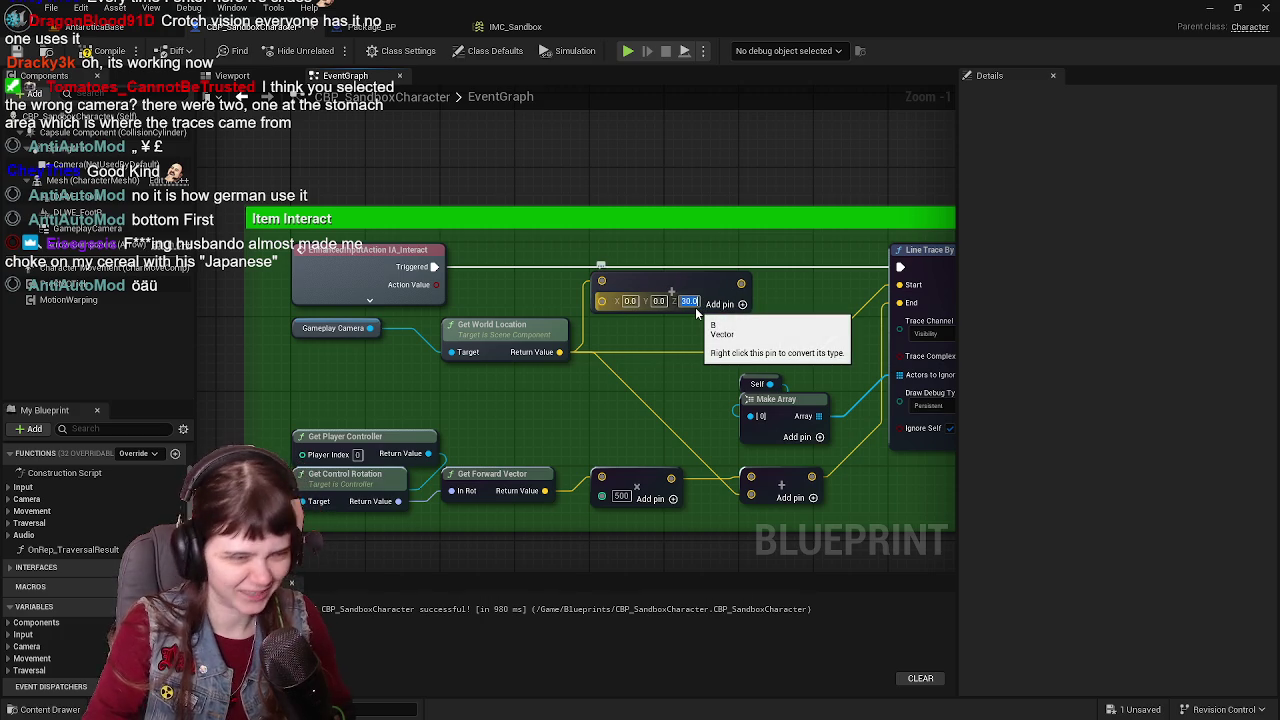
key(Return)
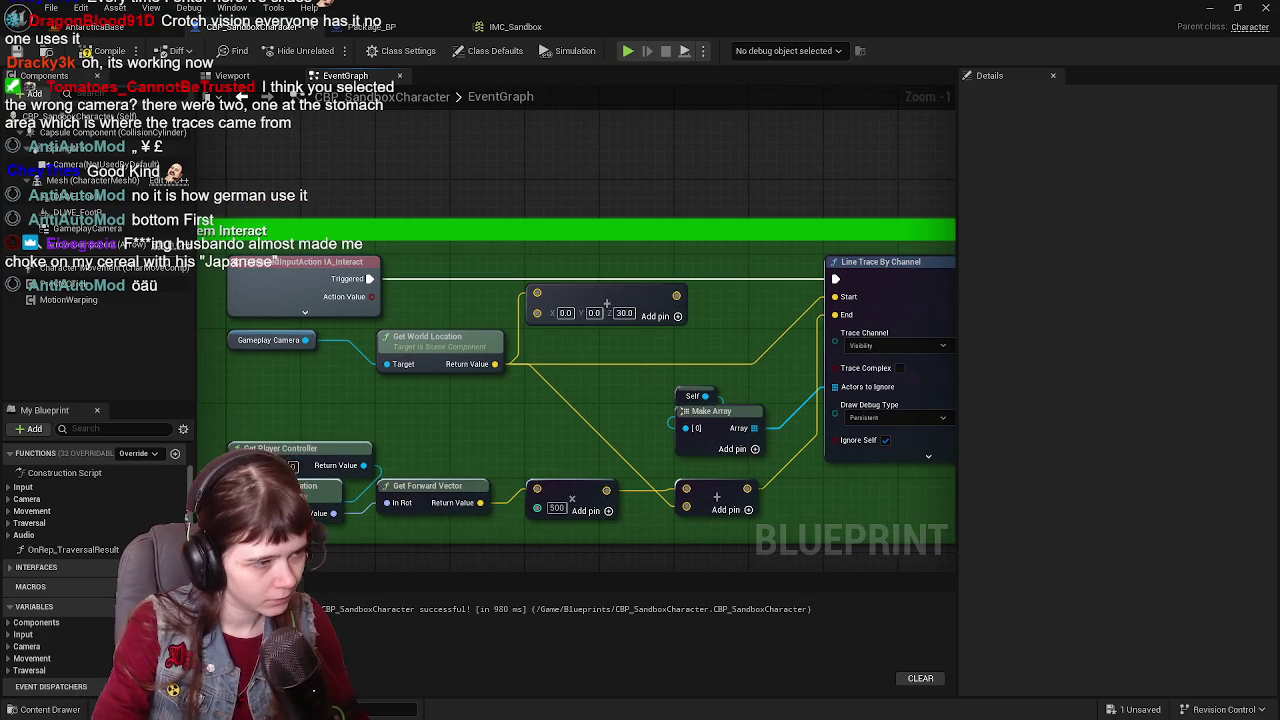
drag(505, 366, 537, 378)
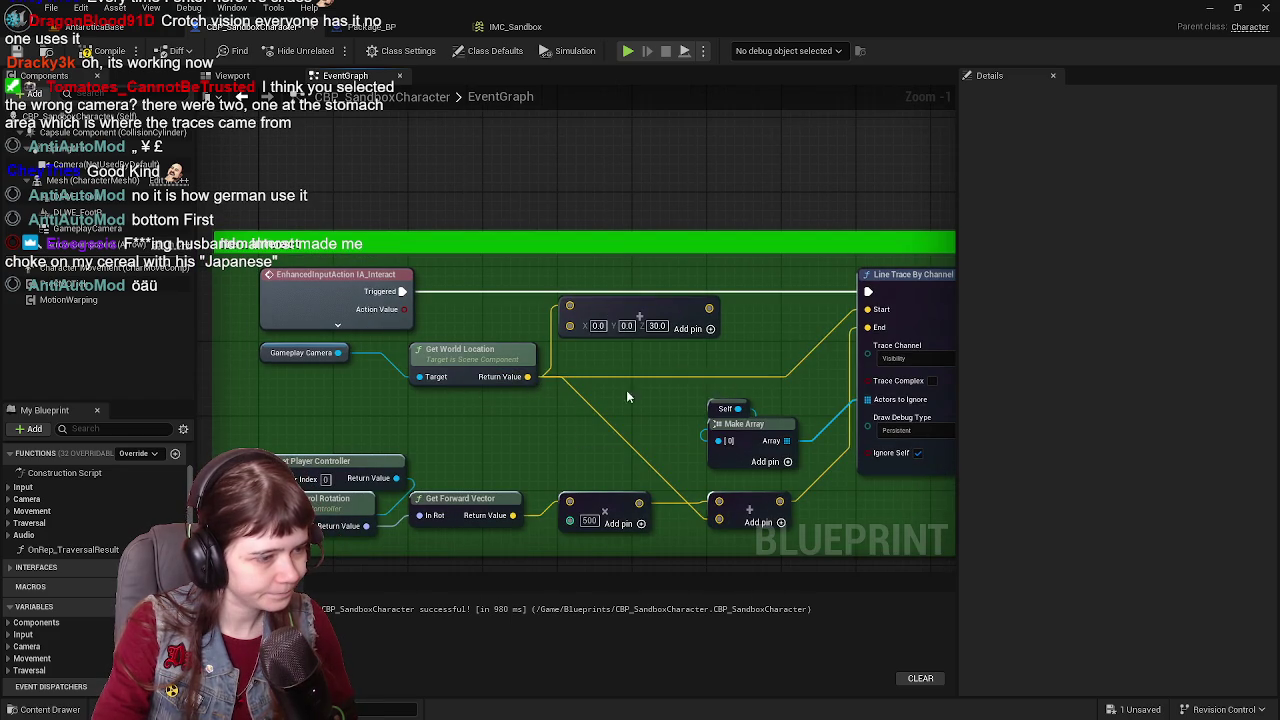
drag(709, 308, 719, 502)
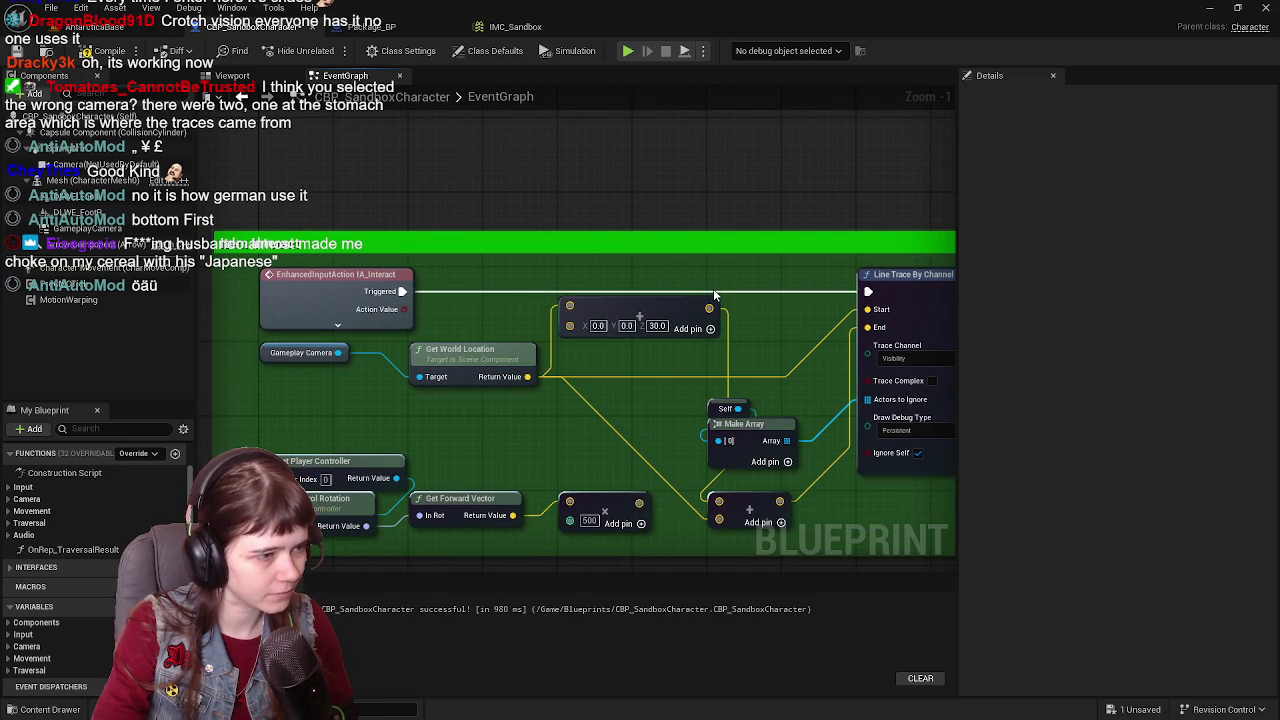
drag(710, 308, 878, 313)
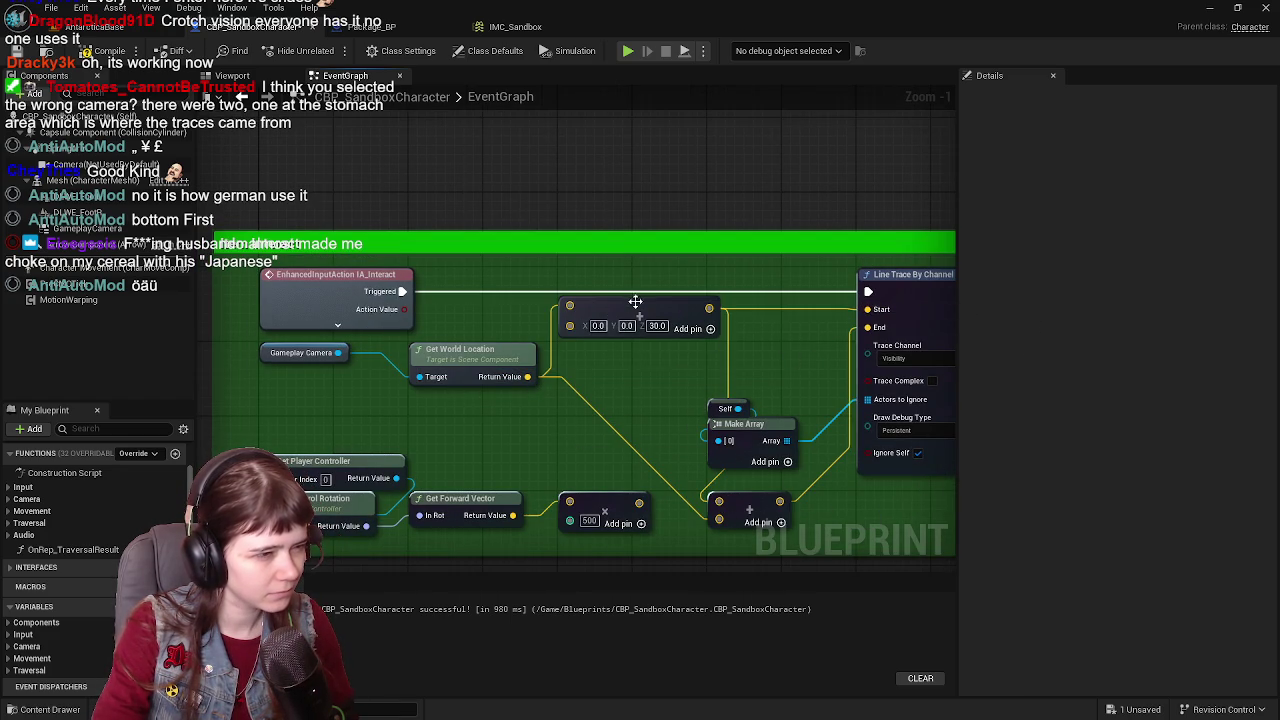
drag(636, 306, 639, 352)
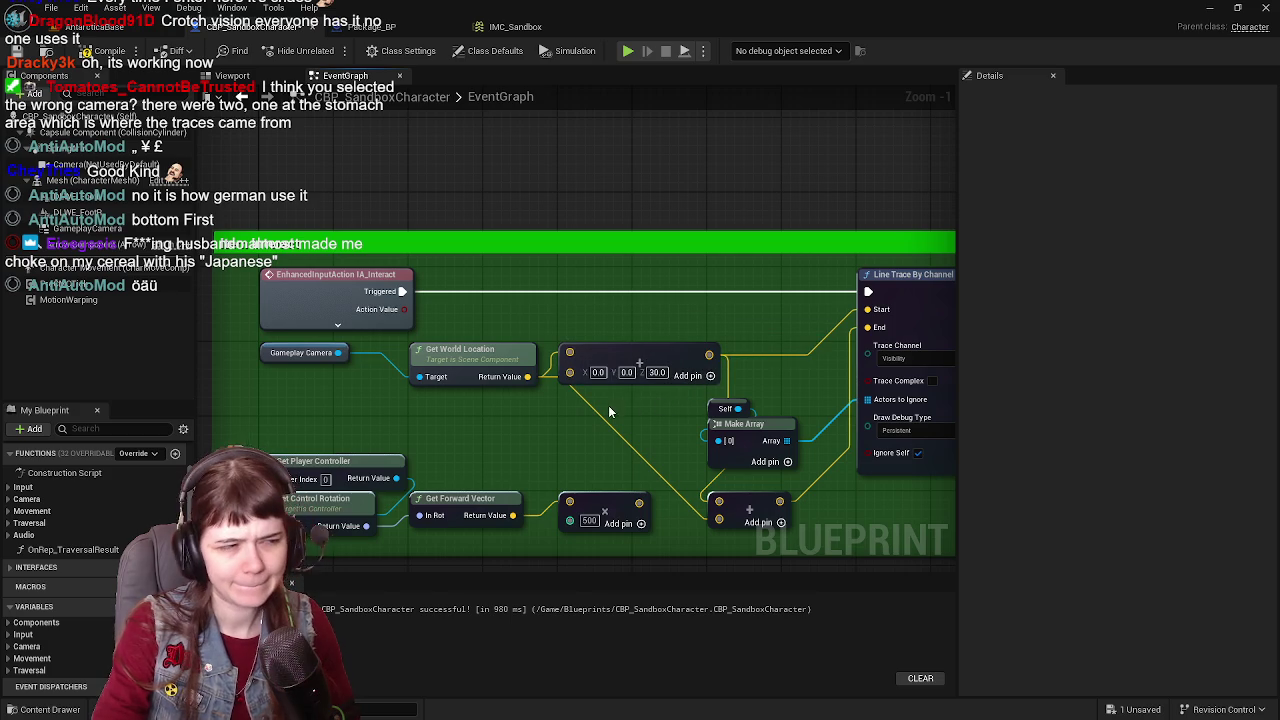
Step: Move the Branch, Break Hit Result and Print String nodes right and widen their comment box
drag(543, 405, 683, 403)
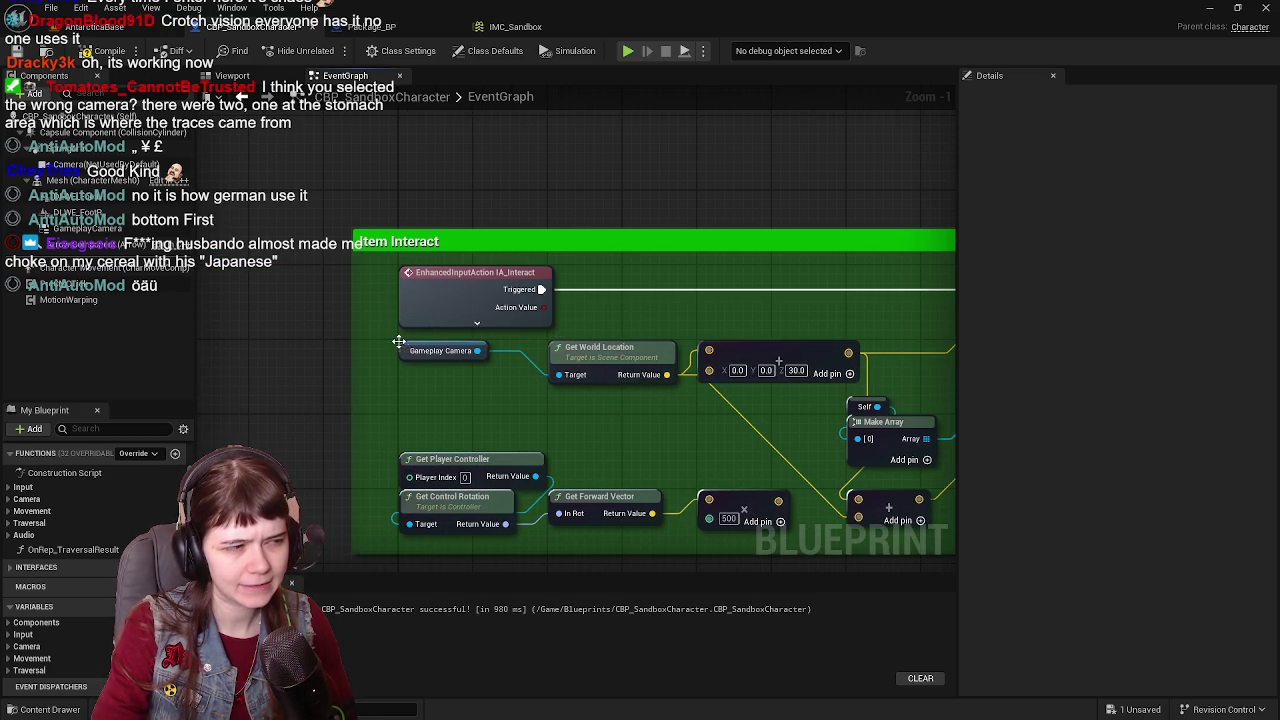
drag(877, 476, 641, 463)
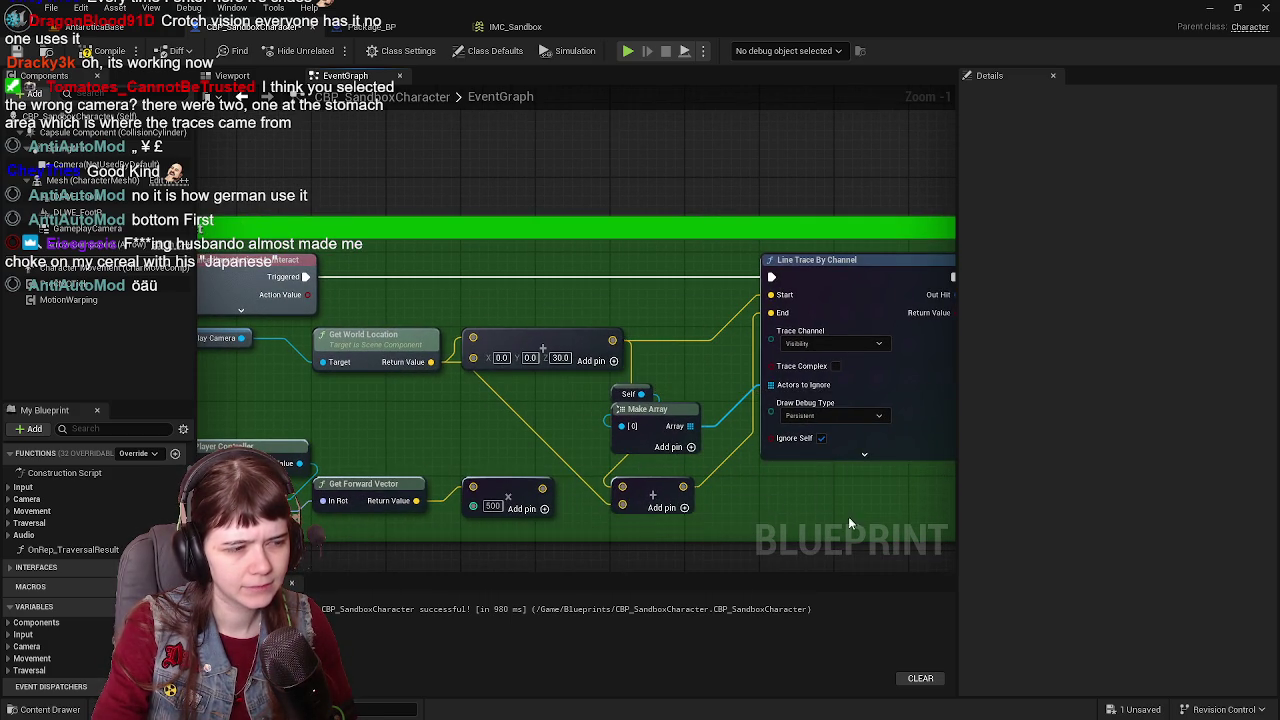
mouse_move(848, 516)
mouse_down()
mouse_move(600, 496)
mouse_move(579, 462)
mouse_move(352, 483)
mouse_up()
drag(514, 290, 741, 457)
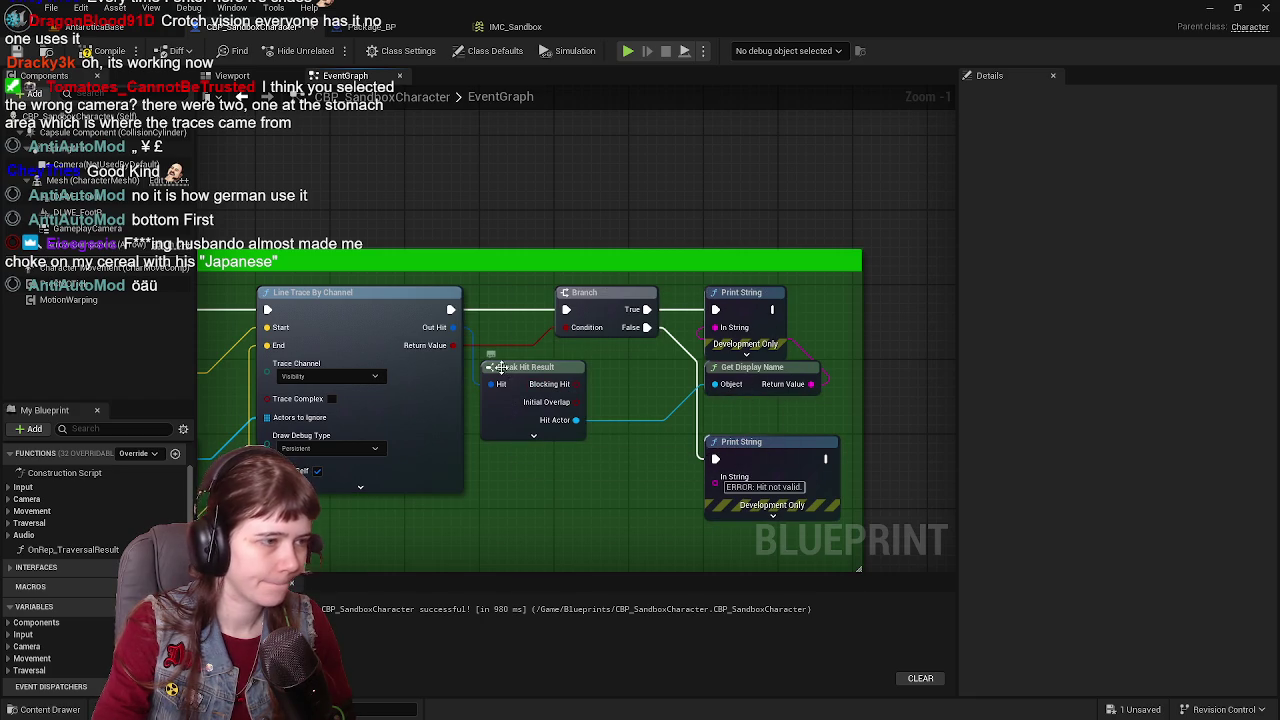
drag(500, 378, 650, 379)
mouse_move(389, 298)
mouse_down()
mouse_move(530, 297)
mouse_move(461, 300)
mouse_move(675, 187)
mouse_move(287, 241)
mouse_up()
drag(611, 224, 788, 221)
mouse_move(413, 369)
mouse_down()
mouse_move(906, 363)
mouse_move(490, 344)
mouse_move(565, 345)
mouse_move(620, 381)
mouse_move(656, 381)
mouse_up()
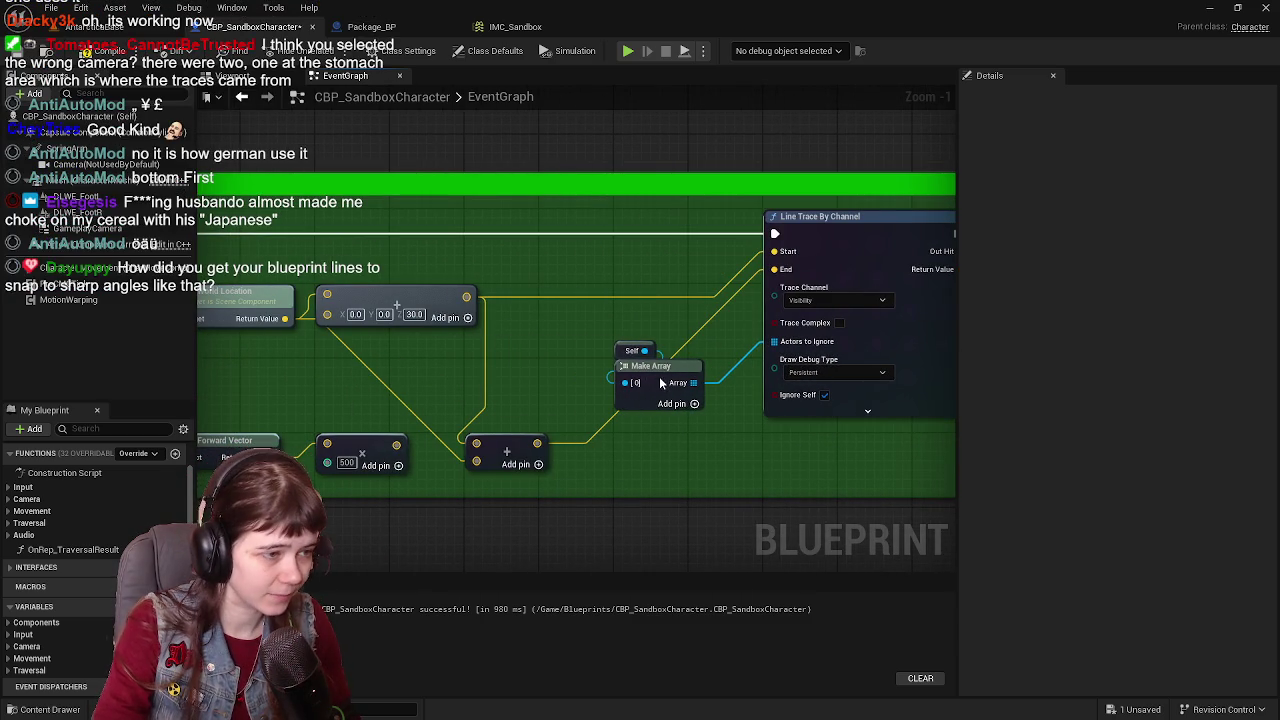
Step: Add a reroute point bending the trace End wire, then compile and save
double_click(700, 330)
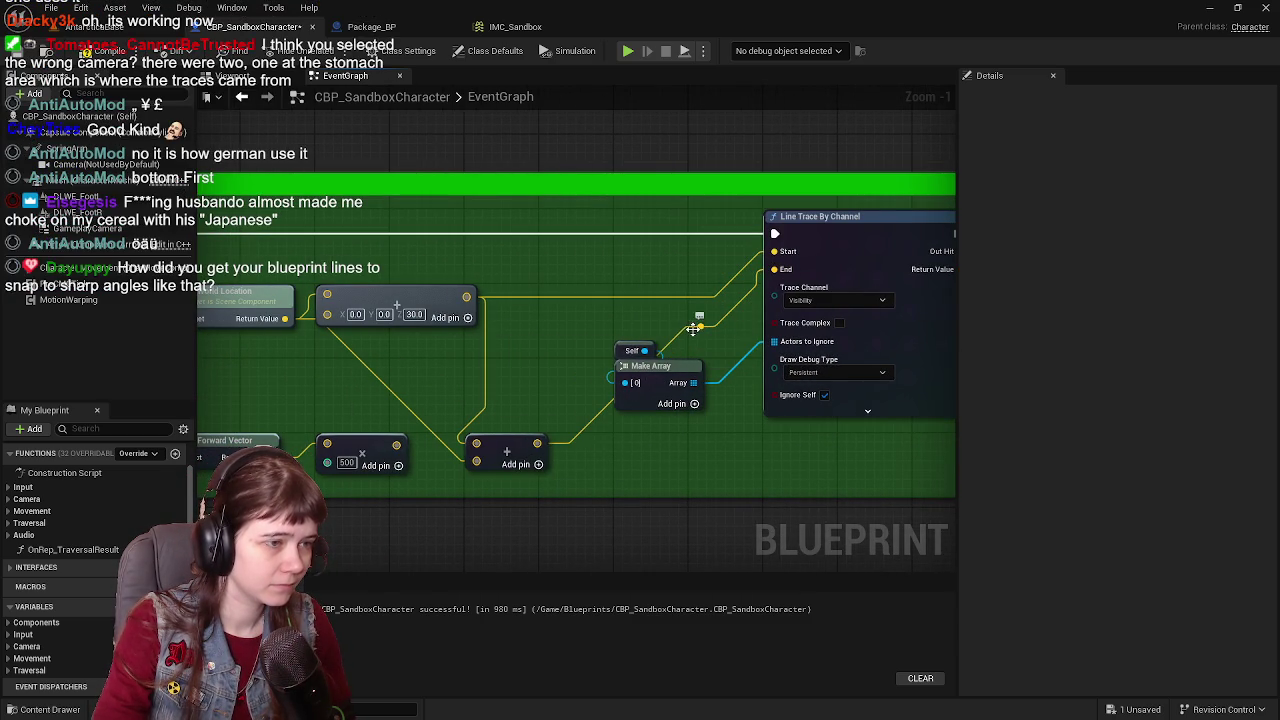
mouse_move(700, 330)
mouse_down()
mouse_move(623, 356)
mouse_move(568, 330)
mouse_move(586, 339)
mouse_up()
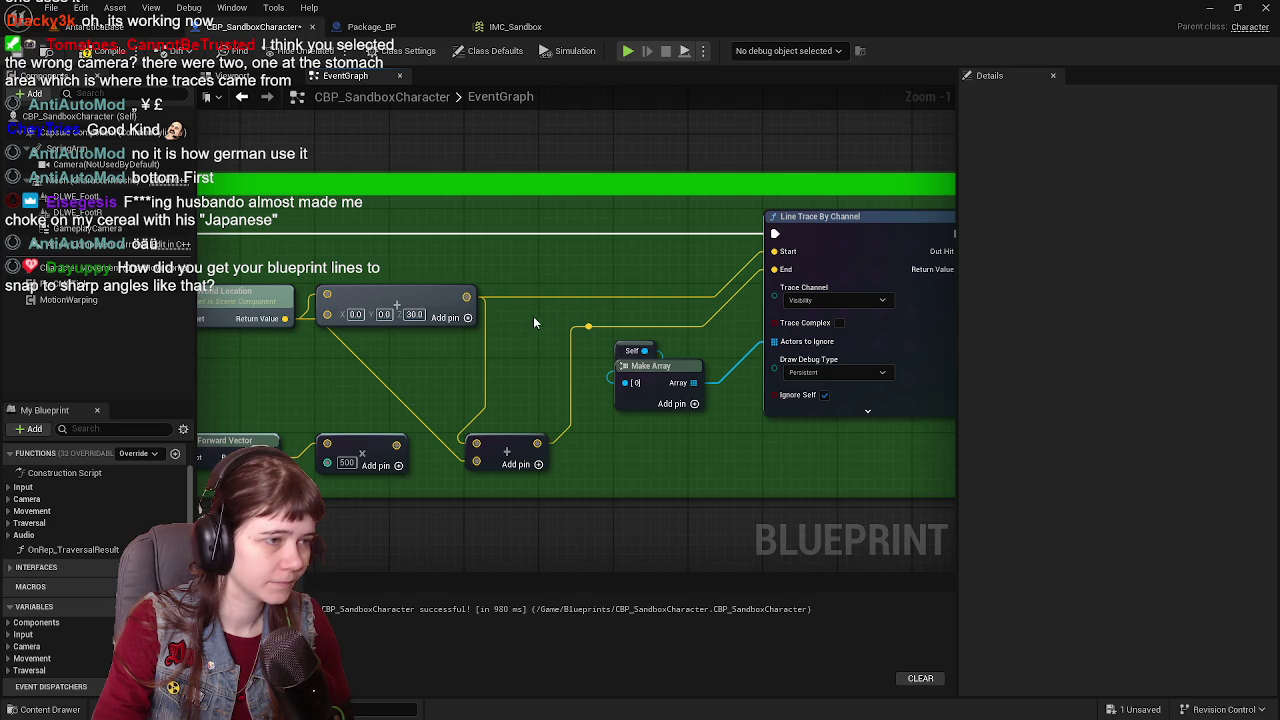
click(20, 58)
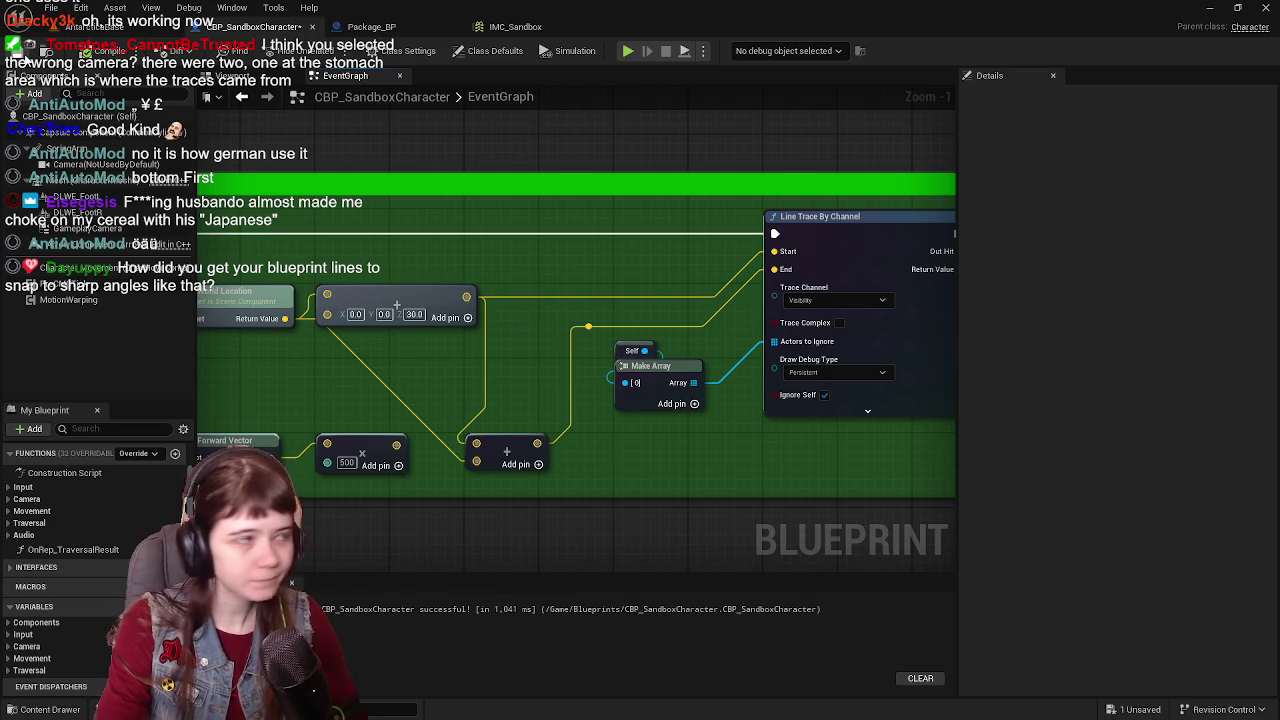
key(ctrl+s)
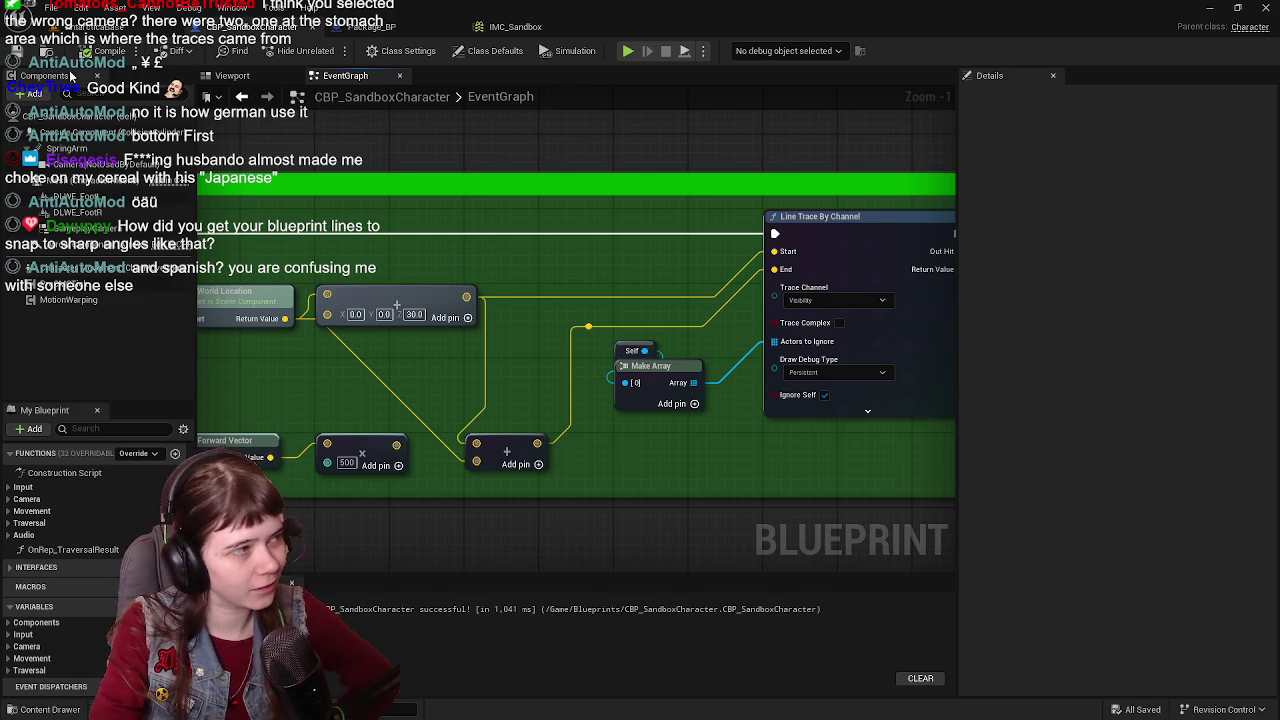
click(83, 8)
click(113, 187)
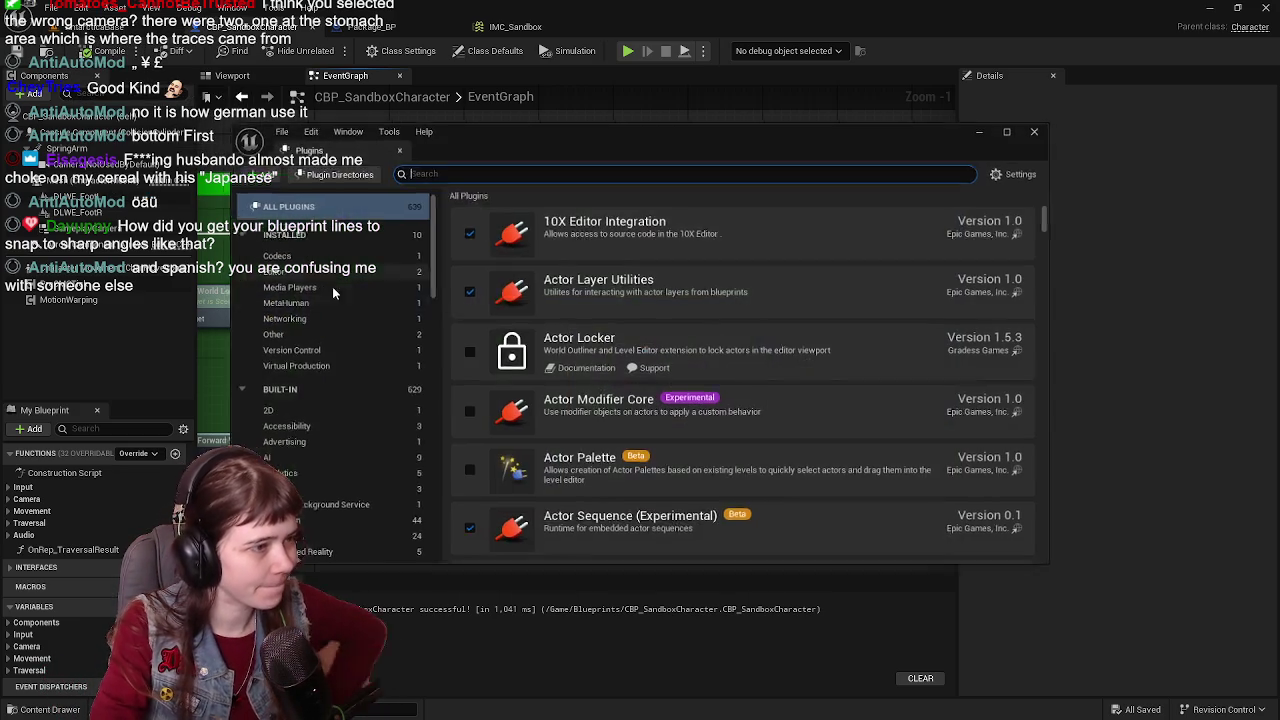
text(electronic)
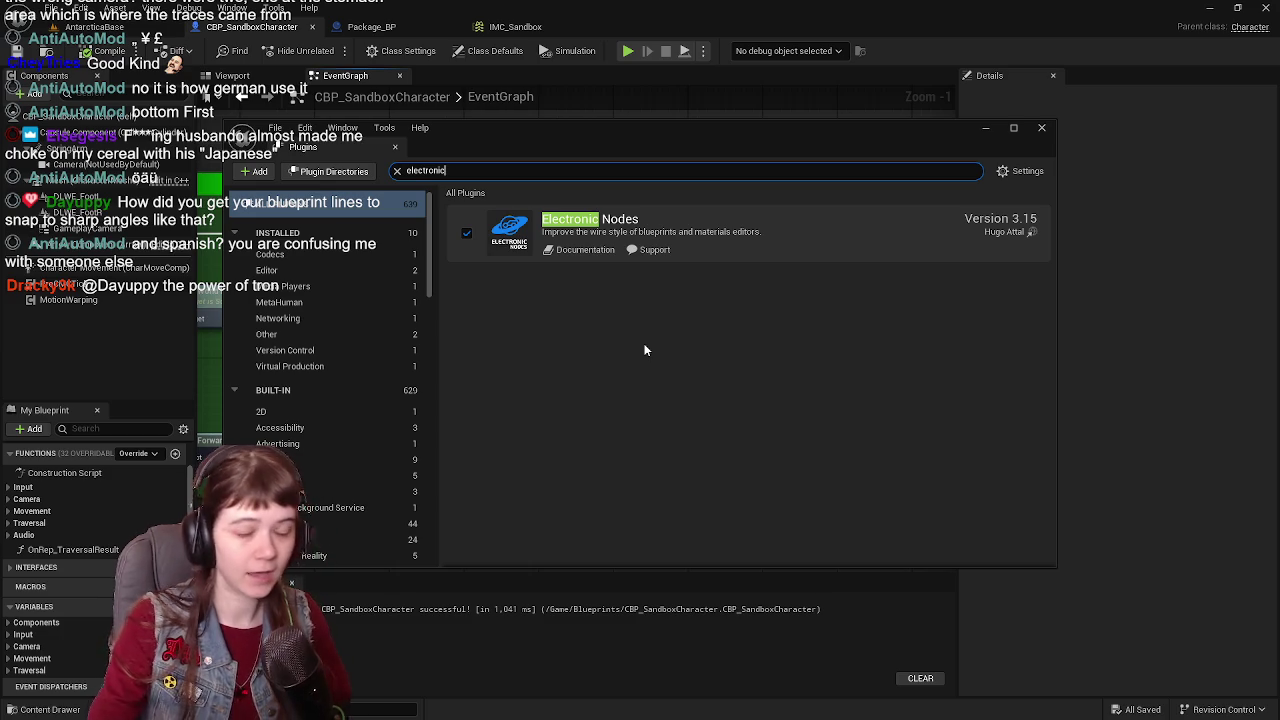
click(1041, 127)
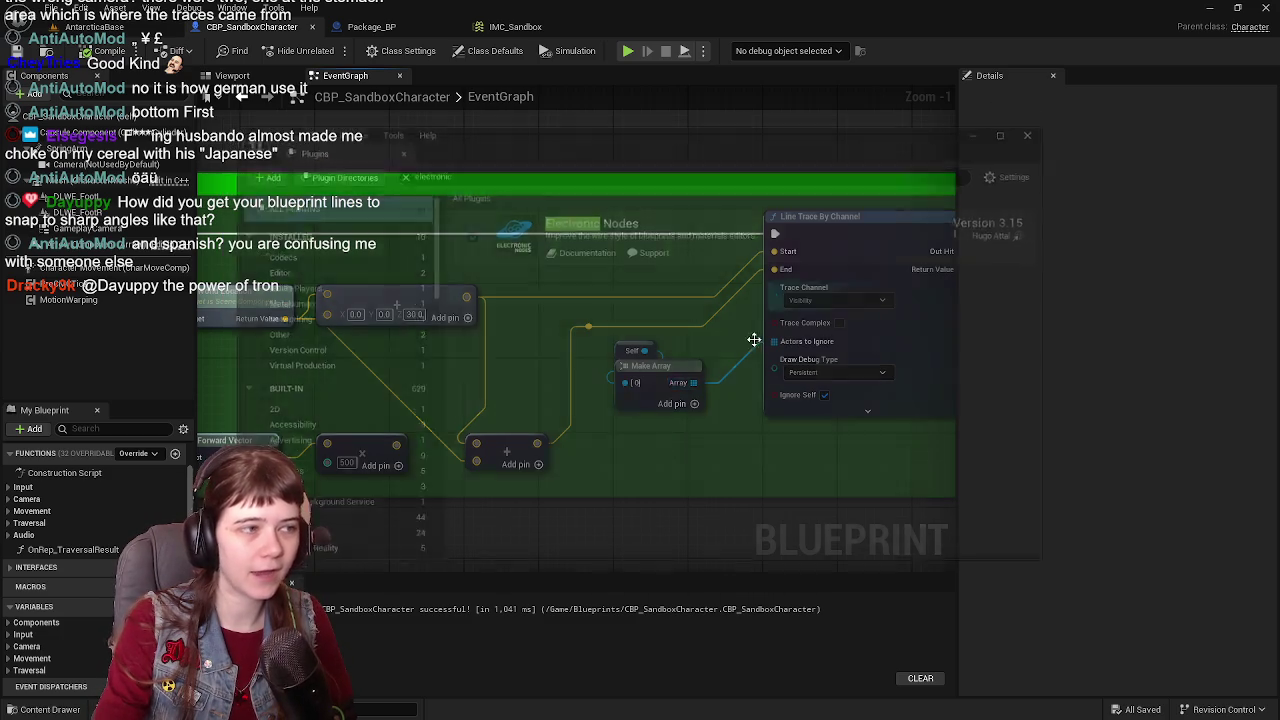
drag(614, 335, 589, 334)
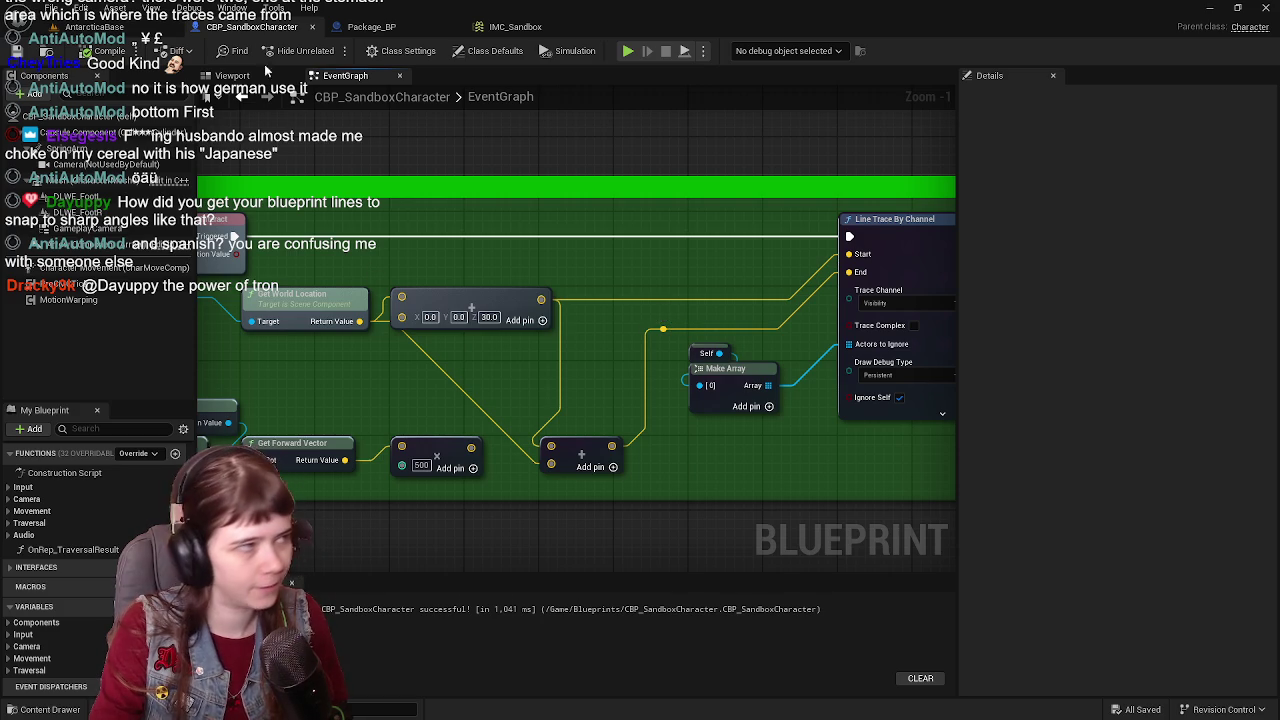
click(82, 7)
drag(725, 277, 449, 234)
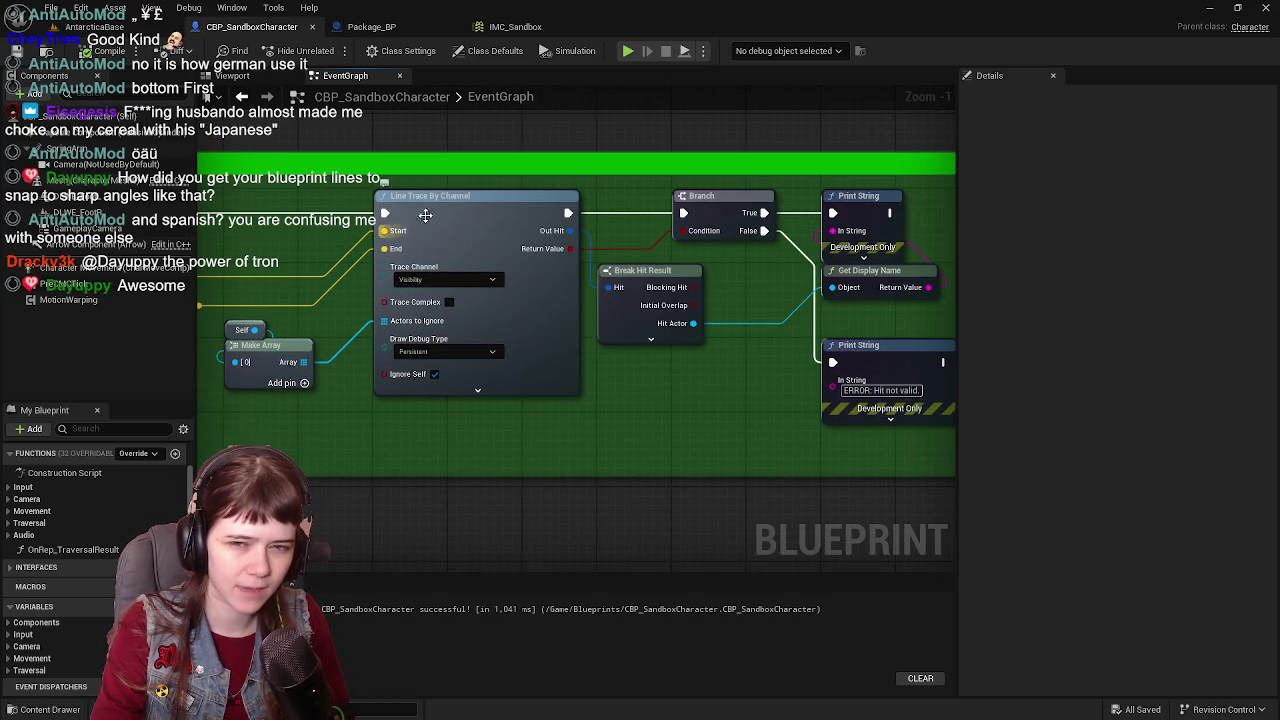
drag(466, 224, 664, 238)
click(81, 7)
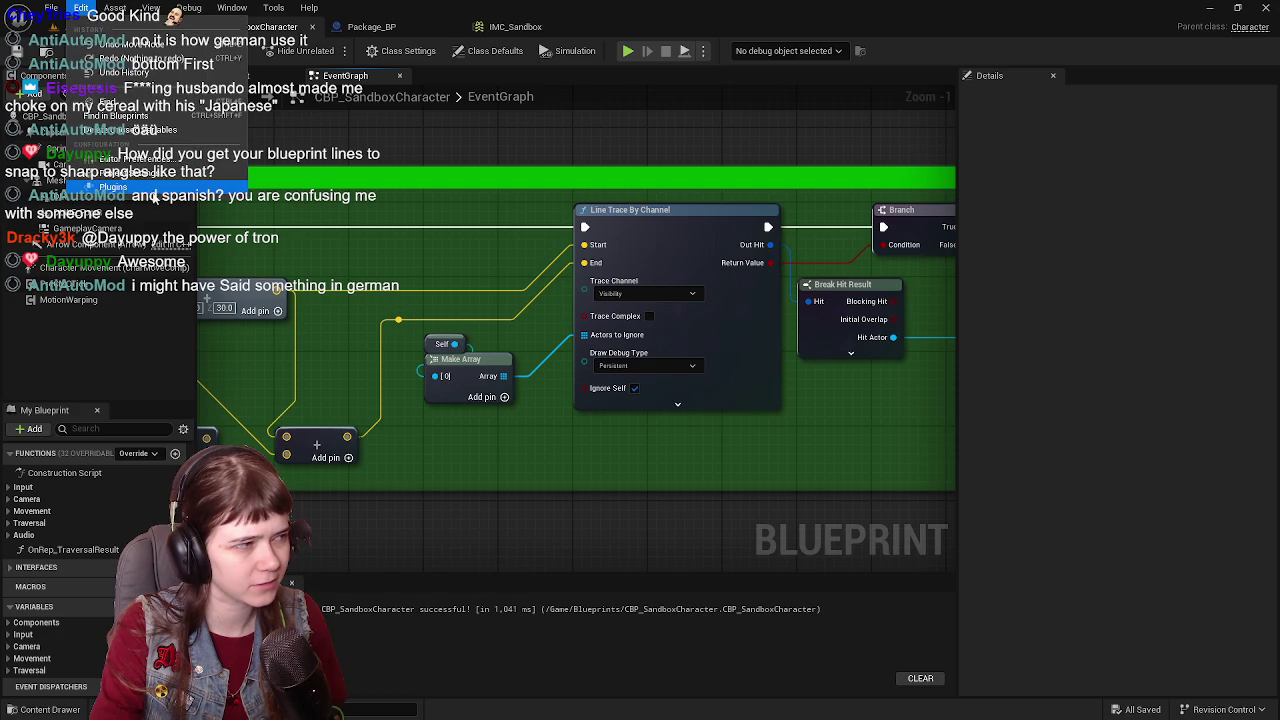
click(155, 195)
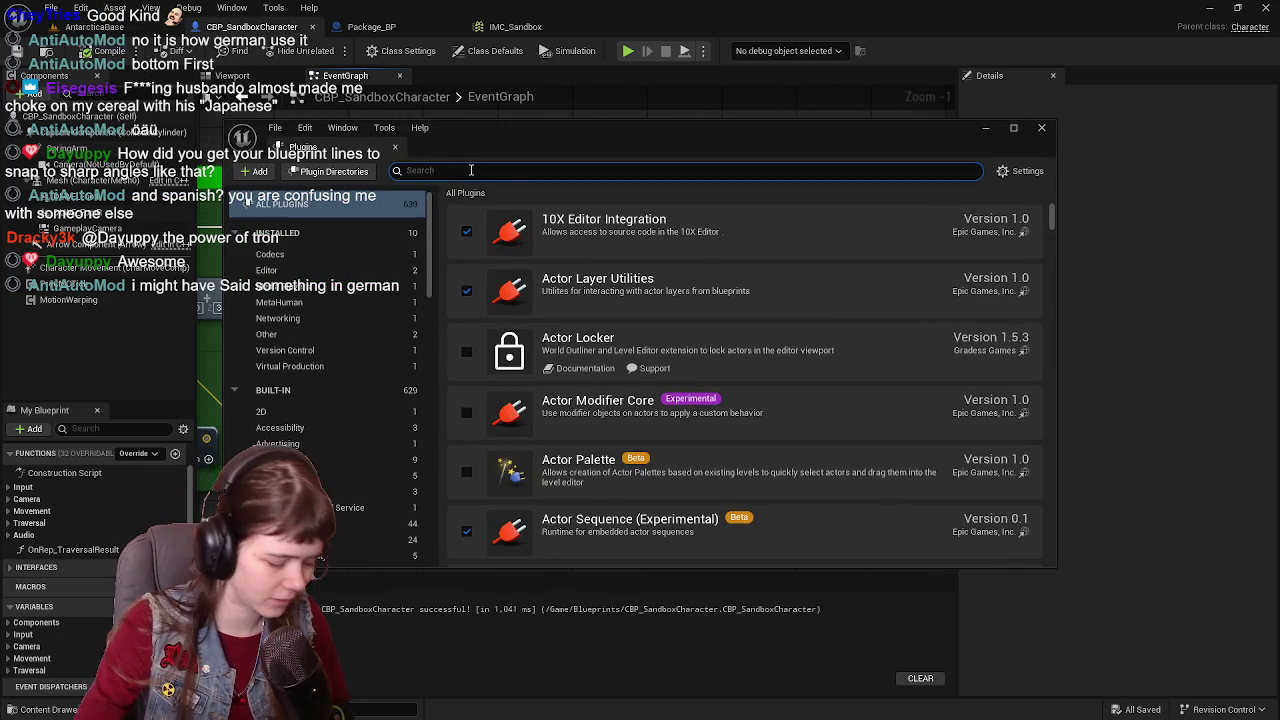
text(crystal)
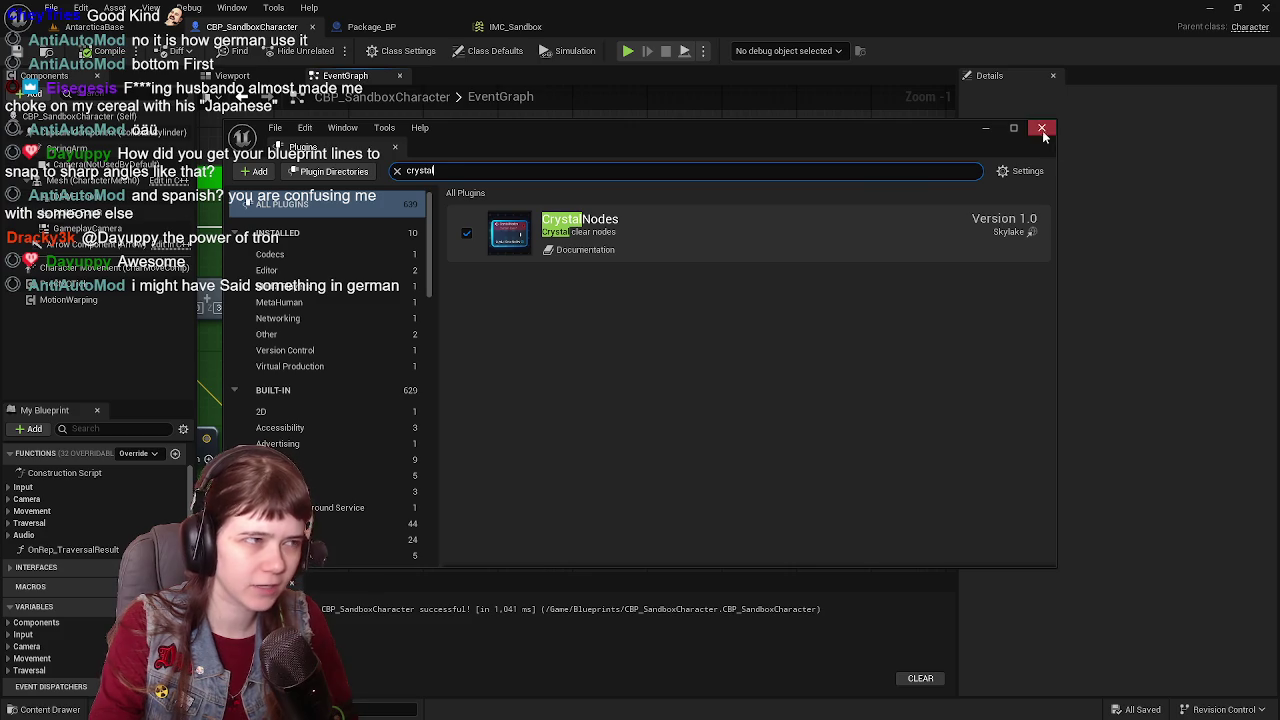
click(397, 171)
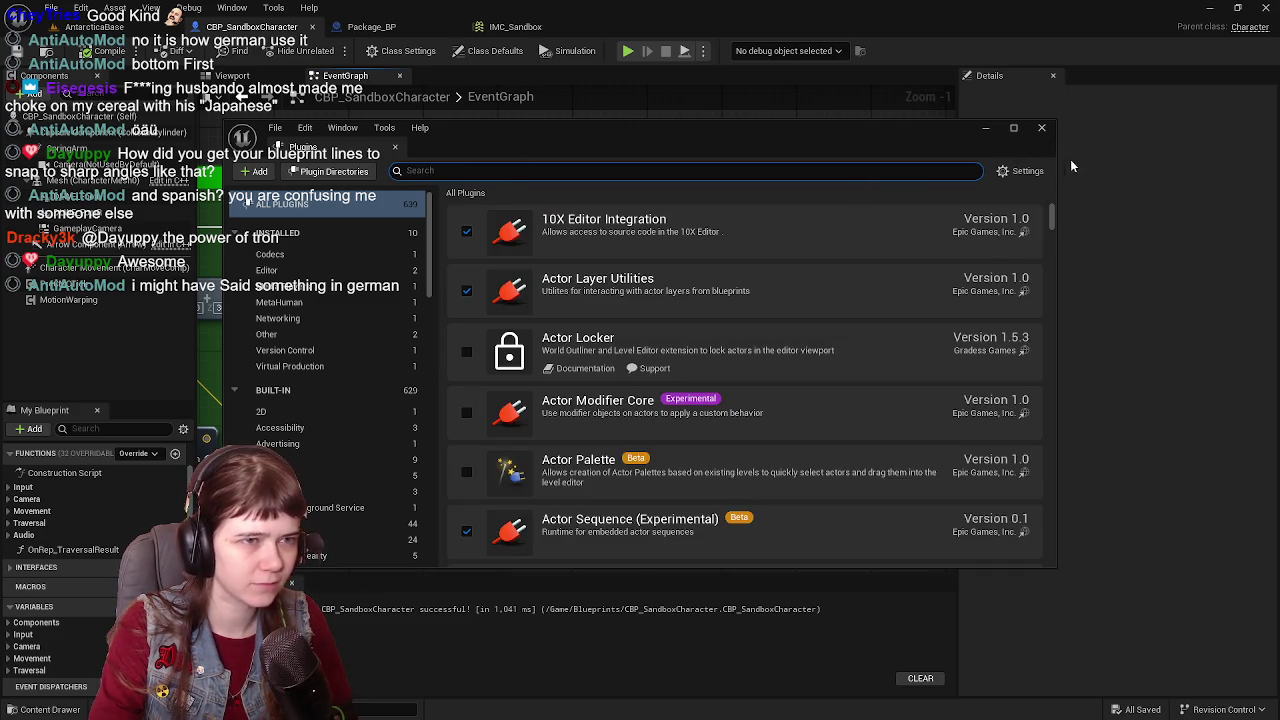
click(1041, 128)
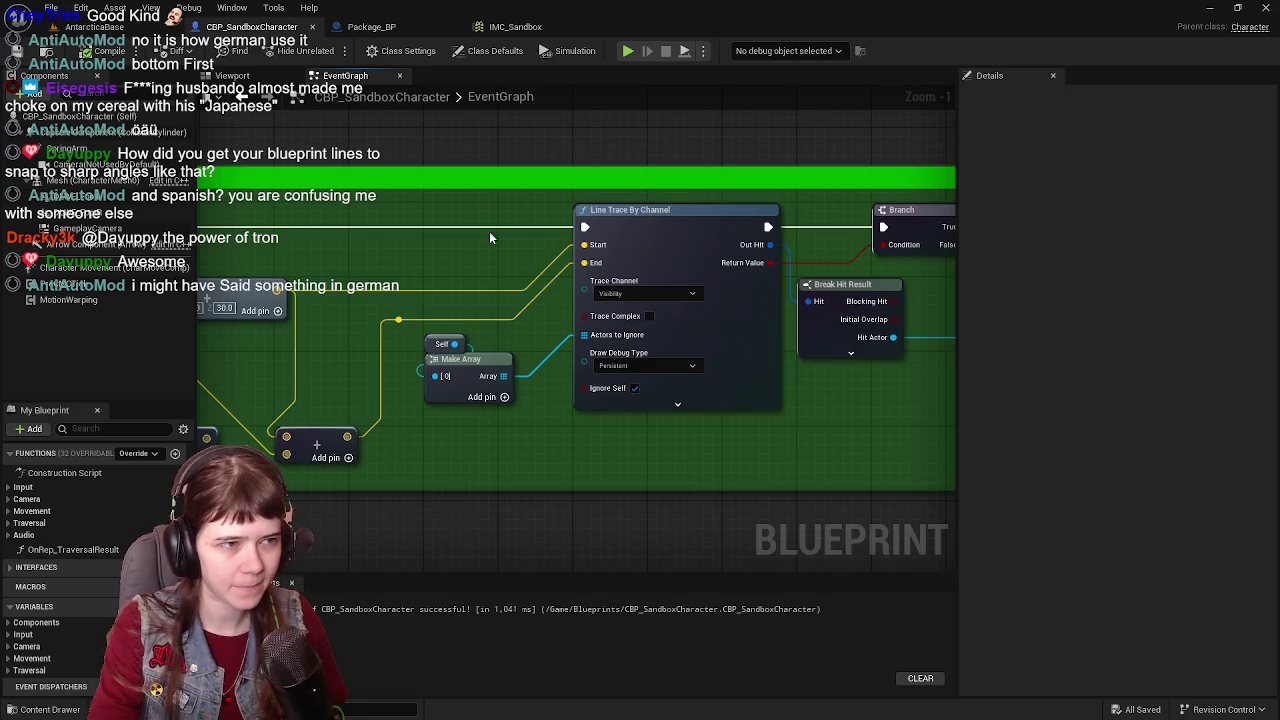
drag(701, 263, 597, 257)
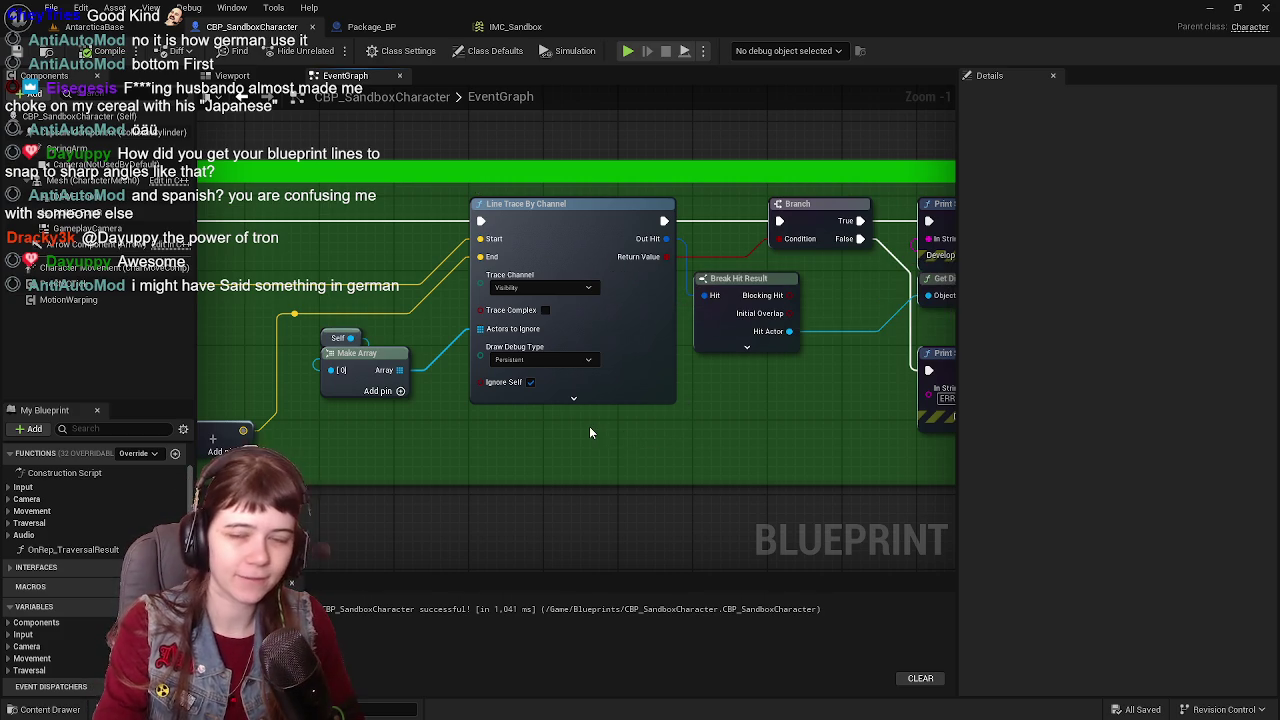
drag(393, 432, 769, 433)
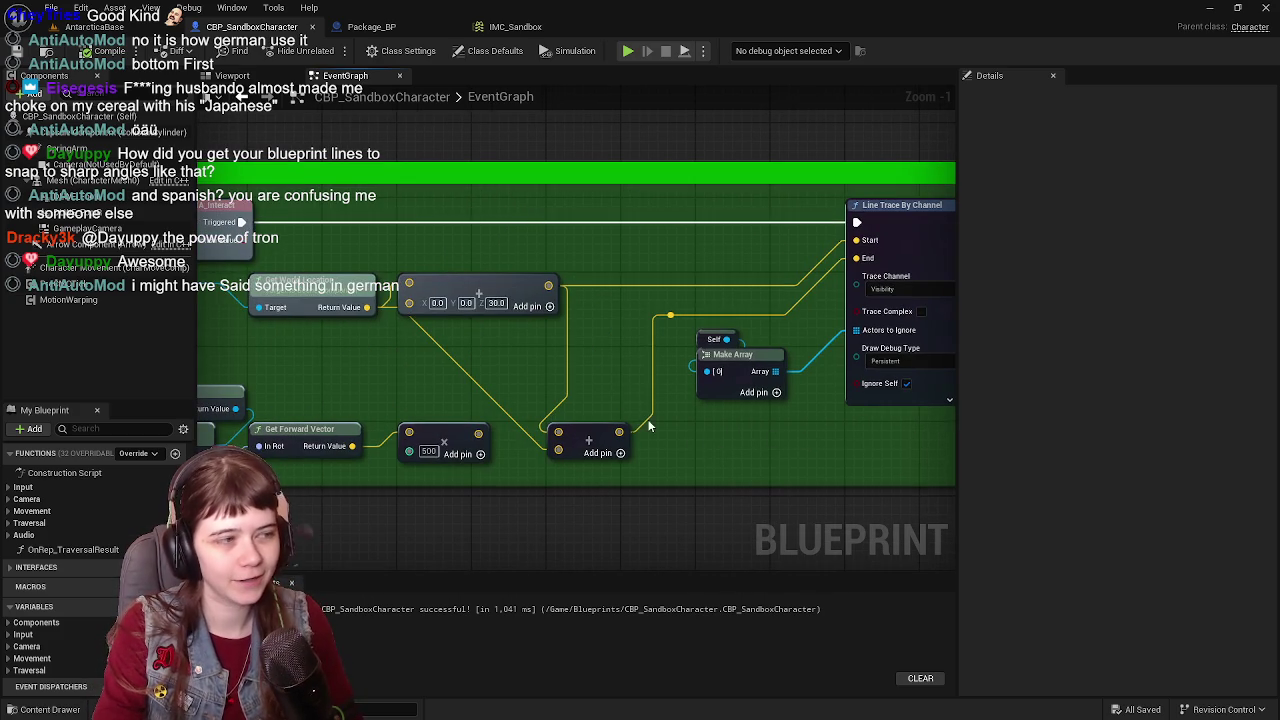
drag(648, 427, 787, 435)
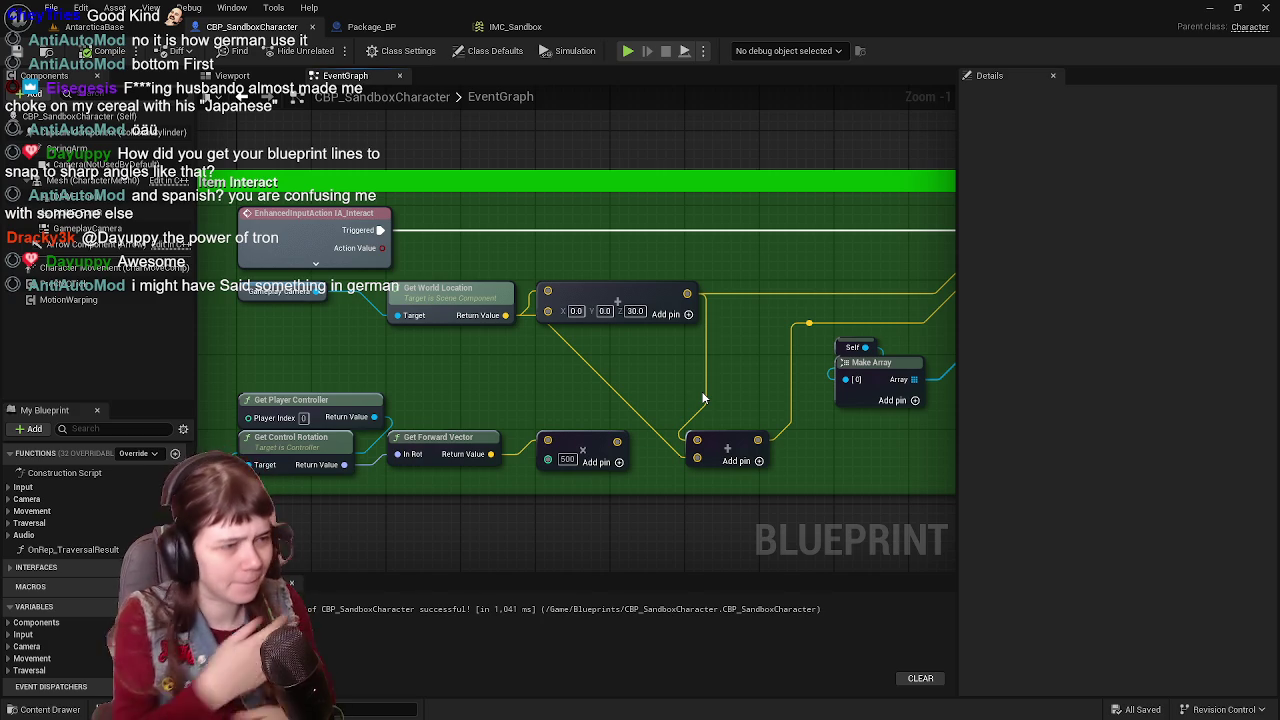
Step: Move the vector Add node further right and save CBP_SandboxCharacter
drag(630, 292, 705, 293)
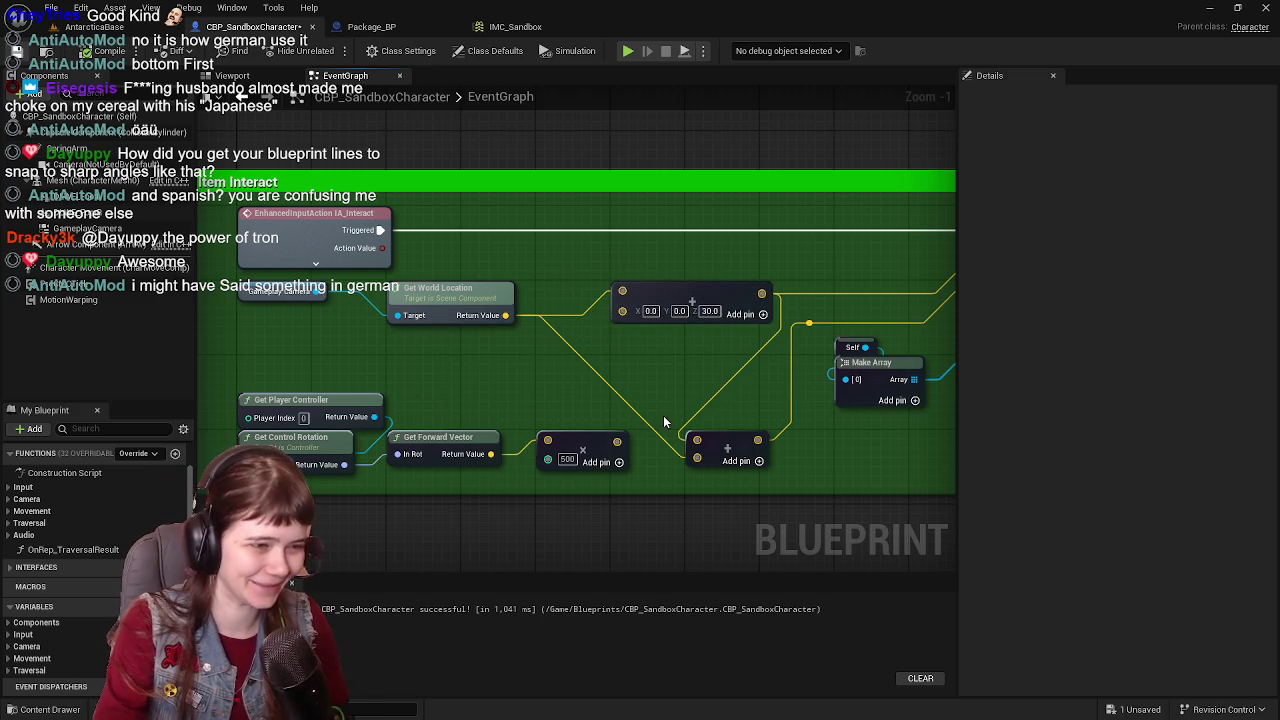
key(ctrl+s)
mouse_move(686, 423)
mouse_down()
mouse_move(634, 426)
mouse_move(632, 438)
mouse_up()
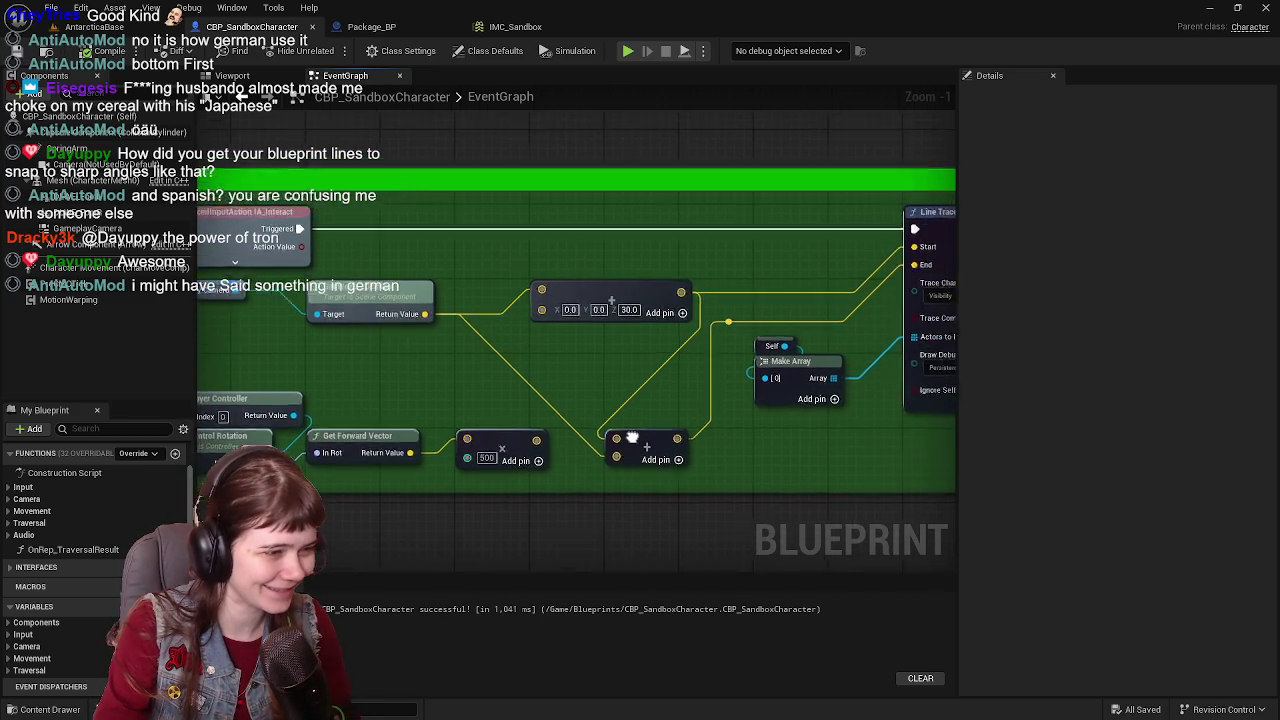
scroll(614, 369, up, 1)
scroll(548, 394, down, 1)
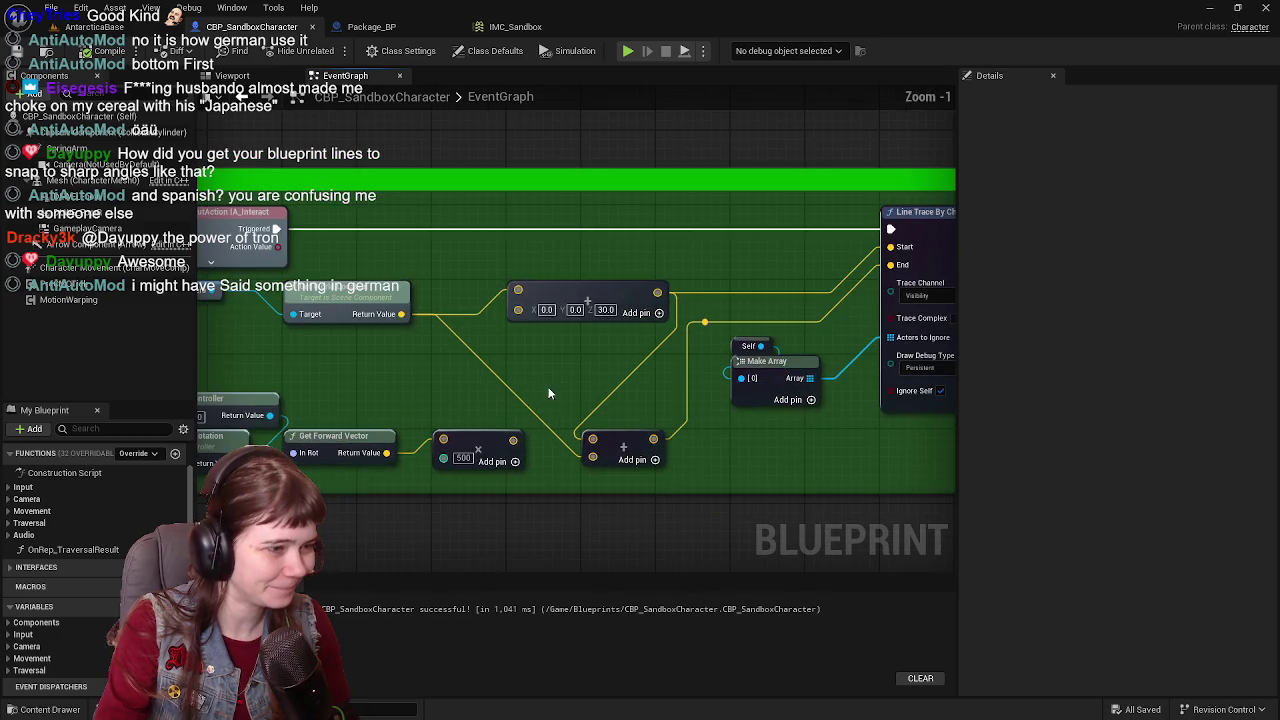
drag(536, 382, 573, 394)
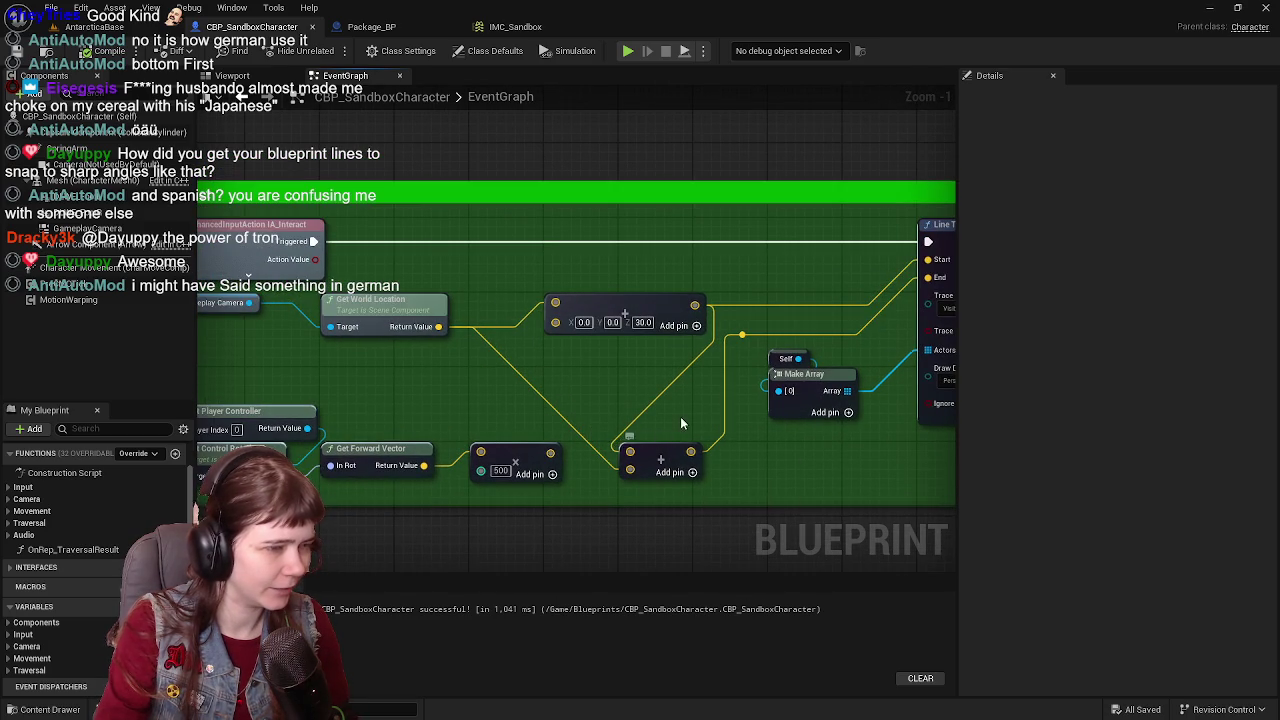
mouse_move(680, 416)
mouse_down()
mouse_move(595, 408)
mouse_move(674, 424)
mouse_up()
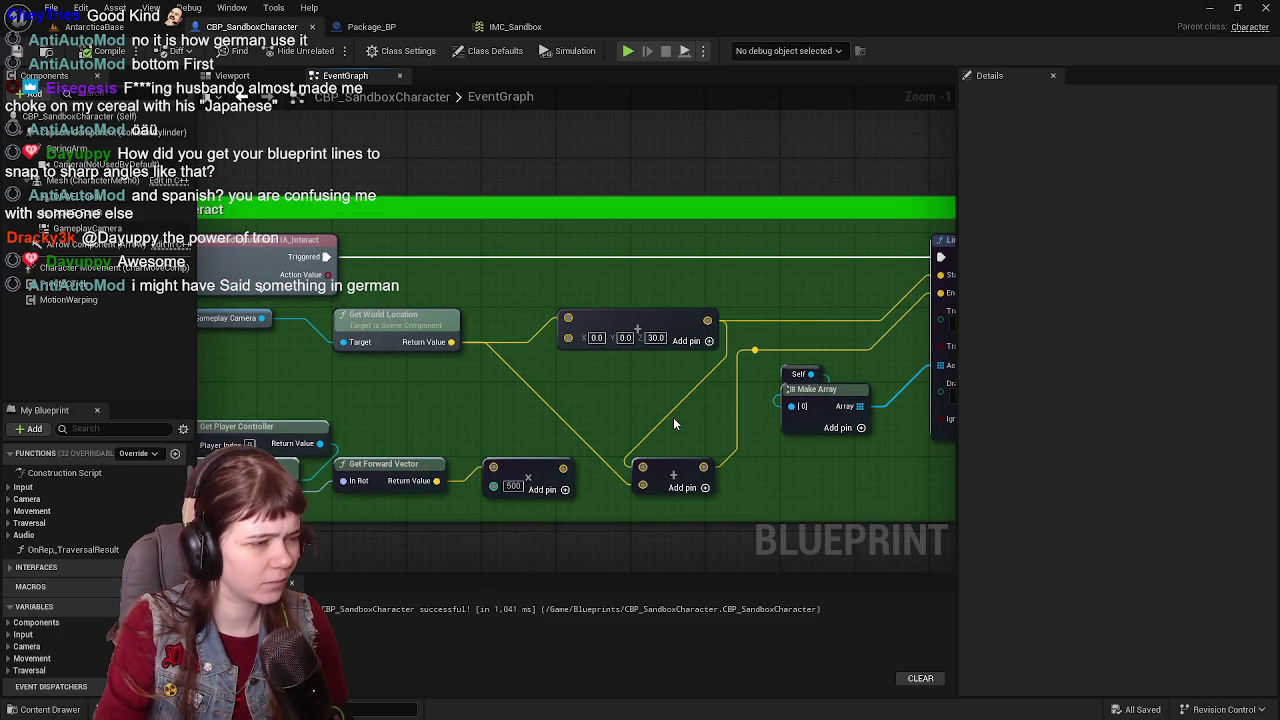
Step: Wire the multiply result into the lower Add node's second vector input, then recompile and save
click(643, 468)
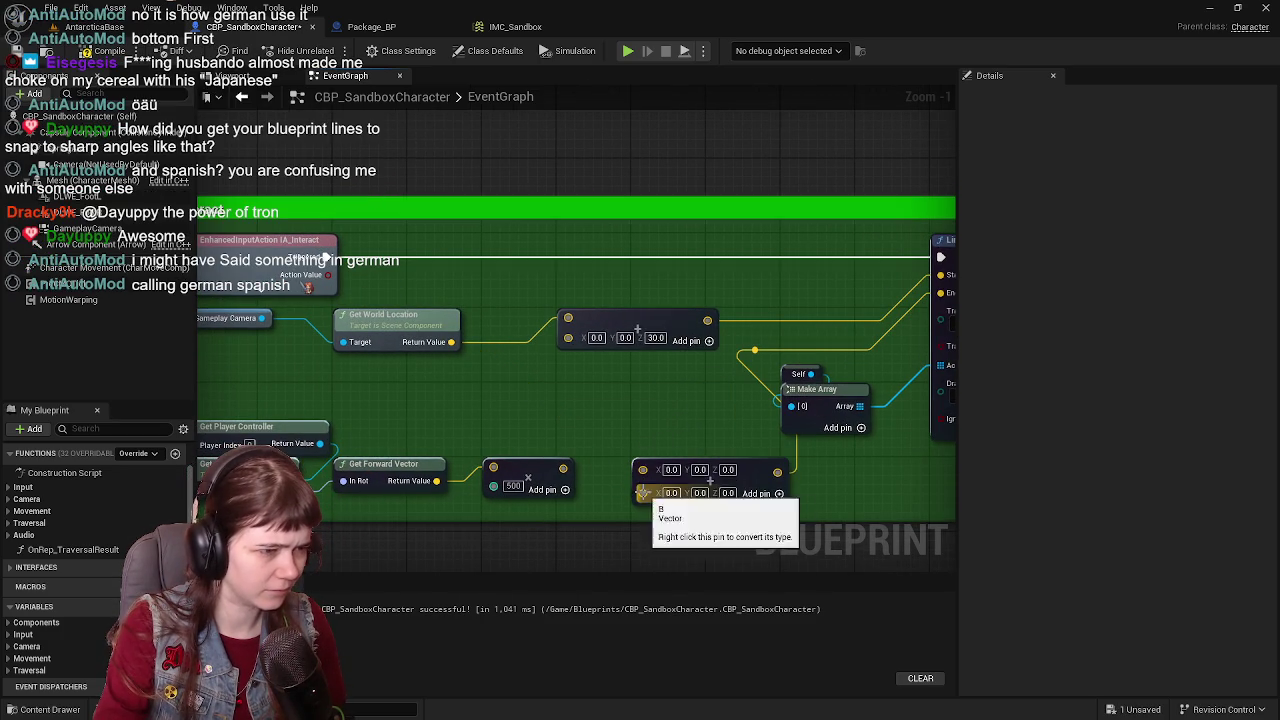
drag(726, 412, 762, 395)
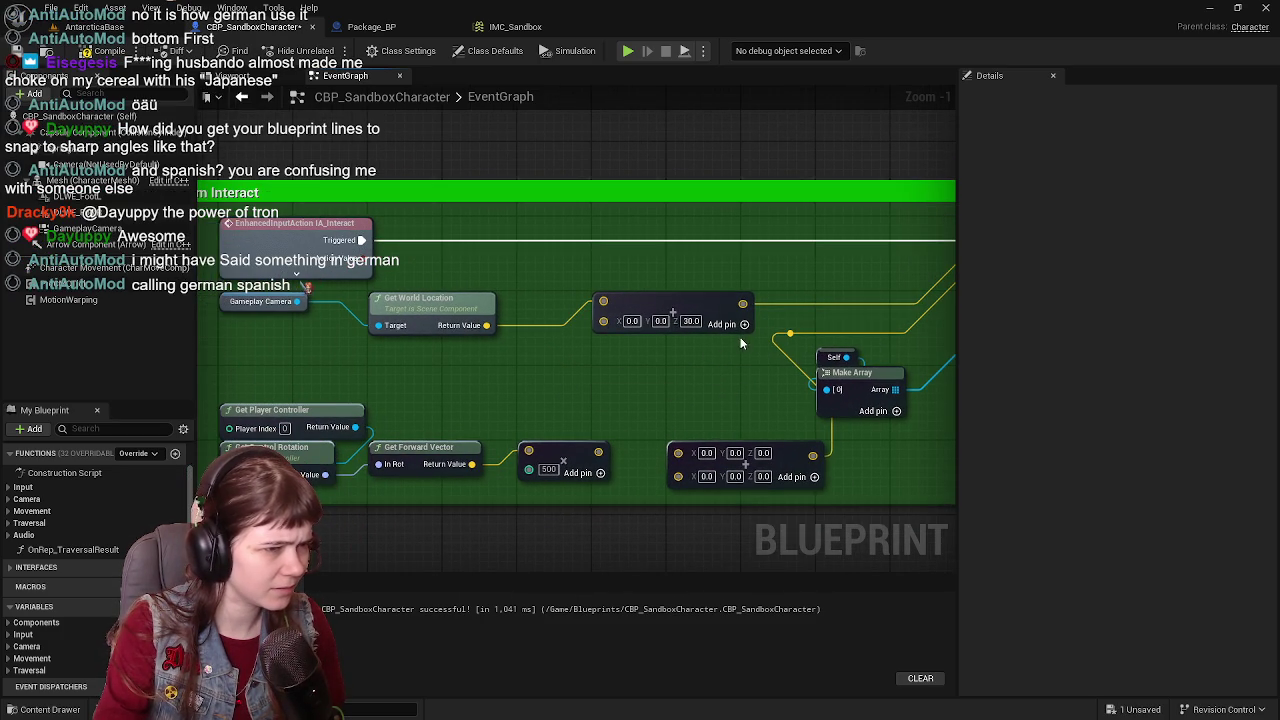
mouse_move(741, 305)
mouse_down()
mouse_move(675, 423)
mouse_move(677, 455)
mouse_move(632, 443)
mouse_up()
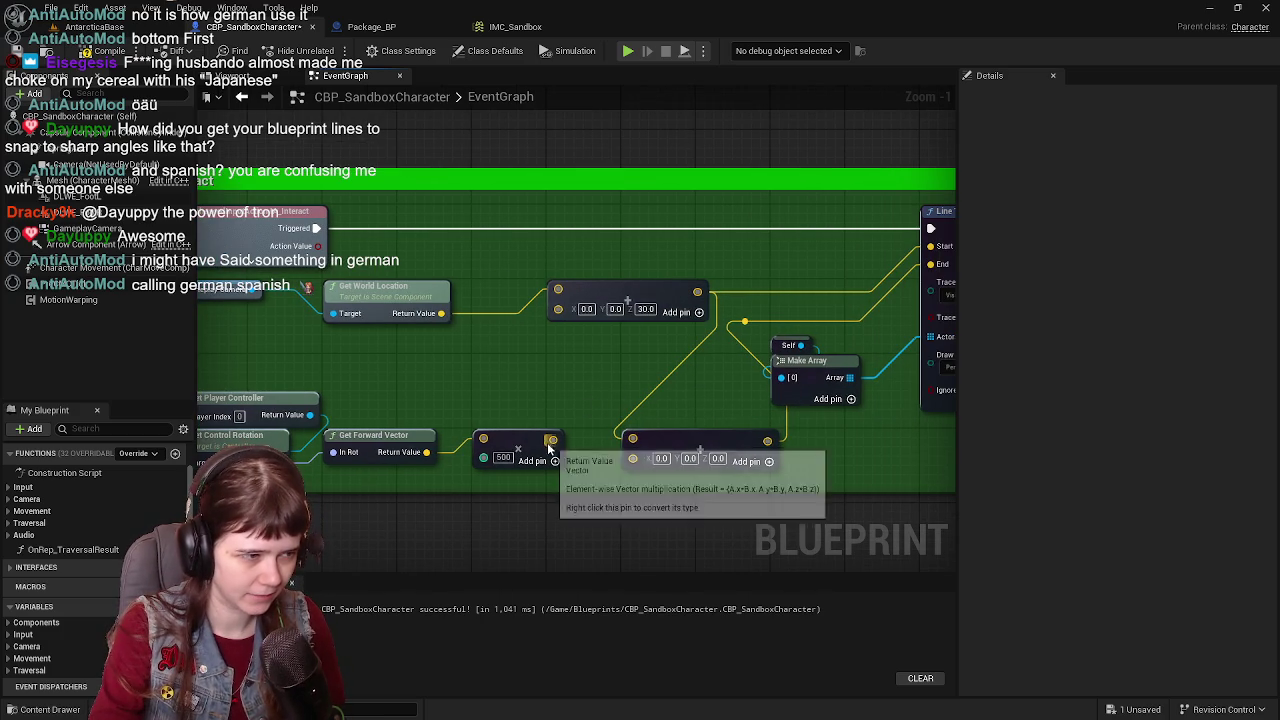
drag(553, 438, 632, 458)
mouse_move(740, 387)
mouse_down()
mouse_move(642, 378)
mouse_move(712, 384)
mouse_up()
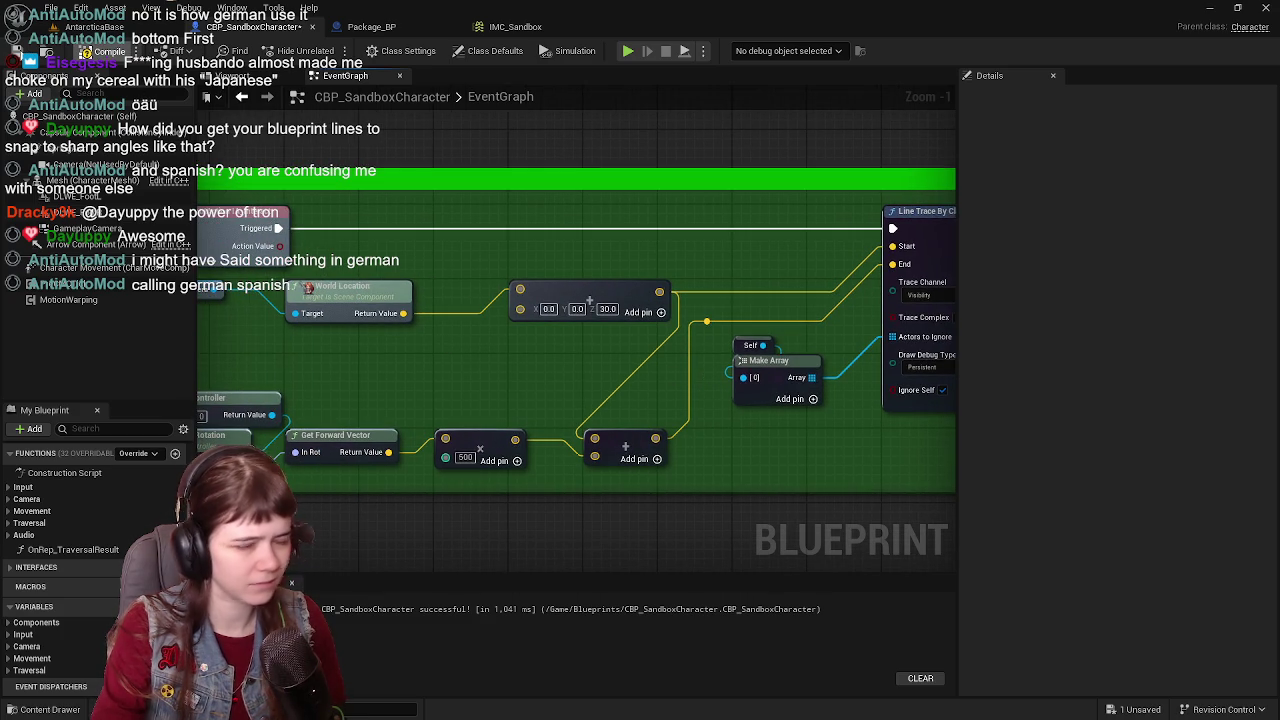
click(108, 51)
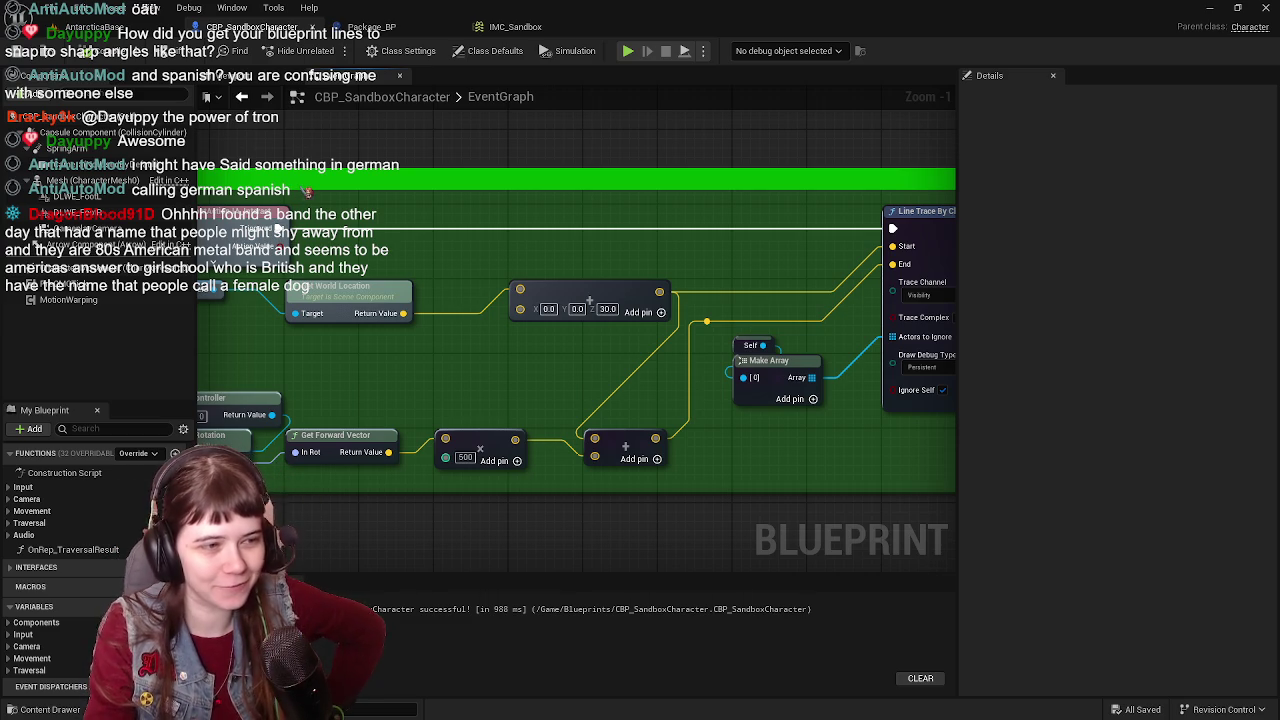
click(60, 26)
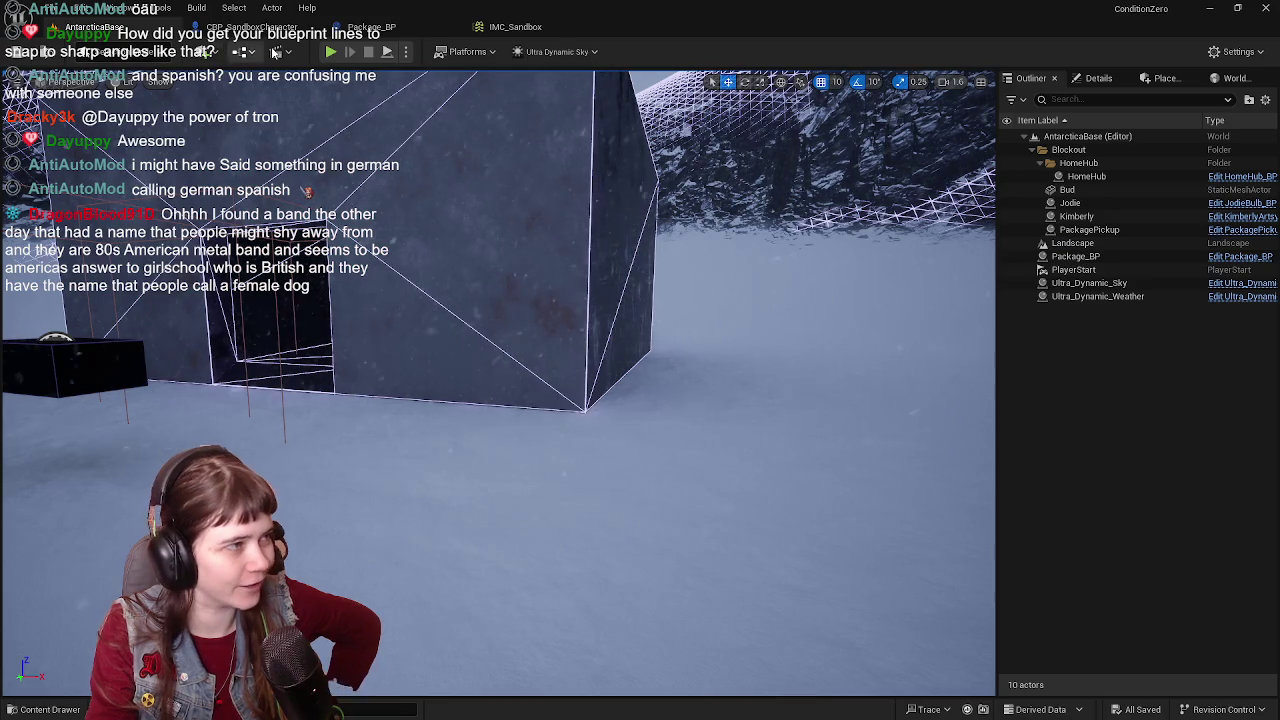
click(332, 52)
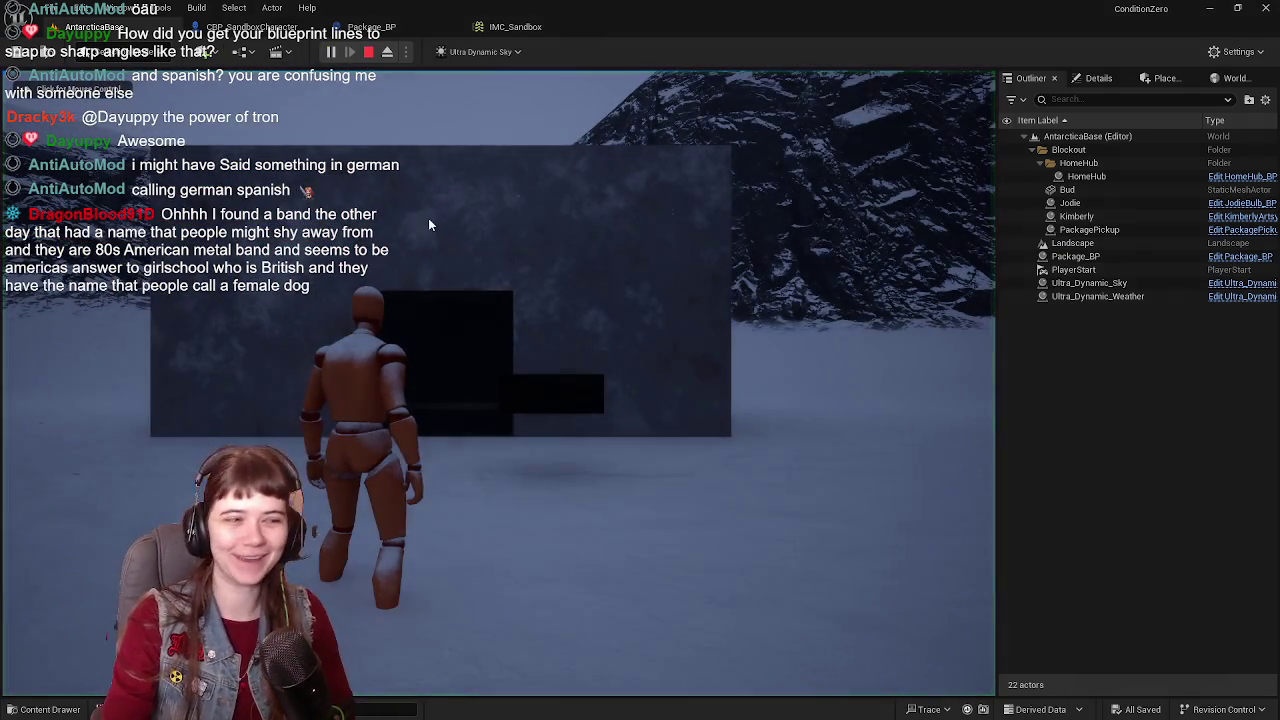
click(526, 325)
key(w)
key(w)
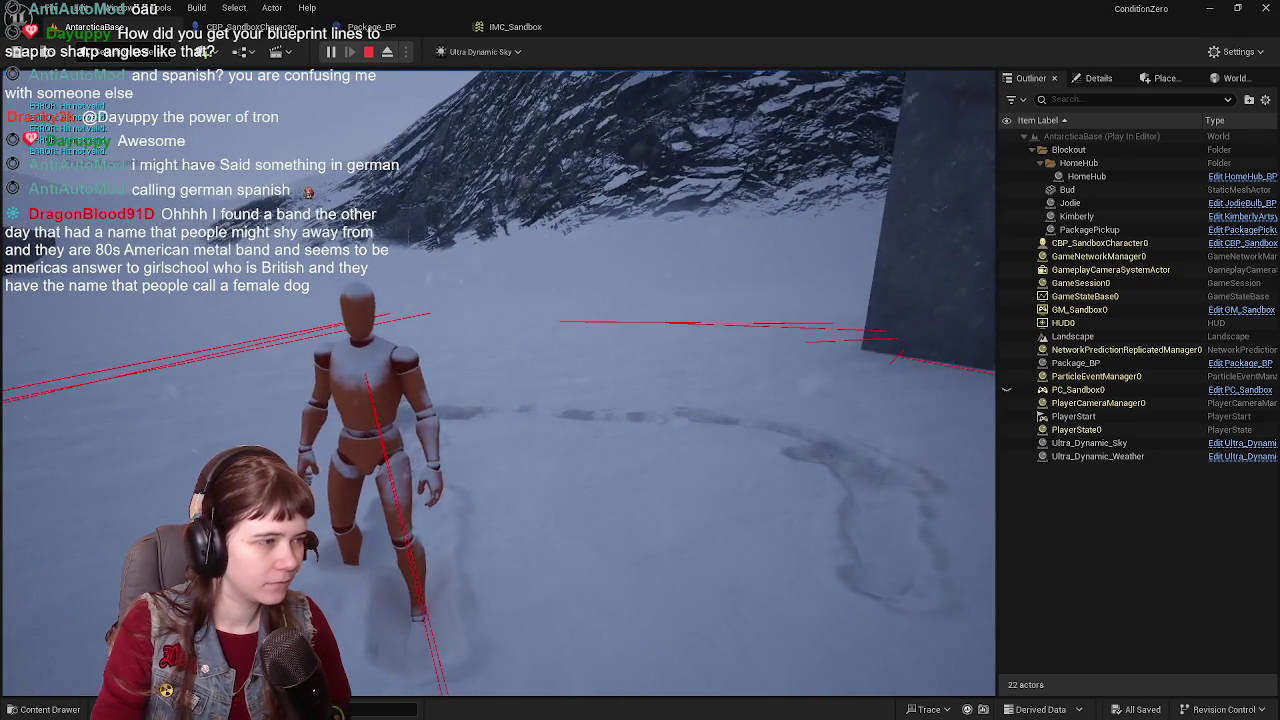
key(Escape)
Step: Change the trace start Z offset from 30 to 50, save, and return to AntarcticaBase
click(268, 36)
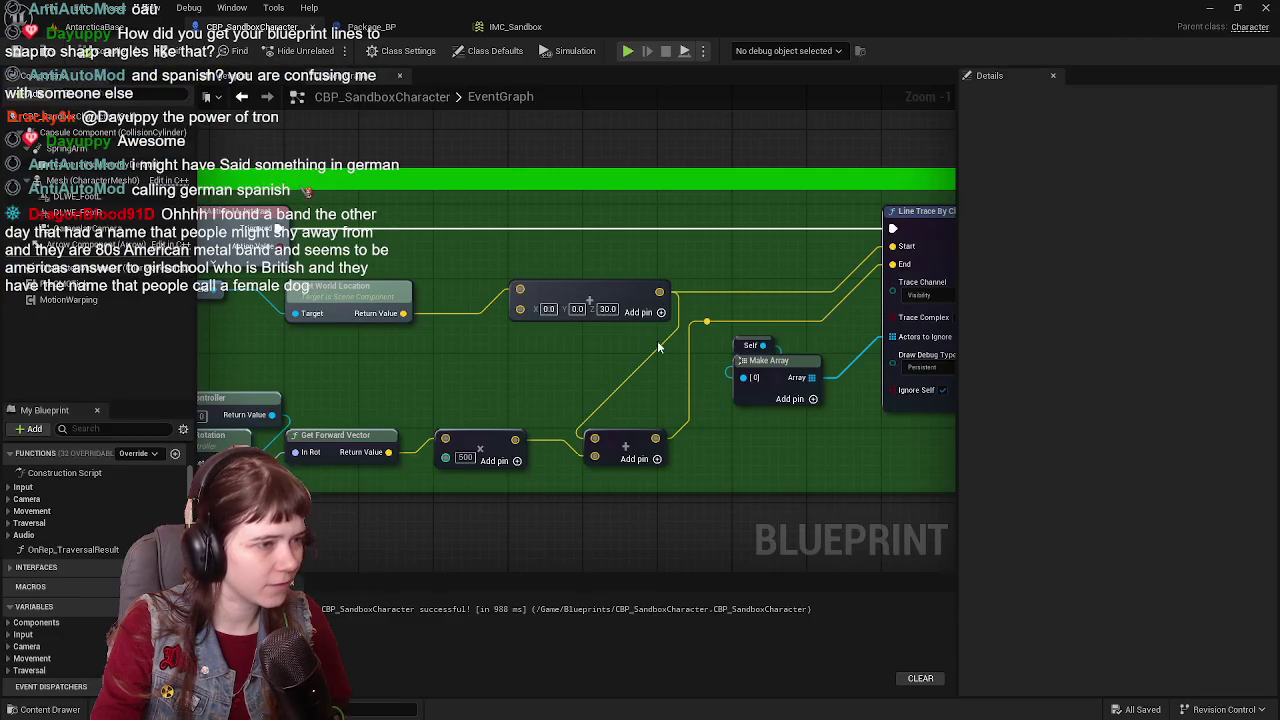
text(50)
key(Return)
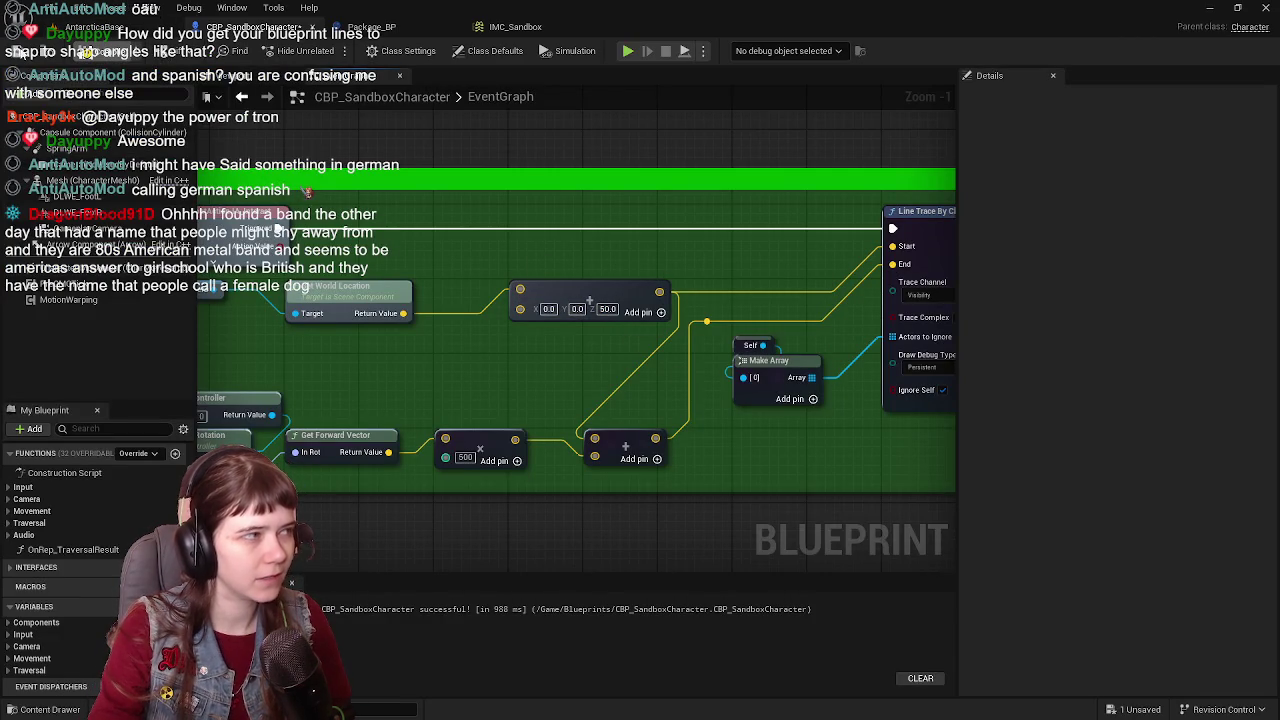
key(ctrl+s)
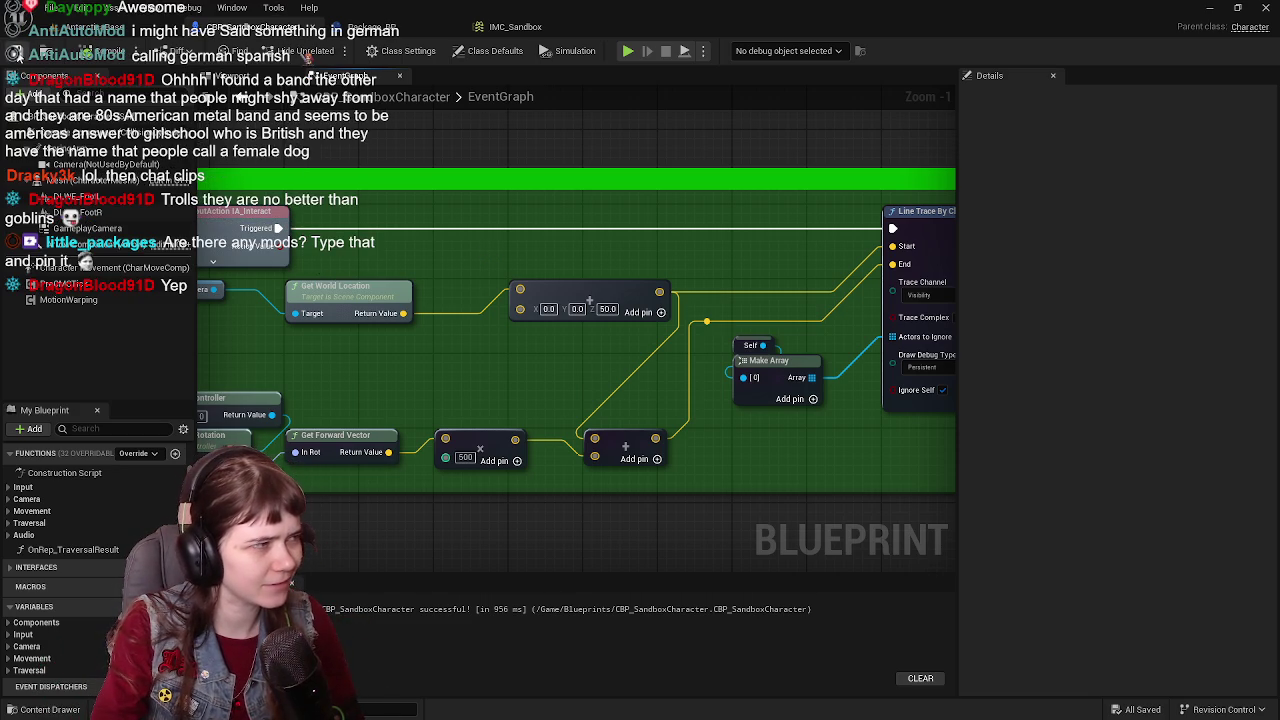
key(ctrl+s)
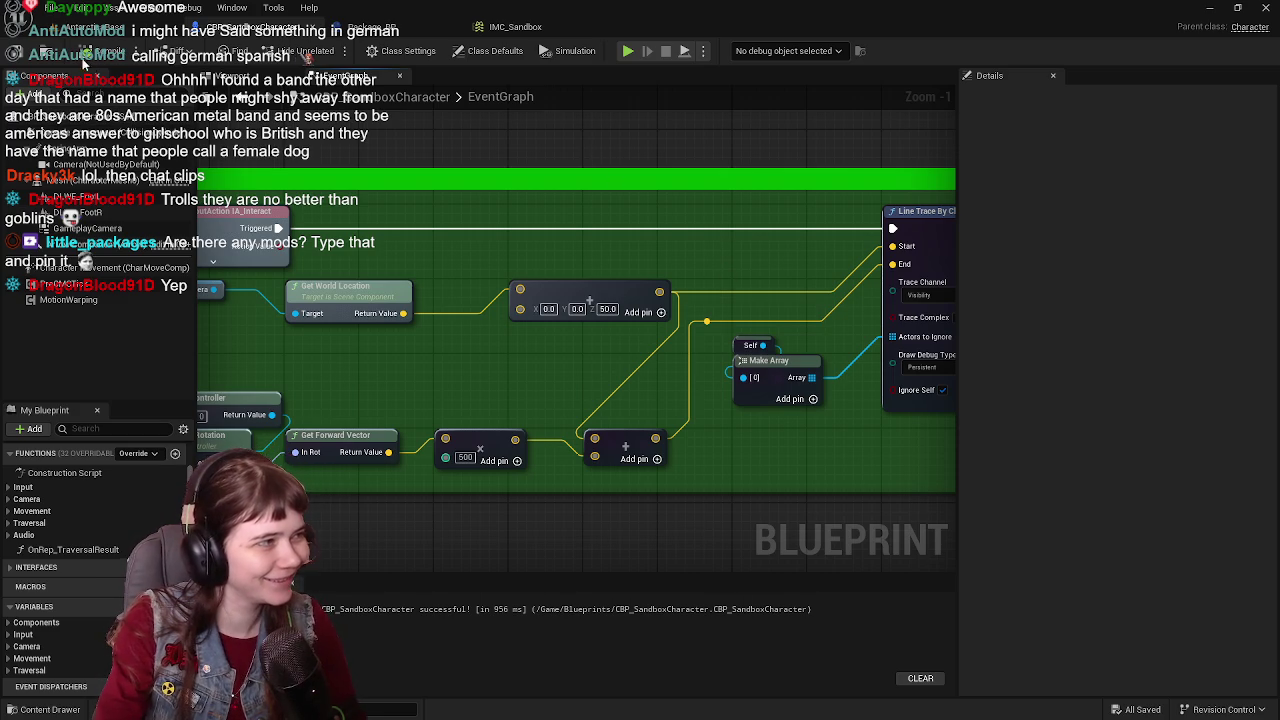
click(148, 33)
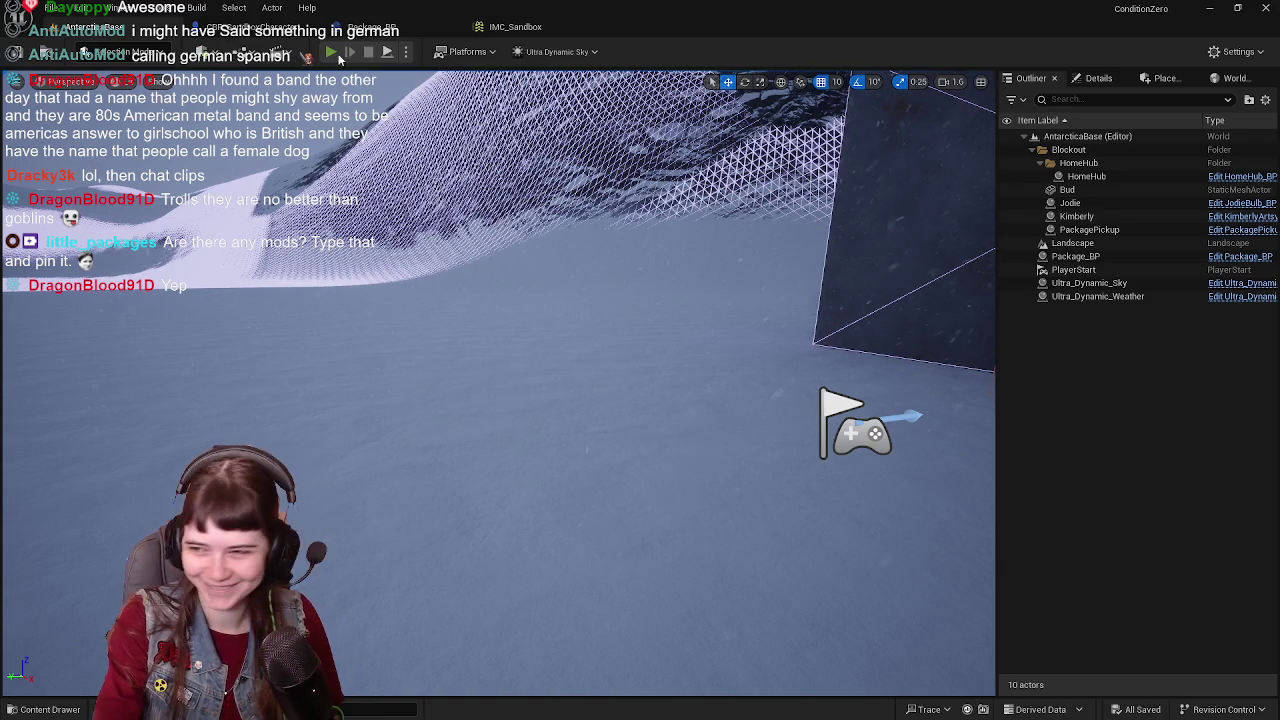
Step: Play the level, walking the mannequin up to the dark doorway to test the raised traces
click(336, 53)
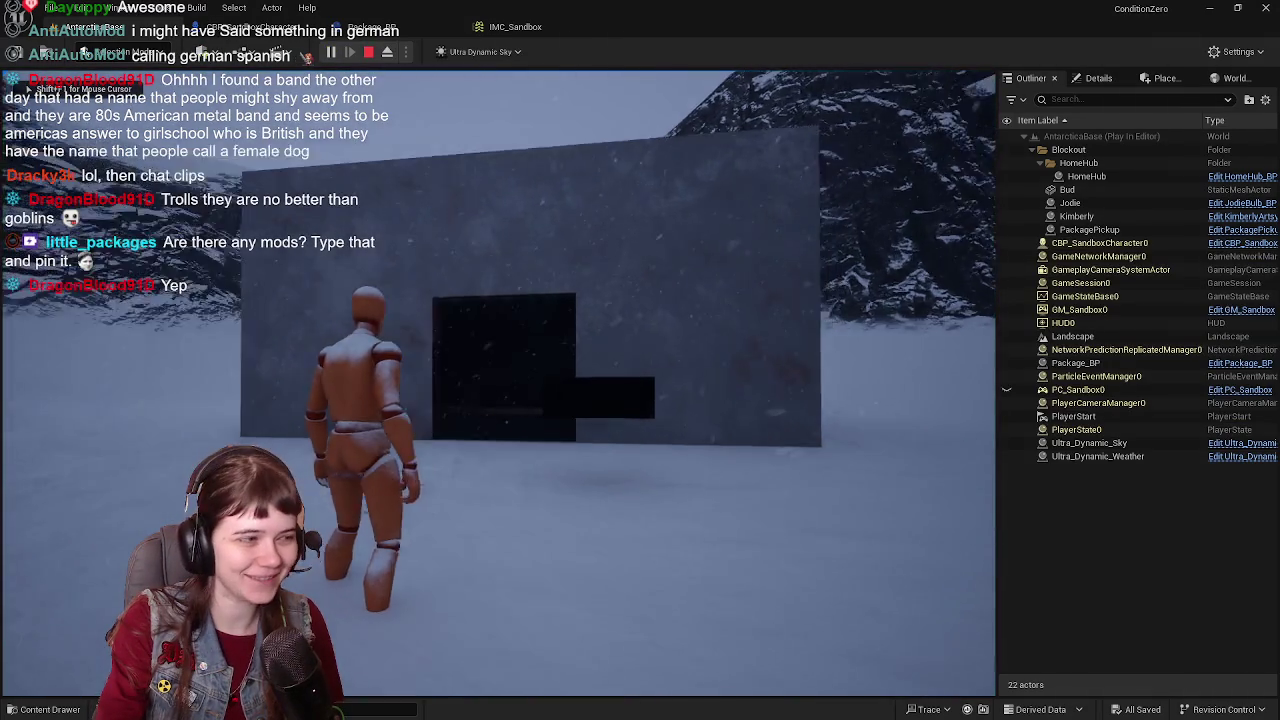
key(w)
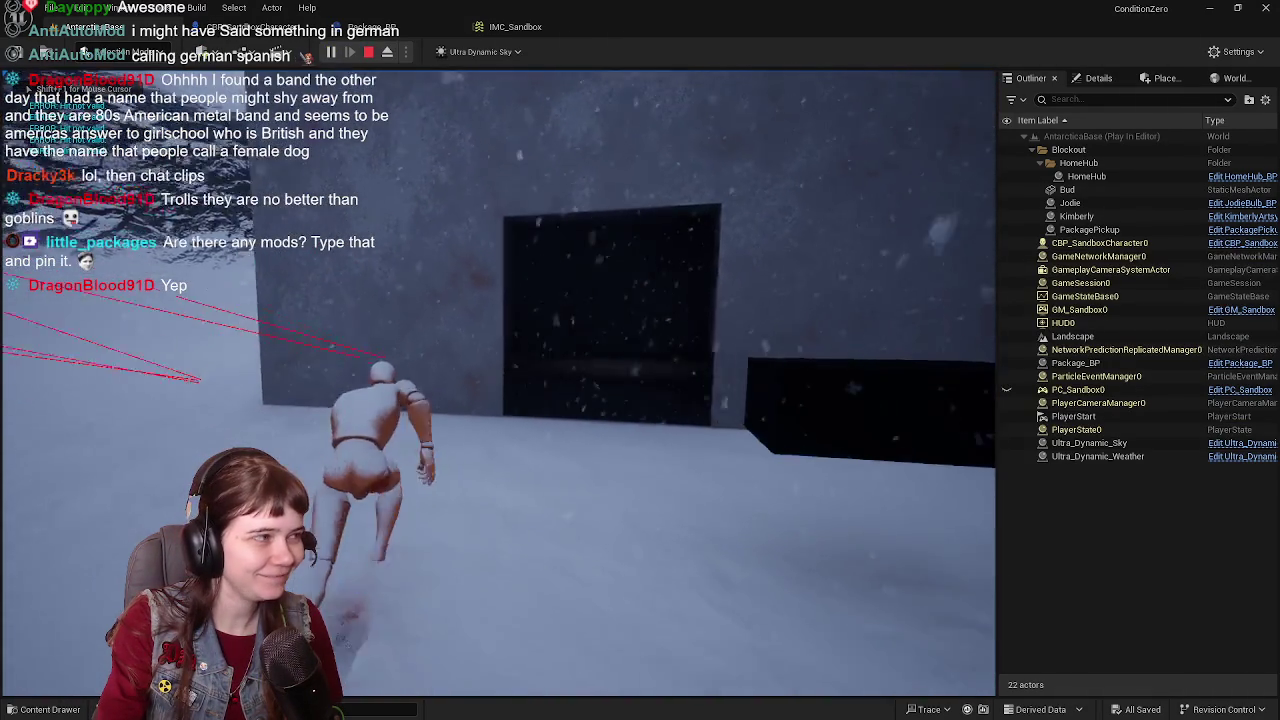
key(w)
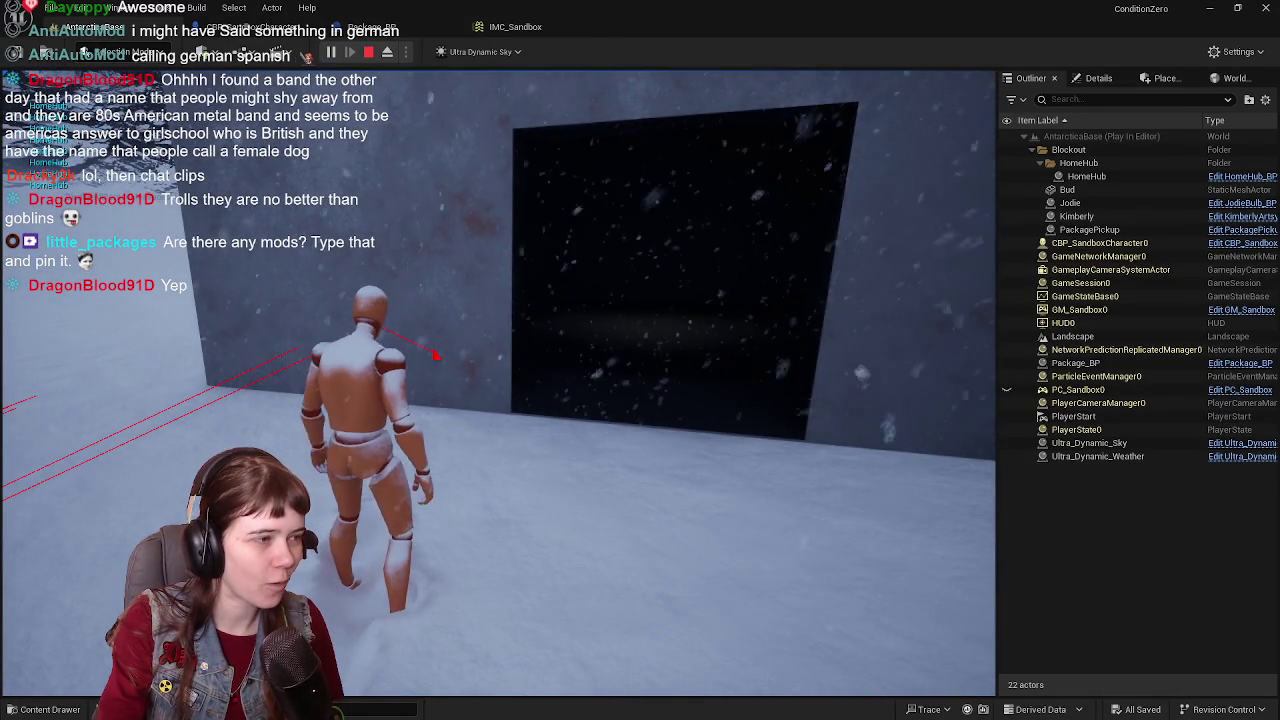
mouse_move(498, 382)
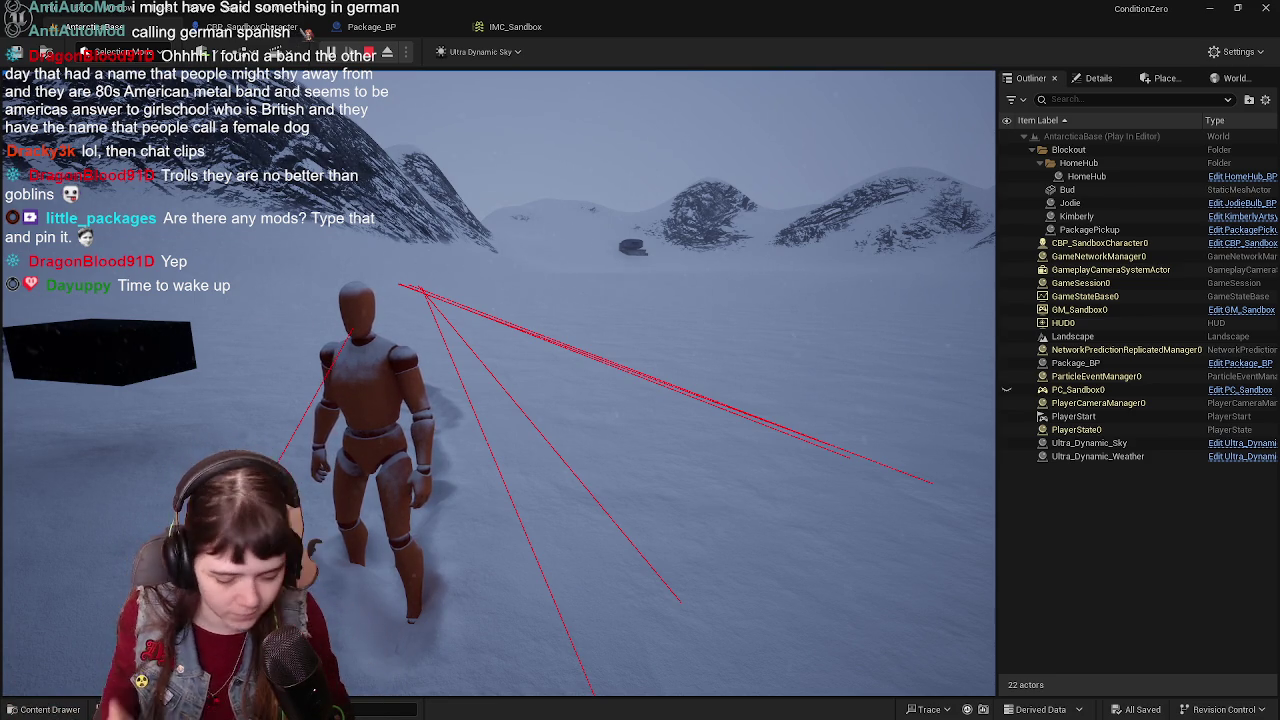
key(w)
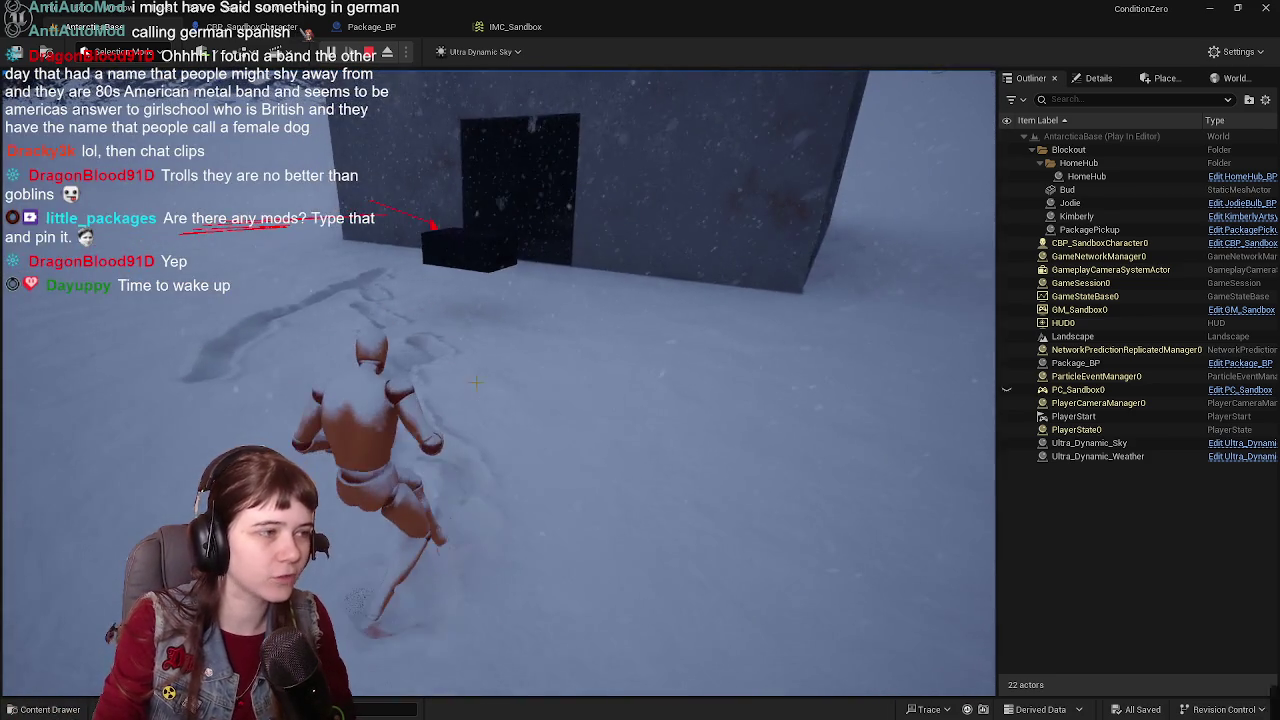
key(Escape)
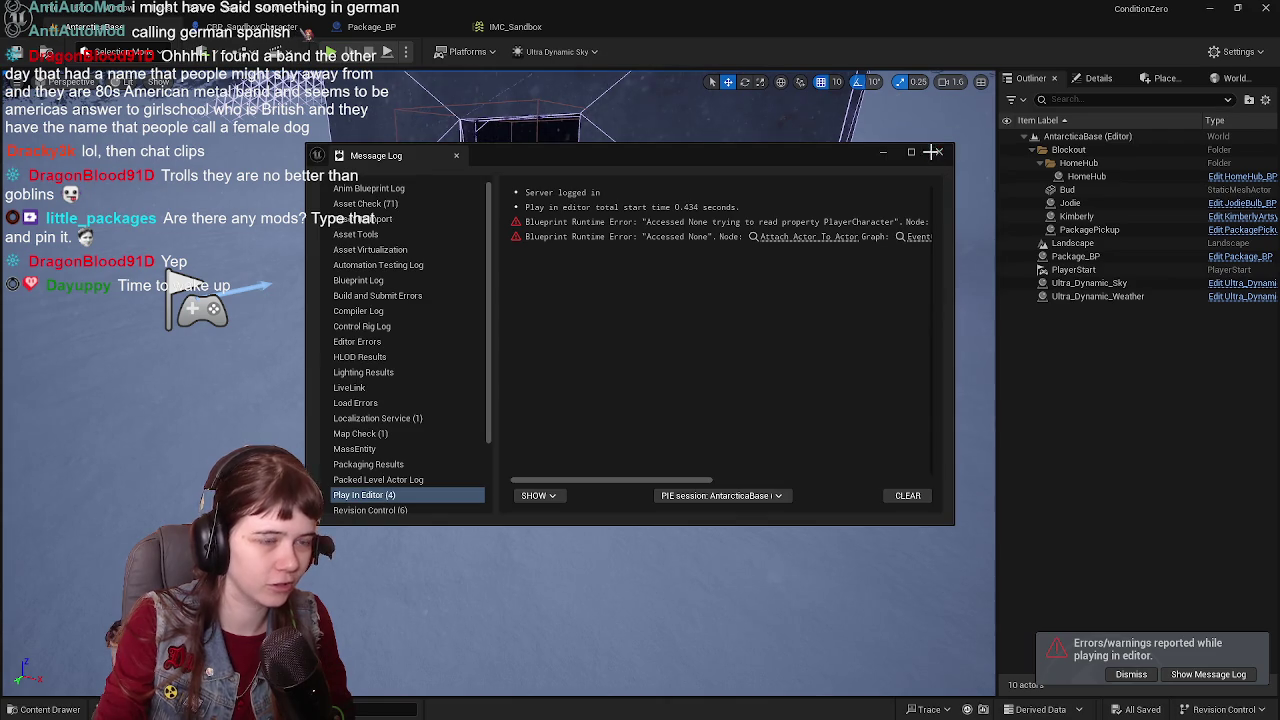
Step: Close the runtime error log and return to the CBP_SandboxCharacter event graph
click(939, 152)
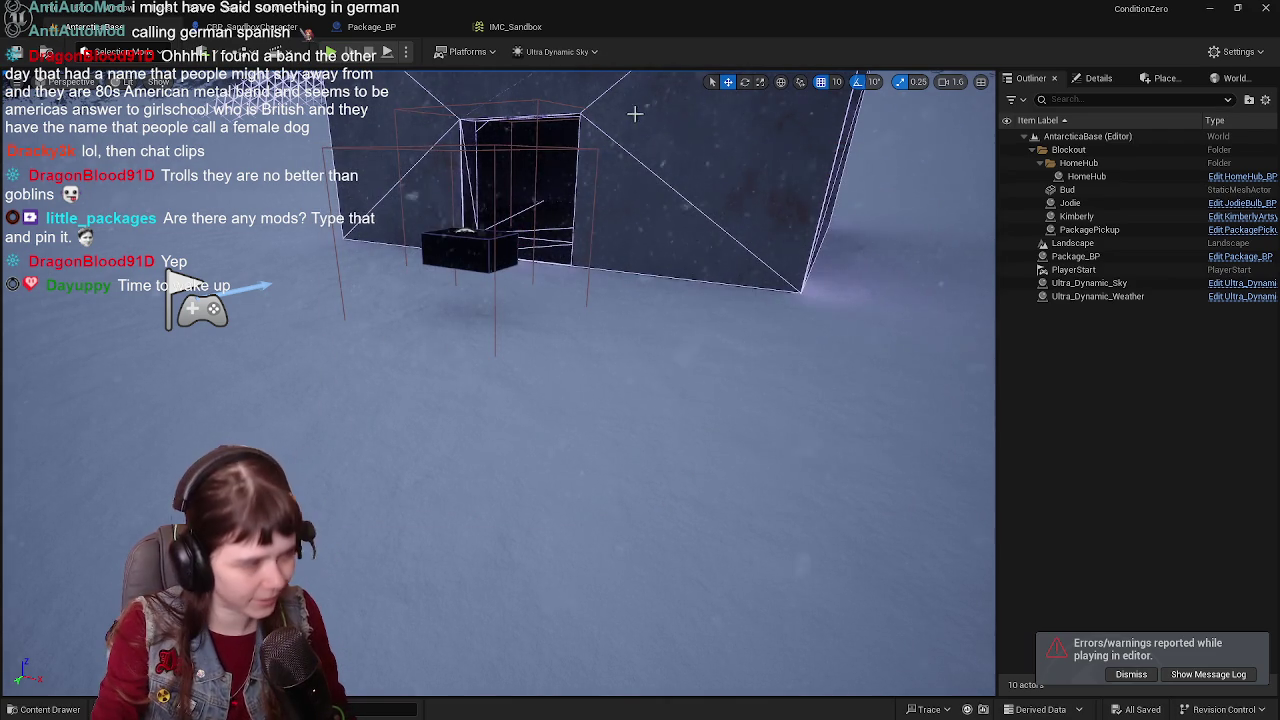
click(240, 27)
scroll(534, 257, down, 1)
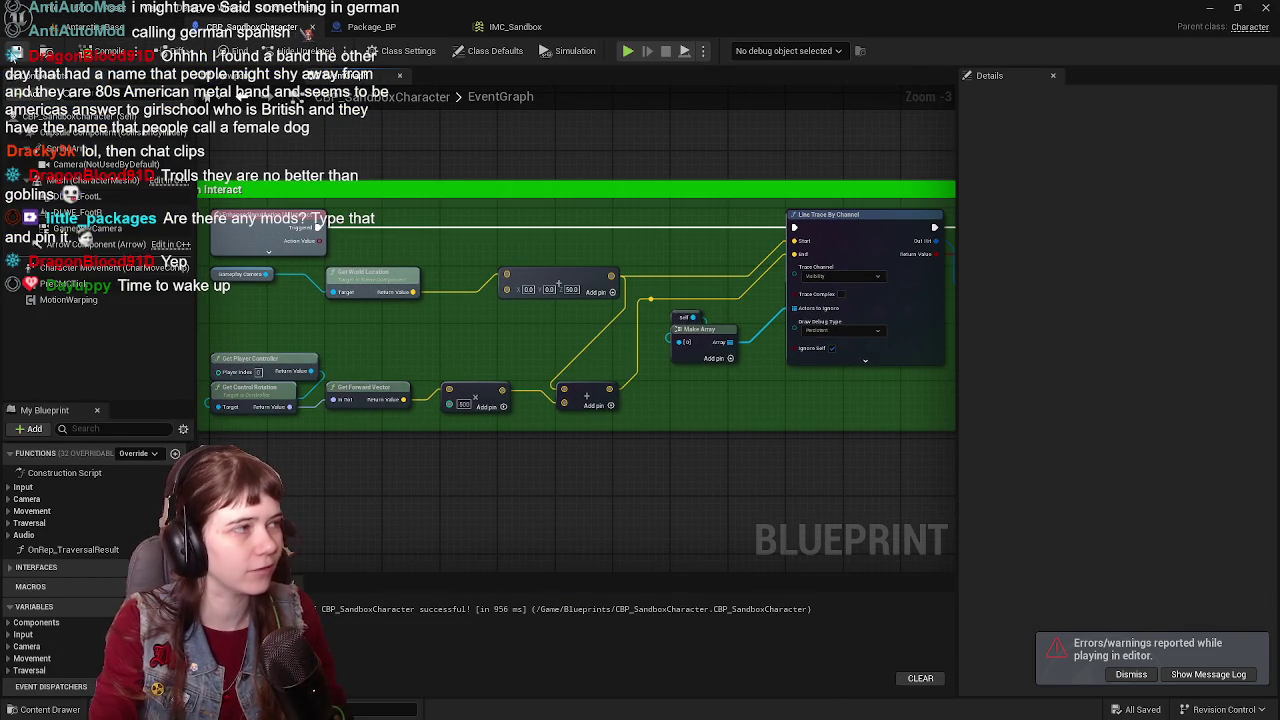
Step: Bring up Package_BP's event graph centred on the BoxCollision overlap event nodes
click(372, 27)
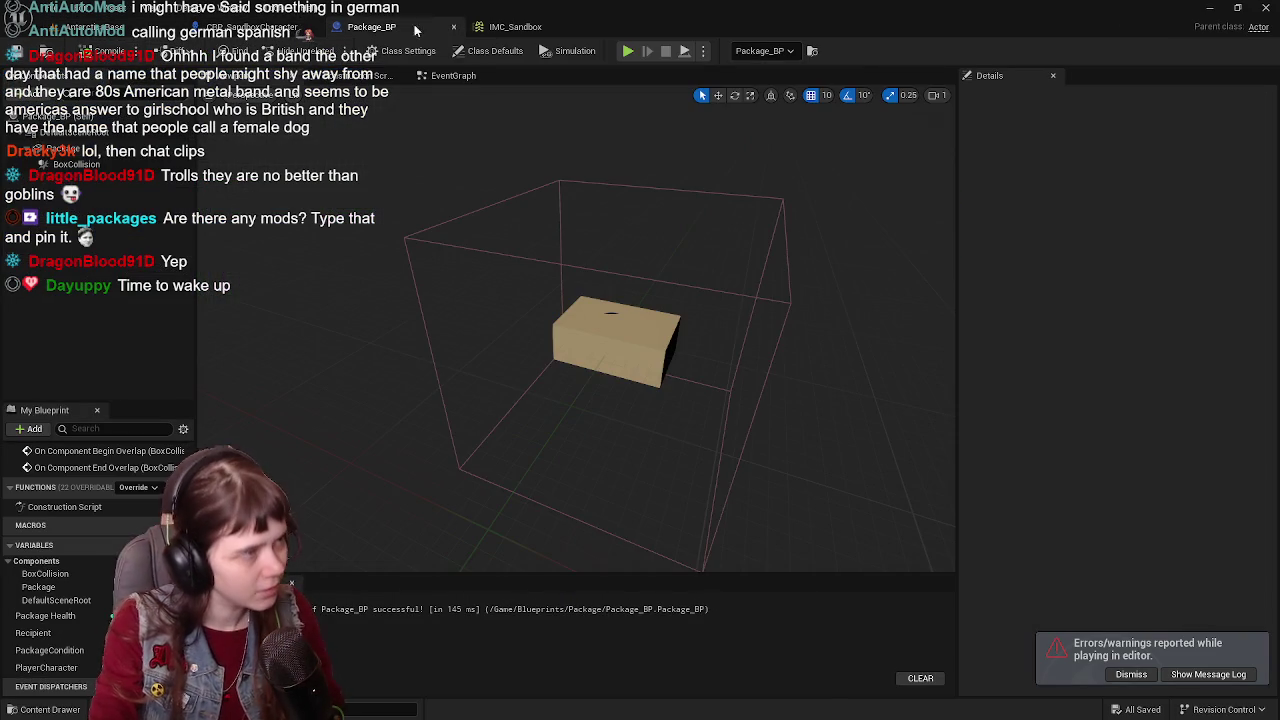
click(453, 75)
mouse_move(646, 278)
mouse_down()
mouse_move(636, 340)
mouse_move(544, 312)
mouse_up()
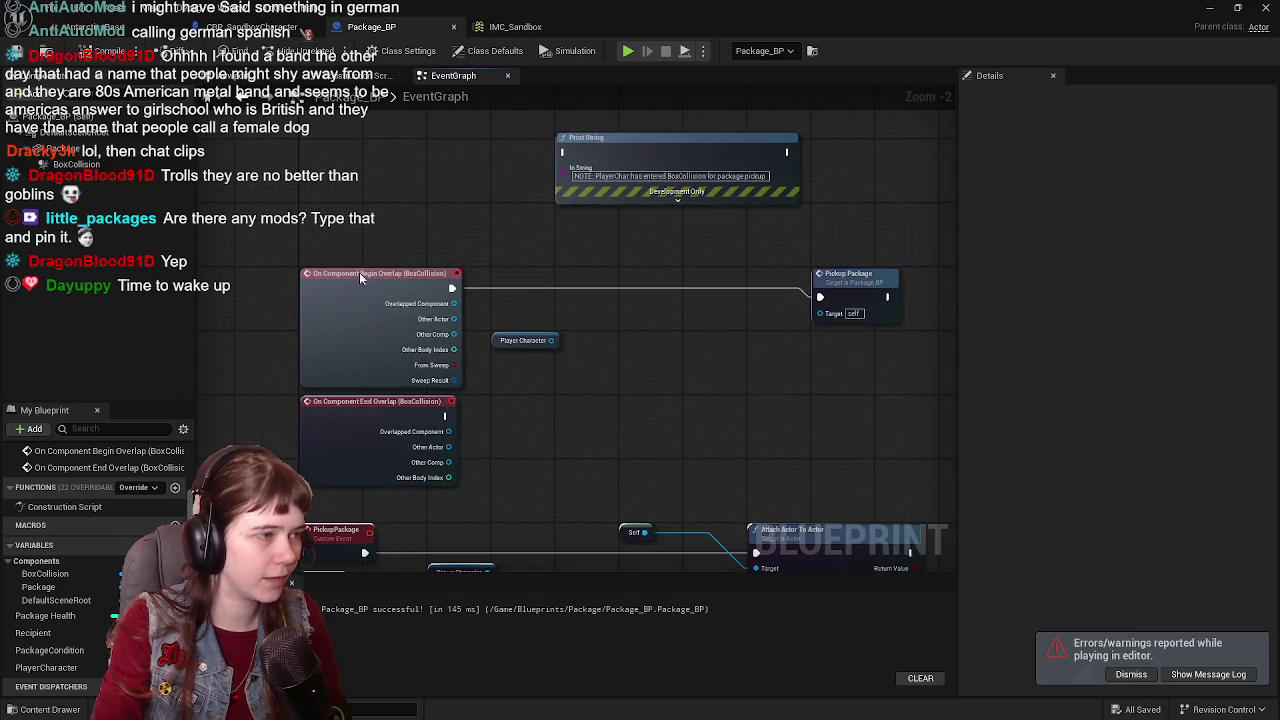
scroll(640, 328, up, 1)
drag(647, 323, 584, 314)
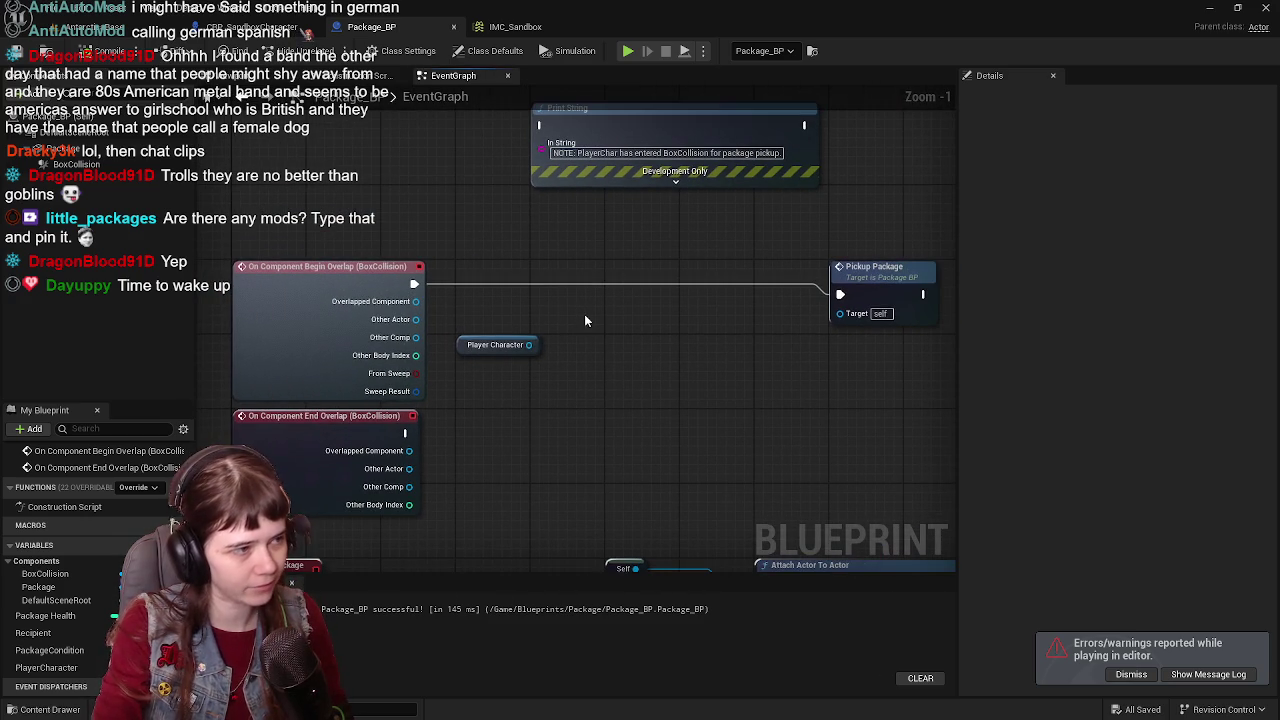
click(278, 78)
click(481, 80)
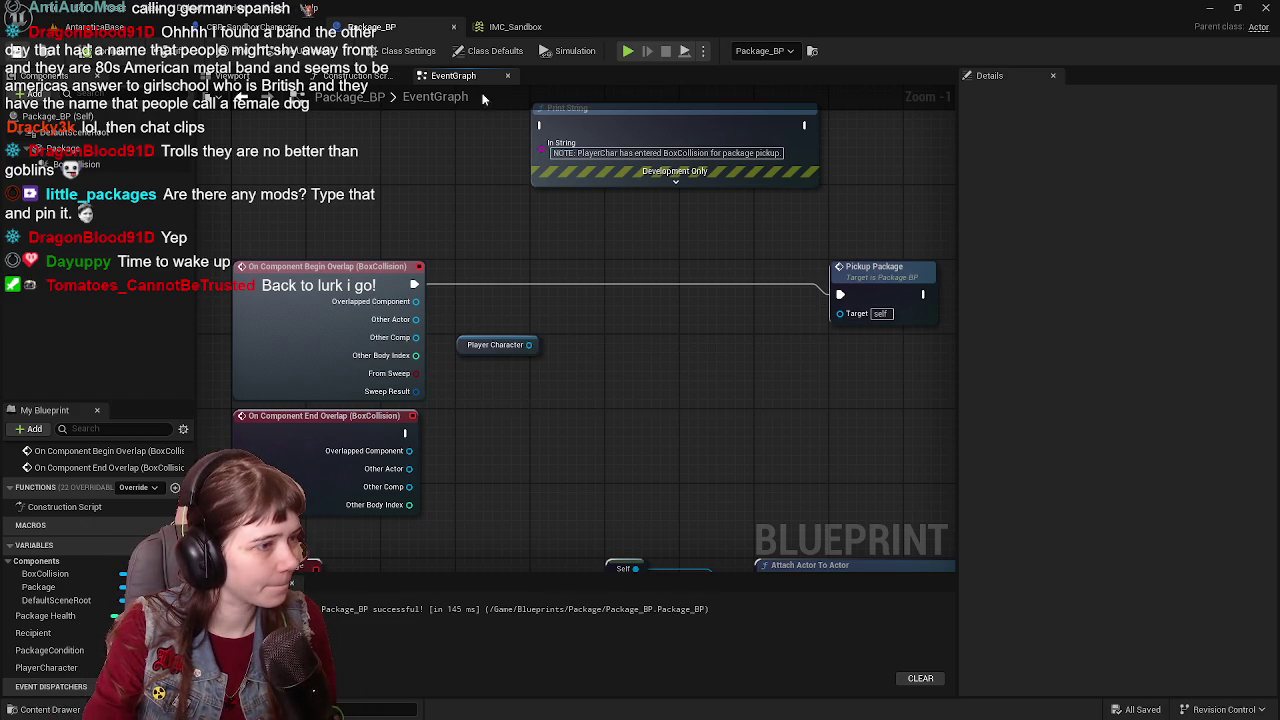
Step: Pan across to the Self and Attach Actor To Actor nodes without adding any node
drag(547, 266, 543, 275)
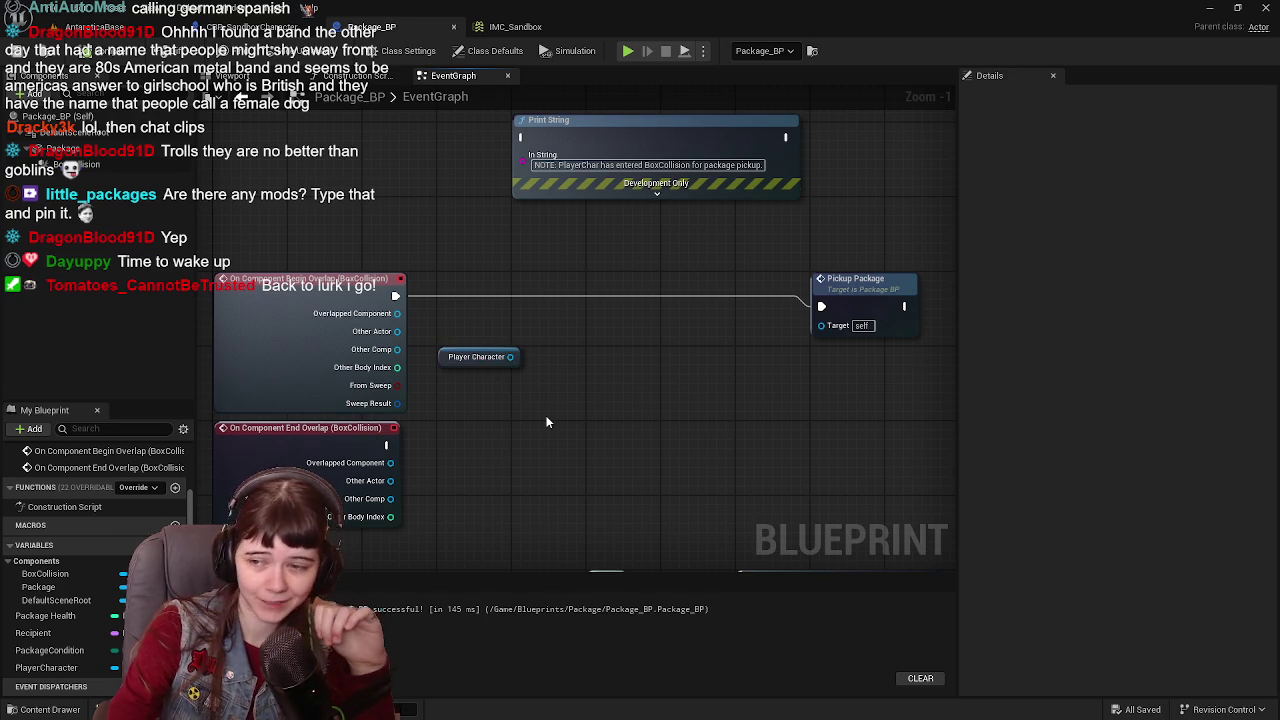
drag(716, 330, 653, 344)
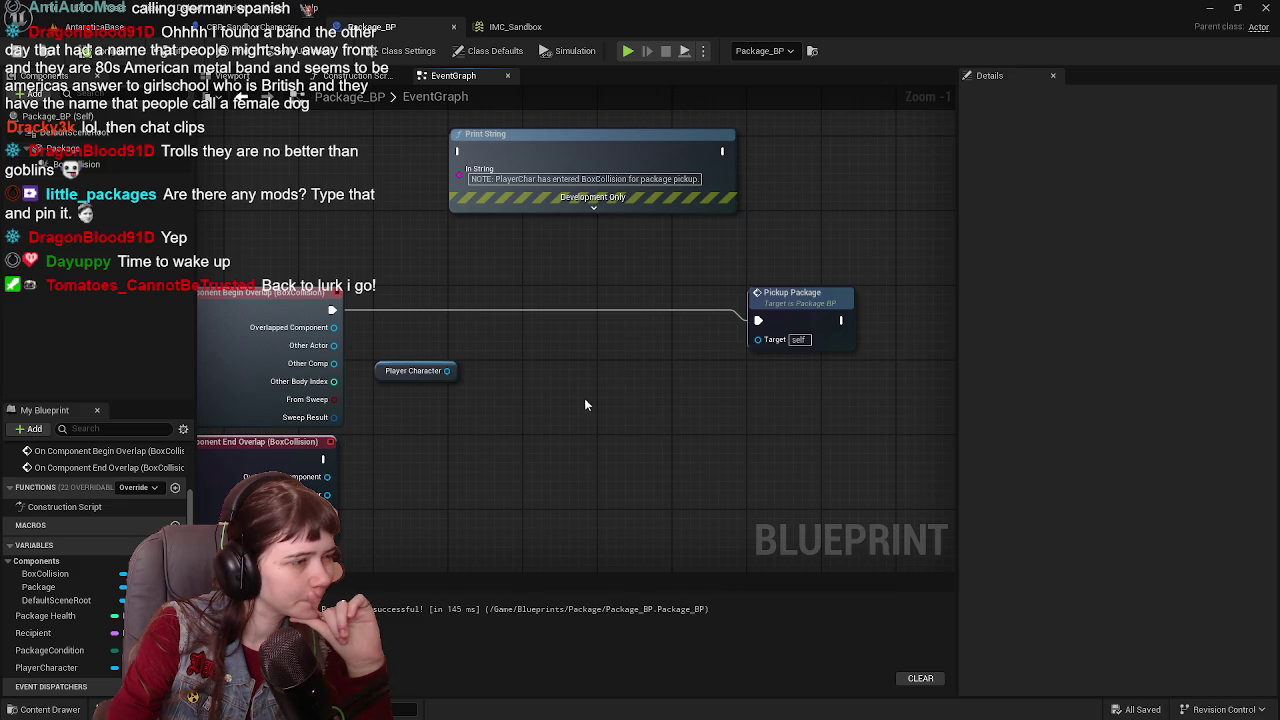
mouse_move(586, 400)
mouse_down()
mouse_move(623, 329)
mouse_move(637, 342)
mouse_up()
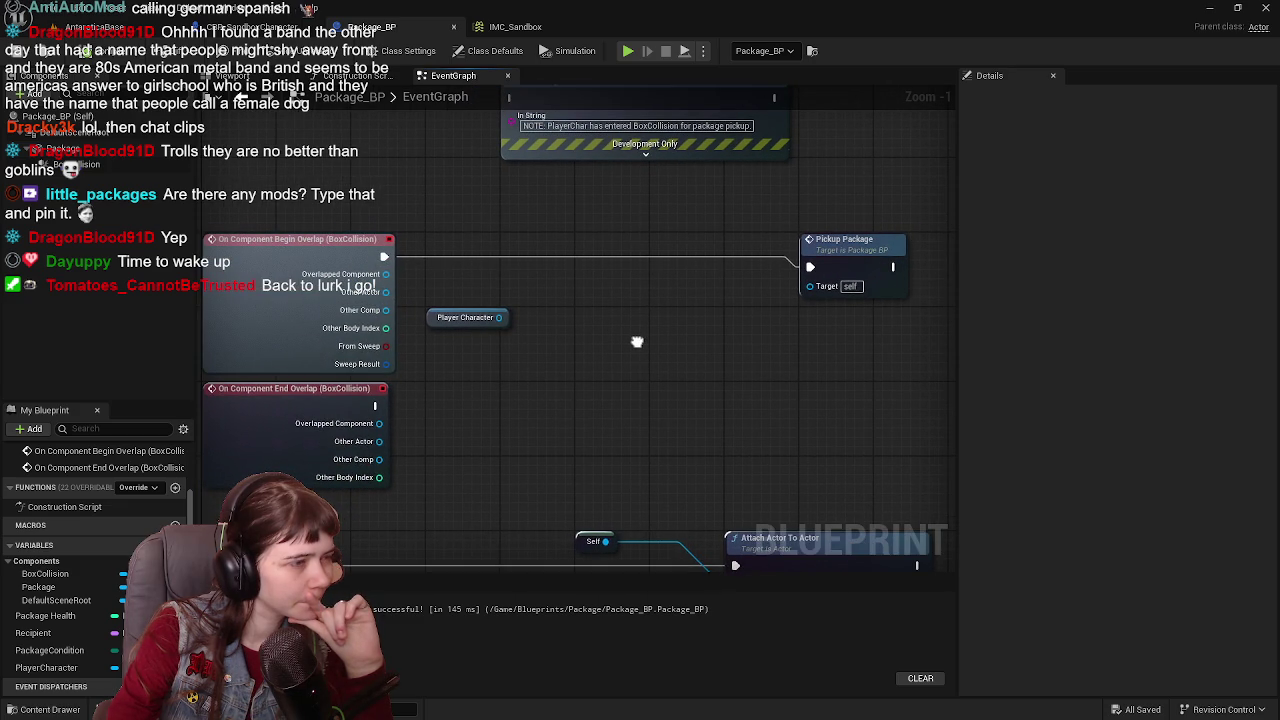
right_click(564, 366)
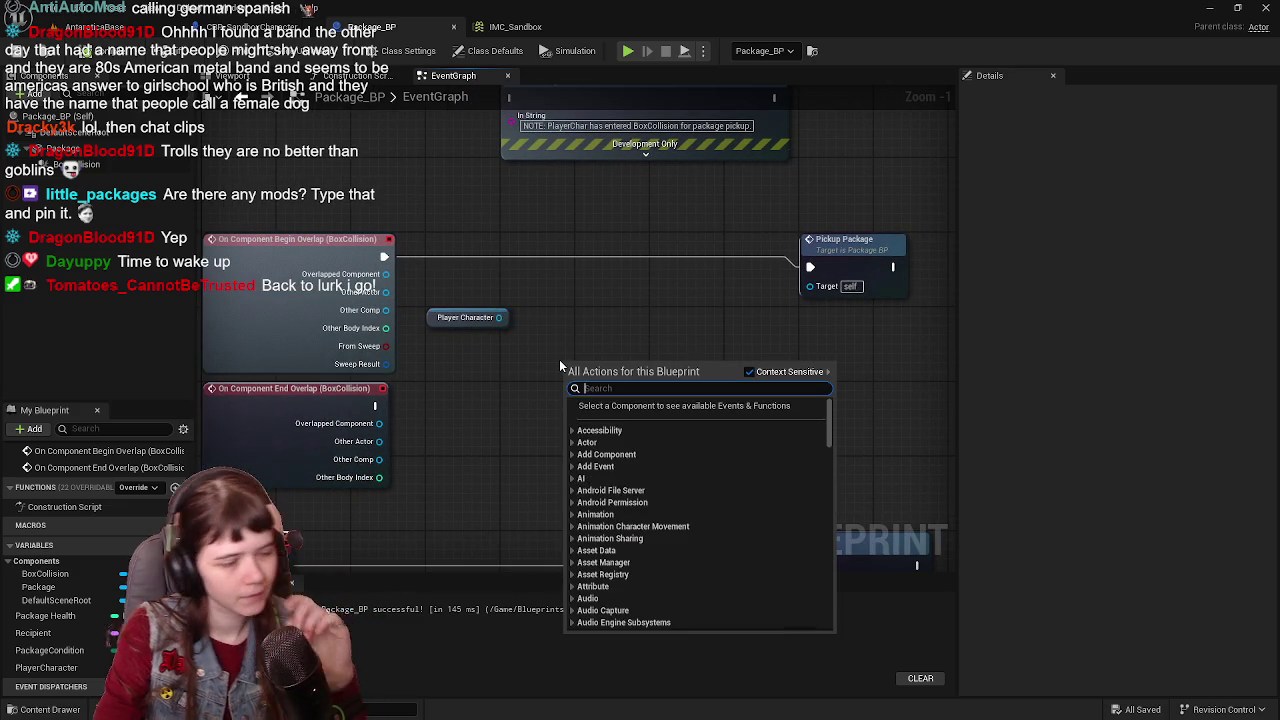
key(Escape)
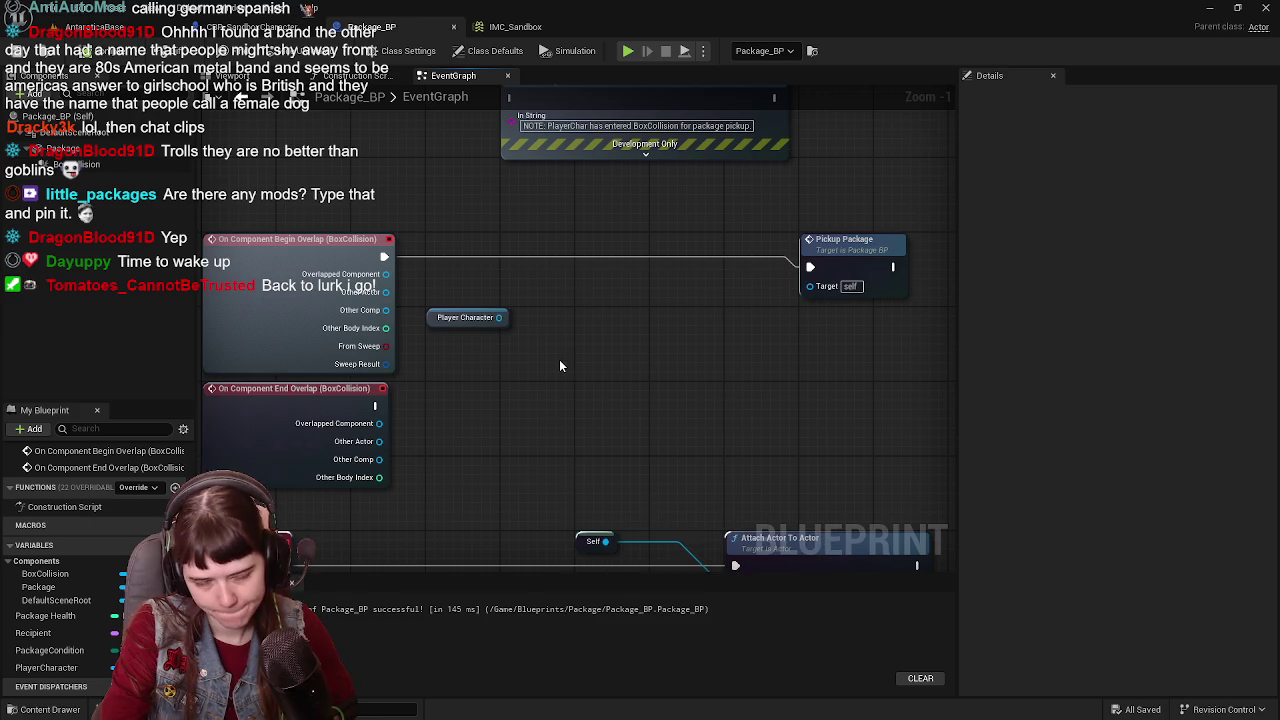
mouse_move(558, 364)
mouse_down()
mouse_move(503, 271)
mouse_move(537, 351)
mouse_move(557, 171)
mouse_move(634, 188)
mouse_move(586, 189)
mouse_move(614, 206)
mouse_move(627, 353)
mouse_move(578, 300)
mouse_move(591, 273)
mouse_move(551, 310)
mouse_up()
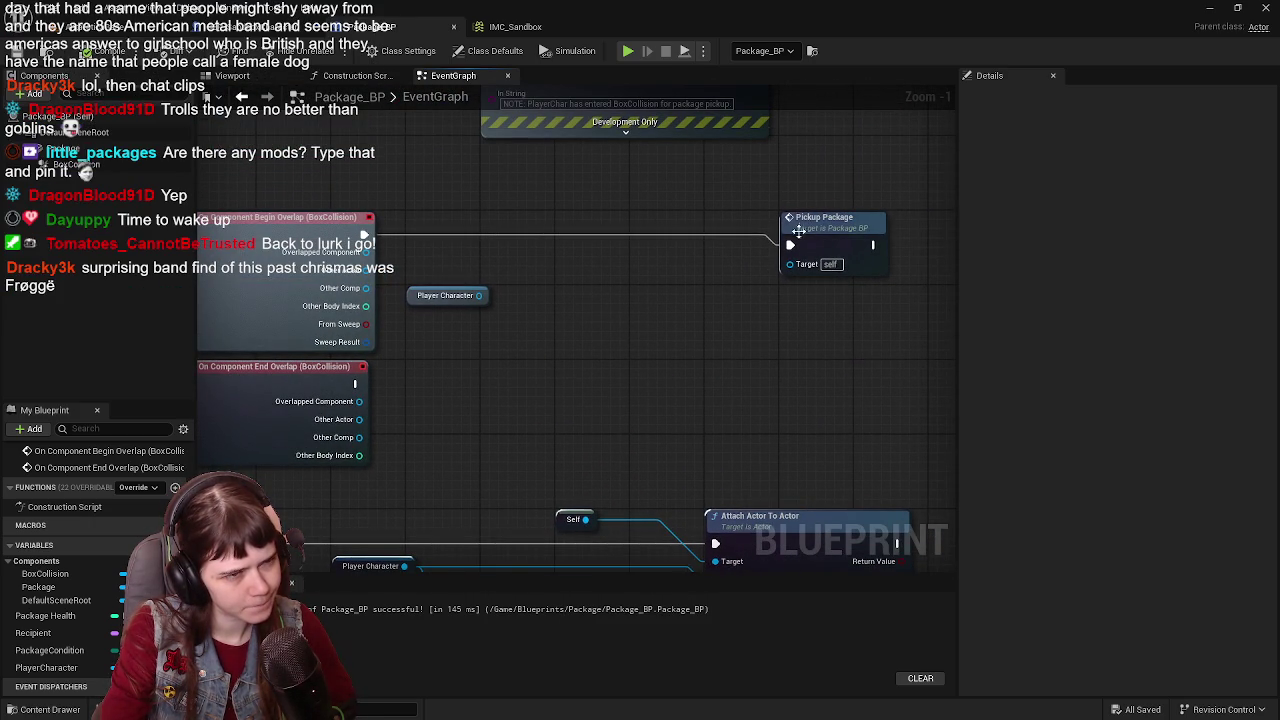
Step: Move the Pickup Package node left, review the attach section, and save Package_BP
drag(815, 220, 672, 222)
mouse_move(700, 321)
mouse_down()
mouse_move(697, 289)
mouse_move(751, 286)
mouse_up()
drag(741, 232, 738, 227)
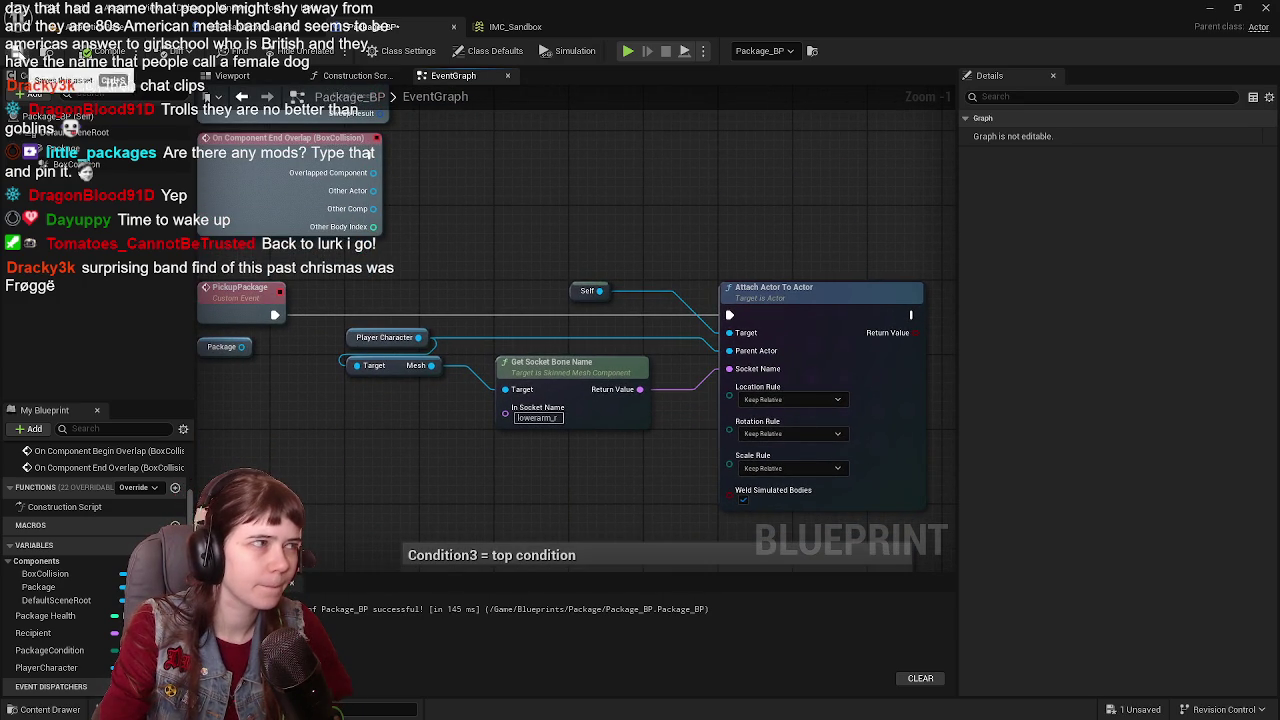
key(ctrl+s)
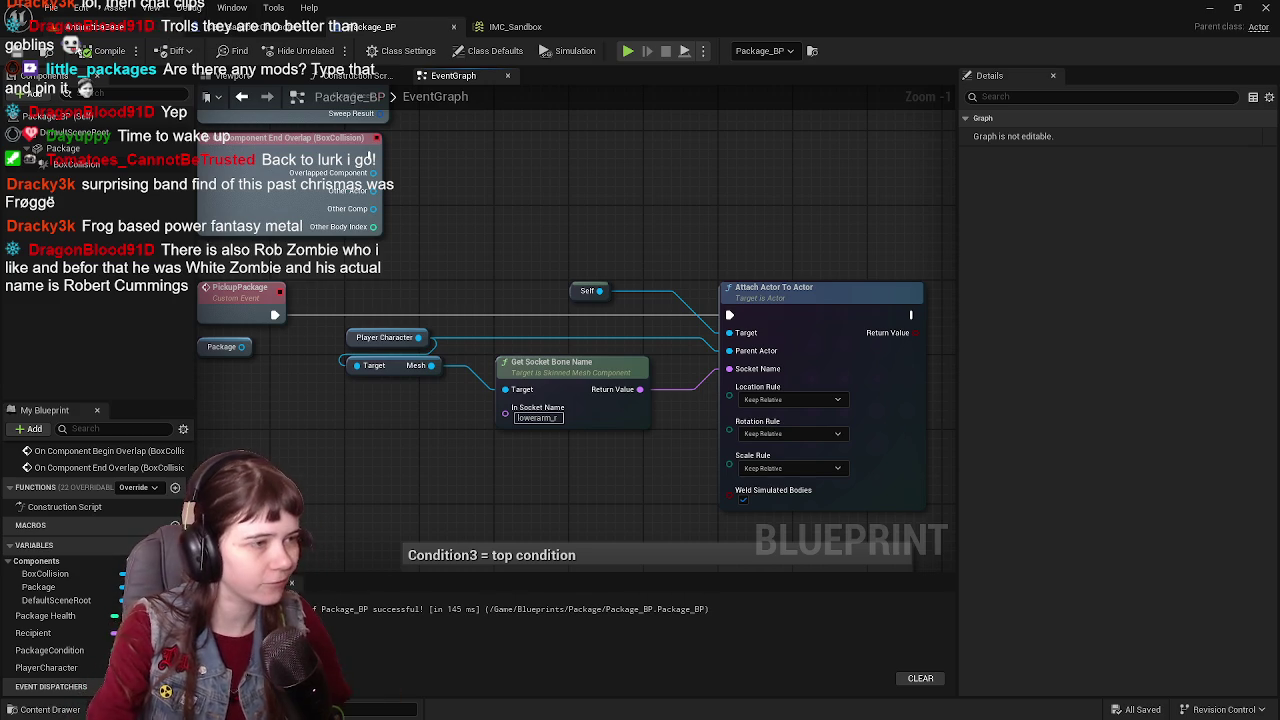
Step: Look over the Package_BP graph once more, then return to the AntarcticaBase level
drag(510, 229, 606, 270)
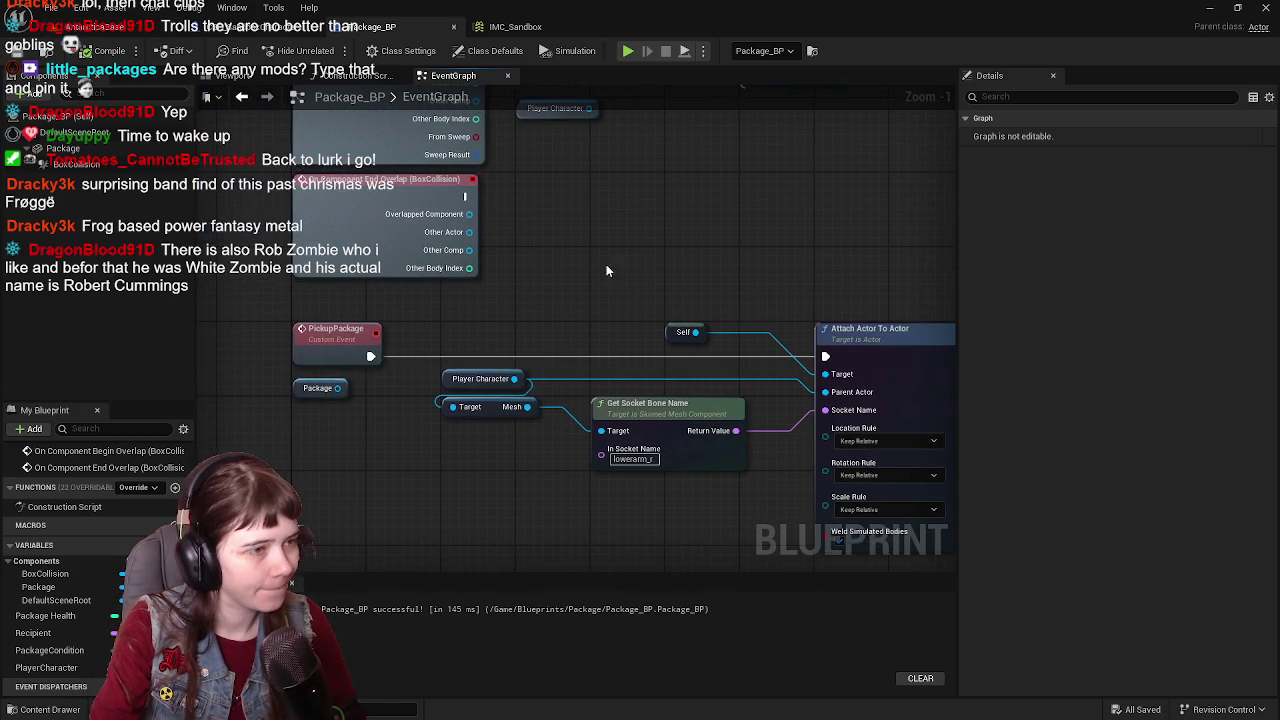
drag(668, 328, 583, 331)
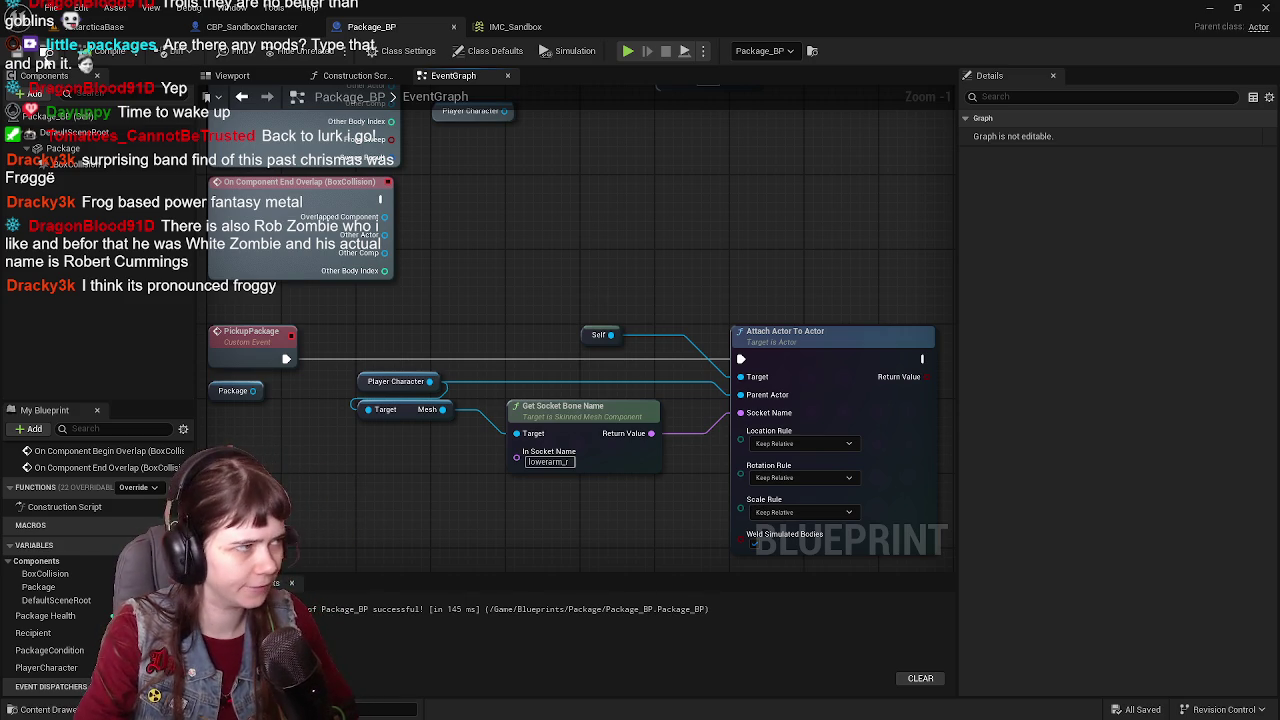
click(127, 28)
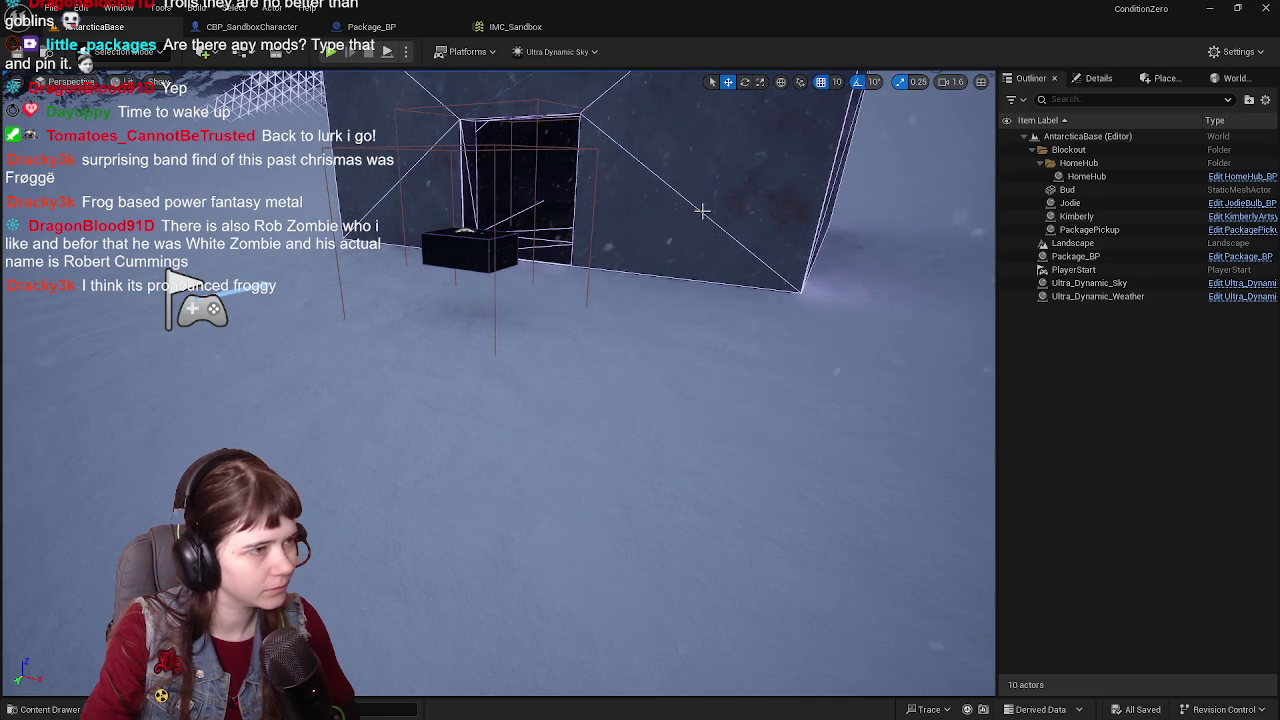
click(392, 28)
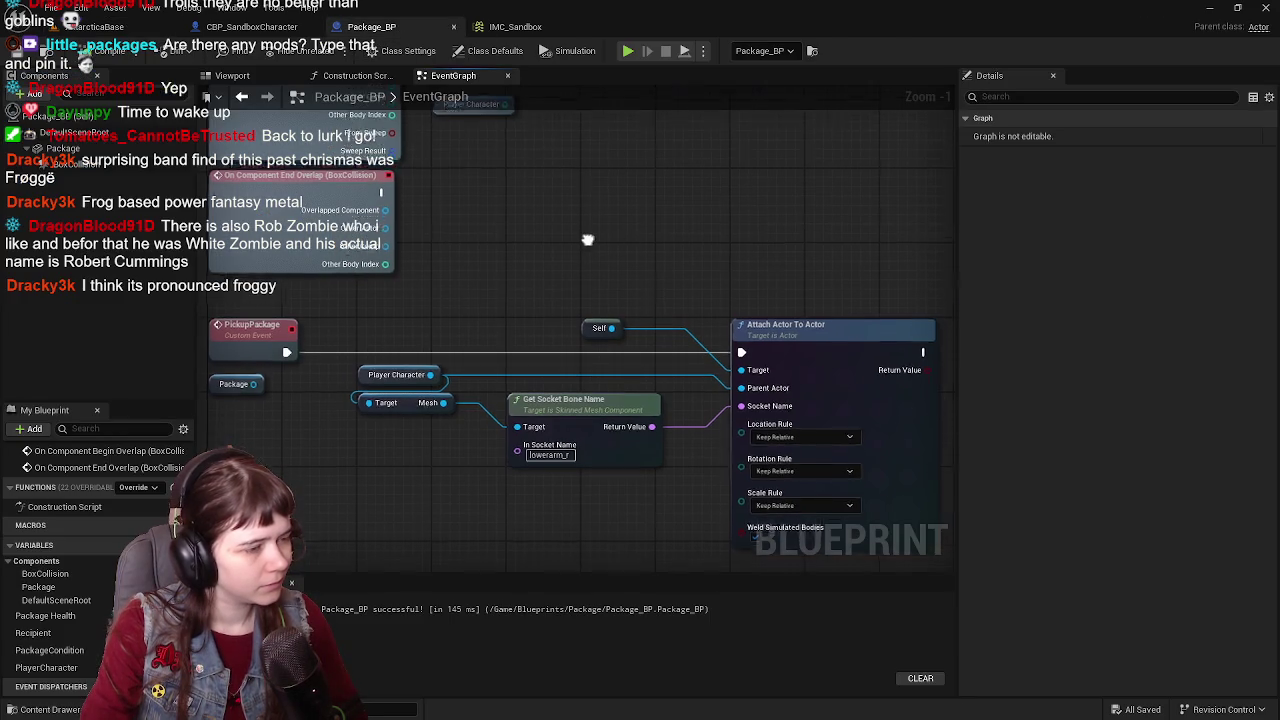
click(60, 36)
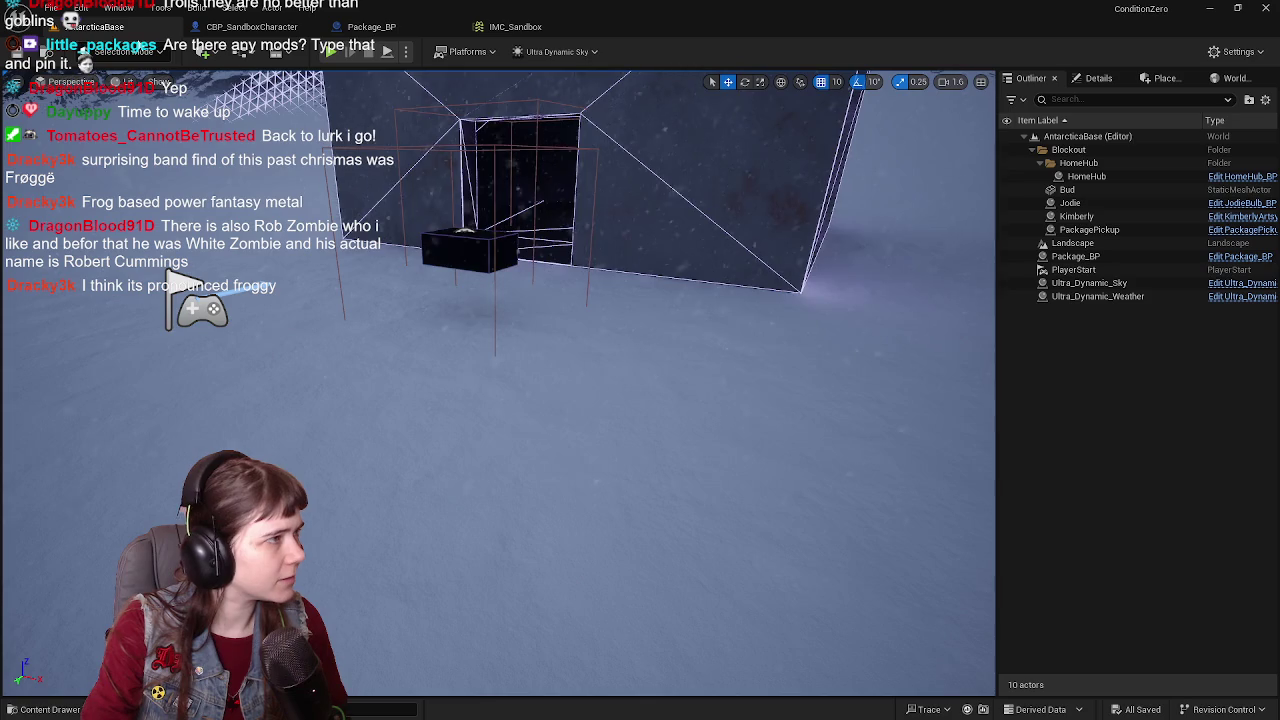
Step: Playtest the level, walking the mannequin with W and S toward the package, then stop
click(330, 51)
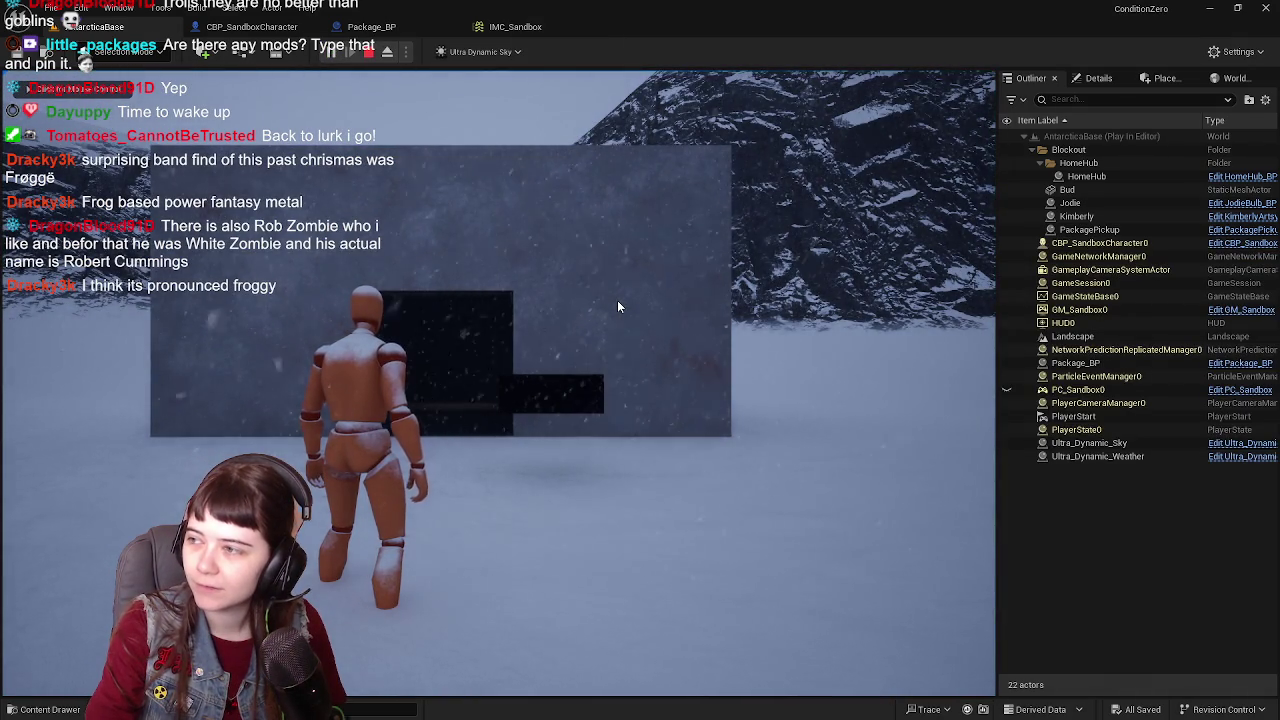
click(695, 428)
key(w)
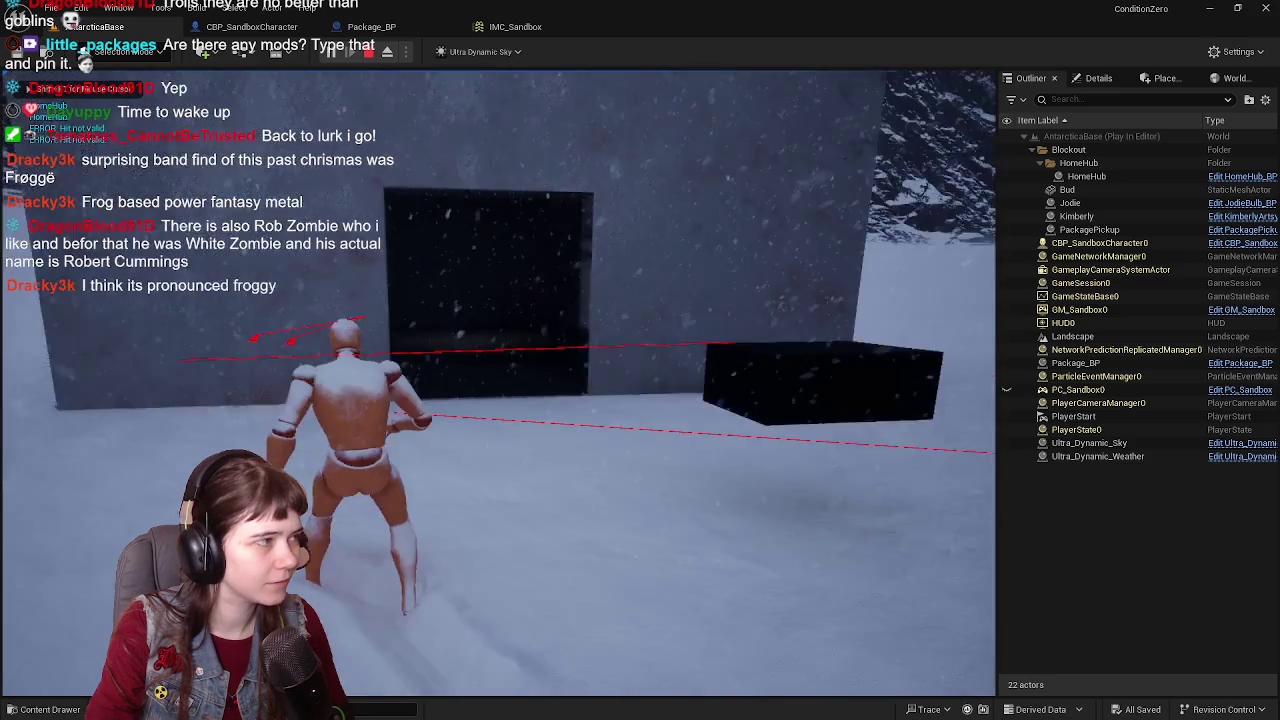
key(s)
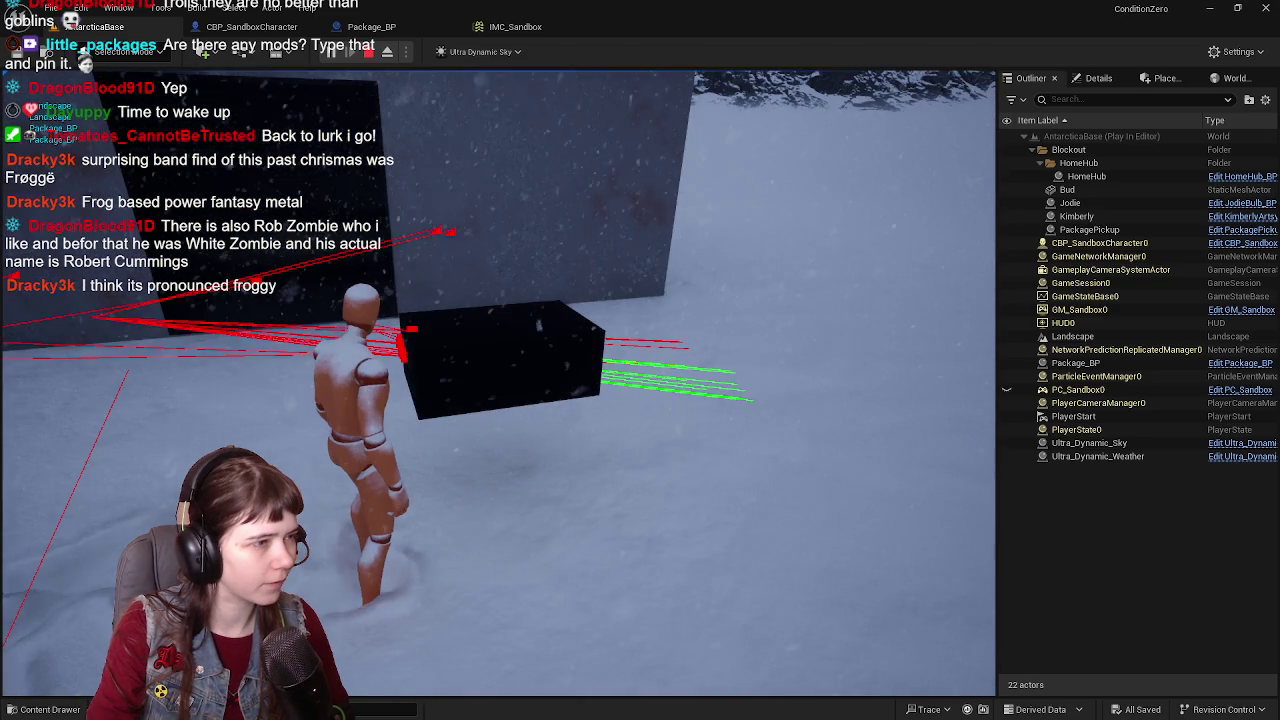
key(Escape)
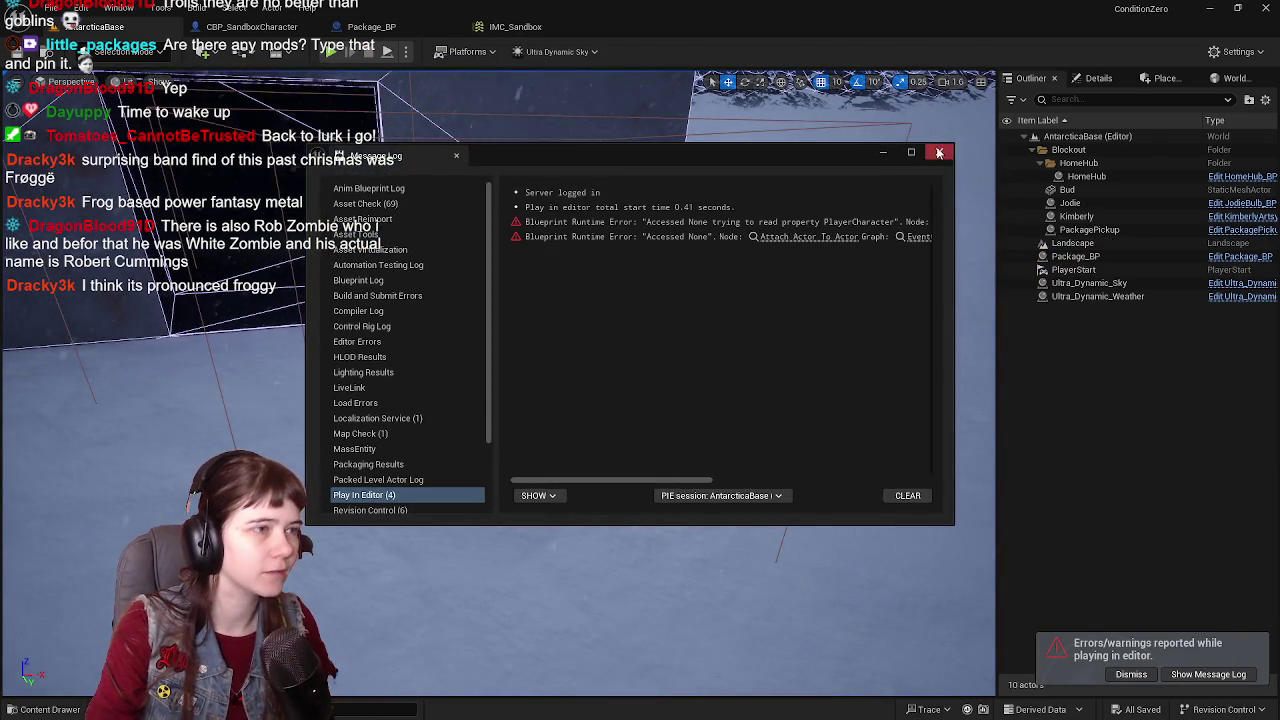
Step: Close the Message Log and view Package_BP's overlap, Pickup Package and Attach Actor nodes
click(939, 152)
click(371, 26)
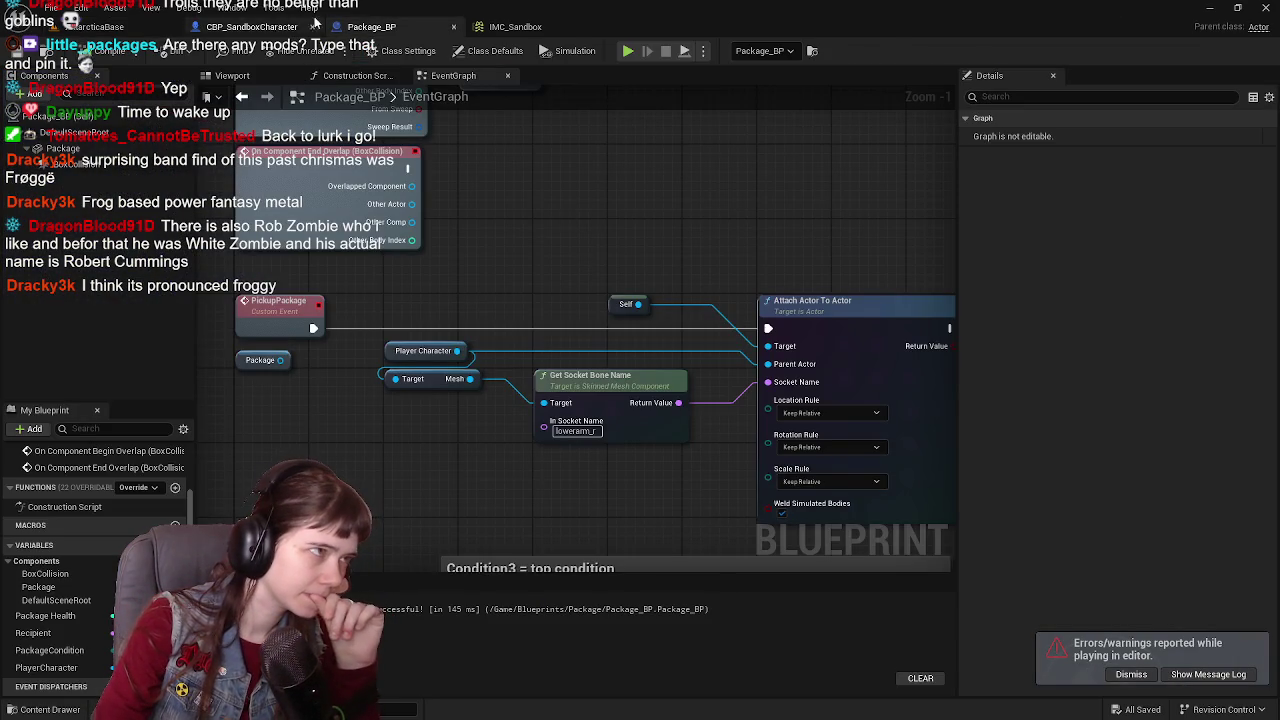
mouse_move(424, 172)
mouse_down()
mouse_move(580, 346)
mouse_move(626, 284)
mouse_move(485, 293)
mouse_move(555, 354)
mouse_up()
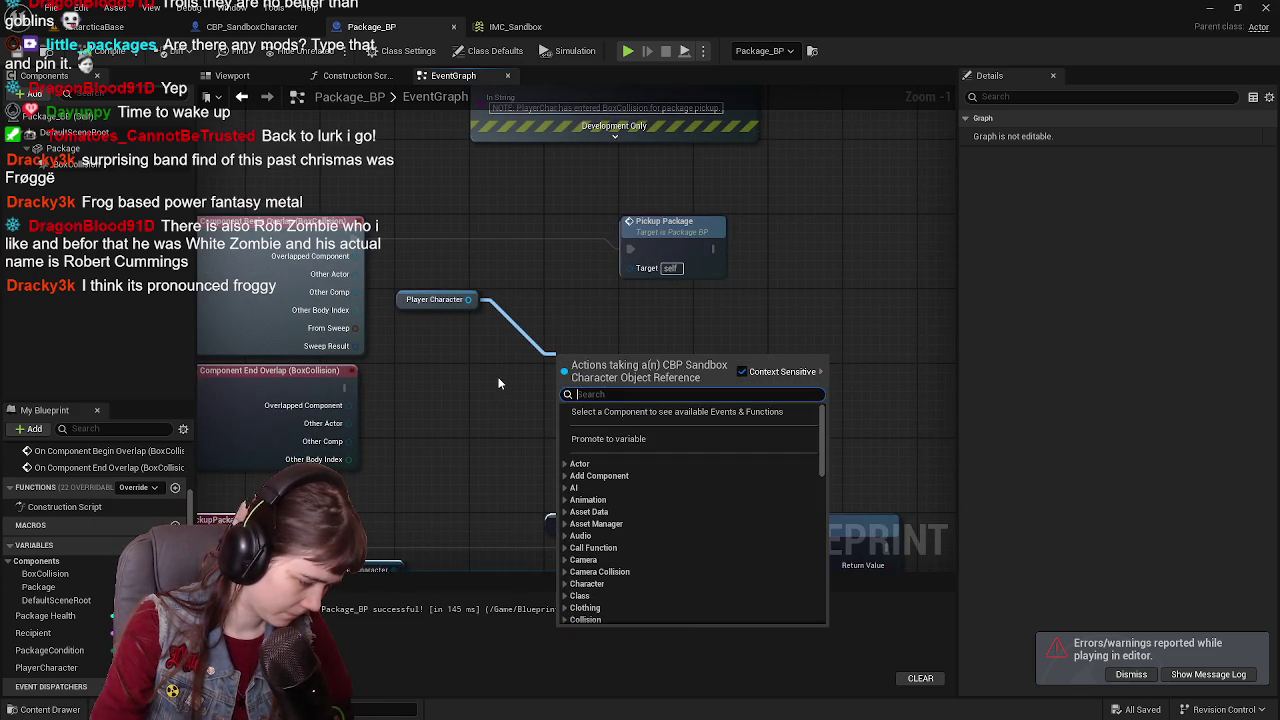
click(455, 438)
mouse_move(478, 315)
mouse_down()
mouse_move(478, 257)
mouse_move(478, 271)
mouse_up()
click(256, 28)
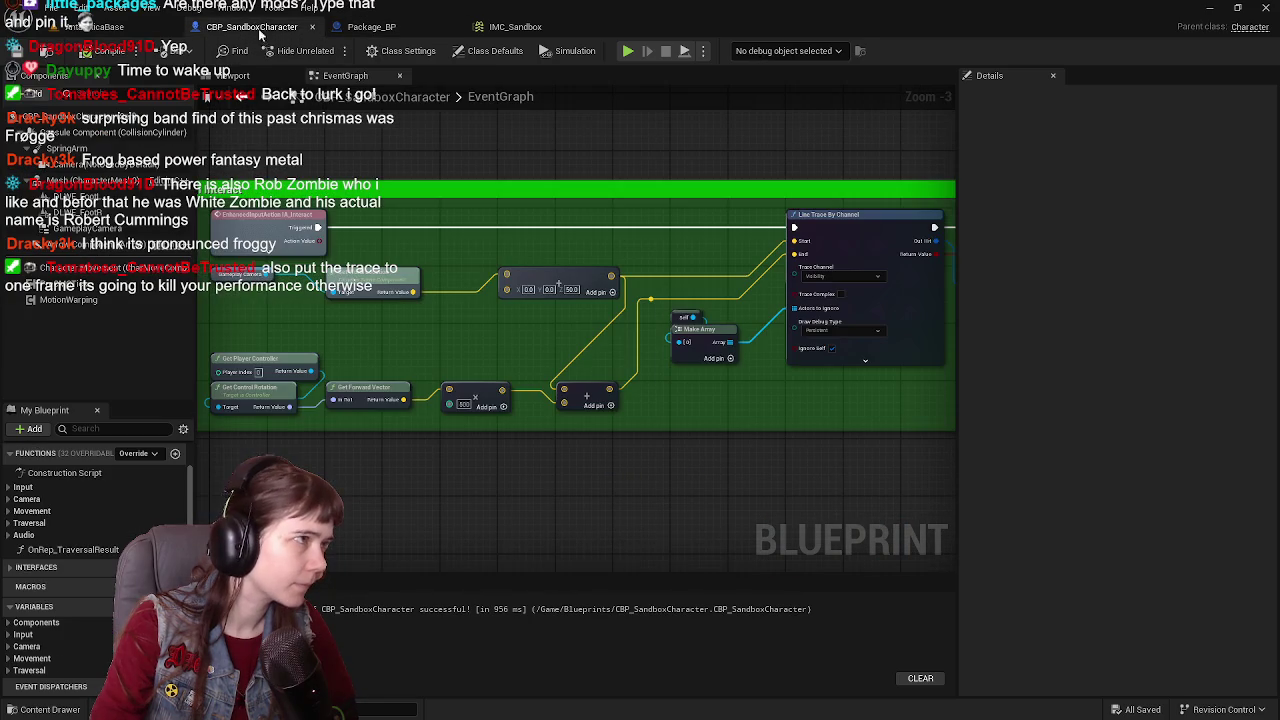
mouse_move(562, 323)
mouse_down()
mouse_move(500, 334)
mouse_move(463, 187)
mouse_up()
click(395, 28)
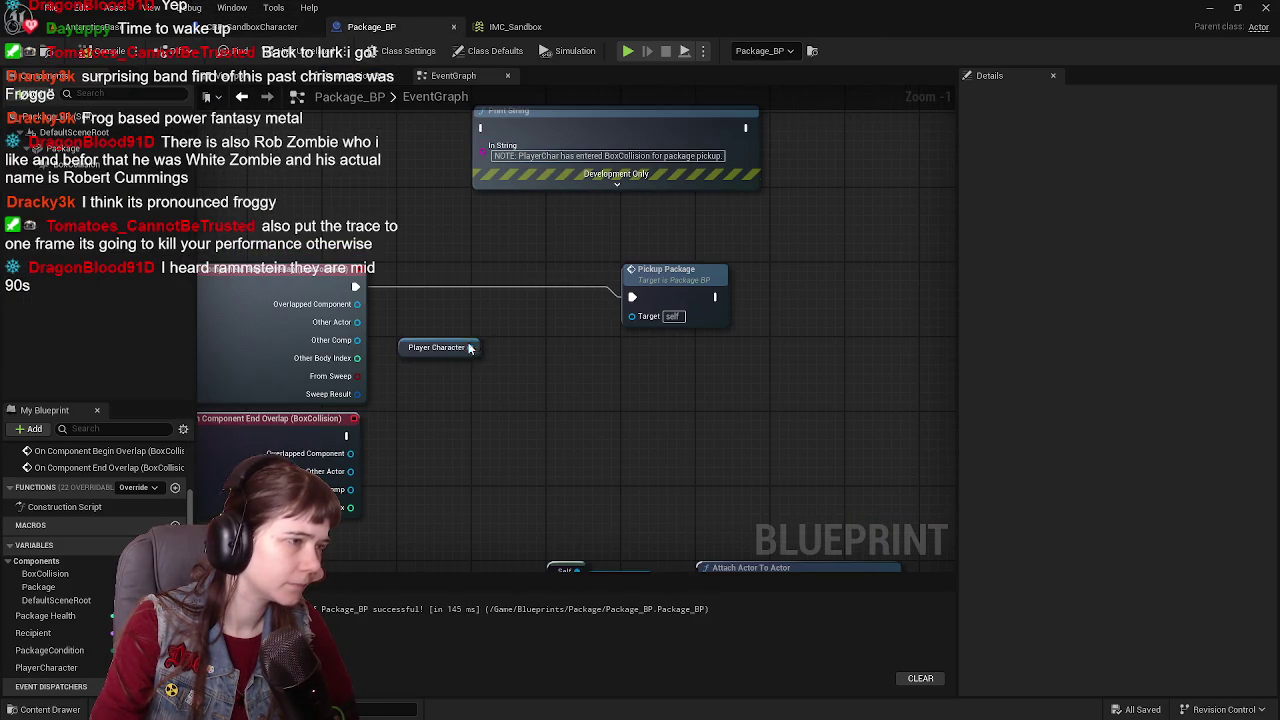
Step: Search Player Character's actions for 'Interact', cancel, and pan to Attach Actor and Get Socket Bone Name
drag(469, 347, 524, 378)
text(IA)
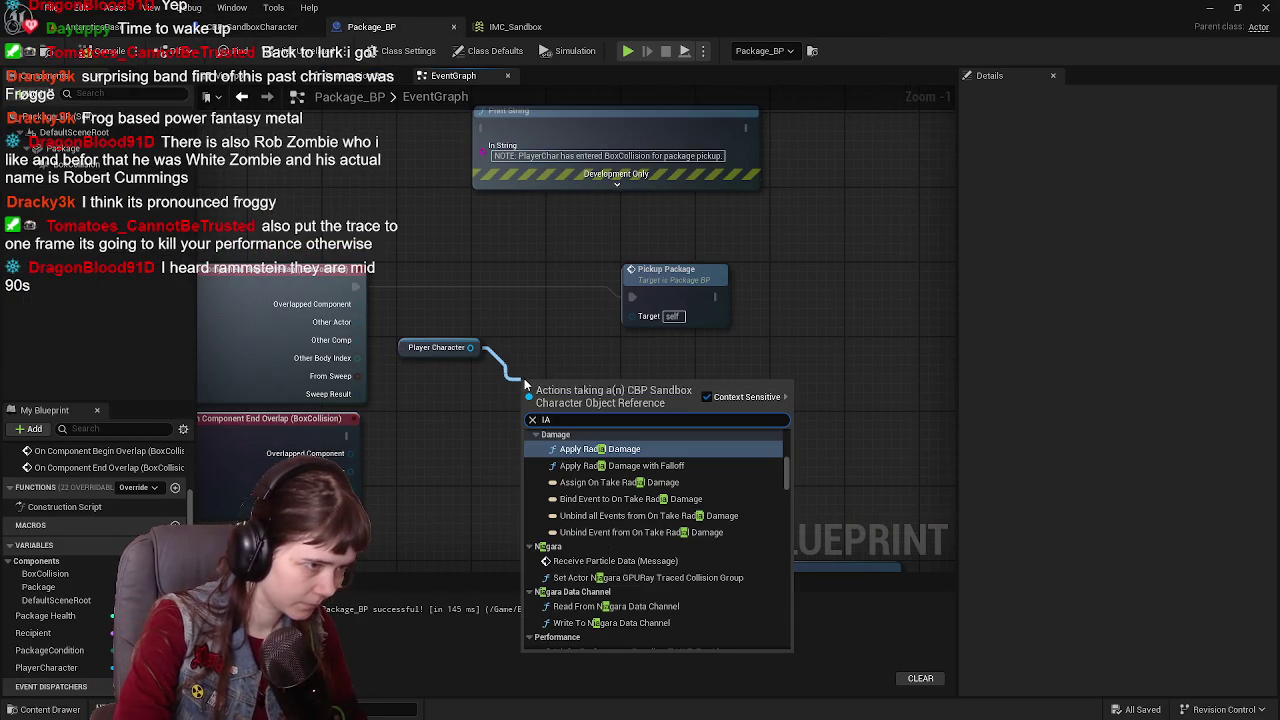
key(BackSpace)
key(BackSpace)
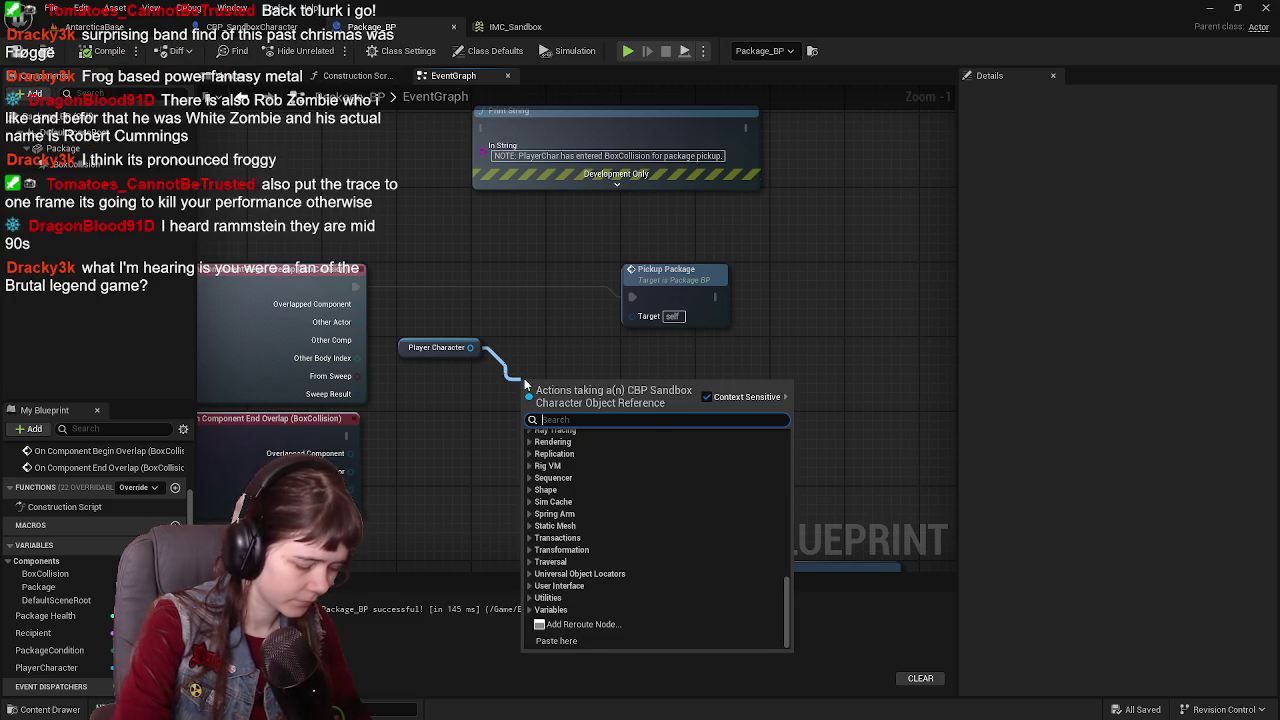
text(Interact)
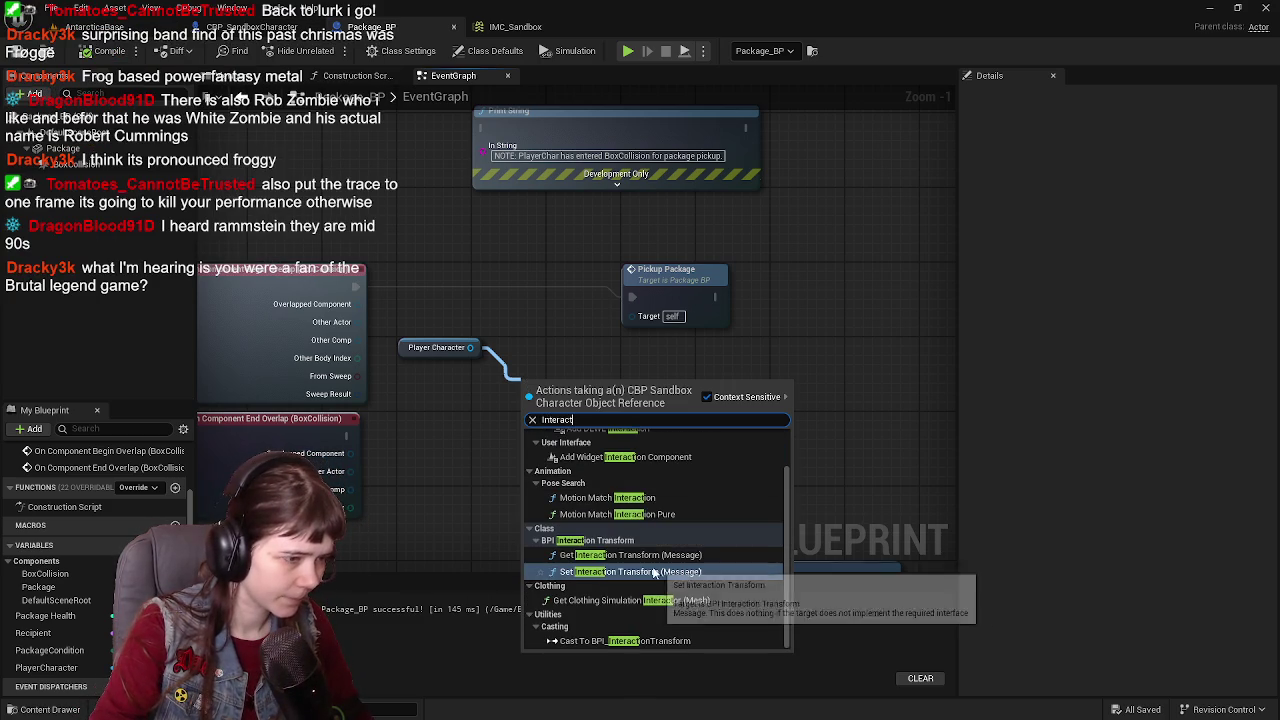
scroll(654, 572, up, 1)
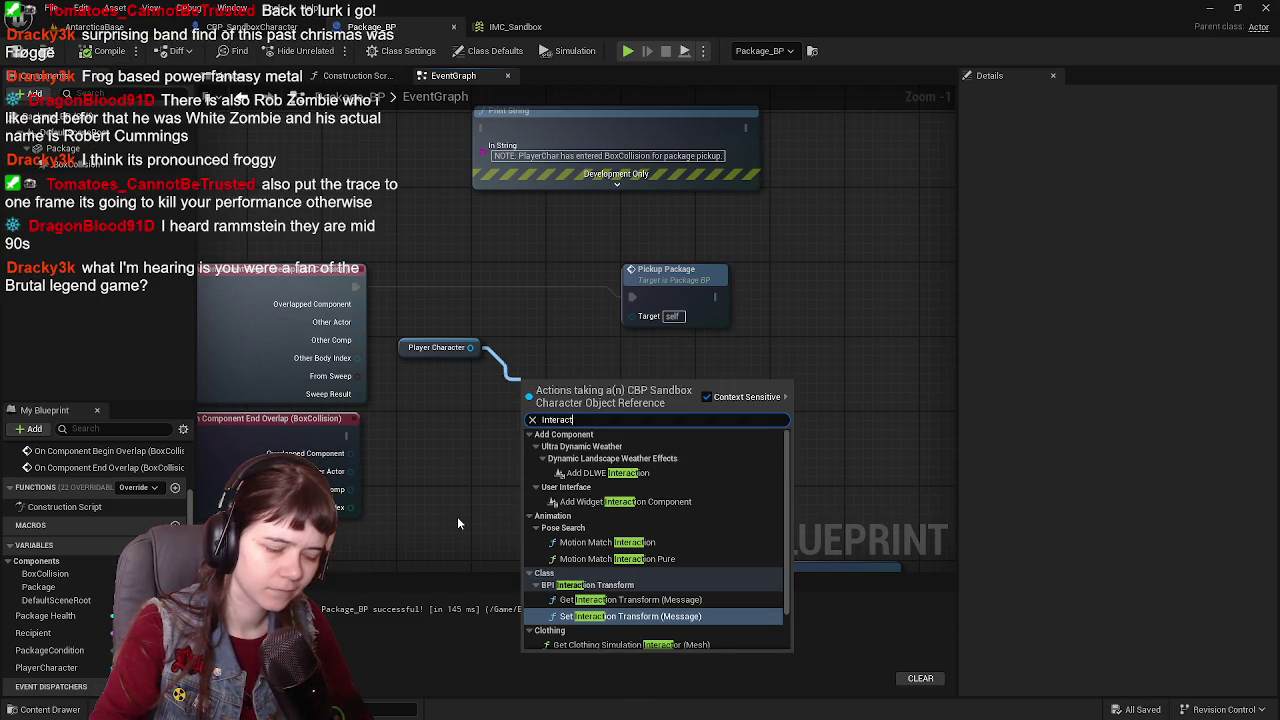
key(Escape)
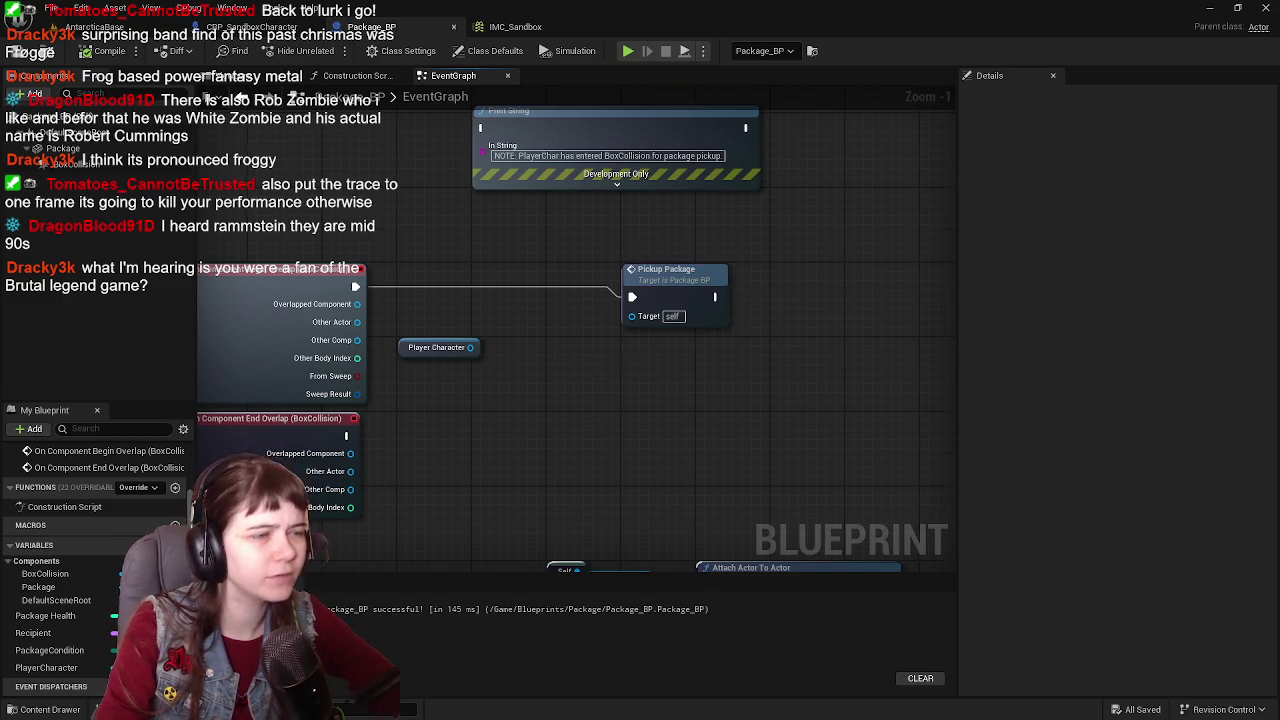
drag(670, 265, 630, 11)
Step: Set the character's Line Trace By Channel Draw Debug Type to For One Frame and compile
click(258, 29)
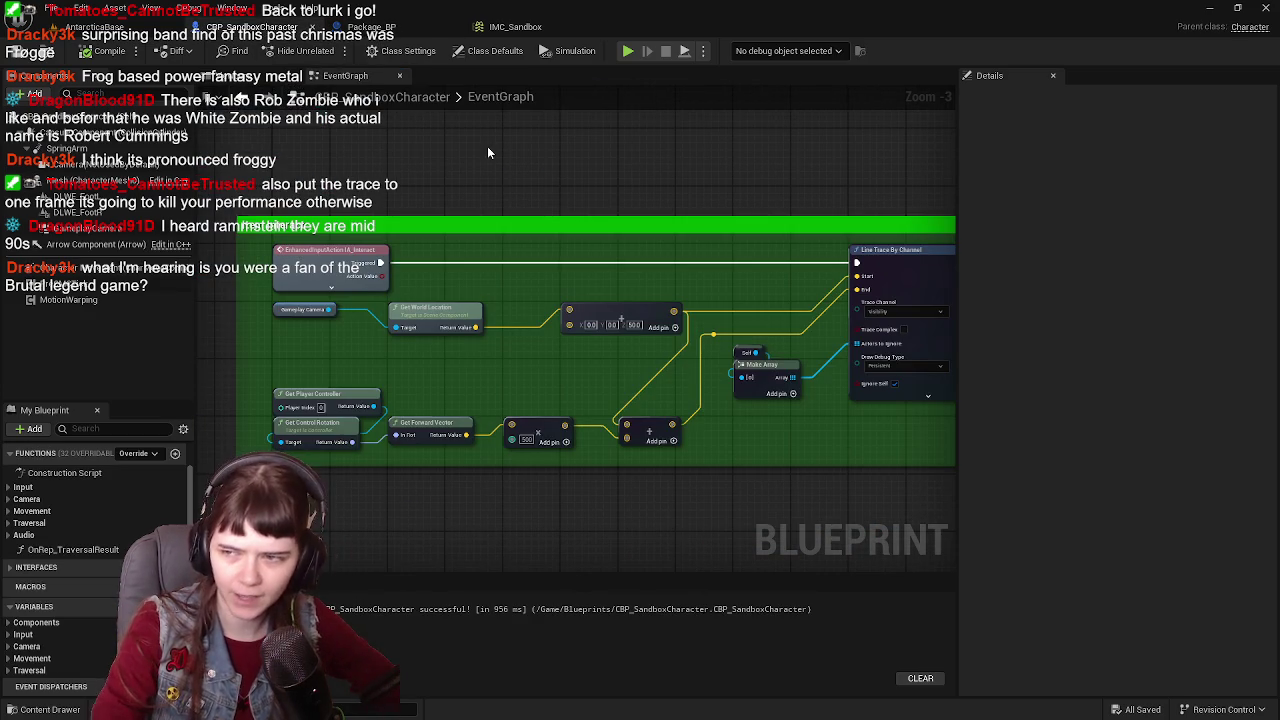
scroll(814, 335, up, 4)
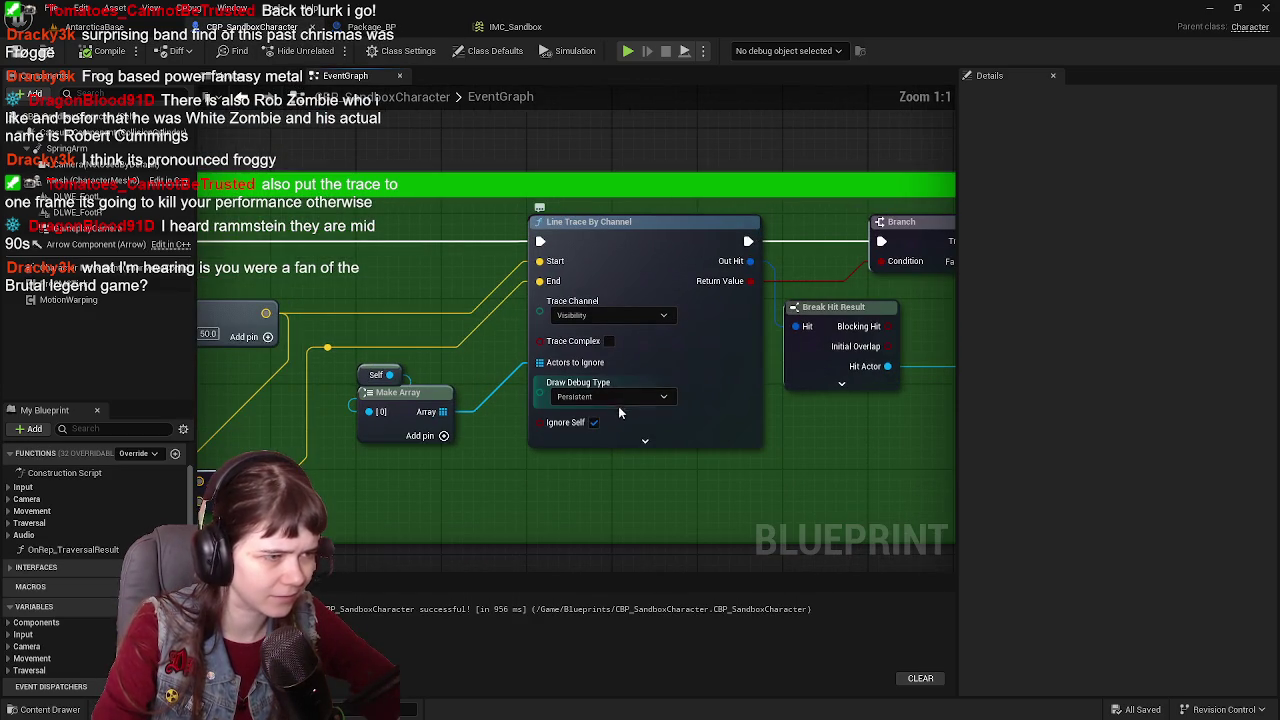
click(610, 396)
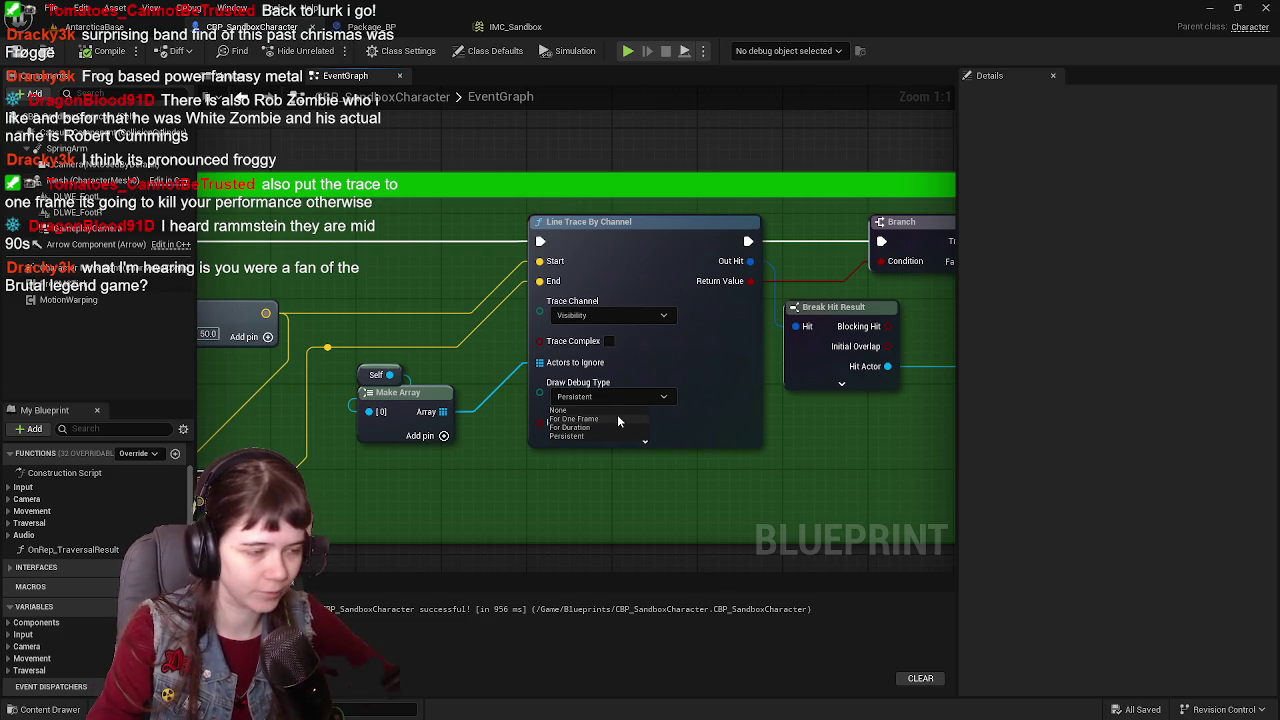
click(608, 420)
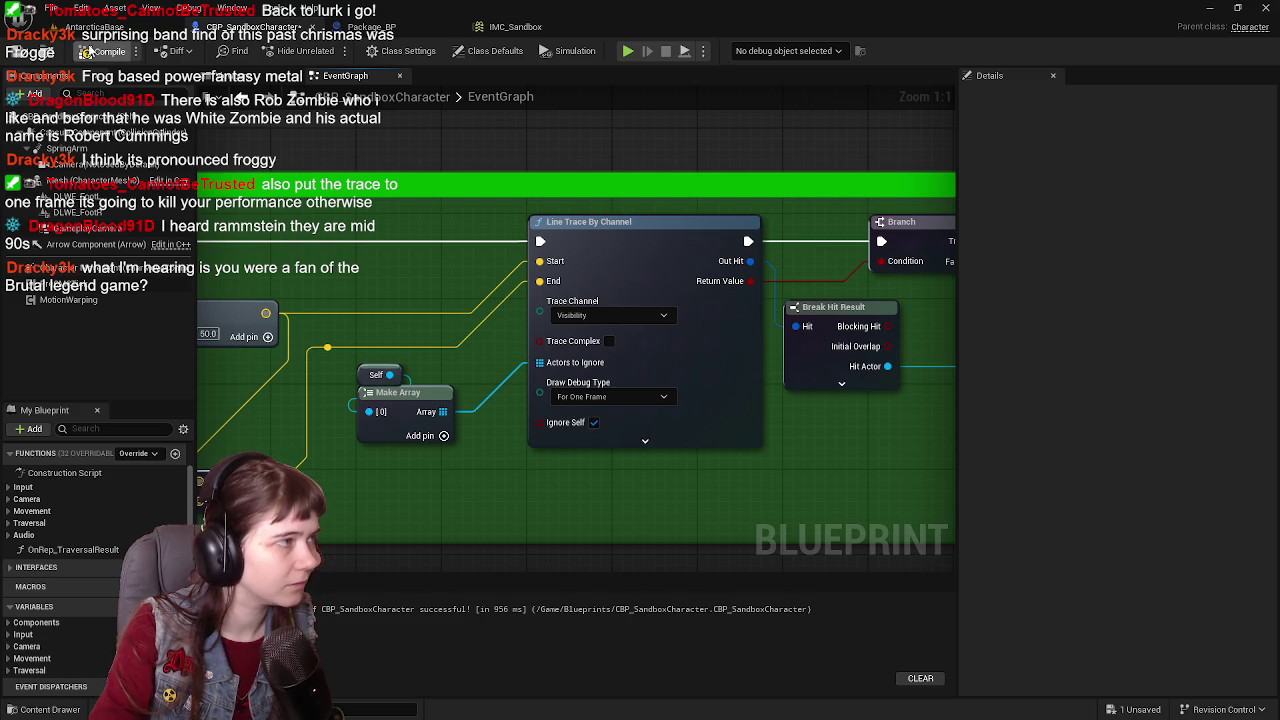
click(105, 51)
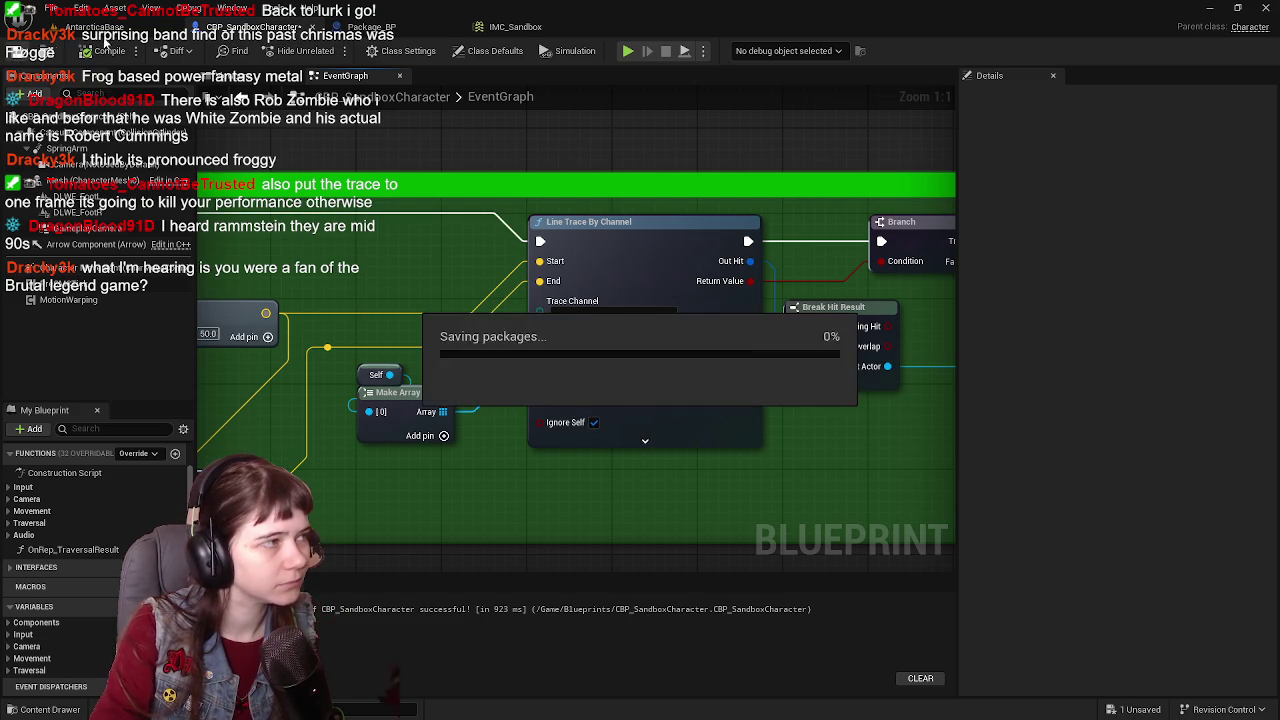
click(150, 30)
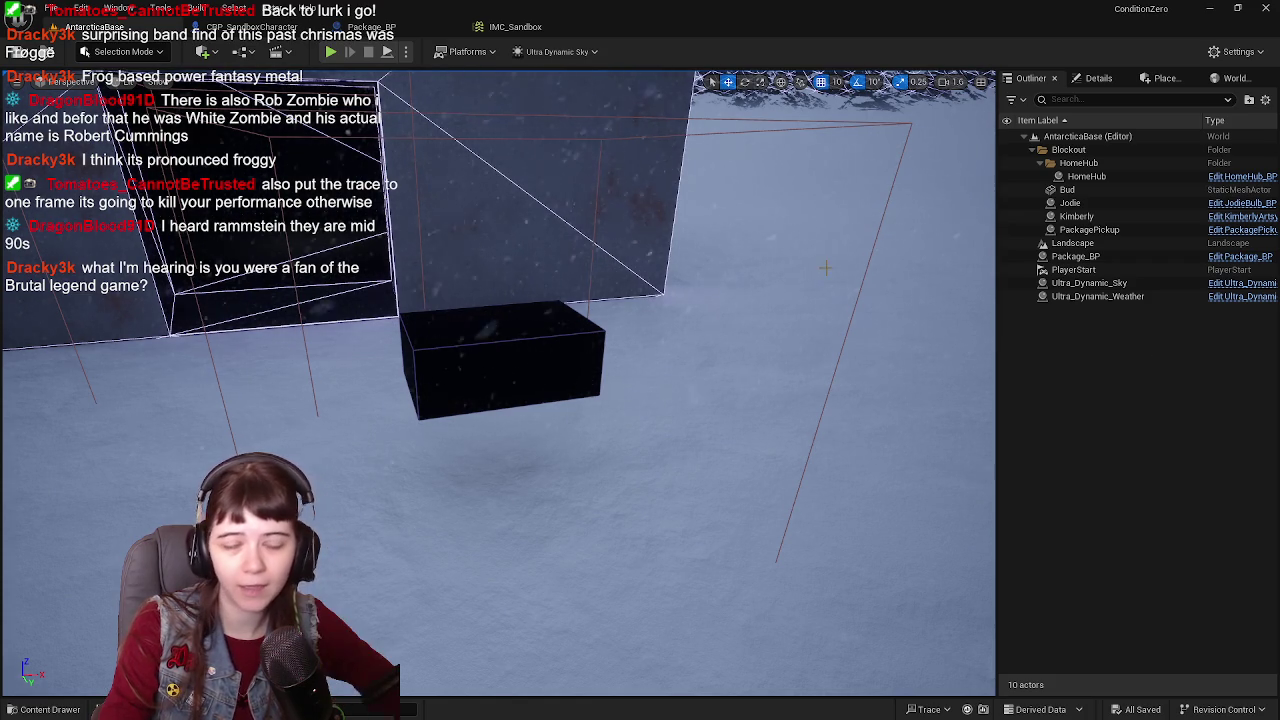
Step: Fly the viewport camera along the wall's doorway, then switch to CBP_SandboxCharacter's event graph
drag(769, 352, 764, 348)
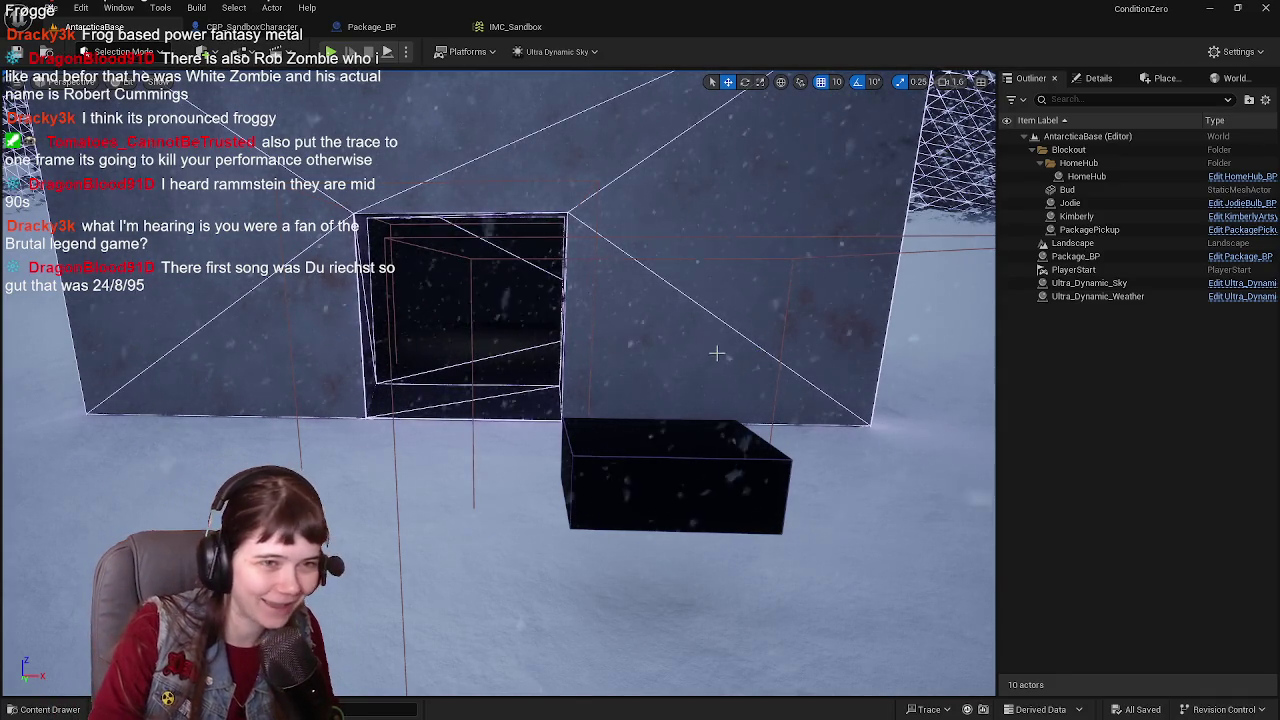
mouse_move(717, 351)
mouse_down()
mouse_move(660, 352)
mouse_move(740, 366)
mouse_move(724, 349)
mouse_up()
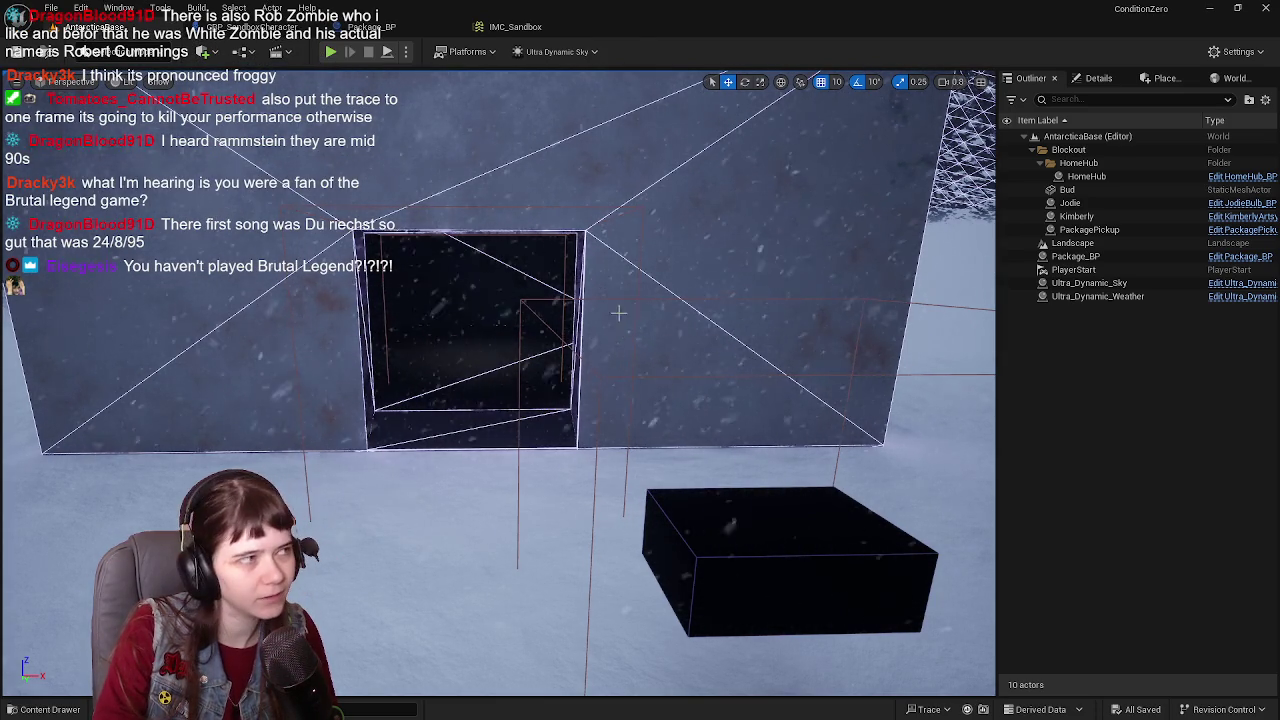
click(230, 27)
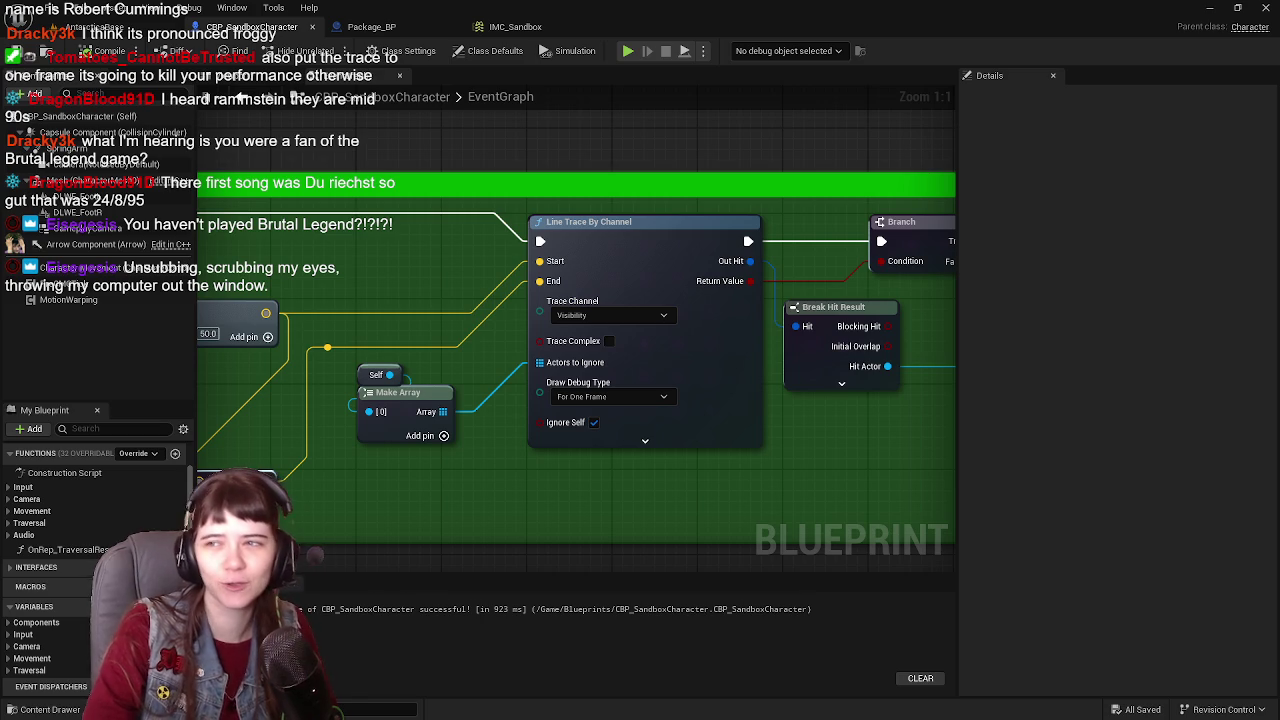
Step: Pan over the Item Interact trace and save the character blueprint
mouse_move(640, 719)
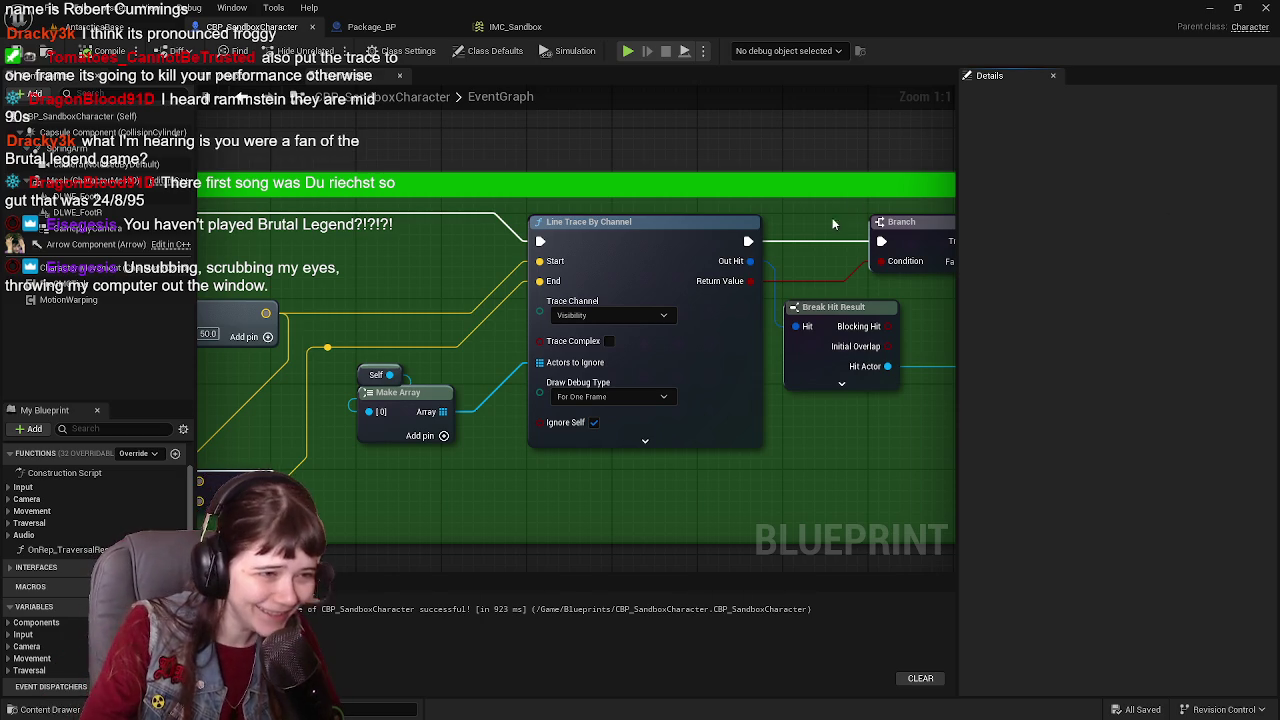
mouse_move(545, 244)
mouse_down()
mouse_move(920, 257)
mouse_move(742, 239)
mouse_move(686, 183)
mouse_move(609, 203)
mouse_up()
scroll(742, 239, down, 3)
key(ctrl+s)
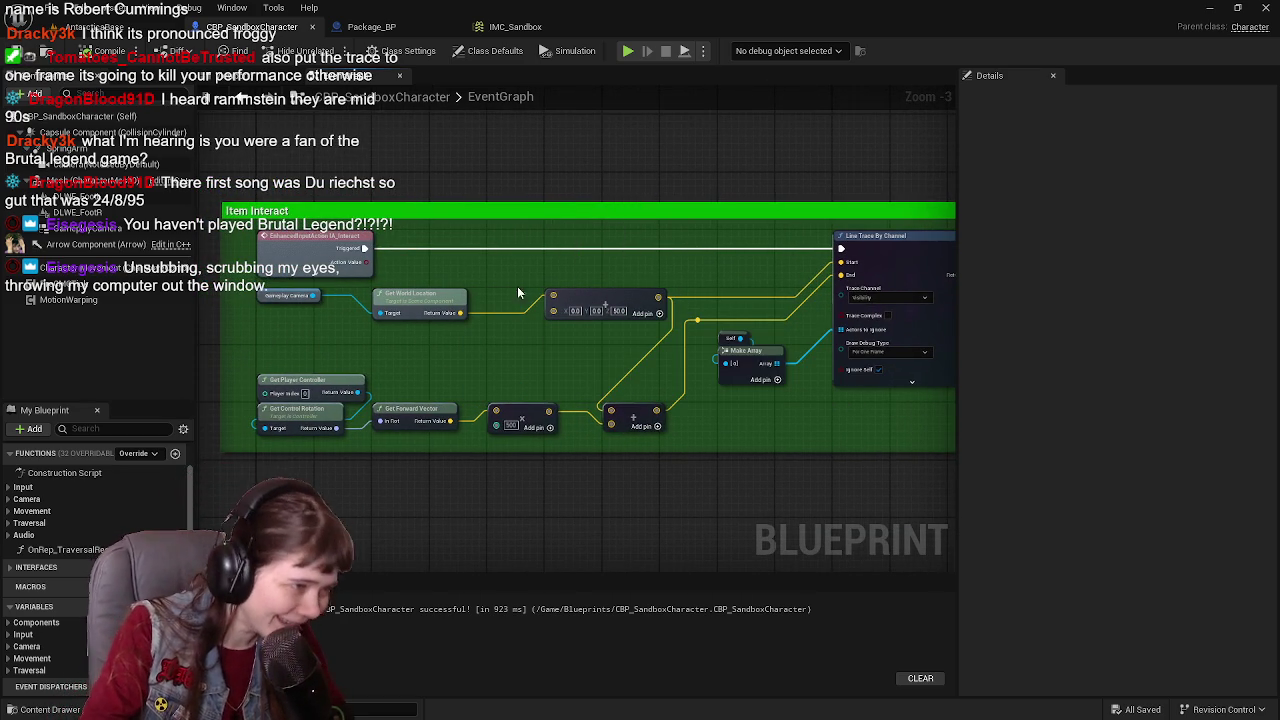
Step: Align Get Player Controller, Get Control Rotation, Get Forward Vector, the 500 multiply and add nodes, then save
scroll(542, 362, up, 2)
drag(353, 437, 276, 386)
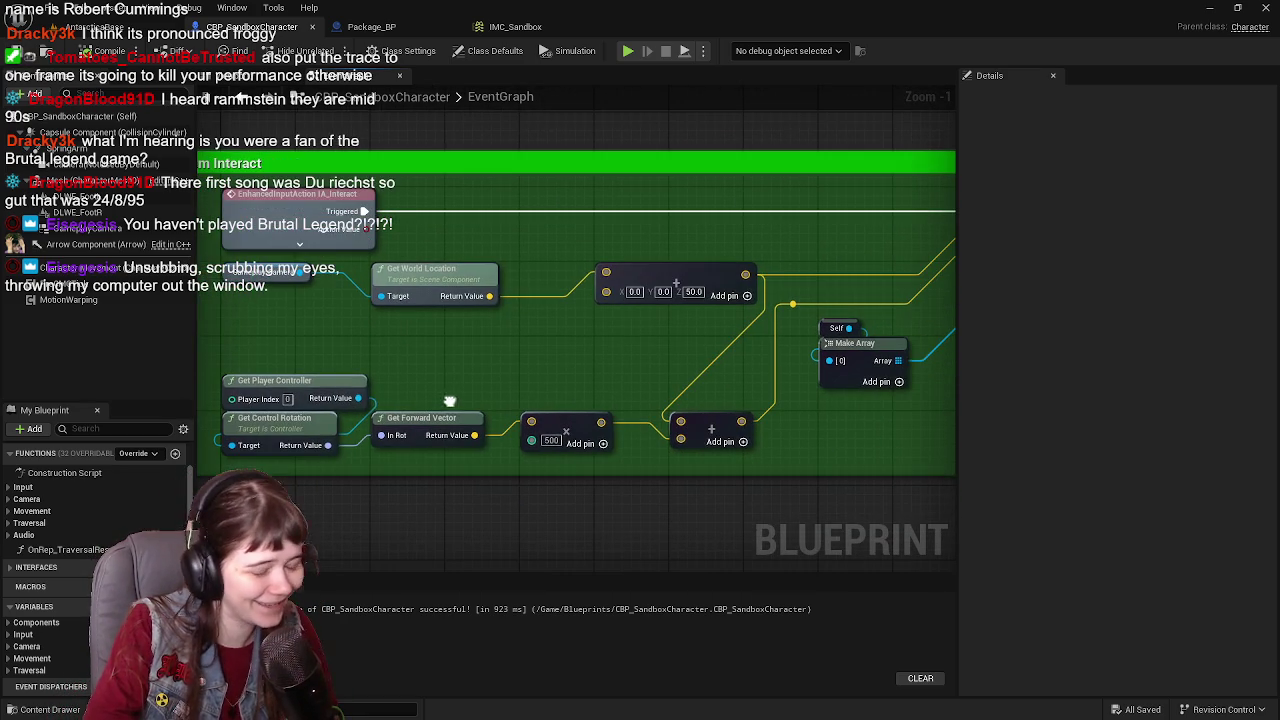
mouse_move(372, 370)
mouse_down()
mouse_move(400, 408)
mouse_move(402, 371)
mouse_move(314, 372)
mouse_up()
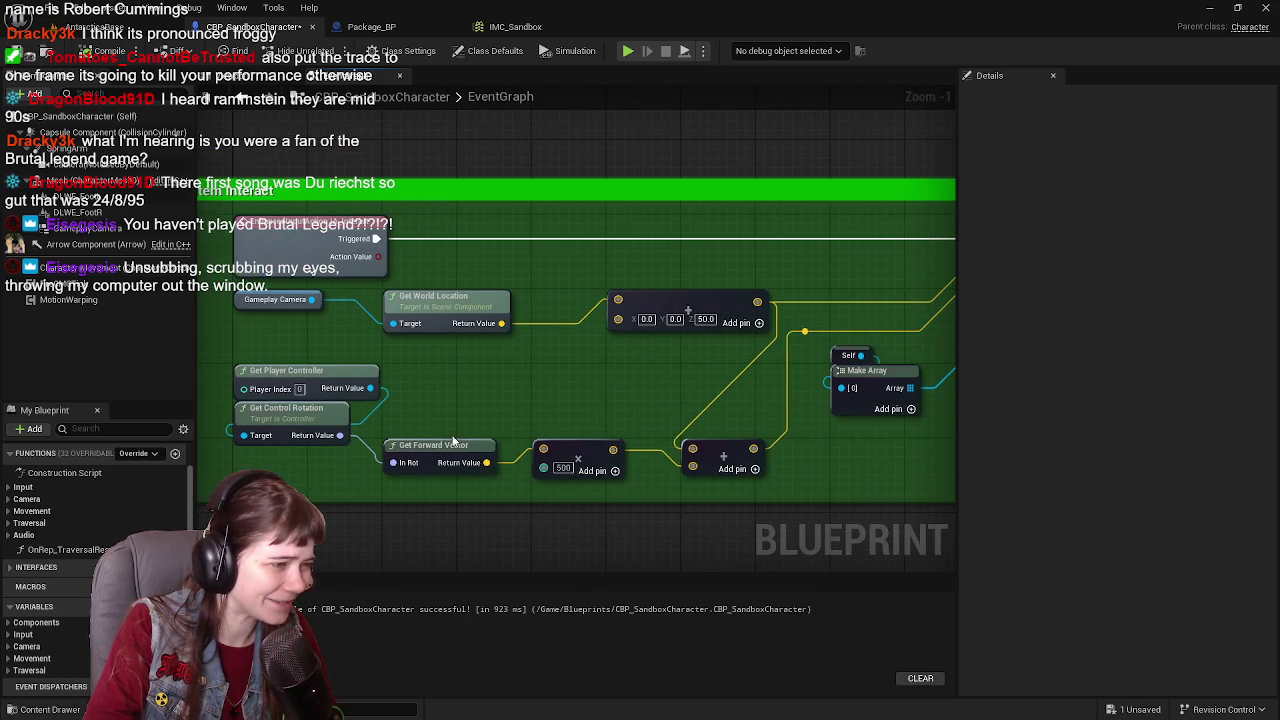
mouse_move(439, 452)
mouse_down()
mouse_move(513, 415)
mouse_move(513, 377)
mouse_up()
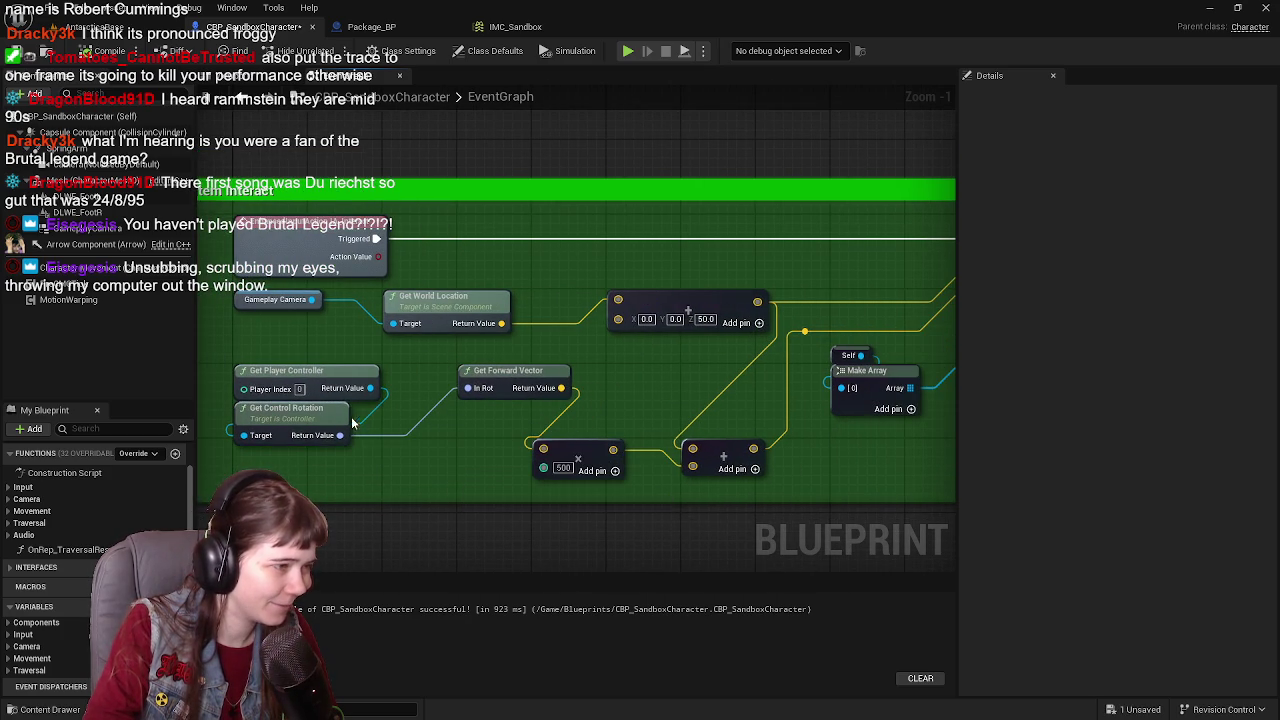
drag(552, 418, 470, 424)
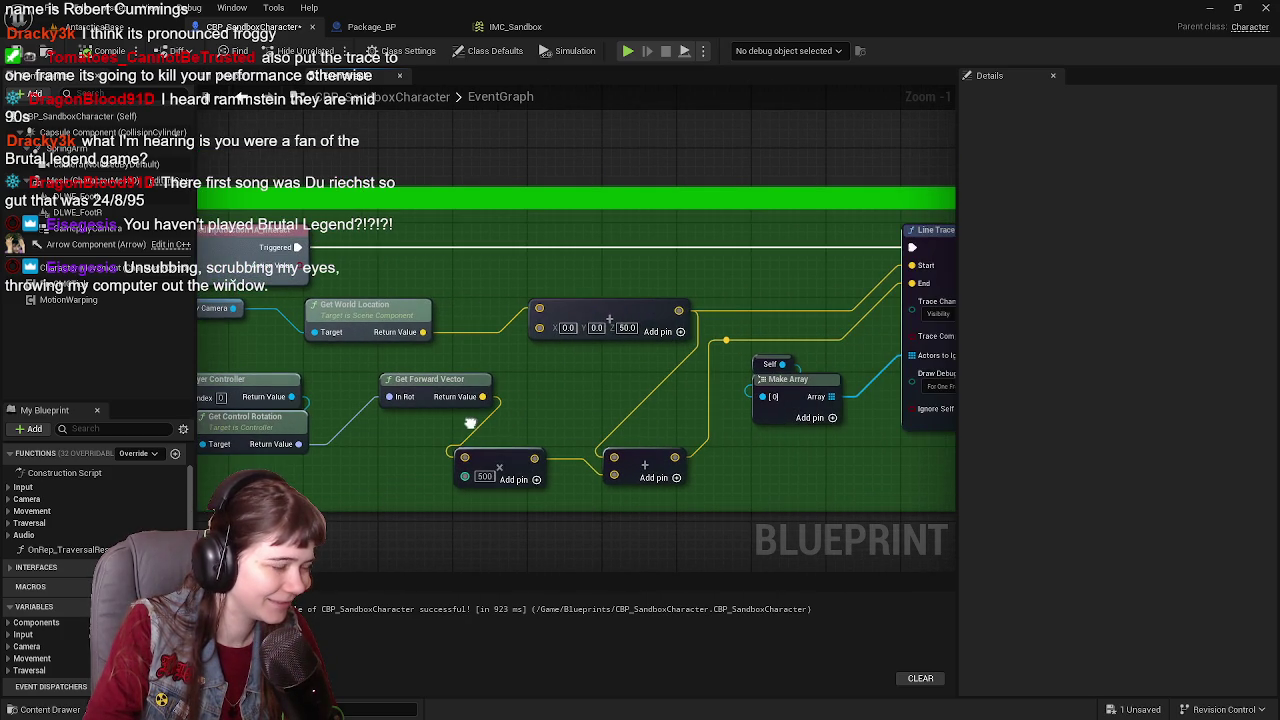
drag(508, 465, 432, 462)
mouse_move(645, 465)
mouse_down()
mouse_move(567, 461)
mouse_move(498, 388)
mouse_move(707, 397)
mouse_up()
scroll(498, 388, down, 1)
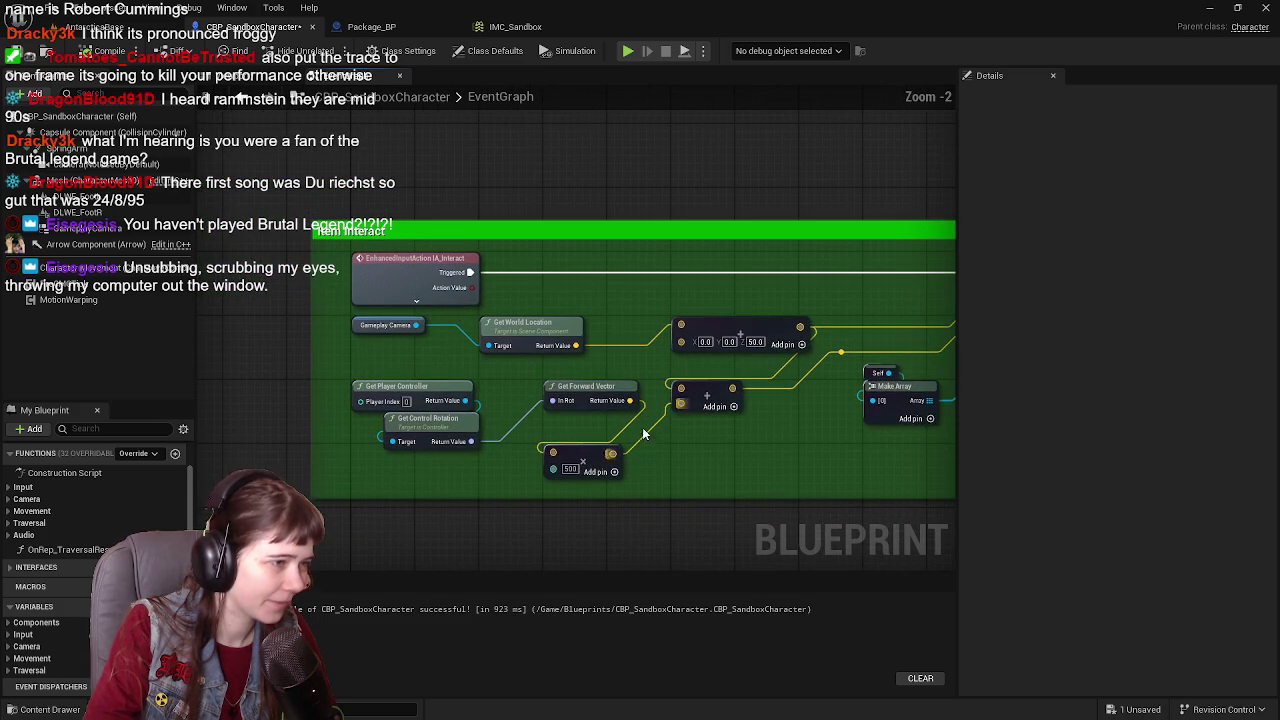
key(ctrl+s)
click(90, 26)
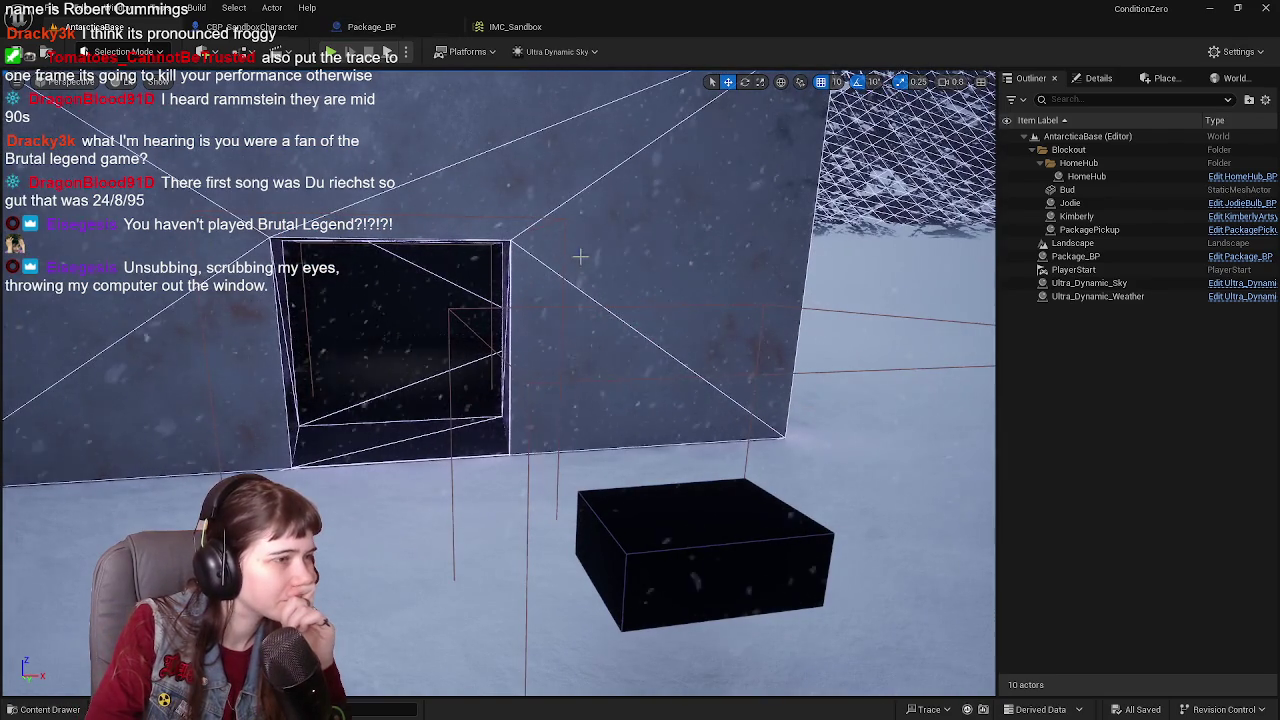
Step: Switch to Package_BP and pan the graph to the BoxCollision overlap event nodes
click(406, 28)
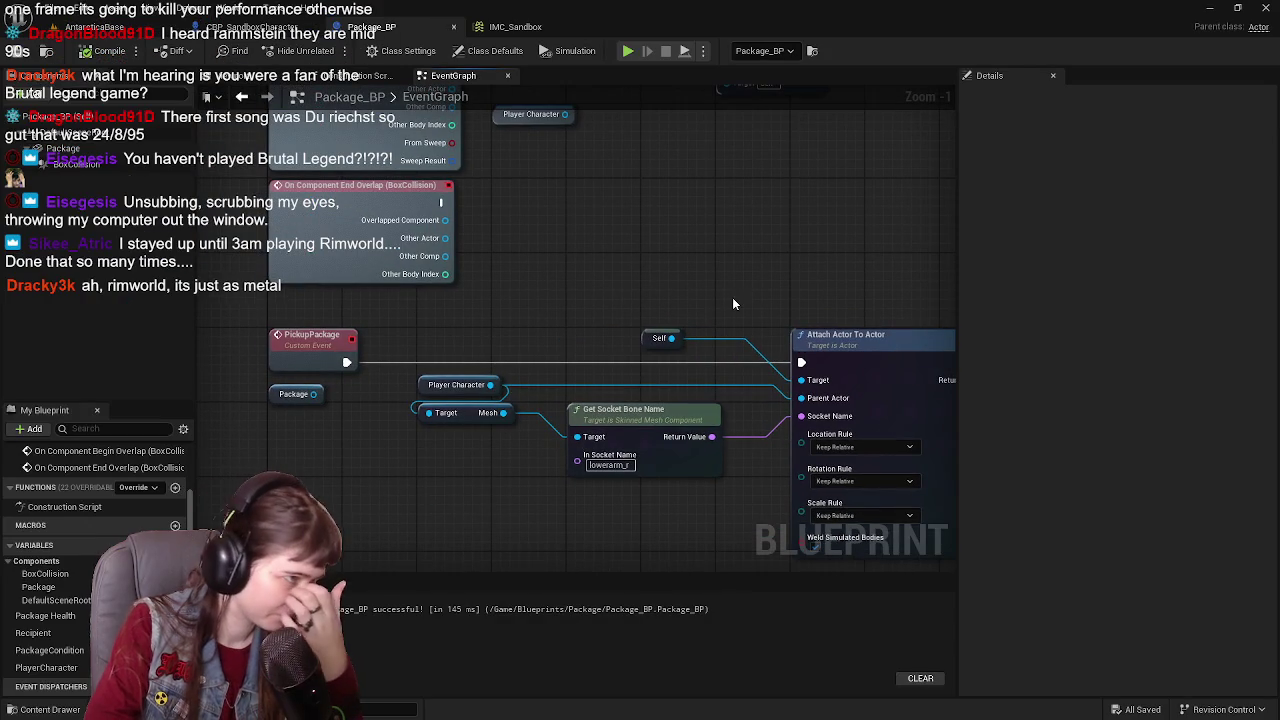
drag(543, 324, 533, 306)
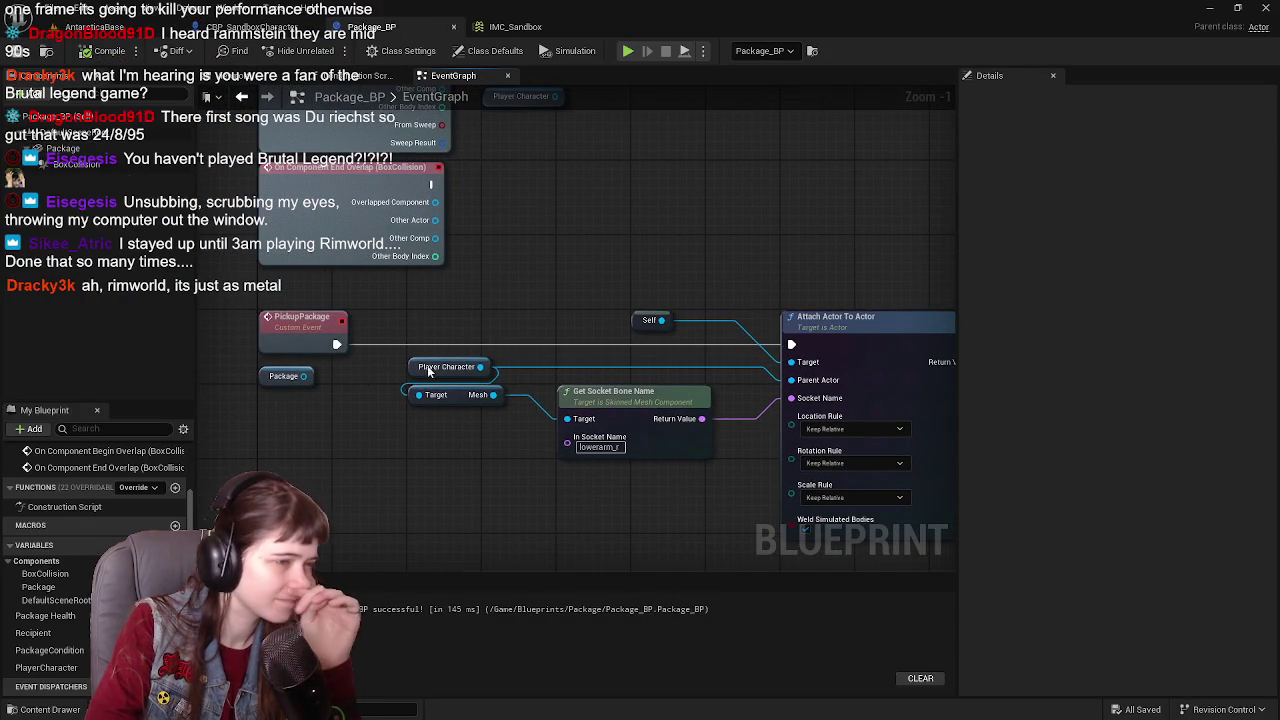
drag(496, 465, 418, 408)
drag(569, 349, 732, 492)
mouse_move(692, 275)
mouse_down()
mouse_move(542, 352)
mouse_move(558, 442)
mouse_move(571, 366)
mouse_move(600, 423)
mouse_up()
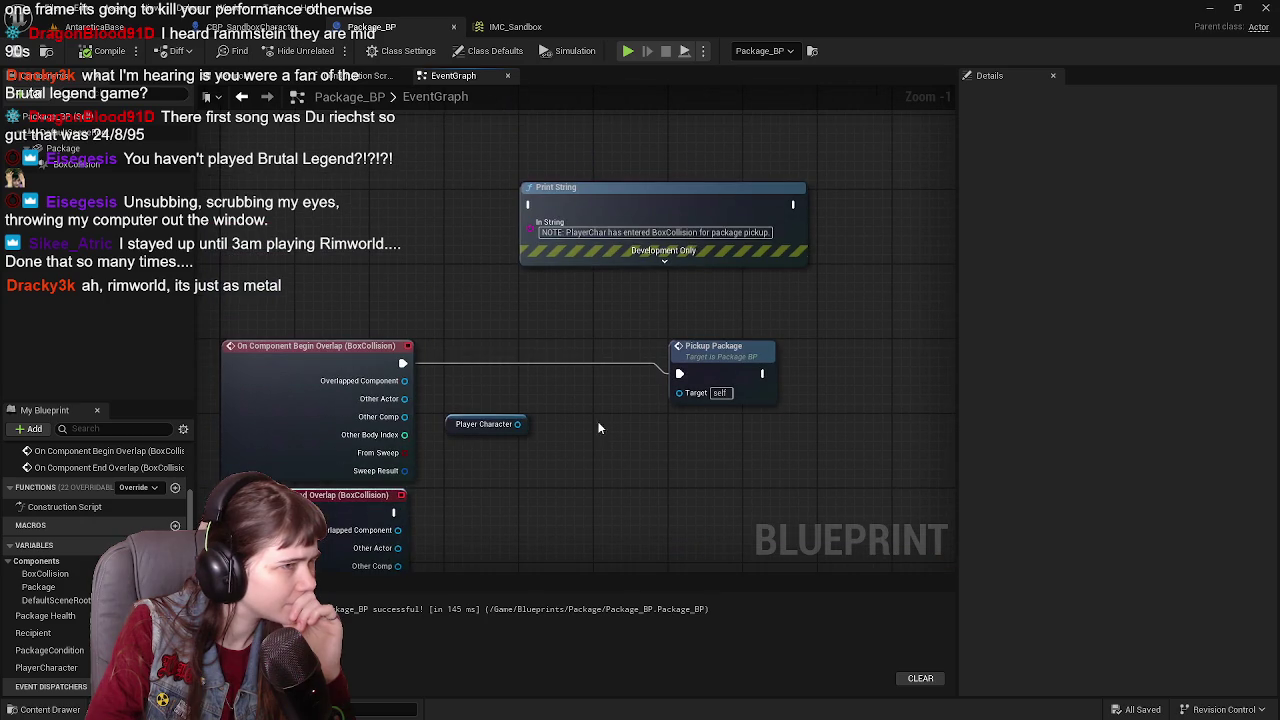
Step: Wire Begin Overlap into Print String, chain Print String into Pickup Package, and save
drag(402, 365, 527, 205)
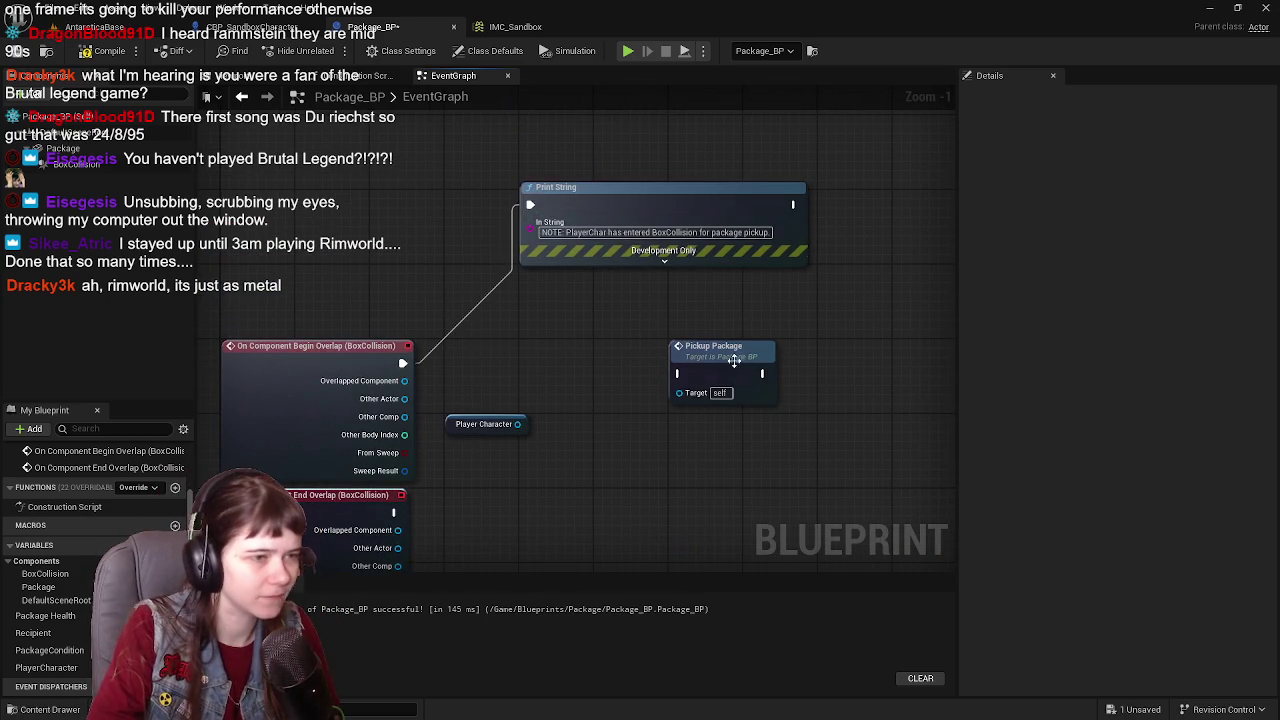
drag(712, 364, 838, 372)
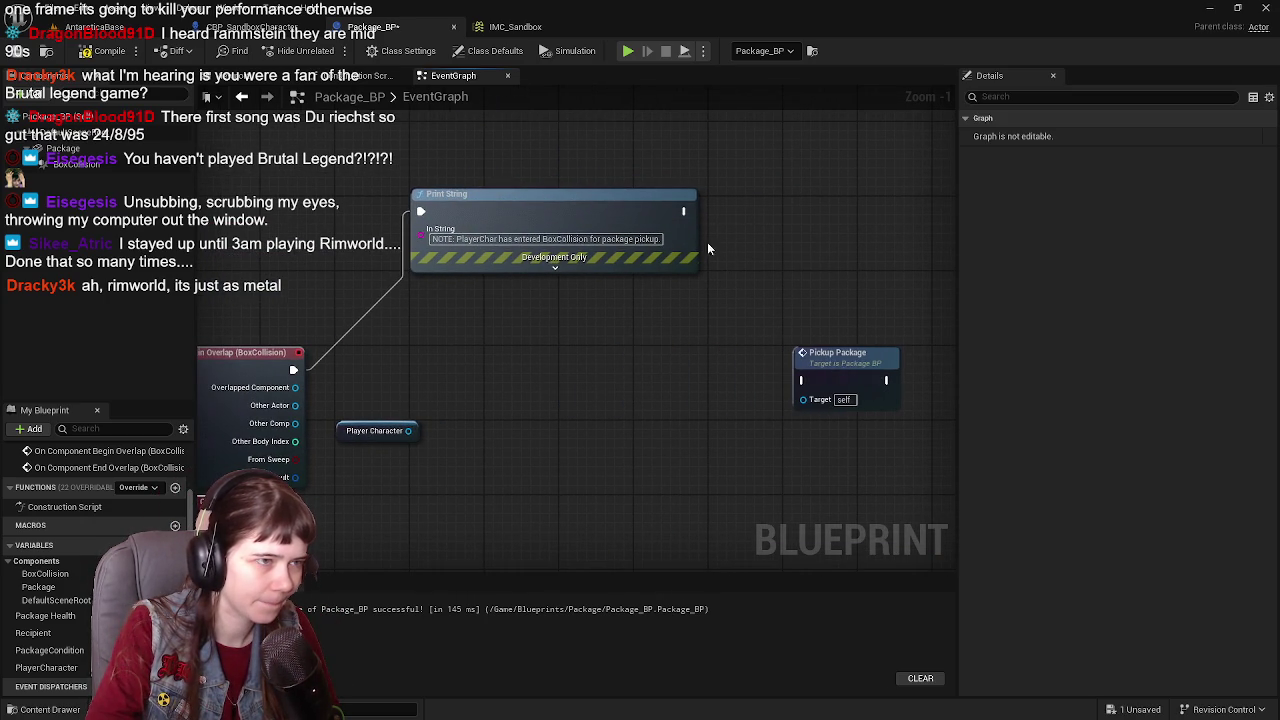
mouse_move(685, 210)
mouse_down()
mouse_move(812, 380)
mouse_move(801, 380)
mouse_move(825, 362)
mouse_up()
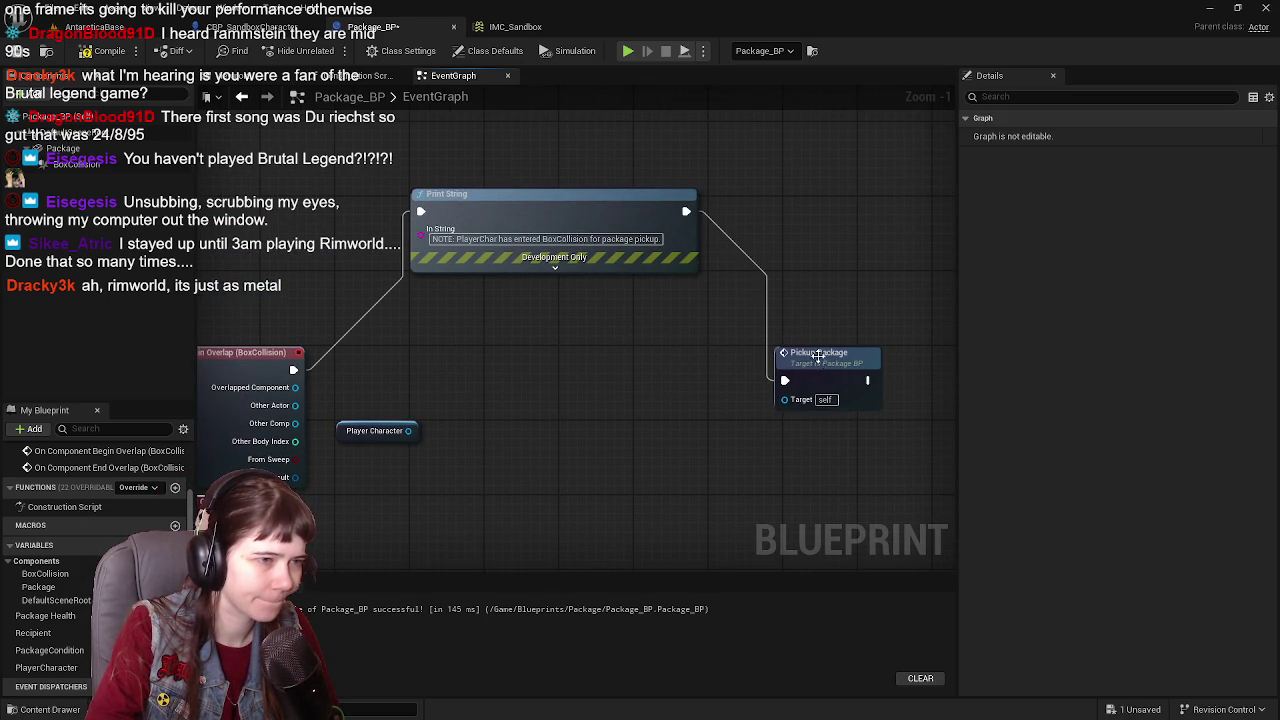
mouse_move(669, 392)
mouse_down()
mouse_move(694, 304)
mouse_move(521, 381)
mouse_up()
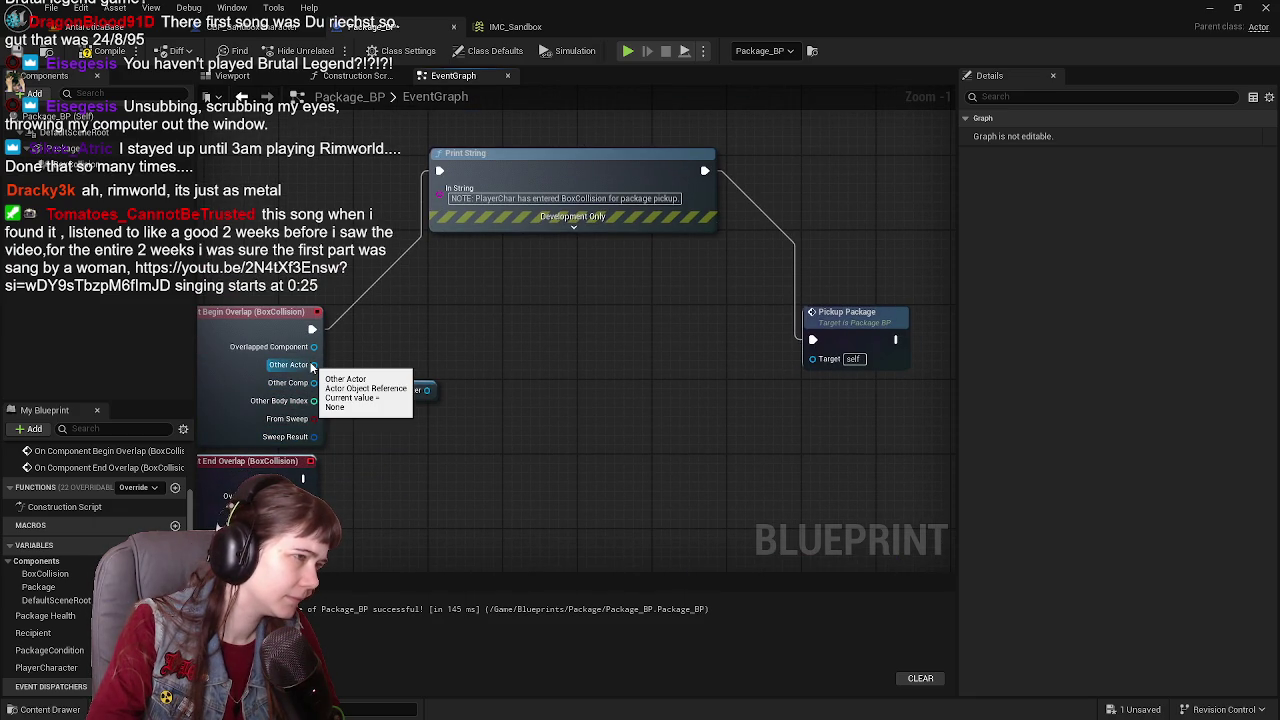
drag(392, 357, 475, 324)
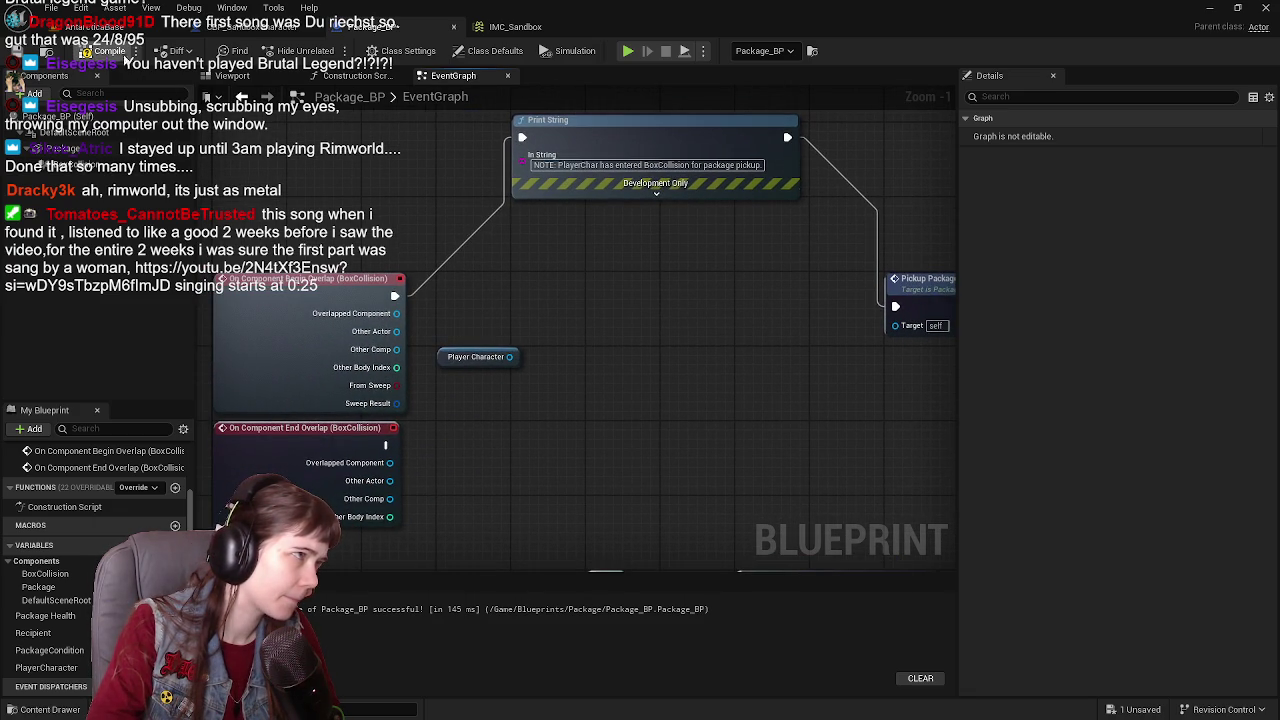
key(ctrl+s)
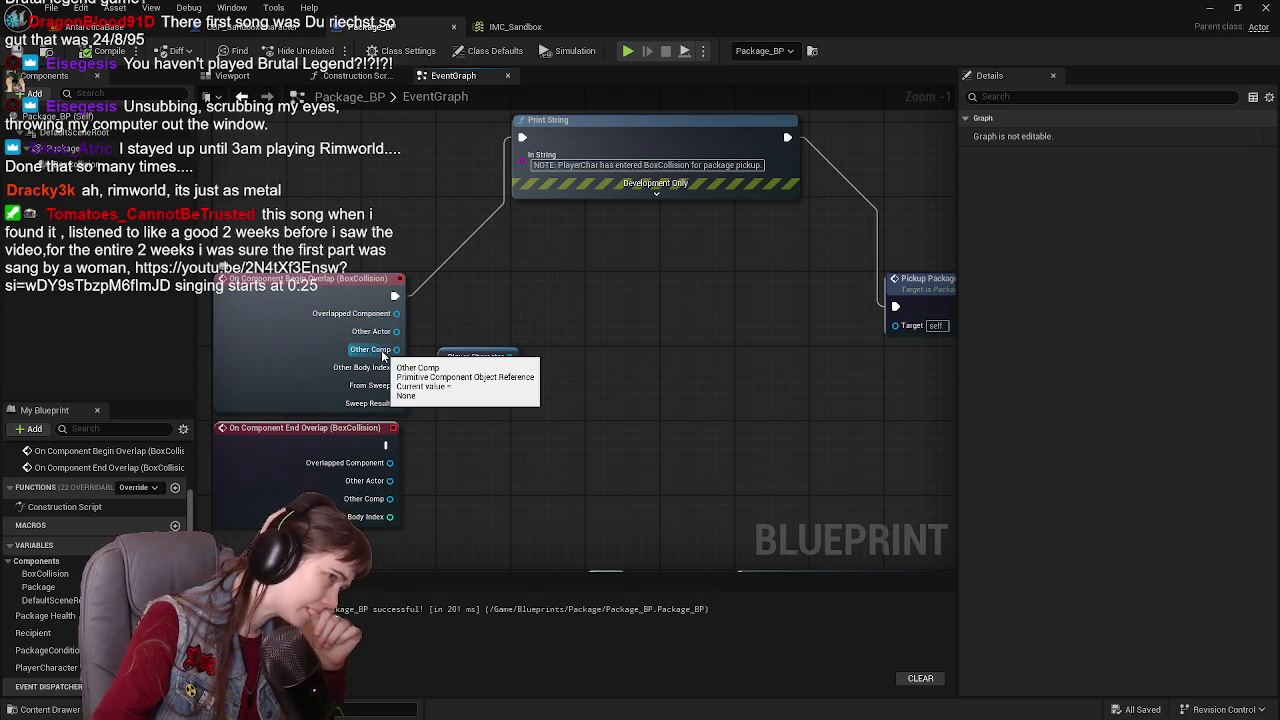
drag(395, 338, 538, 322)
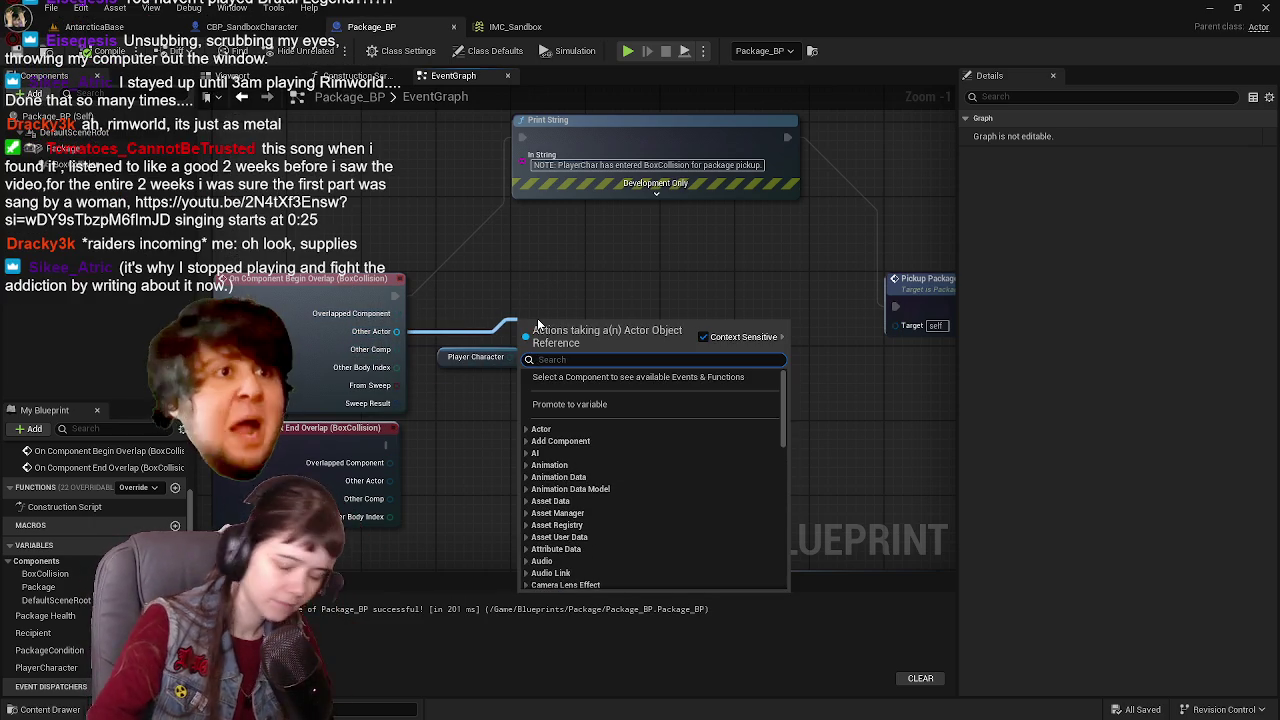
Step: Add an == node fed by Other Actor and a Branch, moving Pickup Package right
text(=)
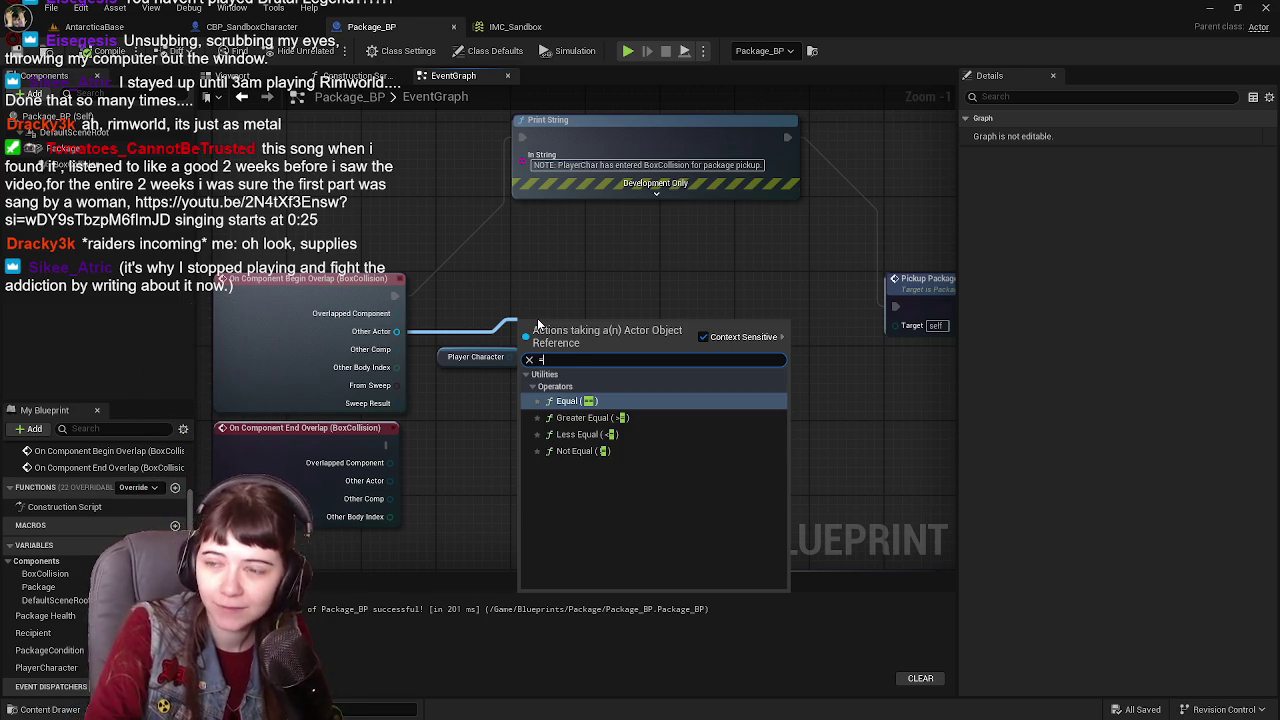
click(580, 401)
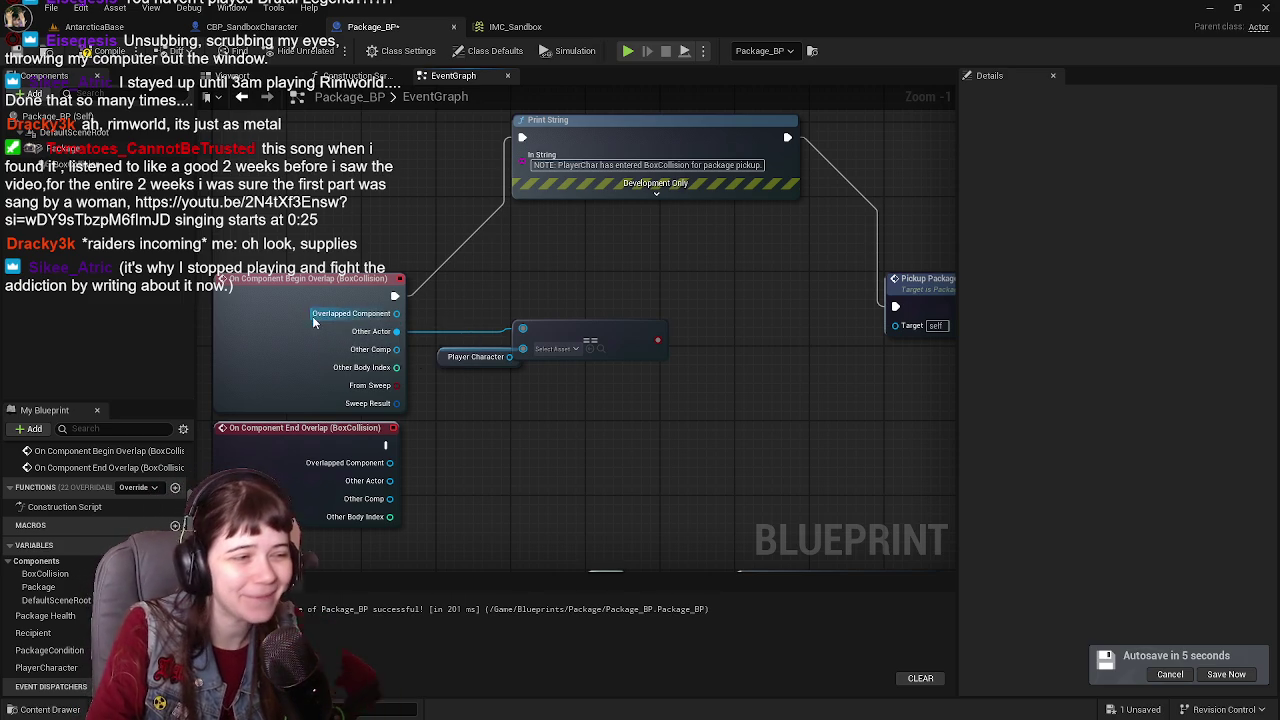
mouse_move(585, 320)
mouse_down()
mouse_move(649, 349)
mouse_move(649, 306)
mouse_up()
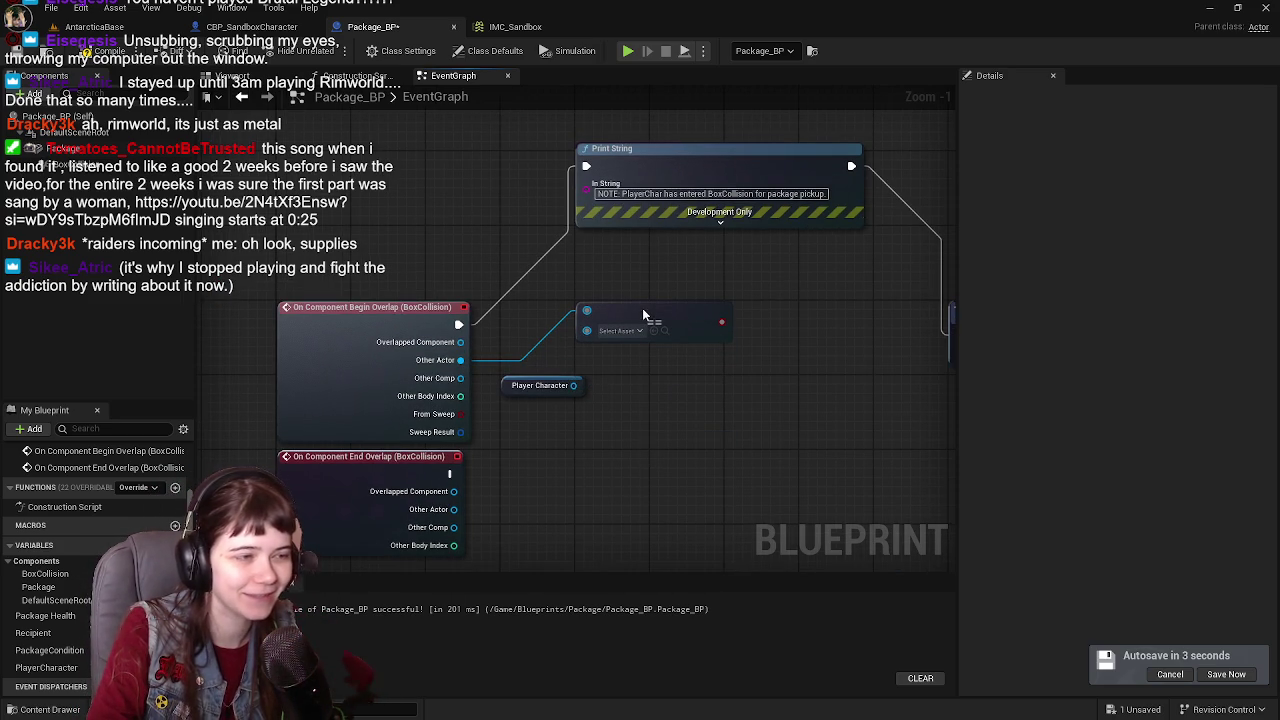
drag(708, 378, 650, 384)
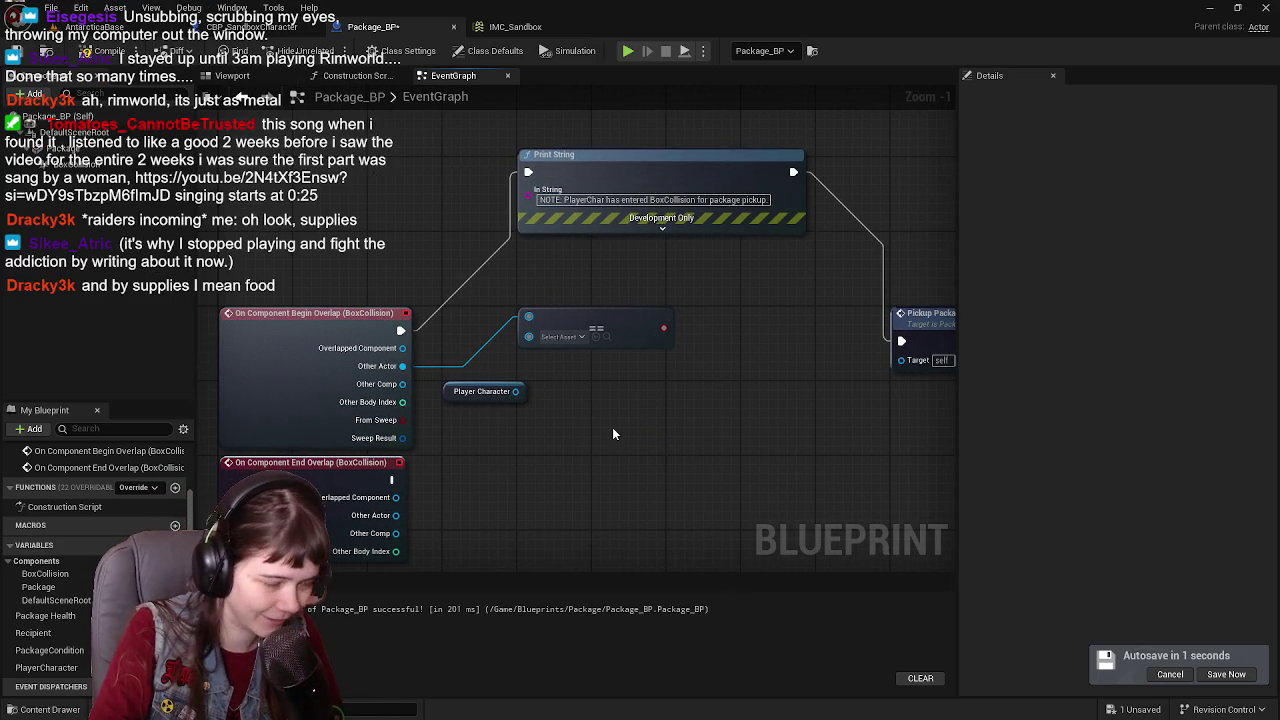
click(656, 412)
mouse_move(713, 420)
mouse_down()
mouse_move(733, 399)
mouse_move(744, 326)
mouse_move(786, 320)
mouse_move(508, 317)
mouse_up()
drag(648, 329, 1018, 313)
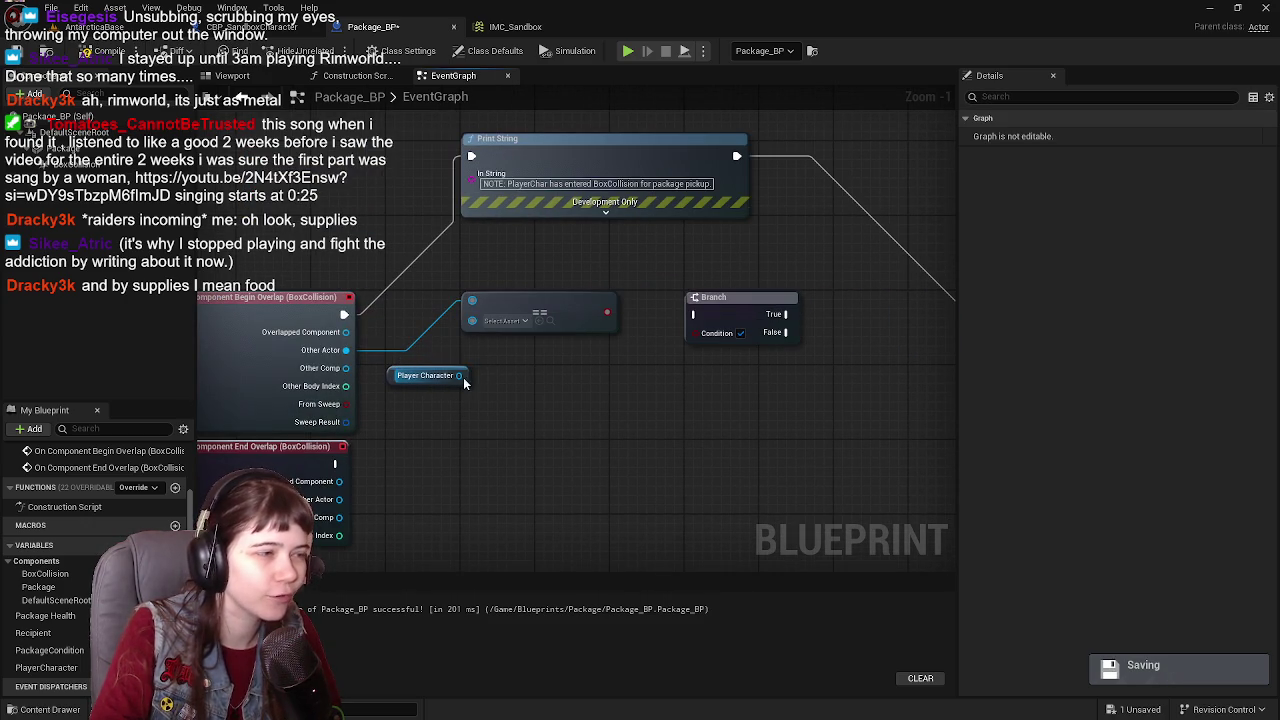
Step: Feed == into the Branch Condition, run Print String into the Branch, and connect True to Pickup Package
drag(607, 312, 695, 332)
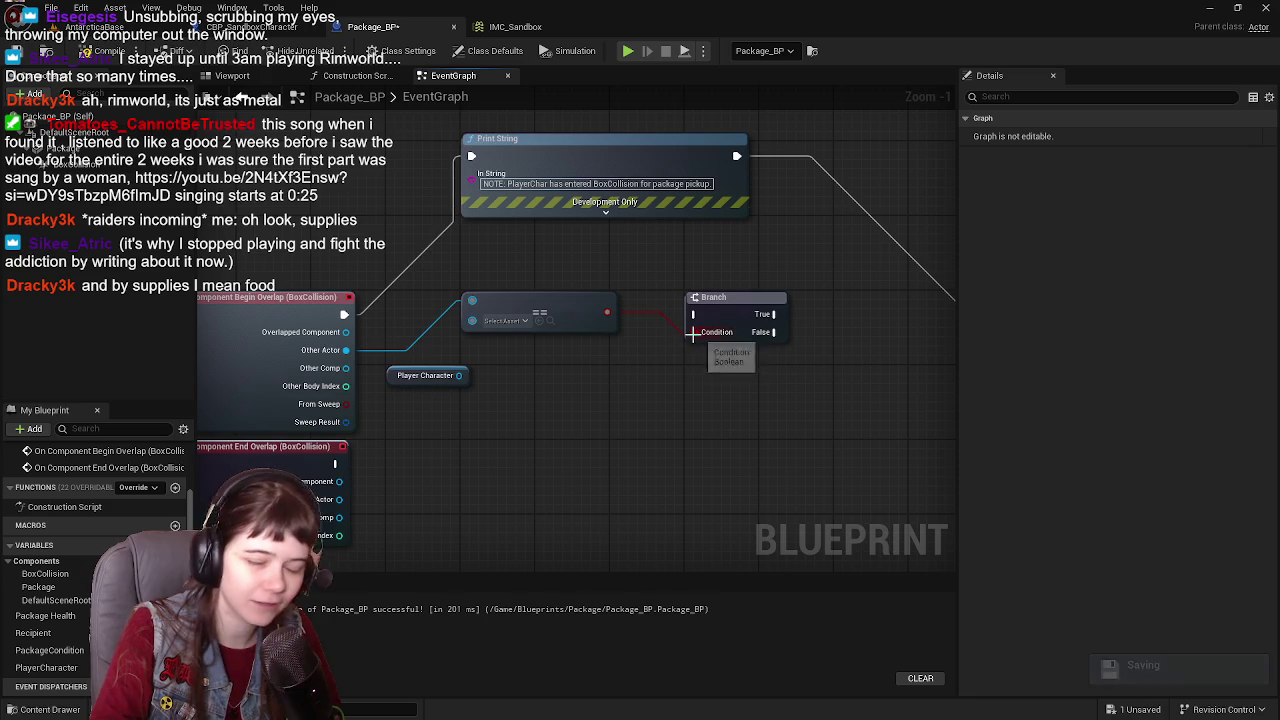
mouse_move(724, 269)
mouse_down()
mouse_move(594, 333)
mouse_move(709, 316)
mouse_move(640, 309)
mouse_up()
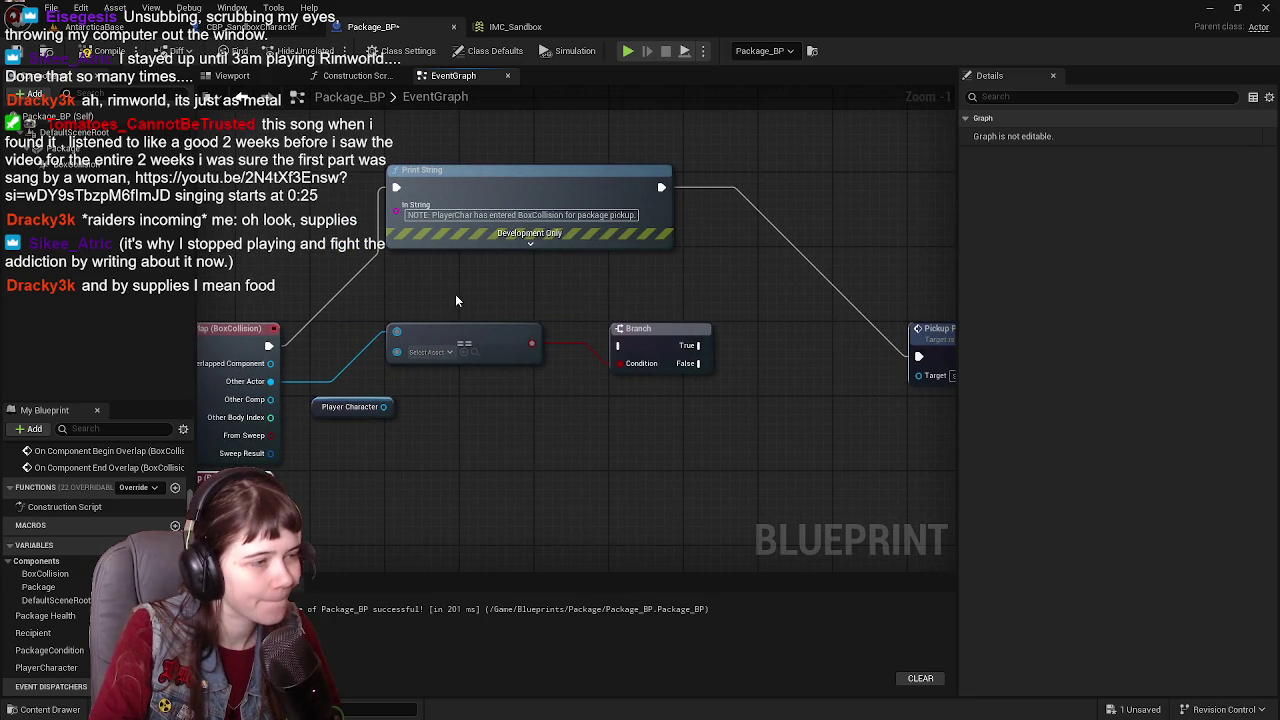
mouse_move(661, 187)
mouse_down()
mouse_move(603, 268)
mouse_move(617, 345)
mouse_up()
mouse_move(754, 331)
mouse_down()
mouse_move(539, 326)
mouse_move(701, 351)
mouse_up()
mouse_move(530, 342)
mouse_down()
mouse_move(828, 364)
mouse_move(668, 357)
mouse_move(694, 414)
mouse_move(848, 395)
mouse_up()
Step: Add a Print String on False with an 'ERR! Not in range to pickup package' message
text(print)
key(Return)
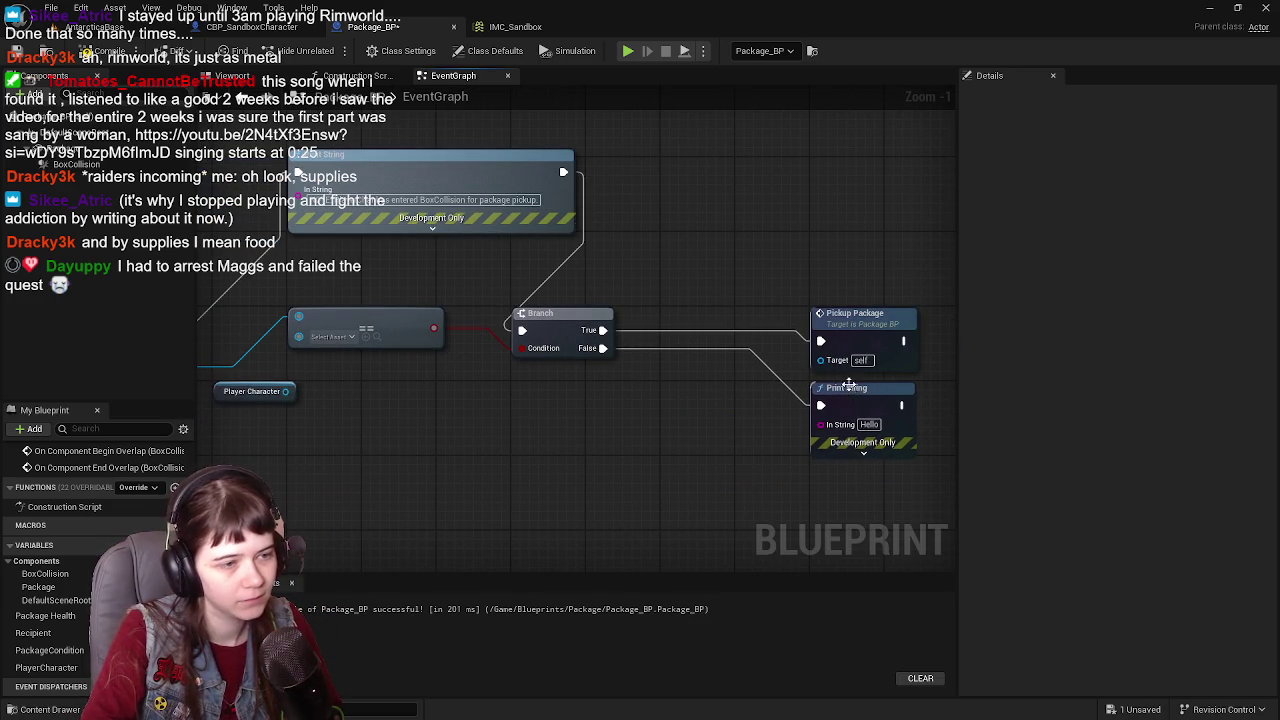
text(ERR!)
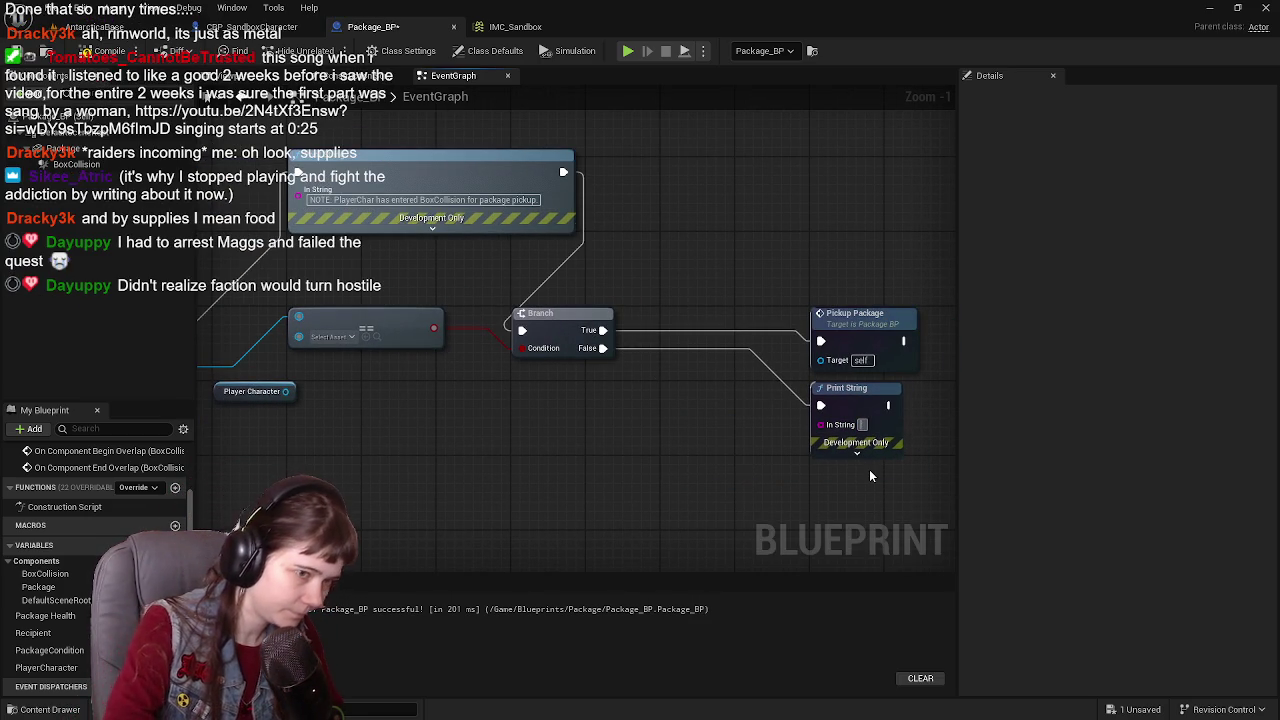
text( Not in)
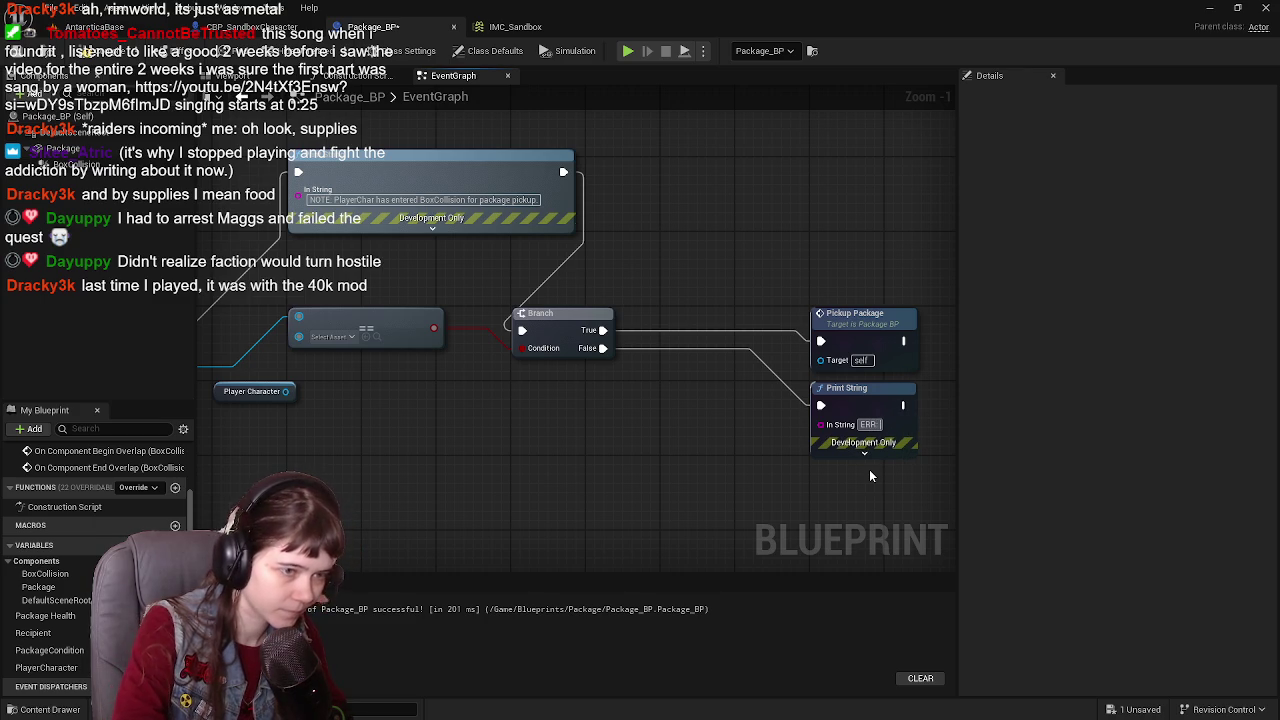
text( box)
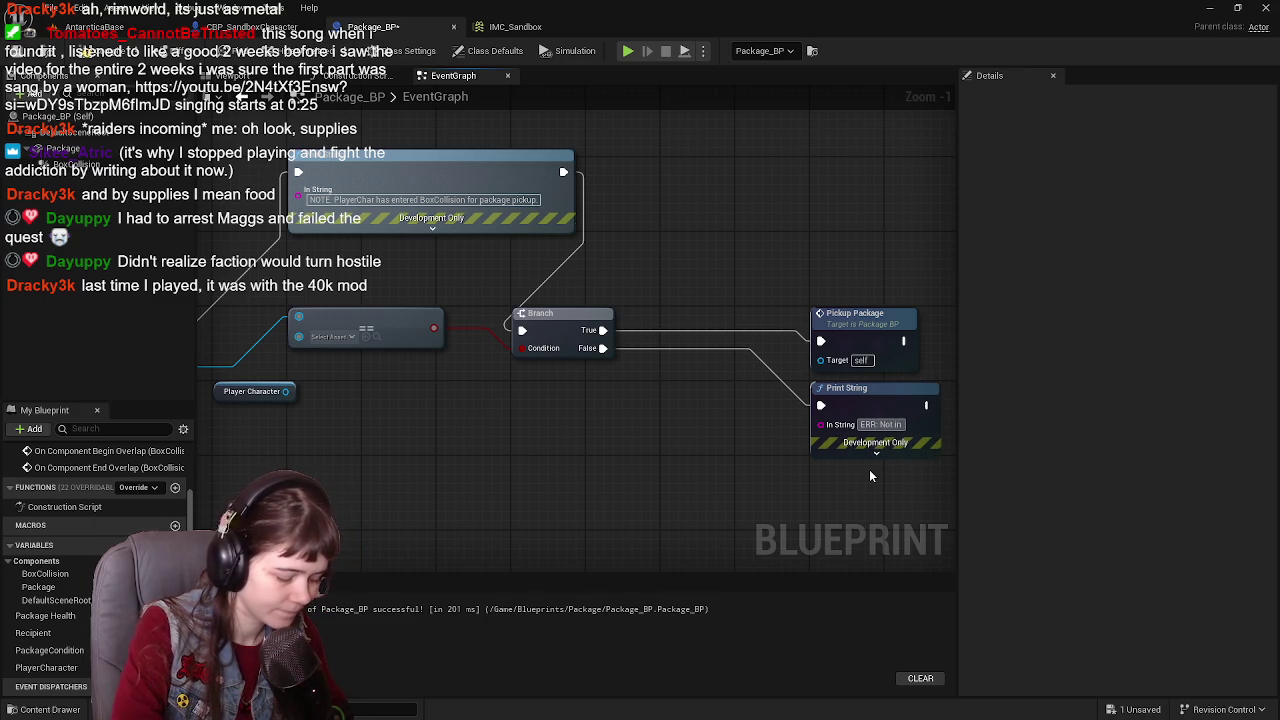
key(Return)
text(col)
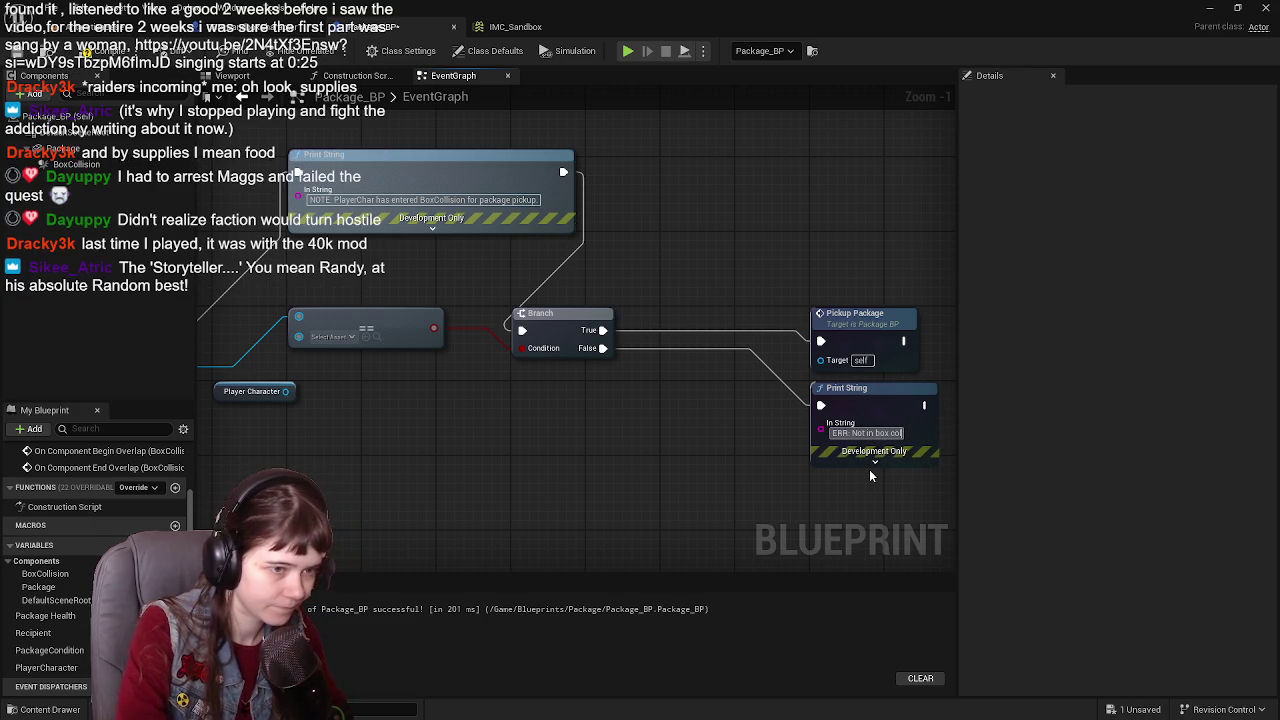
key(BackSpace)
key(BackSpace)
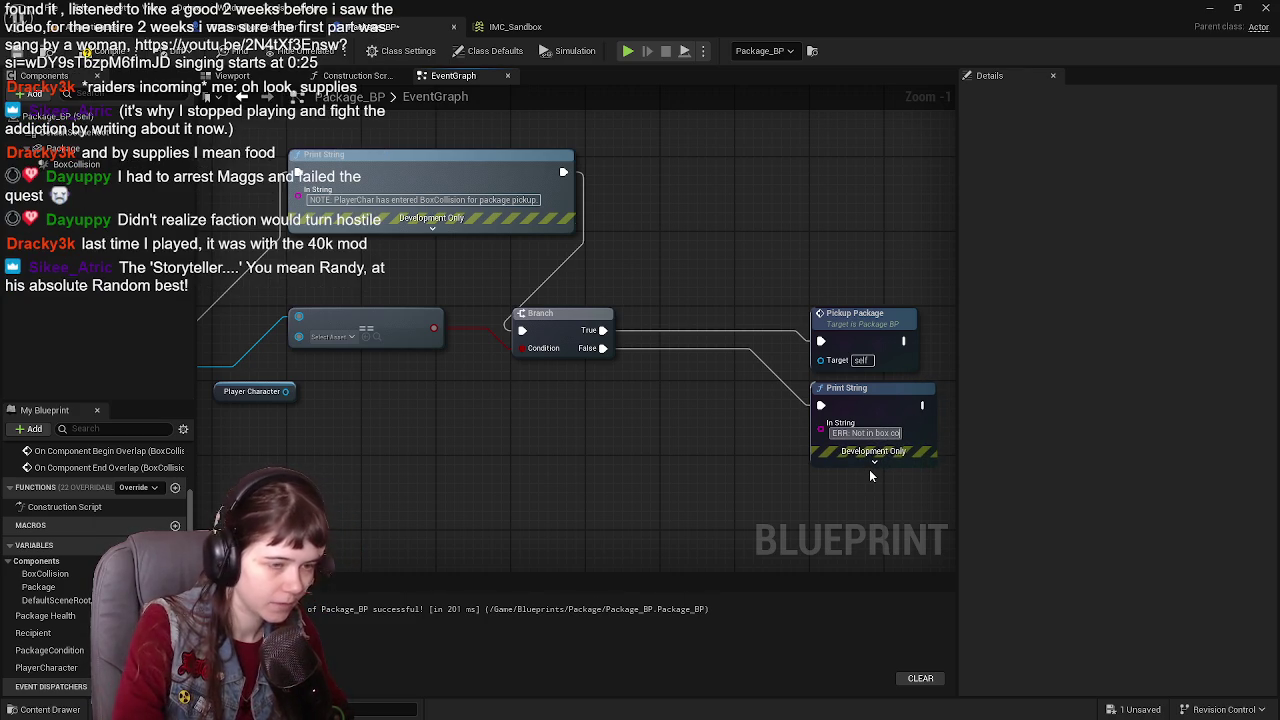
key(BackSpace)
key(BackSpace)
key(BackSpace)
text(ra)
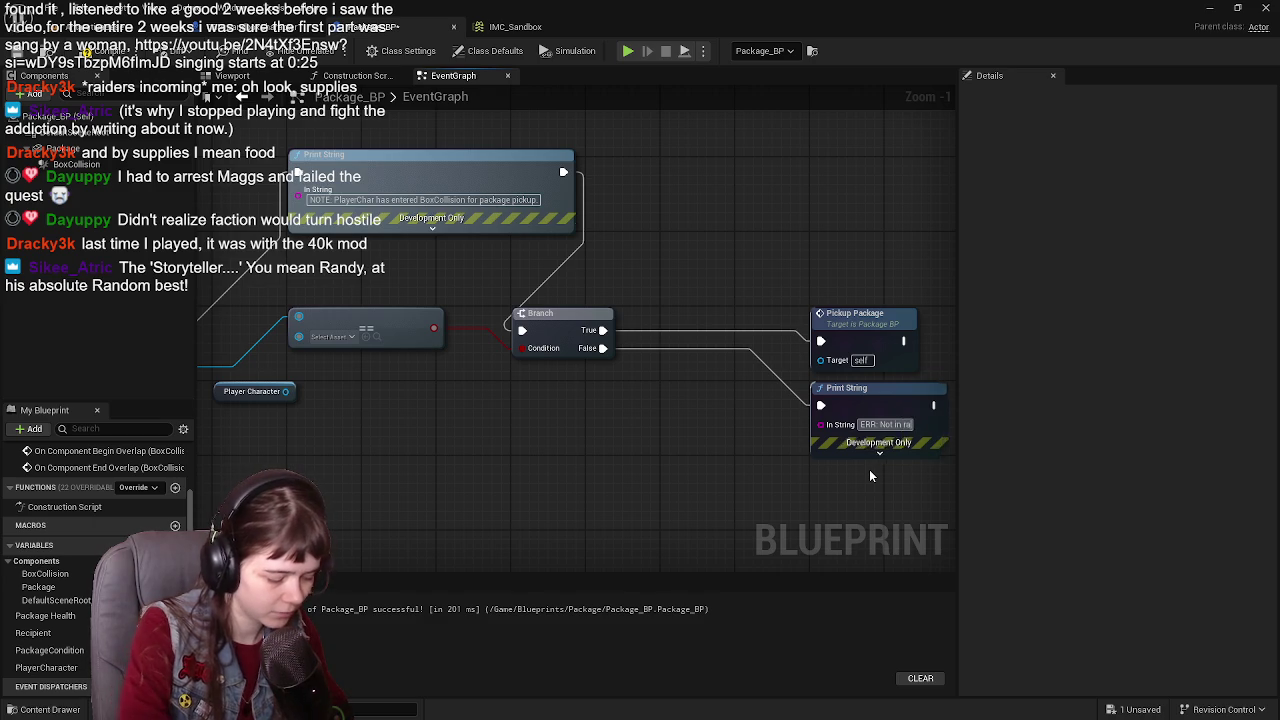
text(nge to pickup)
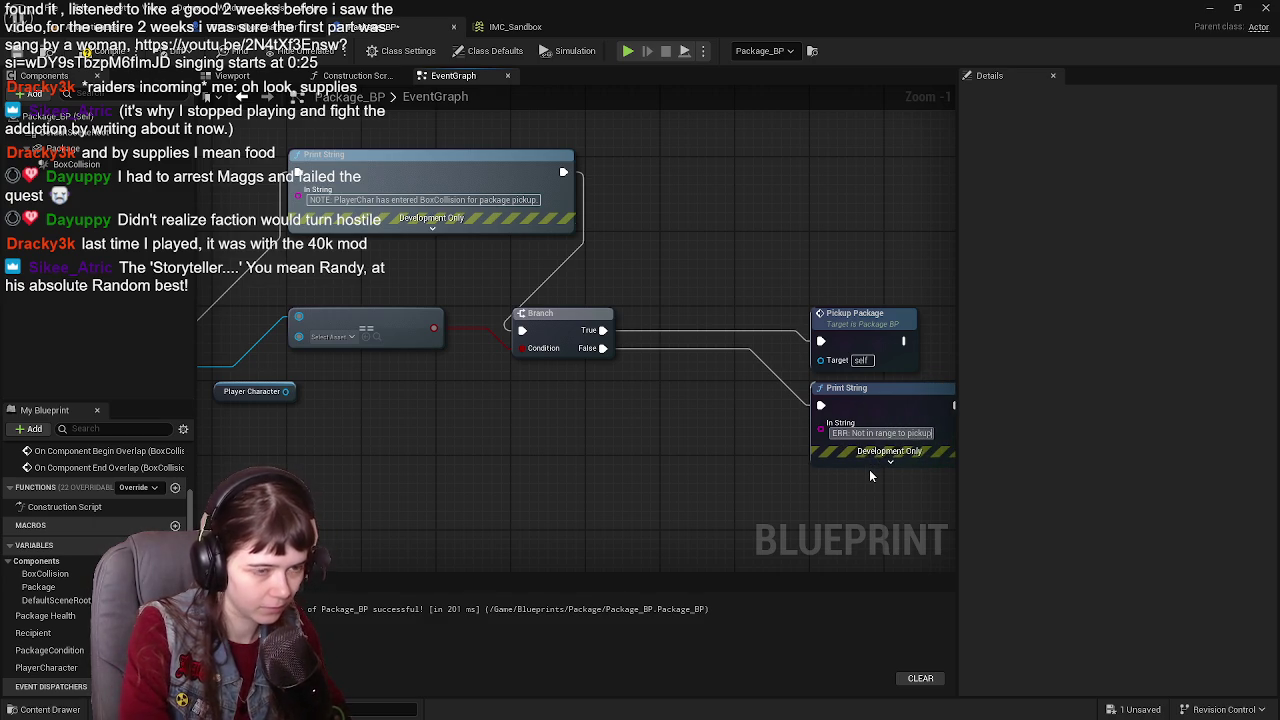
text( packa)
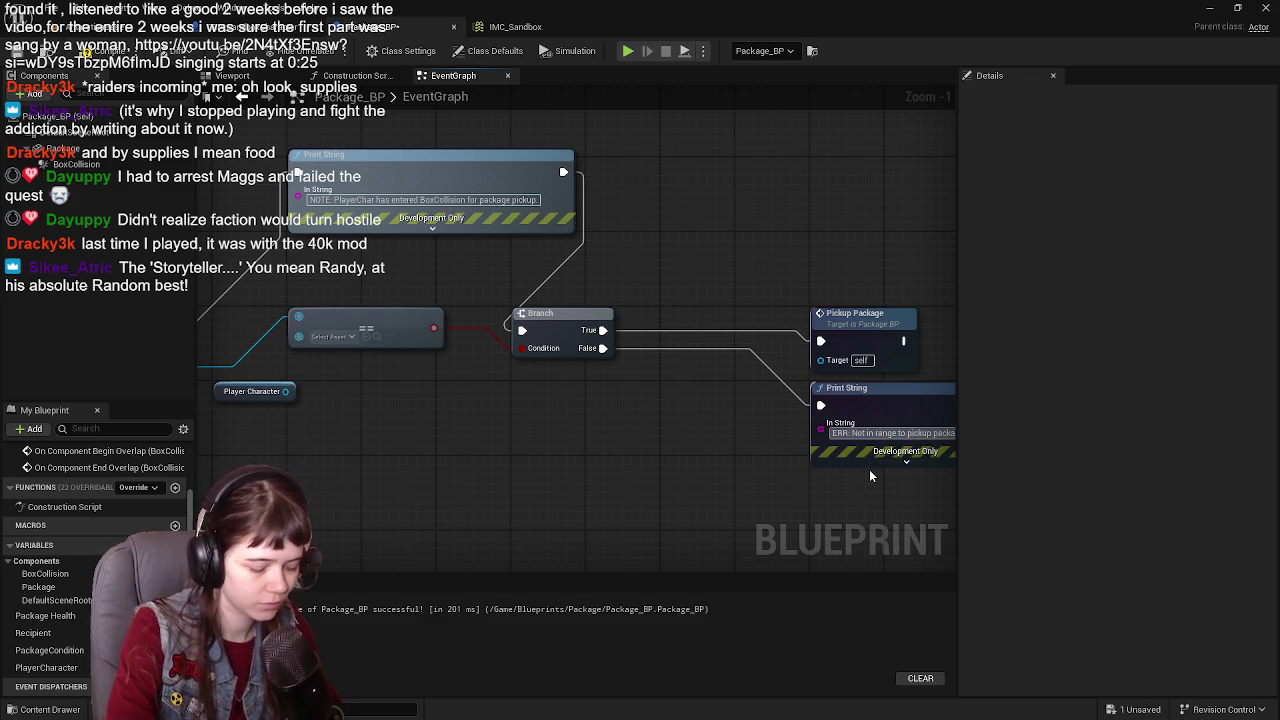
Step: Finish the error message text, compare Other Actor with Player Character via ==, and compile
click(737, 406)
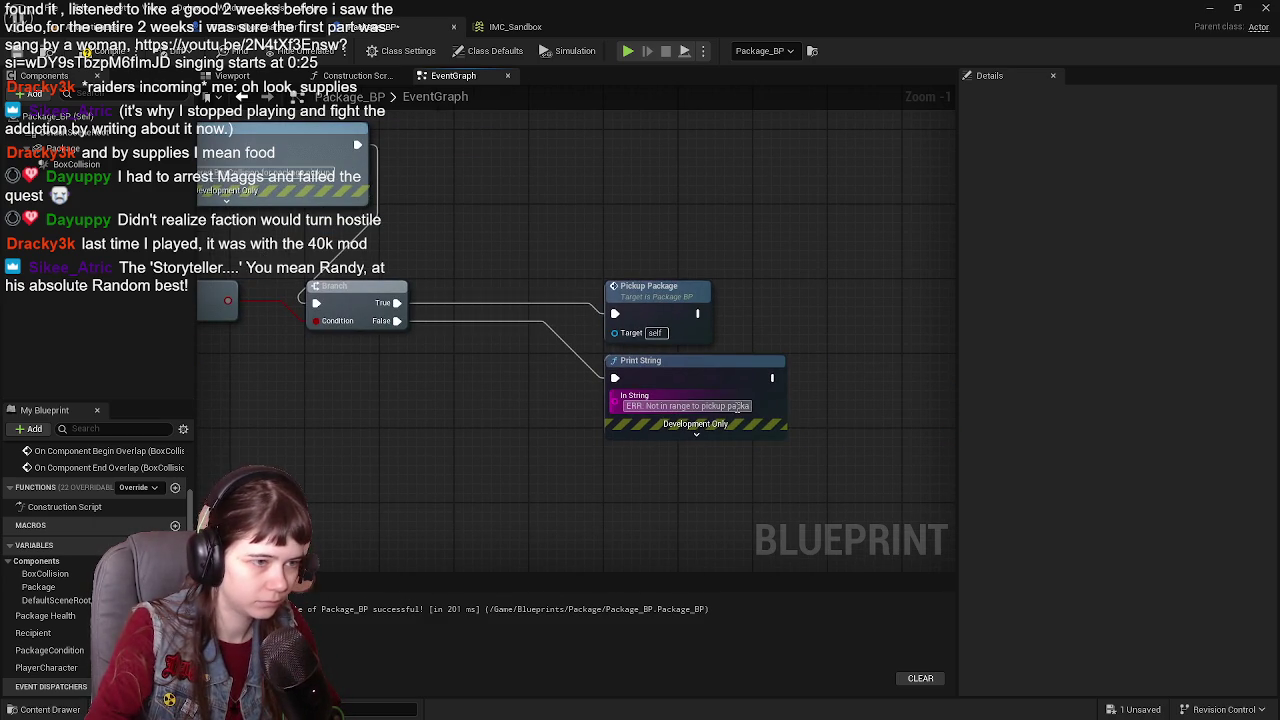
text(ge.)
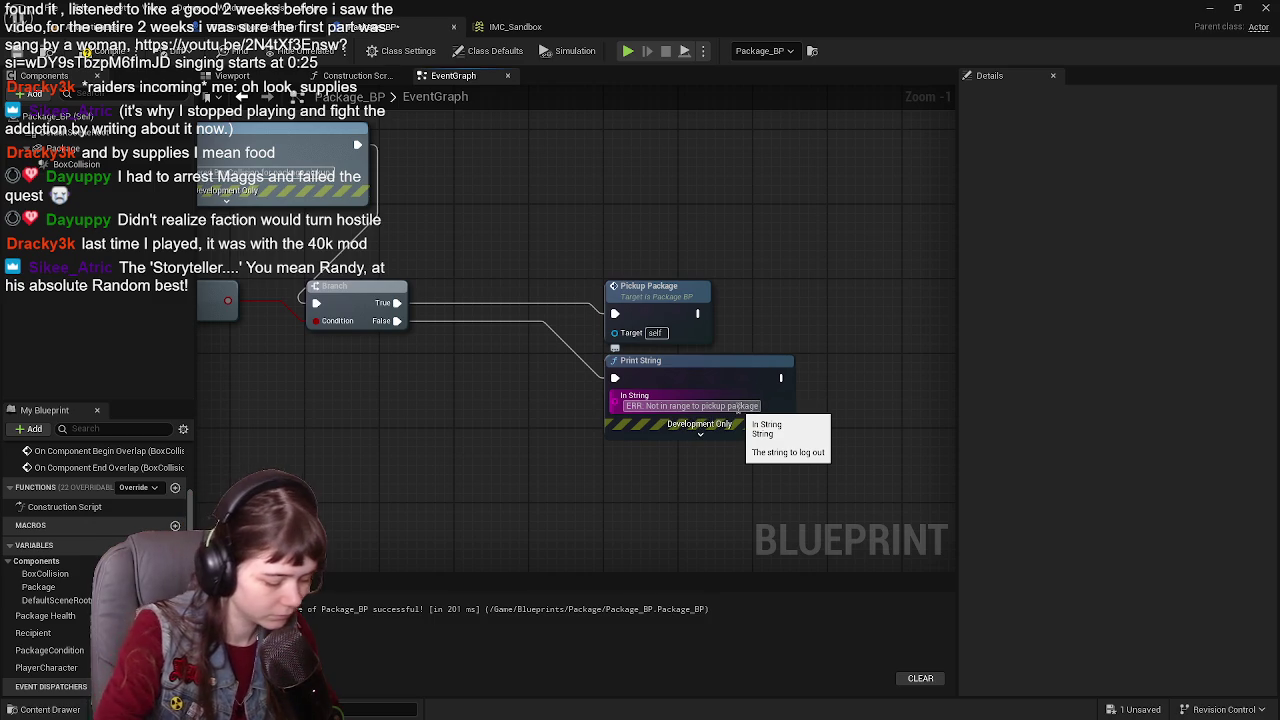
click(449, 404)
drag(449, 404, 689, 404)
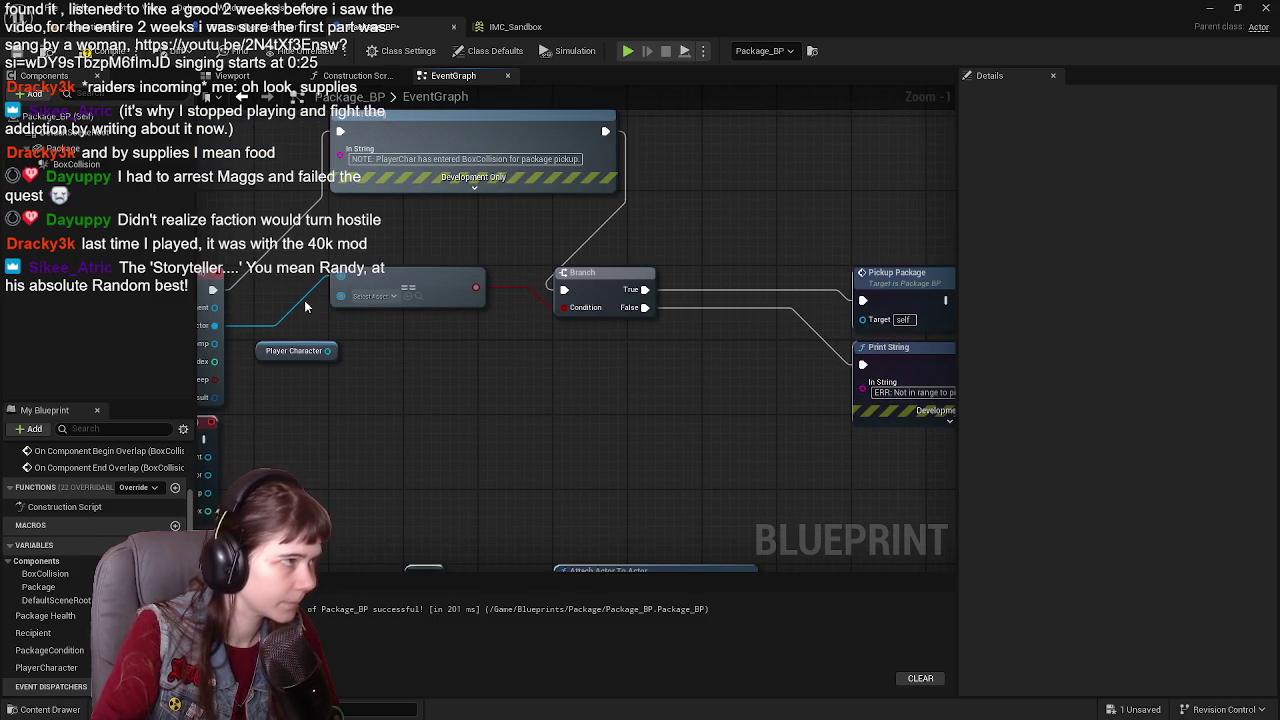
drag(327, 351, 380, 297)
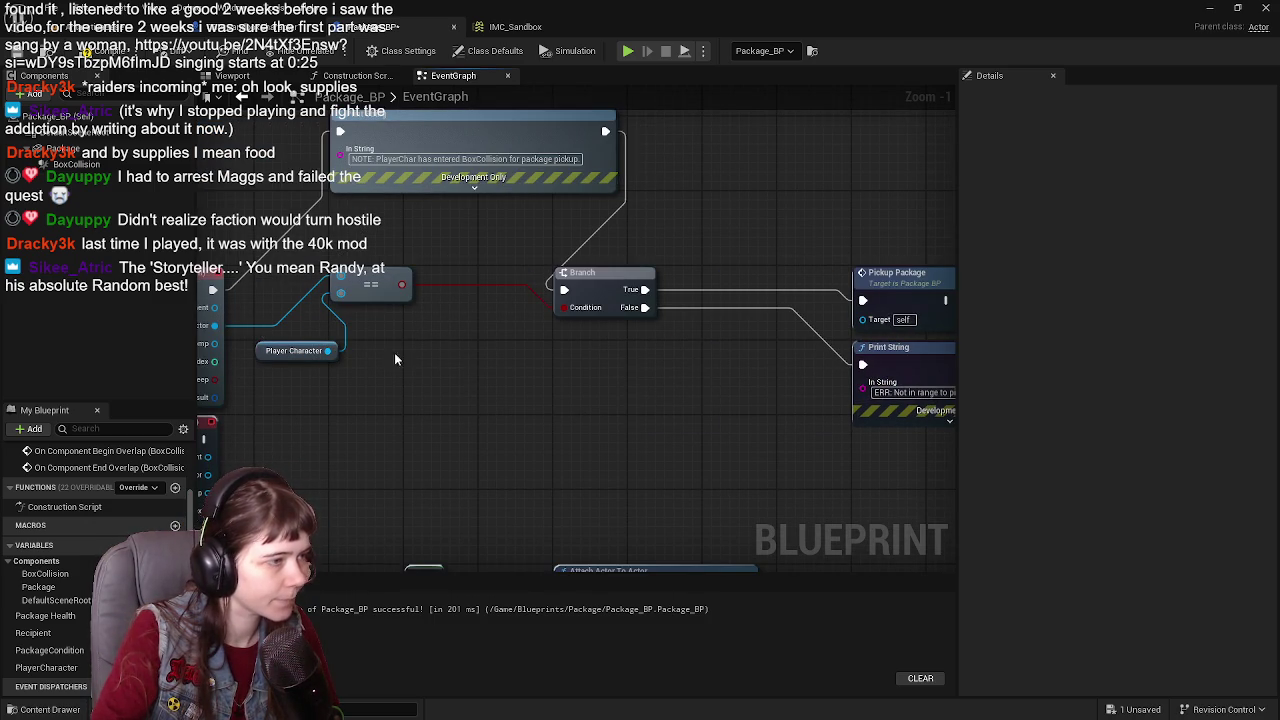
mouse_move(262, 357)
mouse_down()
mouse_move(350, 322)
mouse_move(335, 320)
mouse_up()
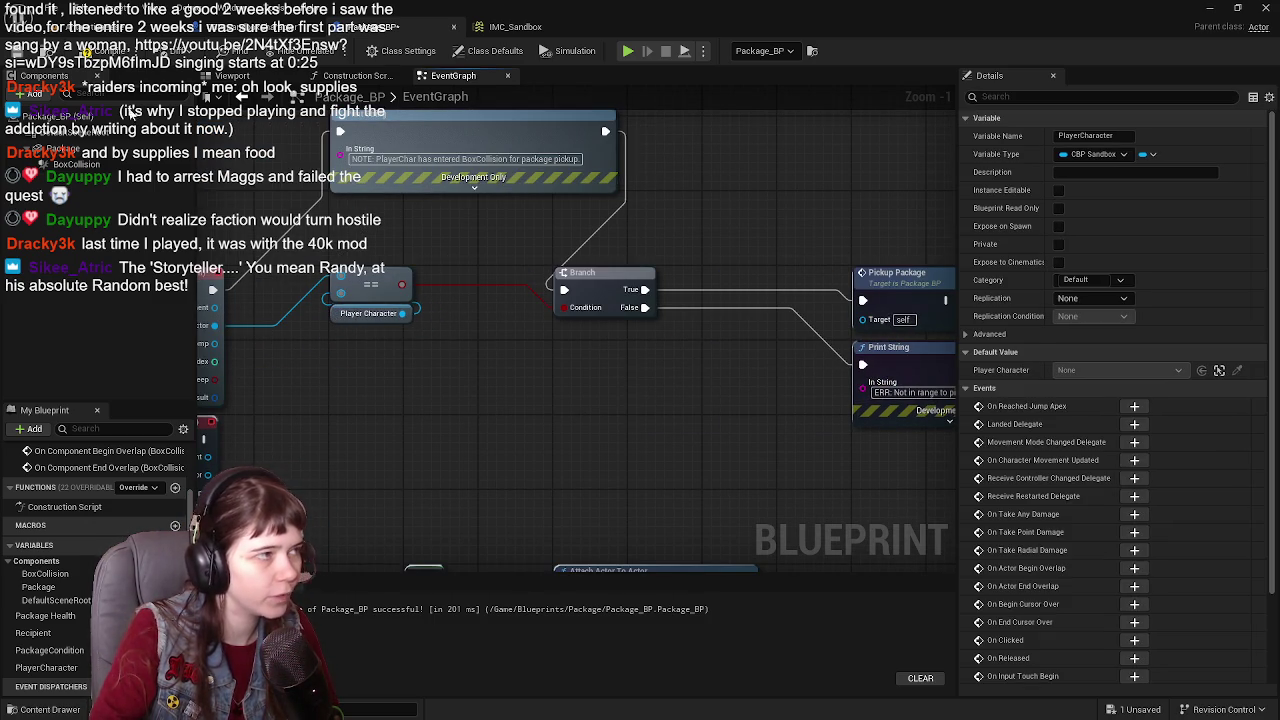
click(18, 55)
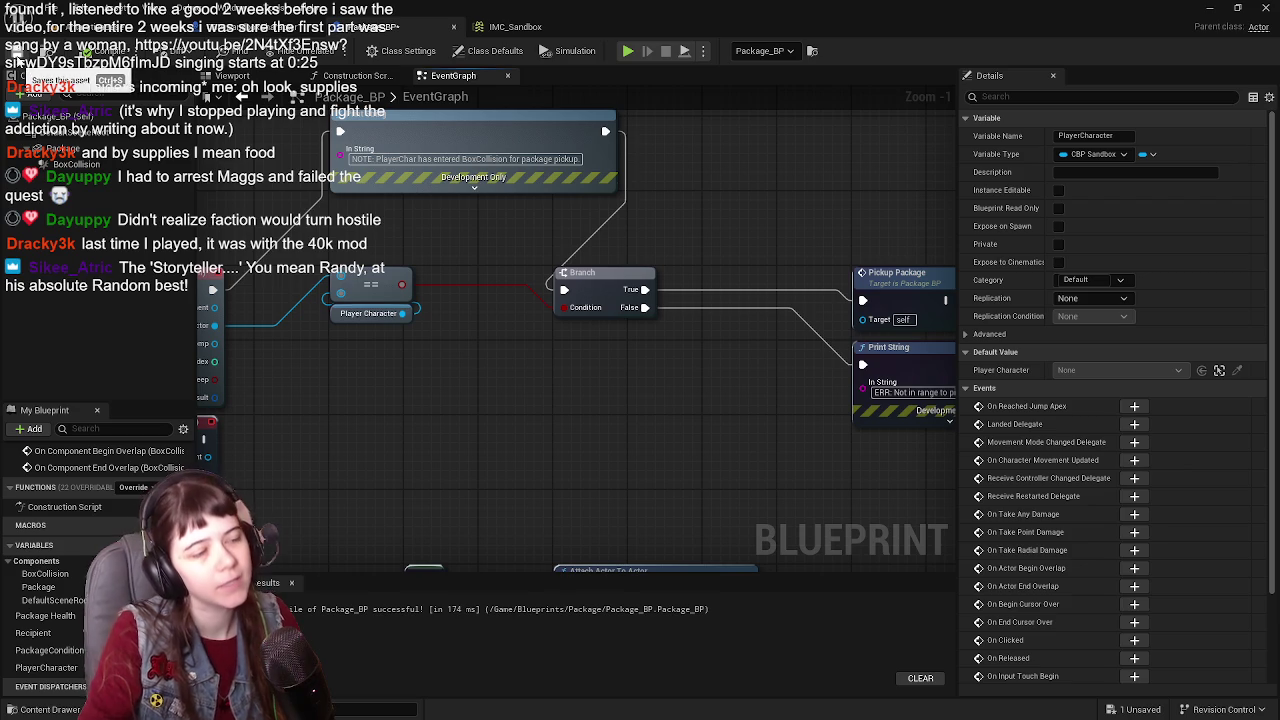
Step: Add a Print String on the Branch True path reading 'NOTE: PlayerChar is correct BP.'
mouse_move(637, 297)
mouse_down()
mouse_move(590, 405)
mouse_move(562, 405)
mouse_move(658, 298)
mouse_up()
text(print)
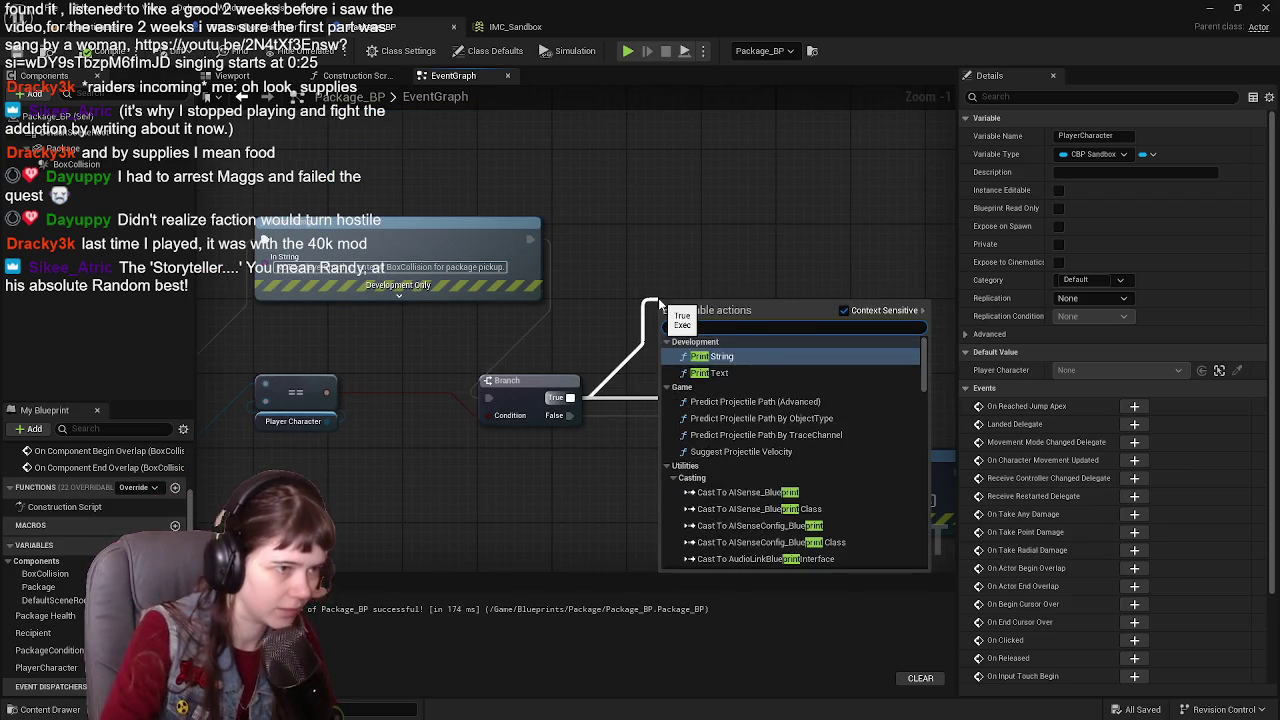
key(Return)
drag(640, 312, 688, 323)
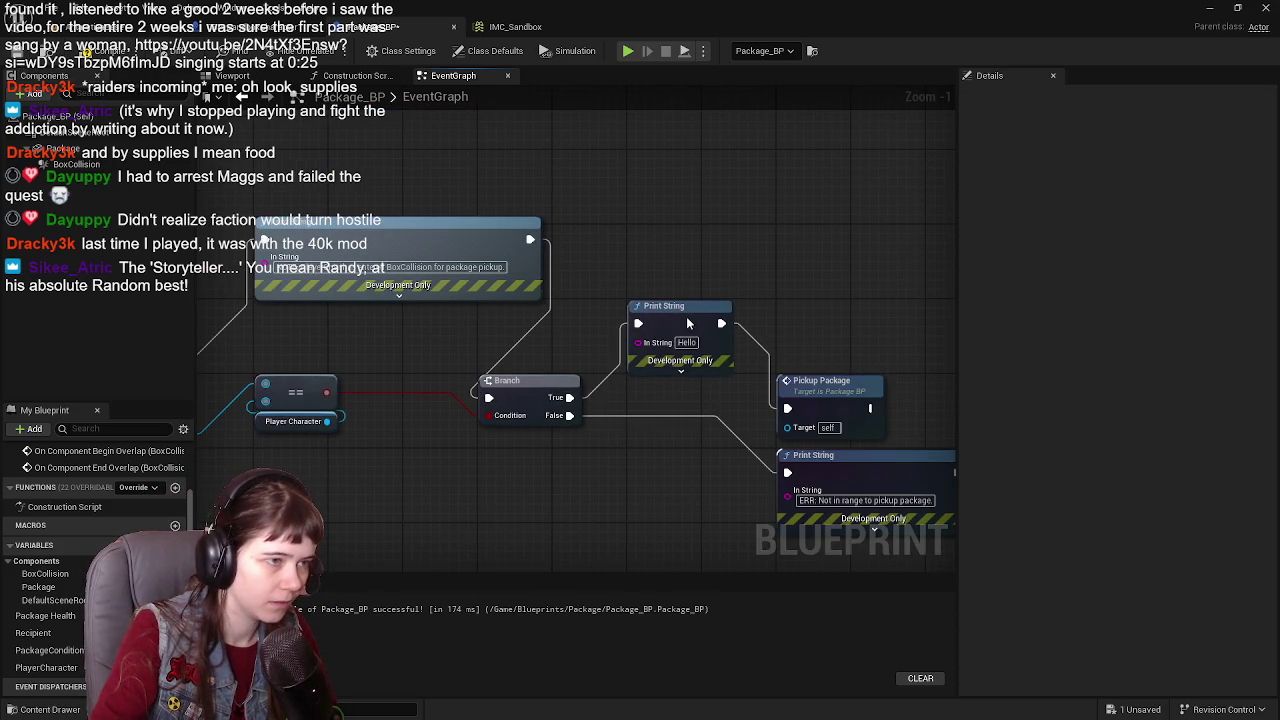
click(686, 342)
text(N)
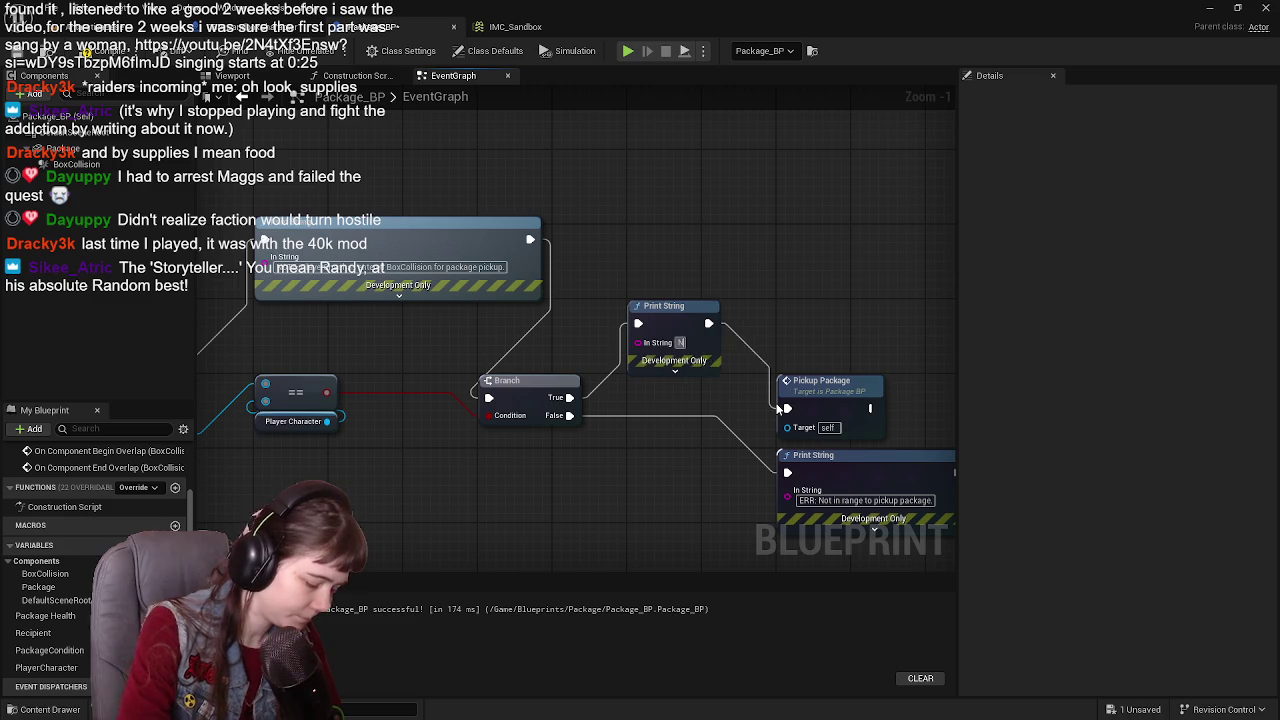
text(OTE: Player)
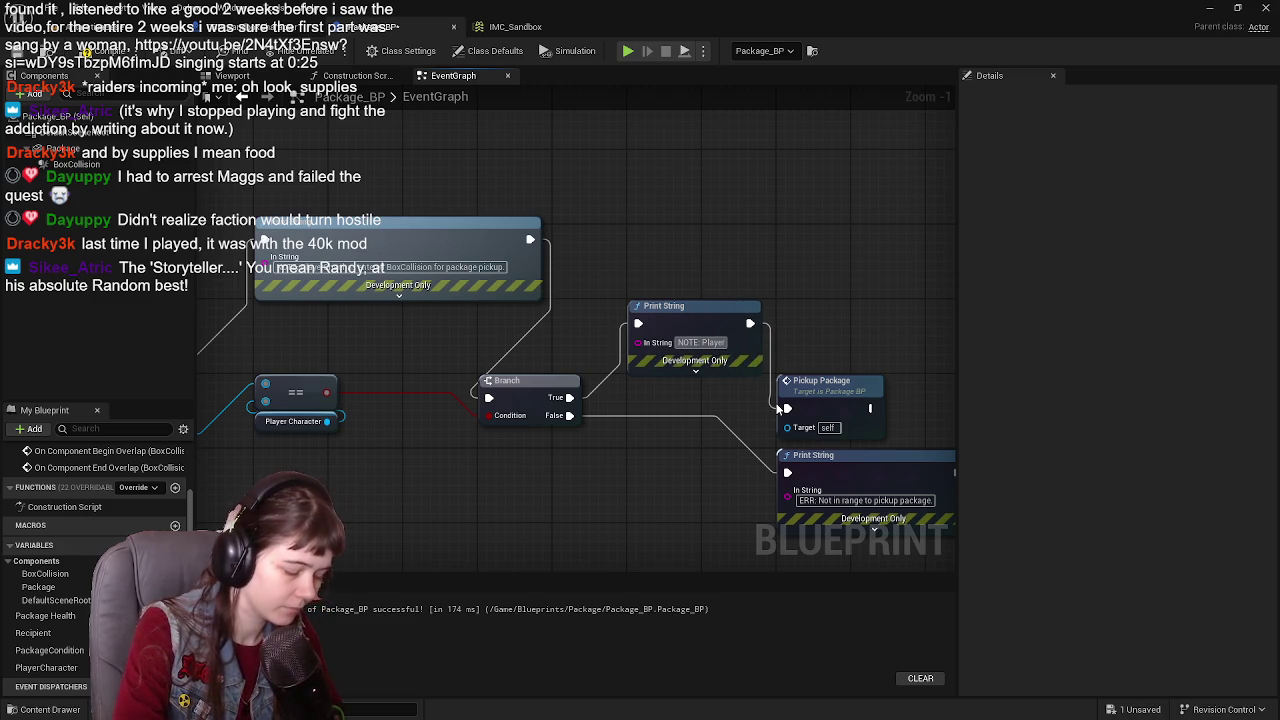
text(Char is c)
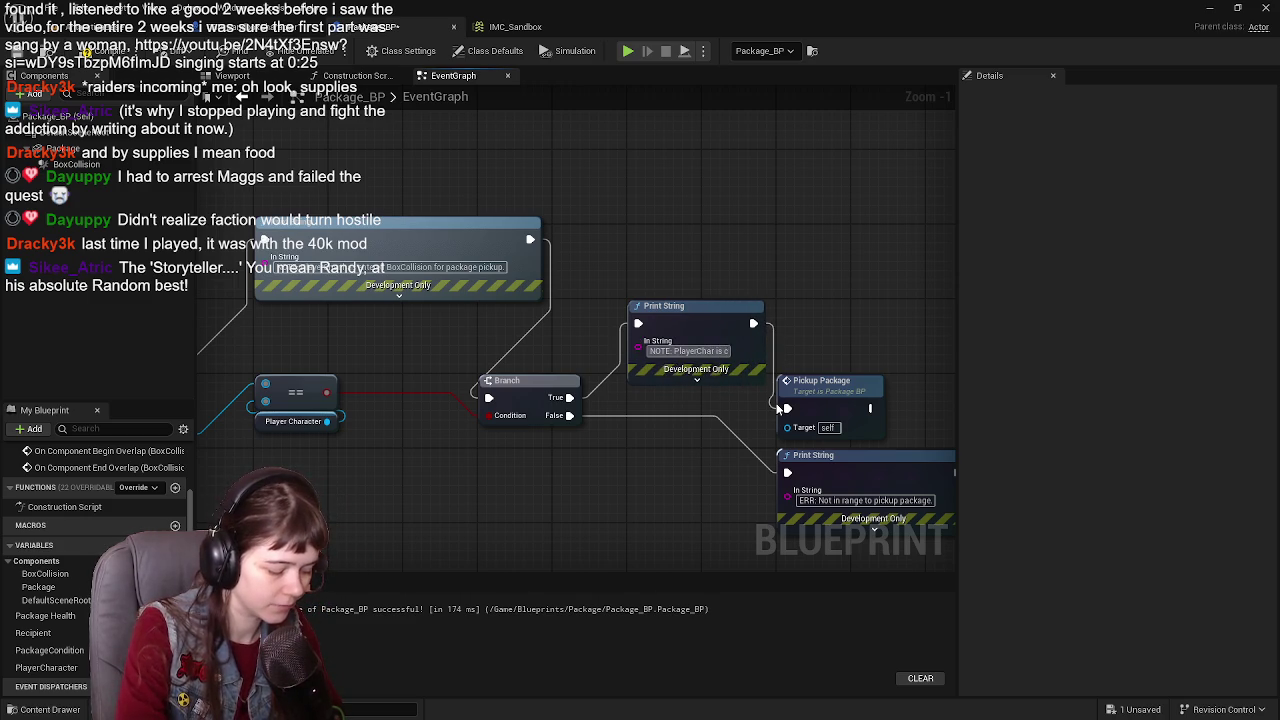
text(orrect BP.)
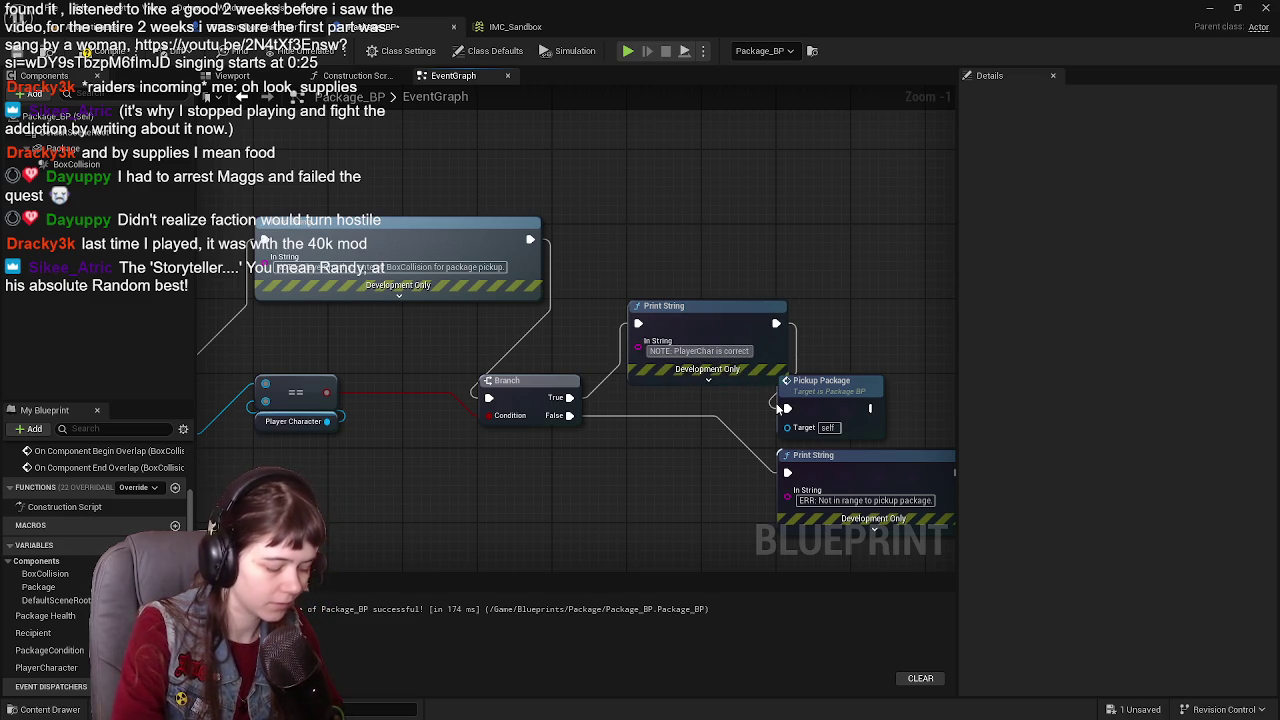
key(Return)
drag(779, 407, 660, 378)
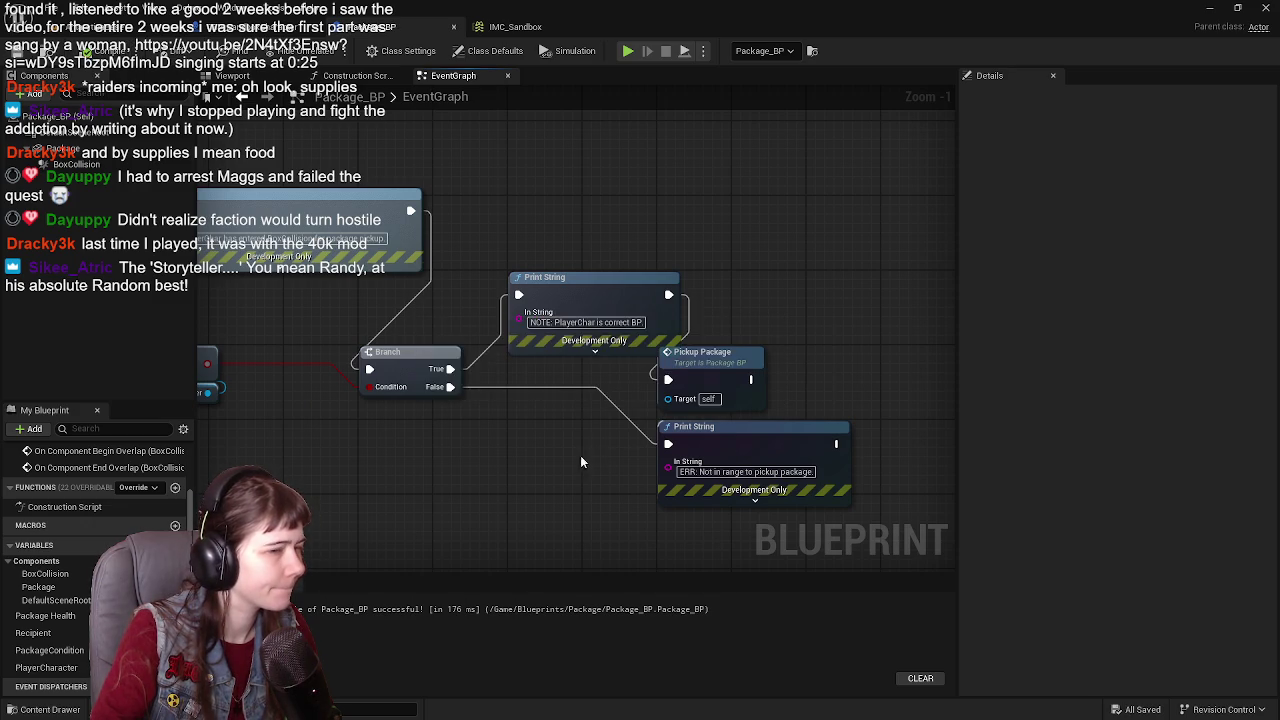
drag(580, 455, 696, 444)
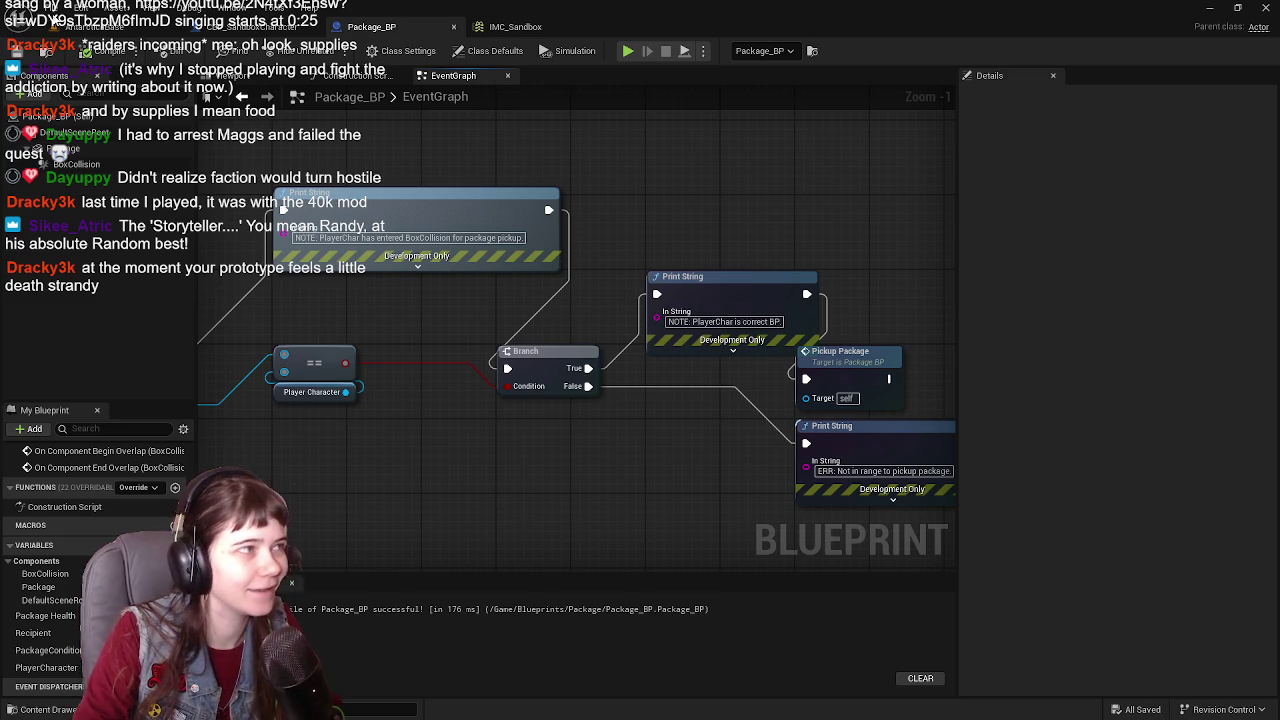
Step: Switch to the AntarcticaBase level, select Ultra_Dynamic_Sky and toggle viewport Show flags
click(70, 26)
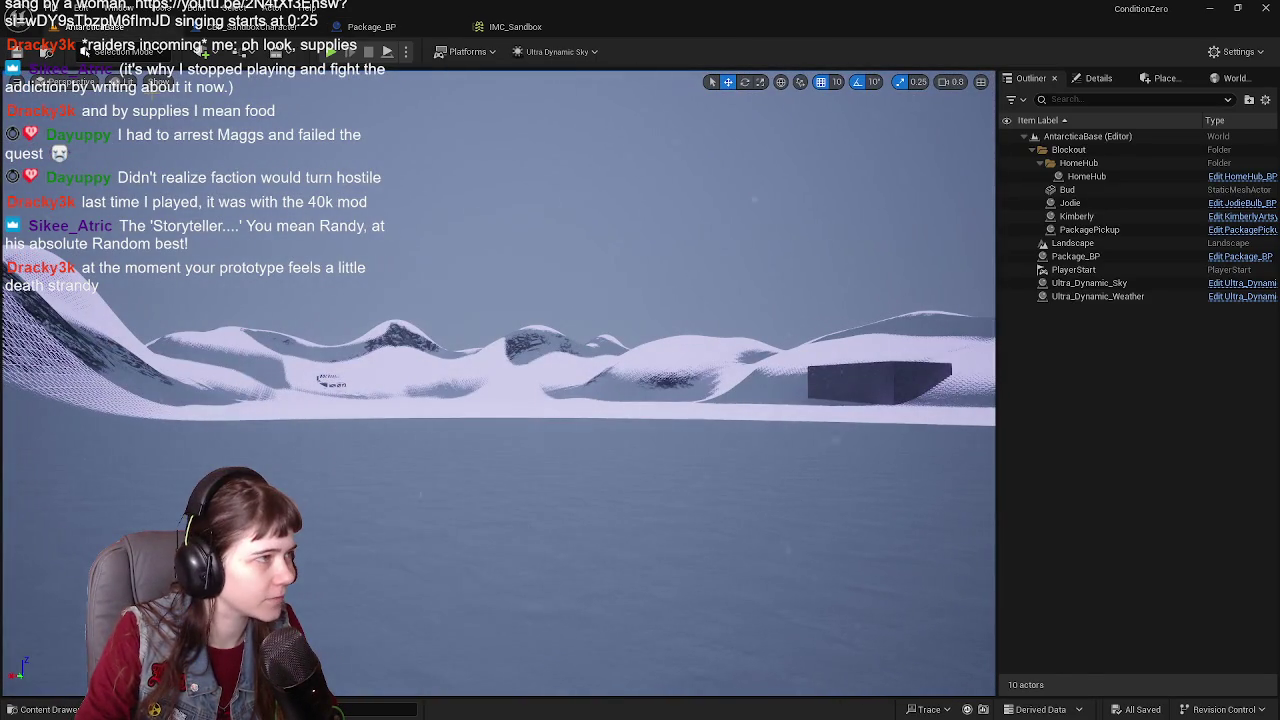
click(1089, 283)
click(157, 82)
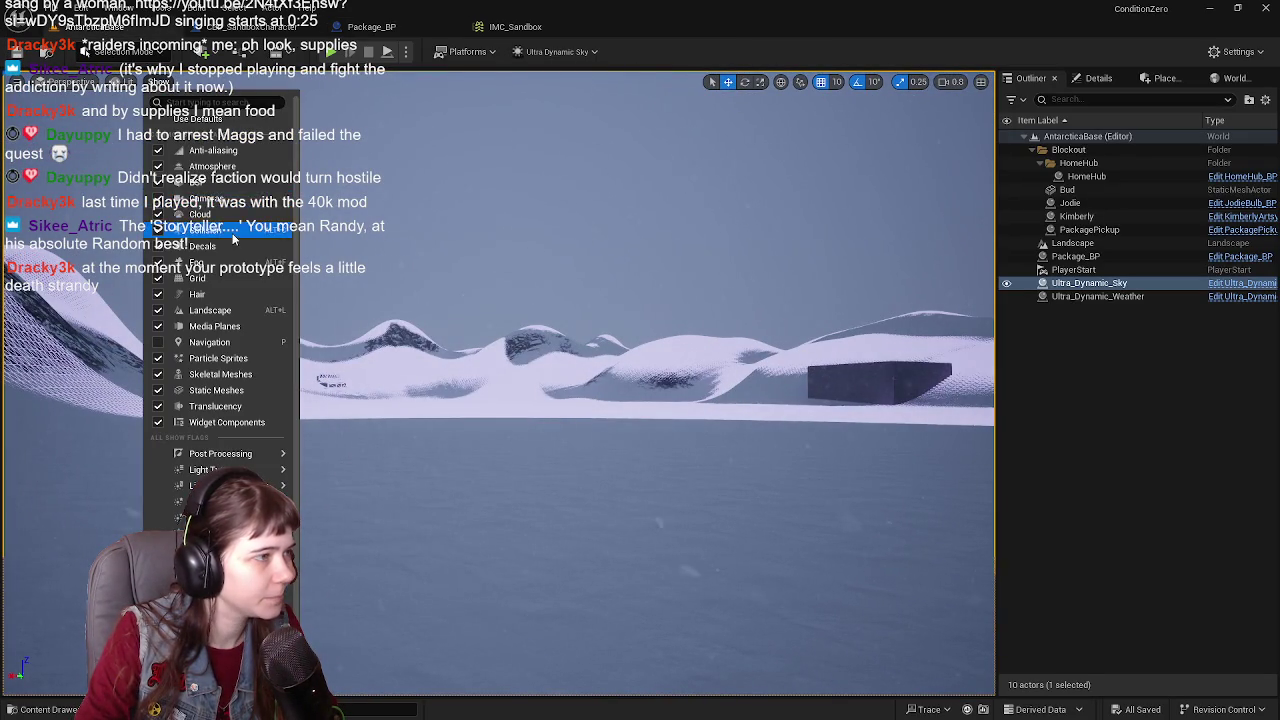
click(200, 228)
click(1128, 392)
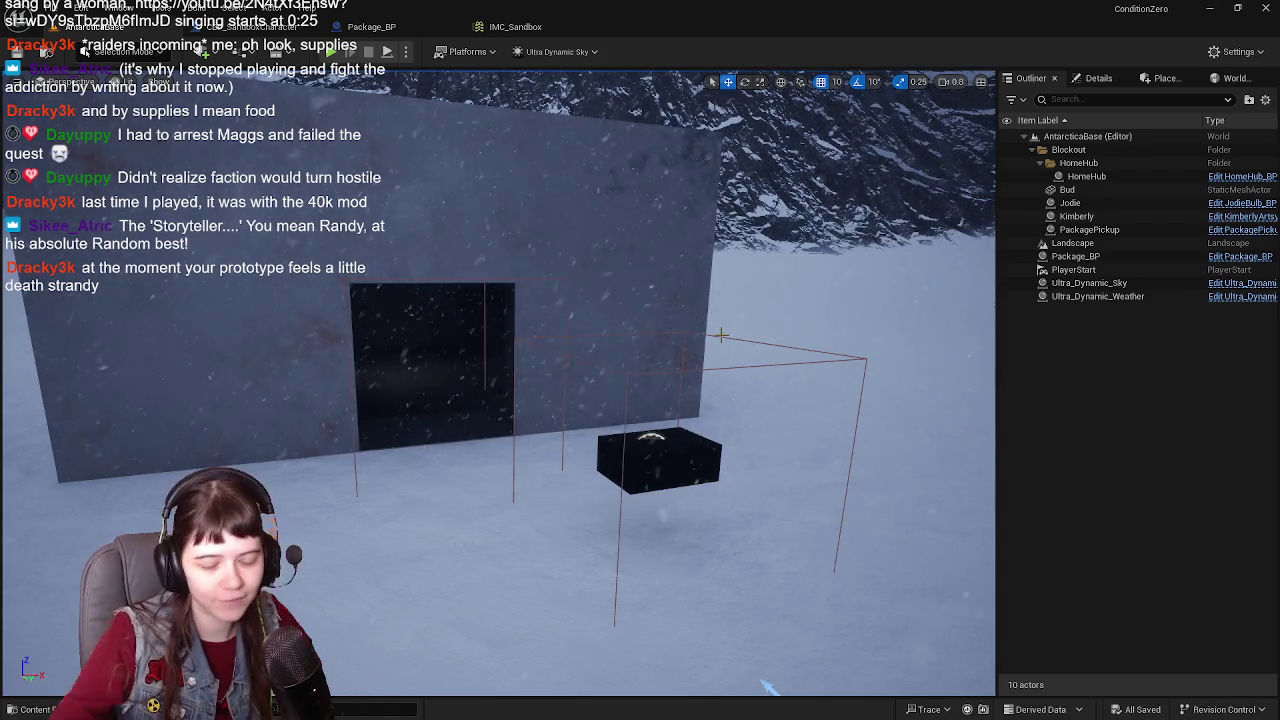
Step: Frame the wall, doorway and package box in the viewport, then save the level
mouse_move(768, 686)
mouse_down()
mouse_move(700, 600)
mouse_move(640, 560)
mouse_move(760, 660)
mouse_up()
drag(724, 288, 684, 240)
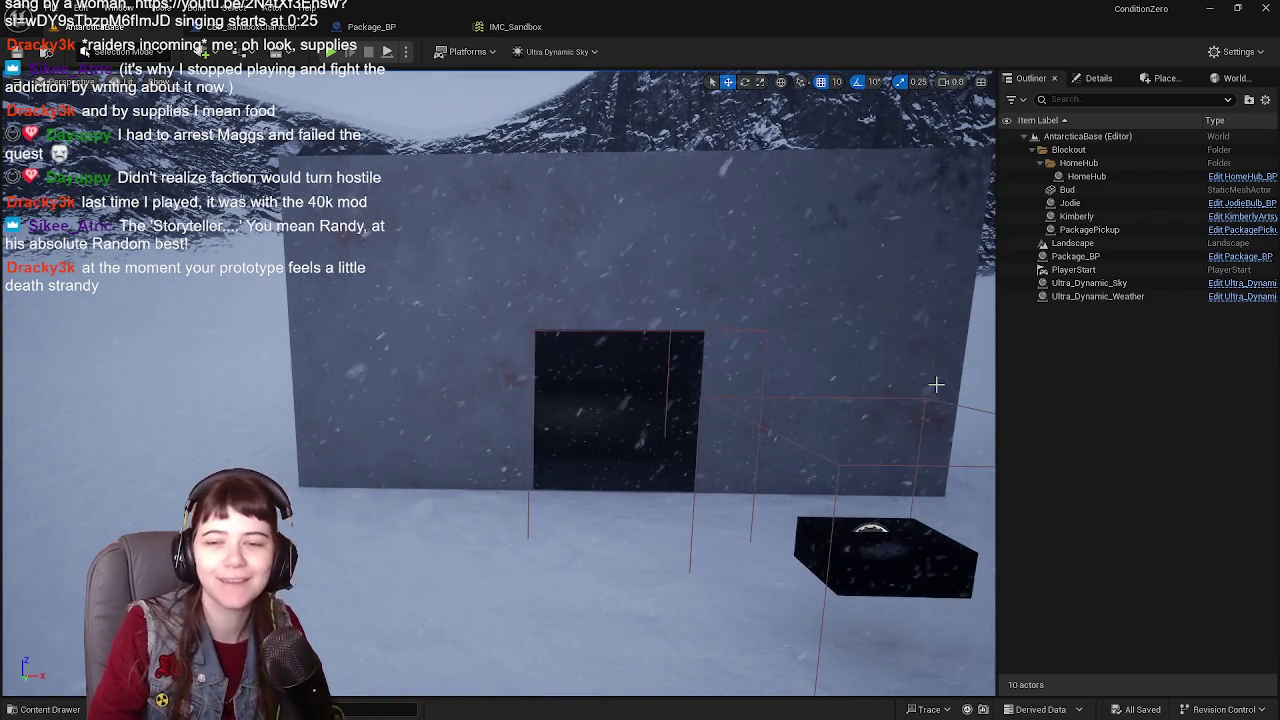
drag(806, 327, 860, 360)
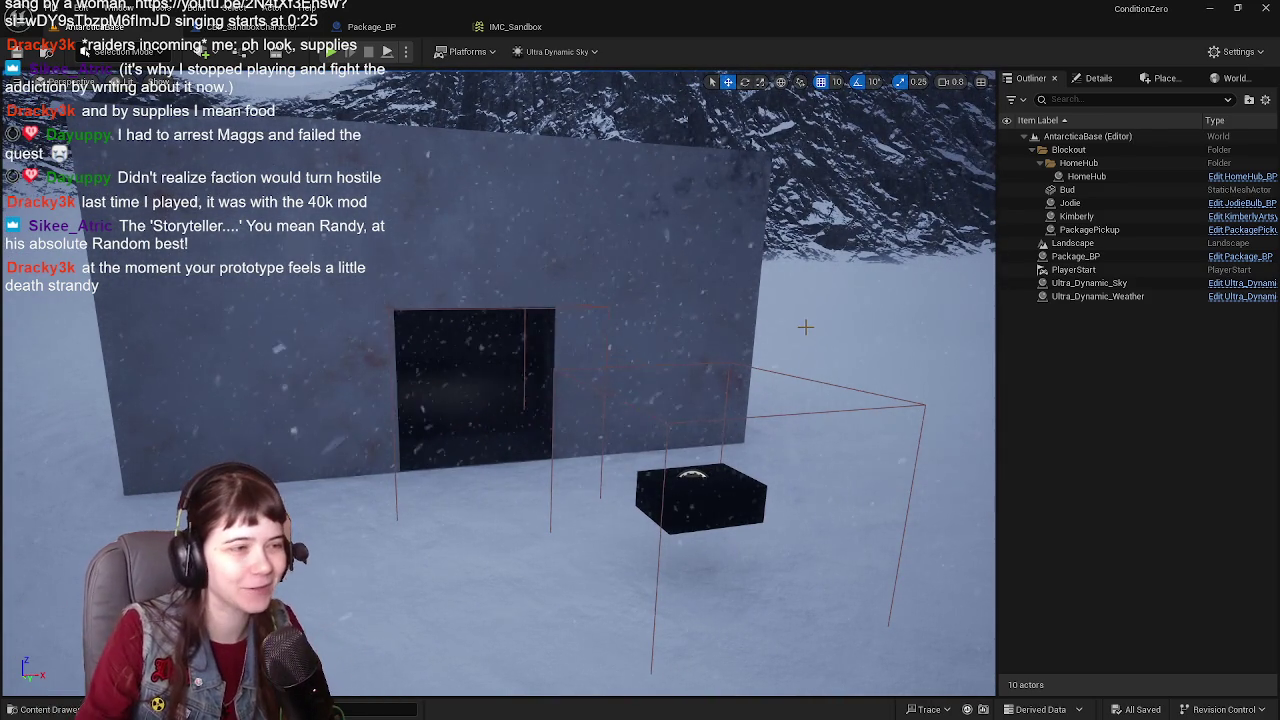
click(14, 52)
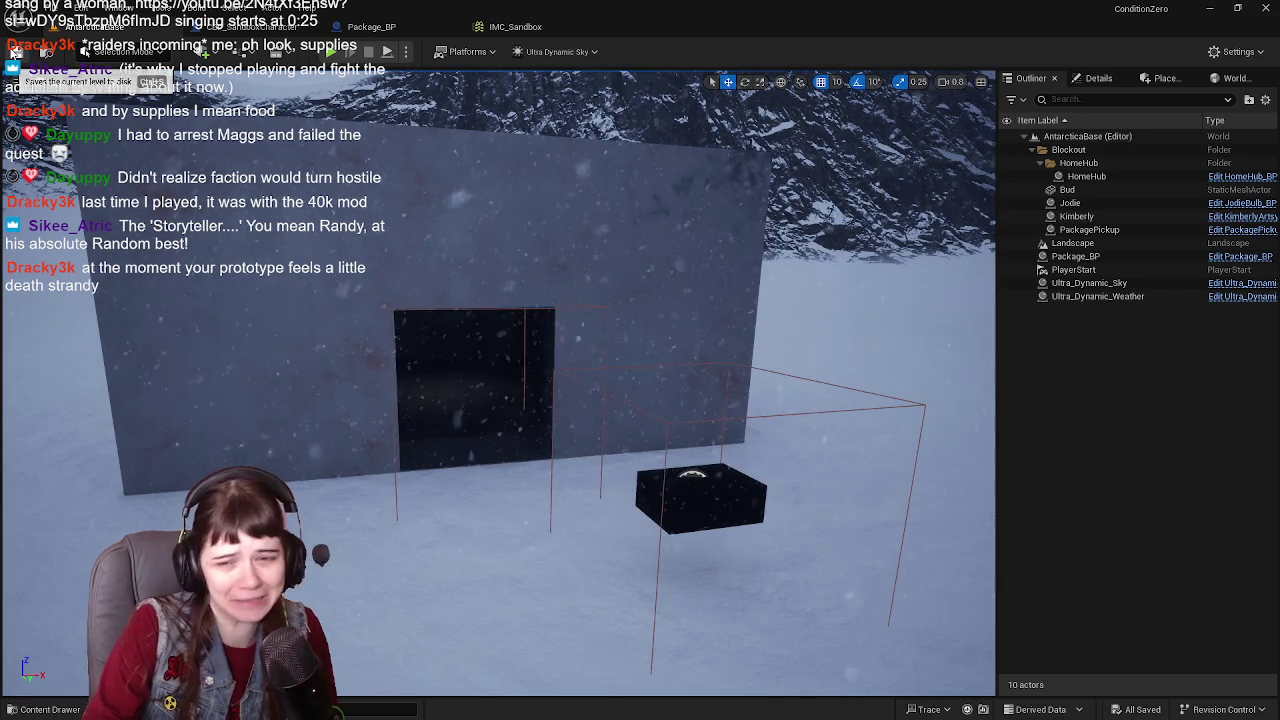
Step: Flip between the CBP_SandboxCharacter, AntarcticaBase and Package_BP tabs
click(200, 24)
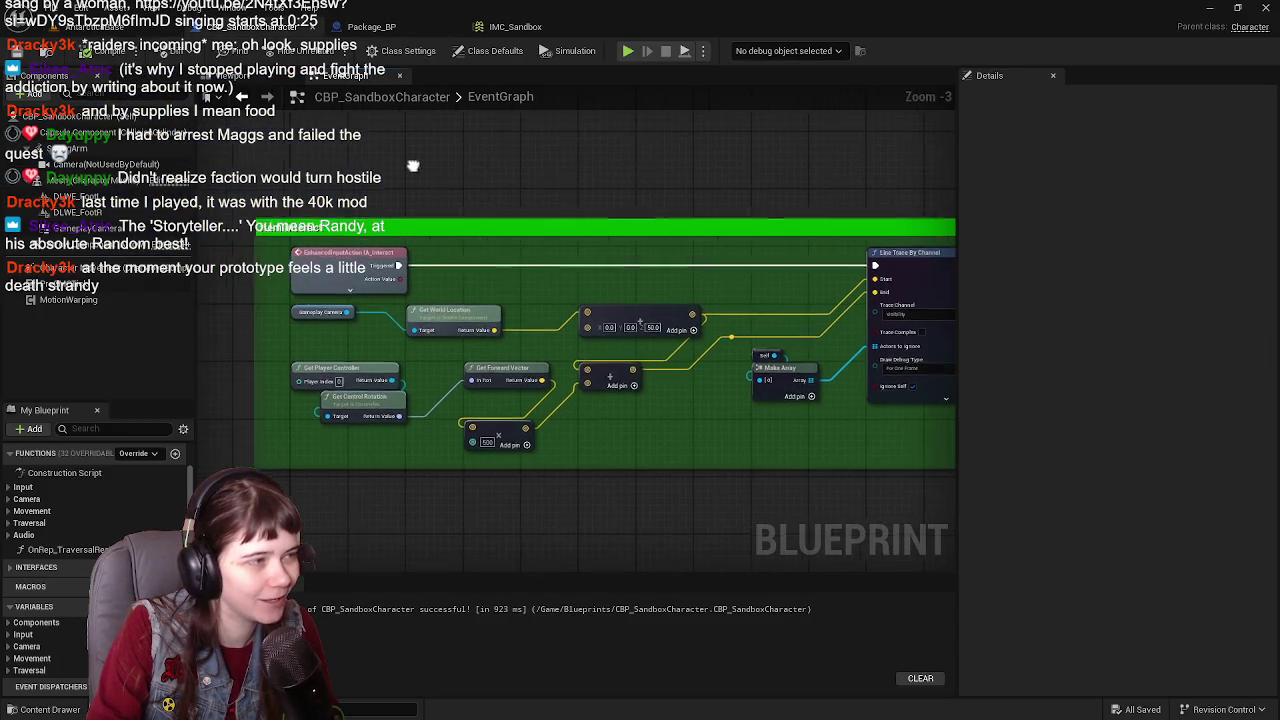
click(134, 30)
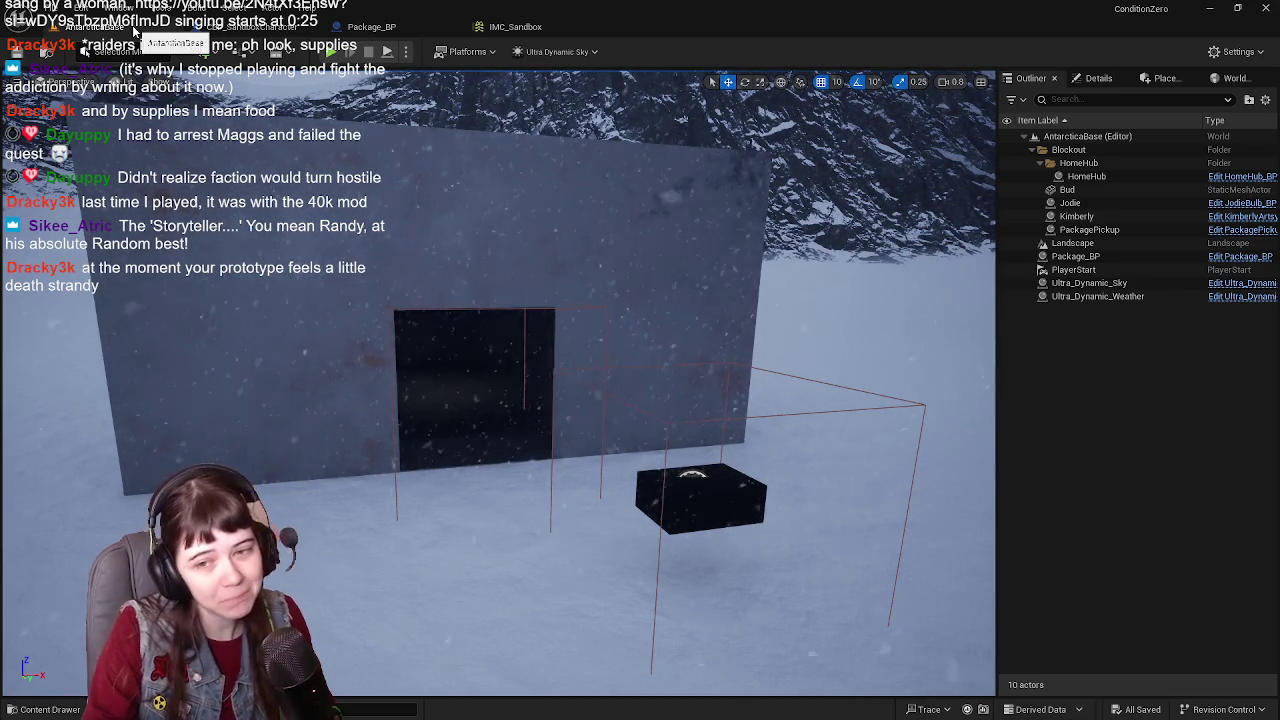
click(388, 28)
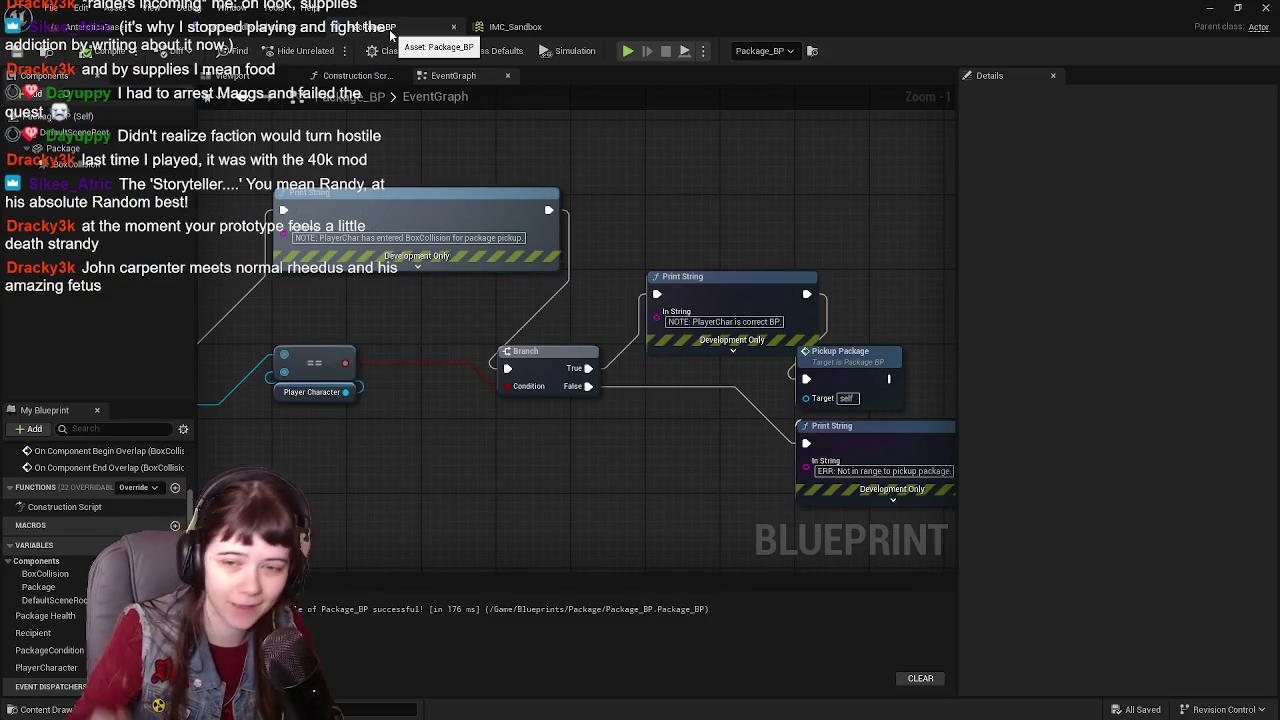
click(148, 33)
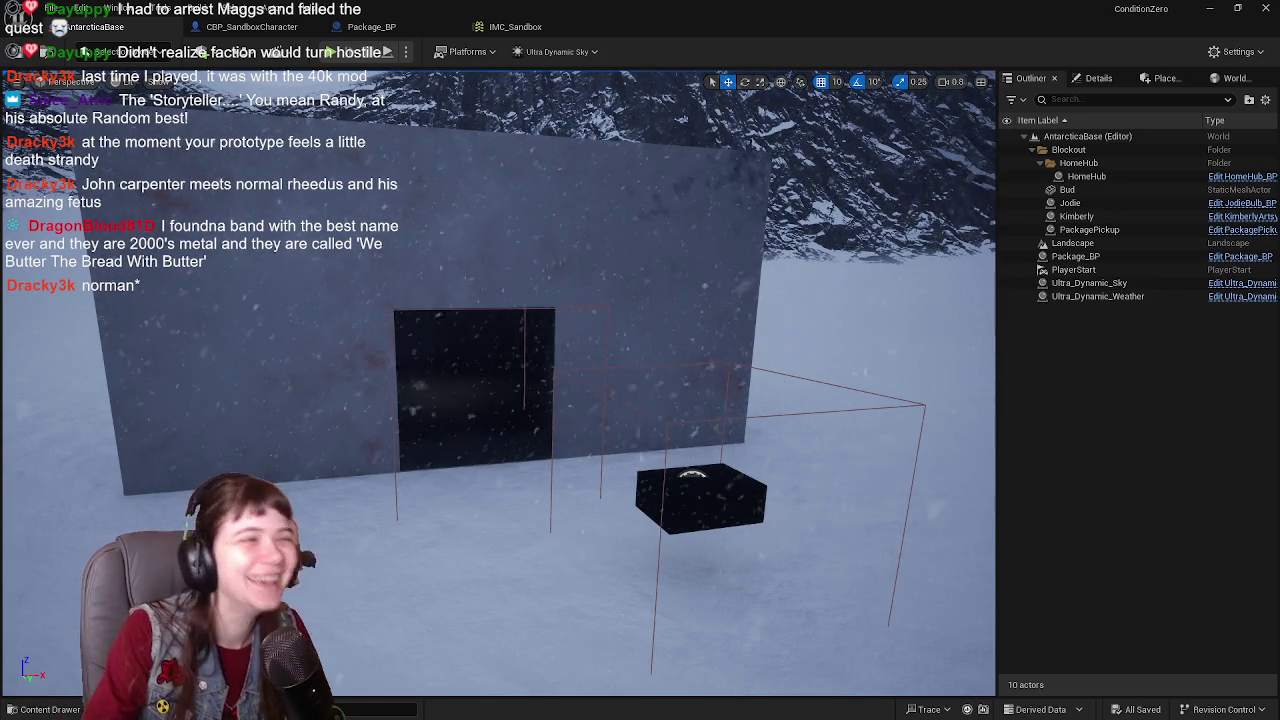
Step: Save CBP_SandboxCharacter and move its 0, 0, 50 vector node slightly left
click(245, 27)
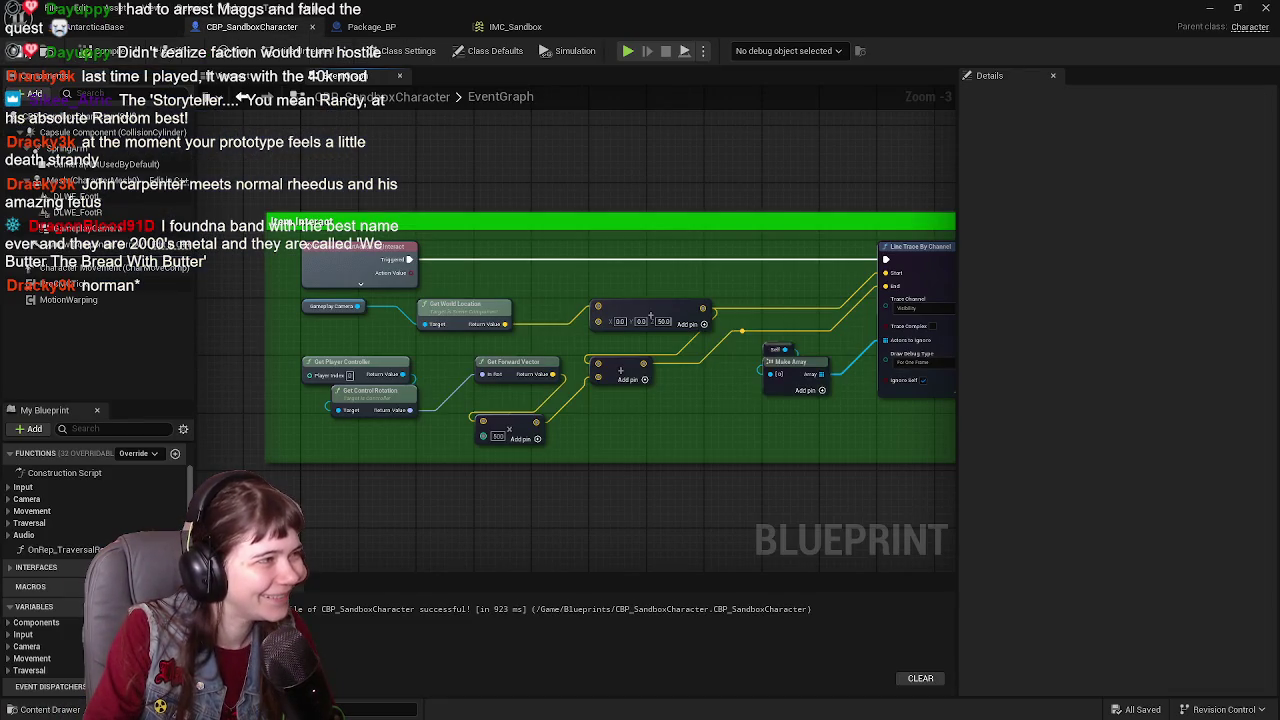
key(ctrl+s)
scroll(591, 206, down, 1)
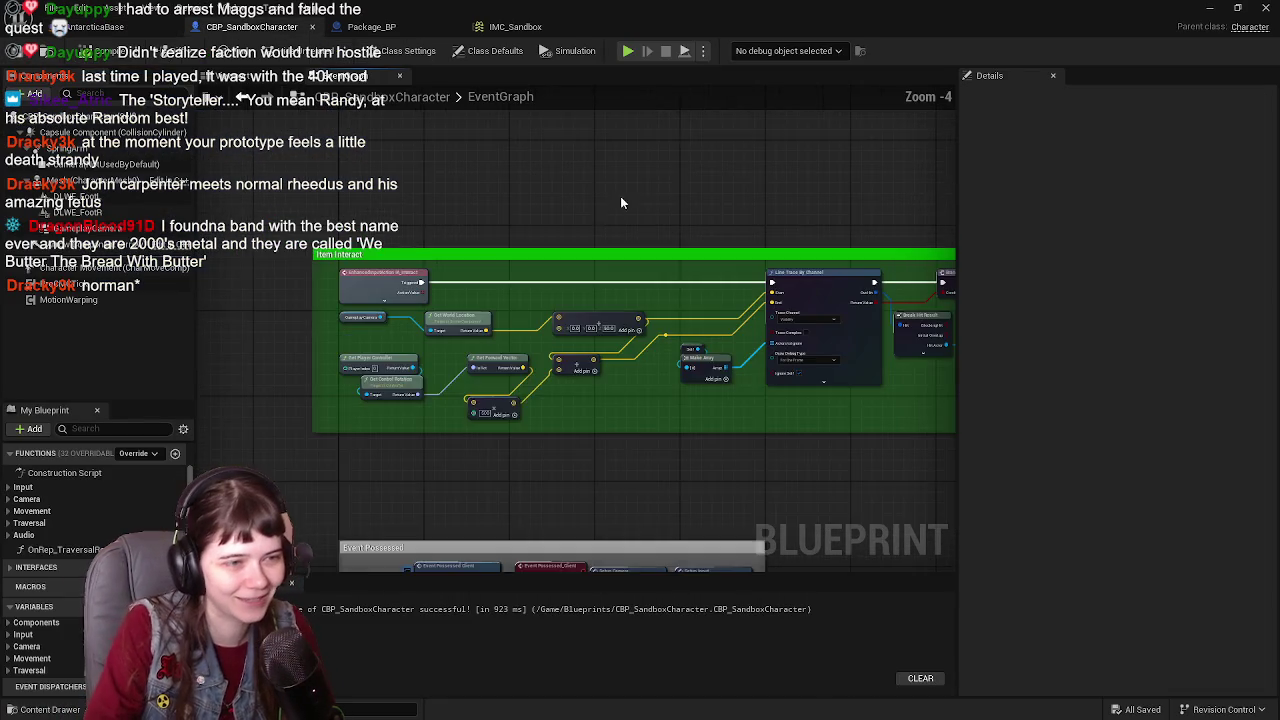
scroll(537, 191, up, 1)
scroll(600, 237, down, 2)
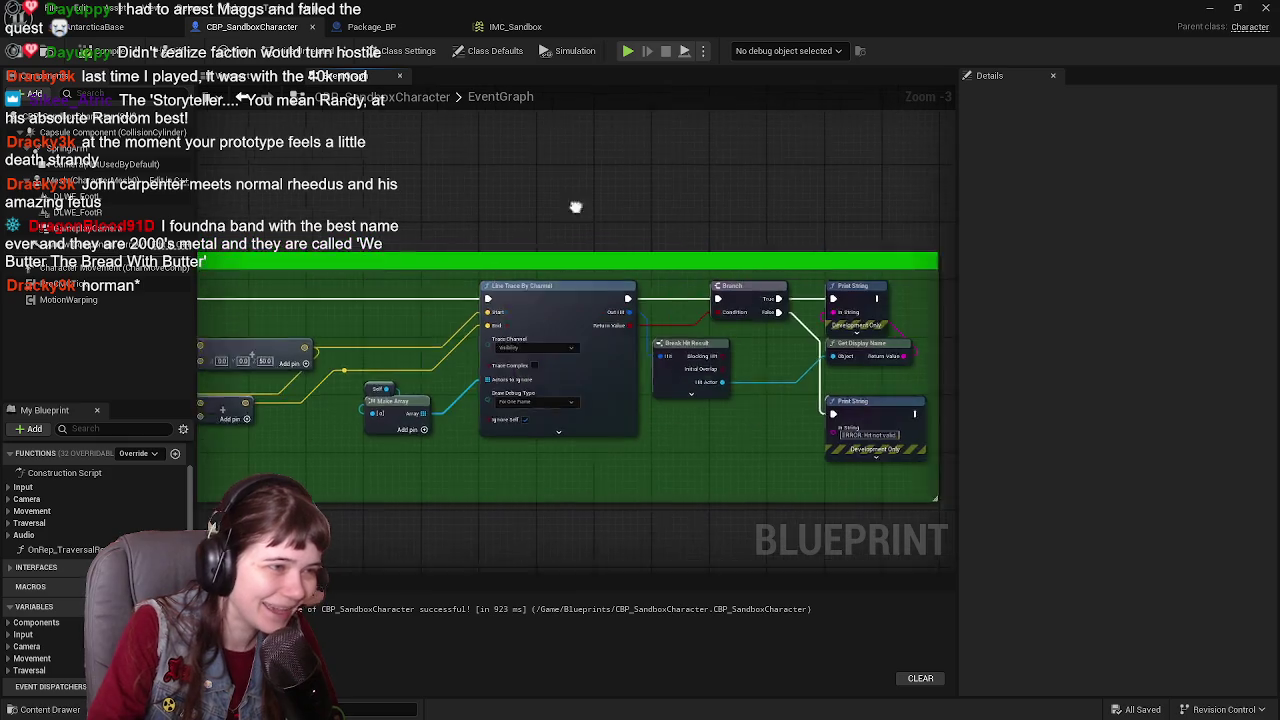
scroll(580, 205, up, 2)
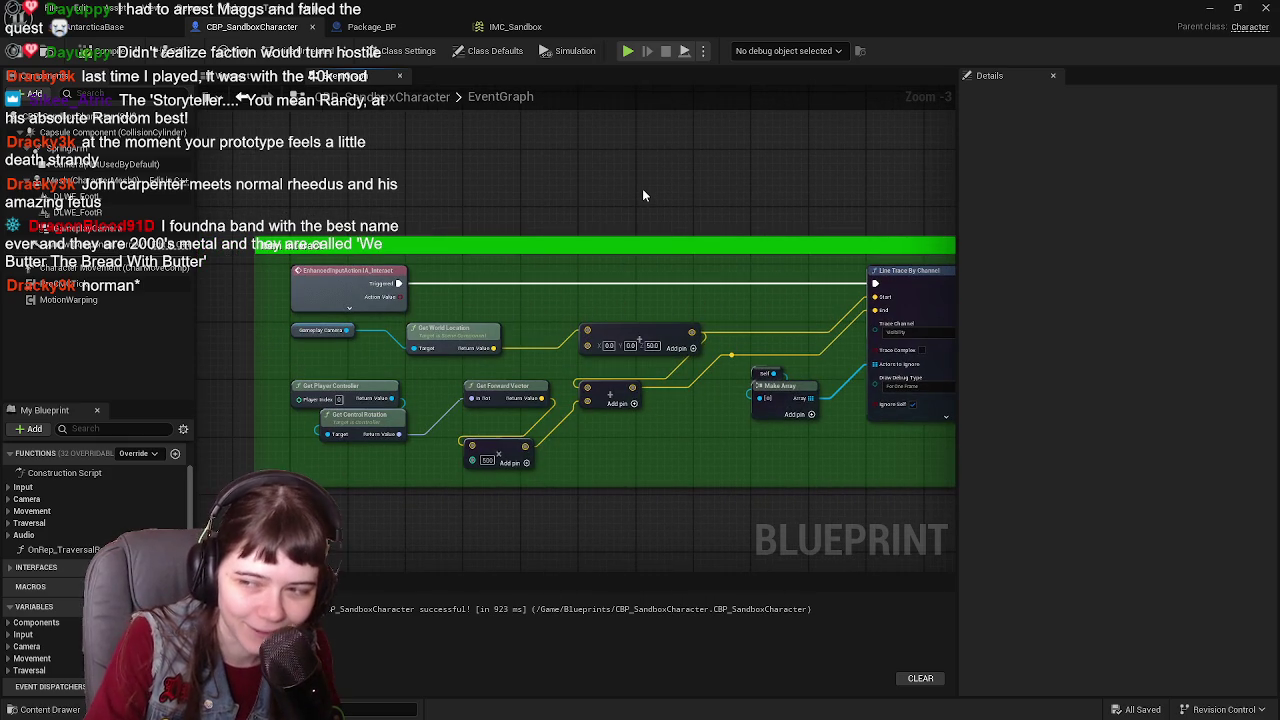
drag(648, 332, 597, 333)
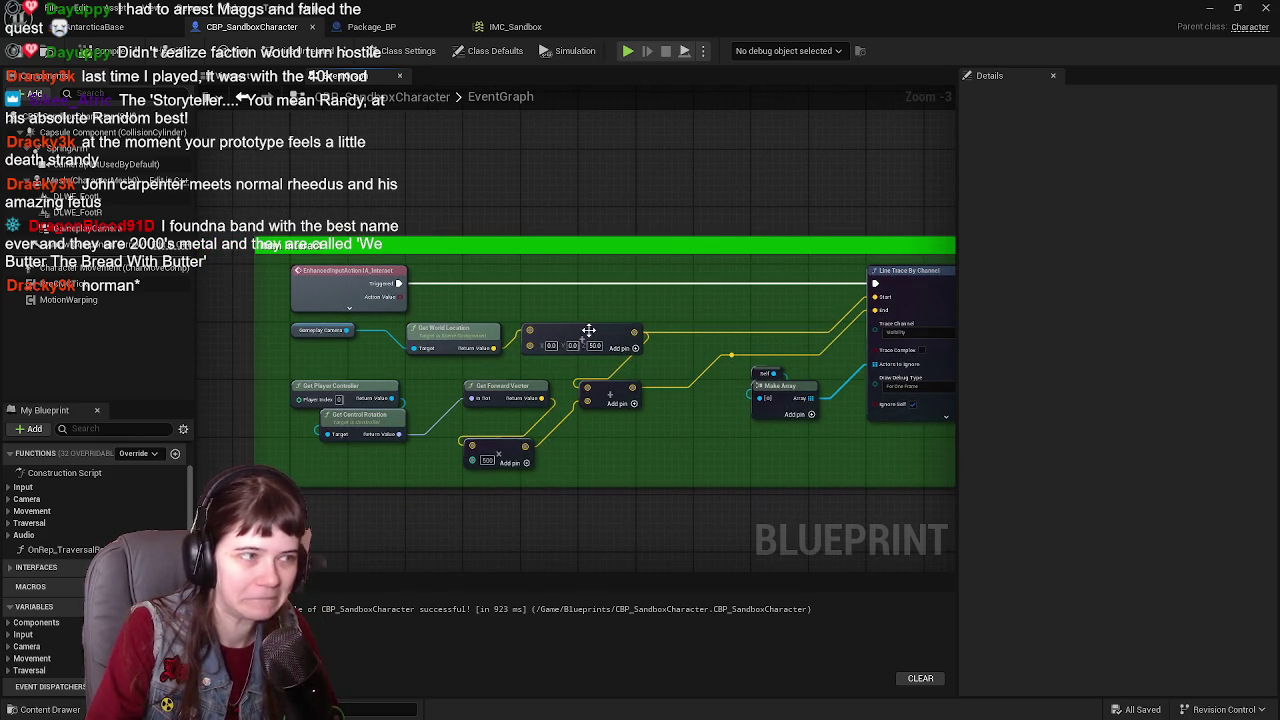
scroll(597, 333, up, 1)
key(ctrl+s)
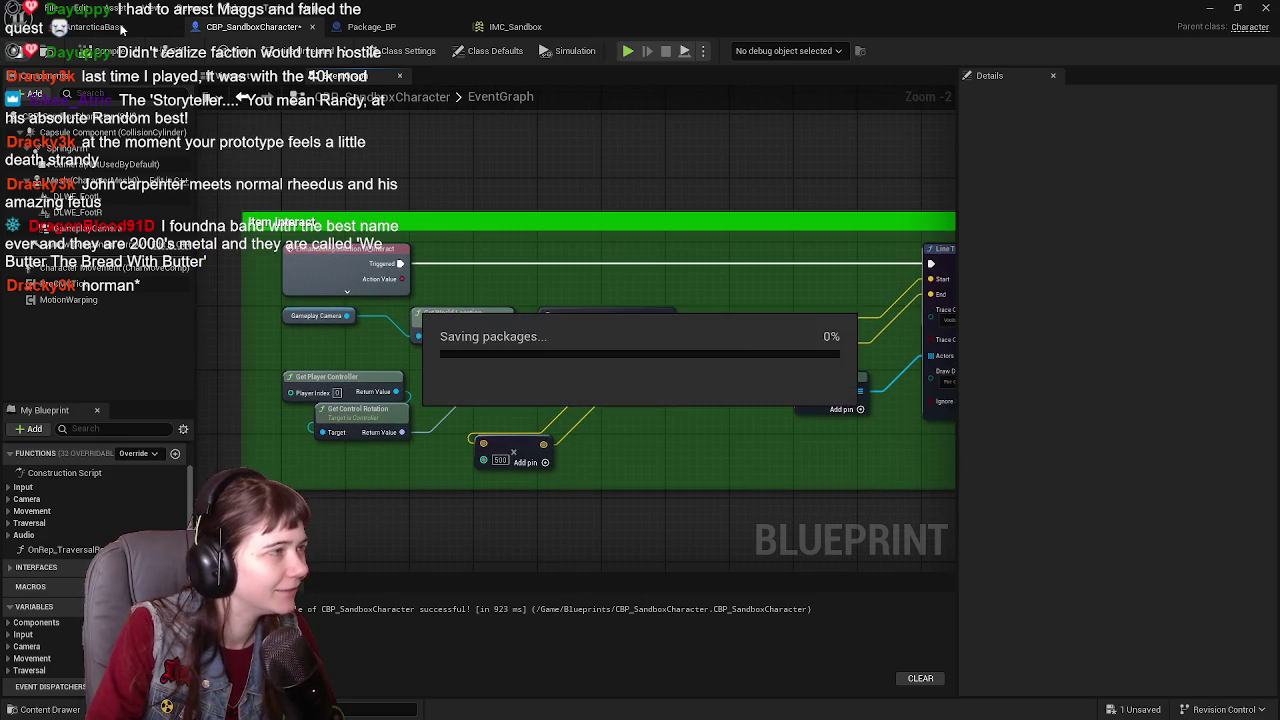
click(95, 26)
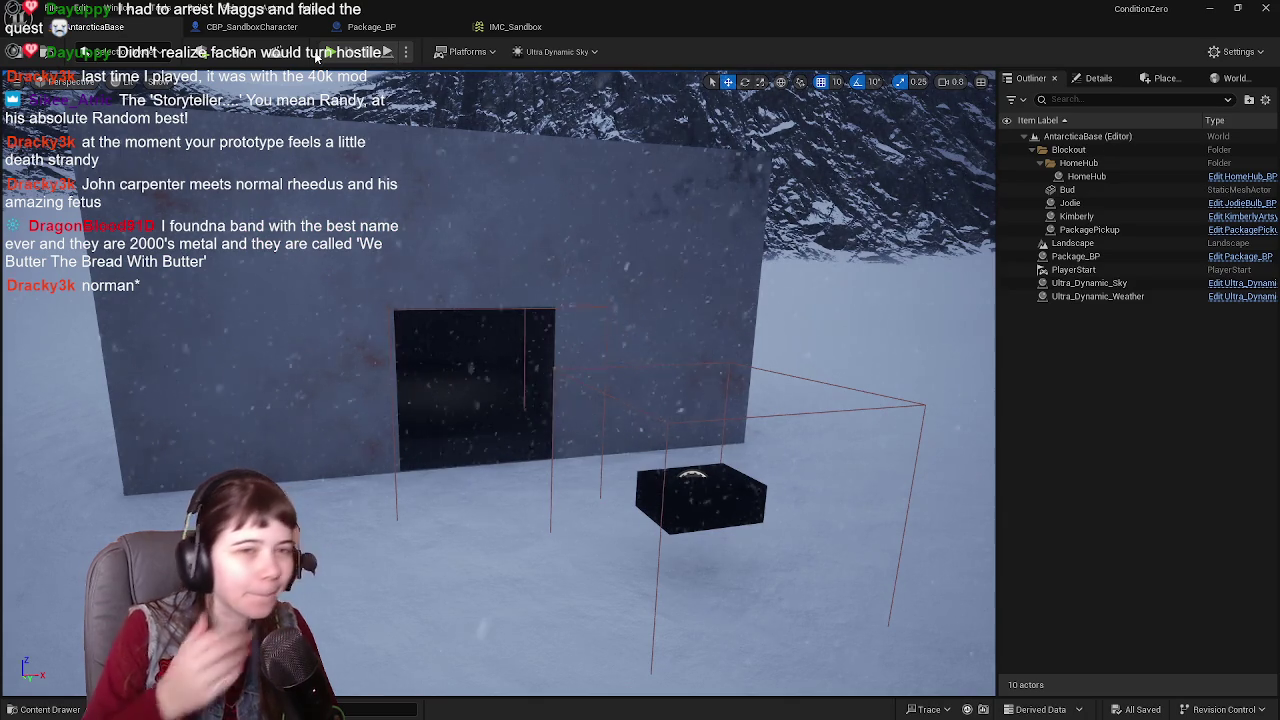
click(362, 27)
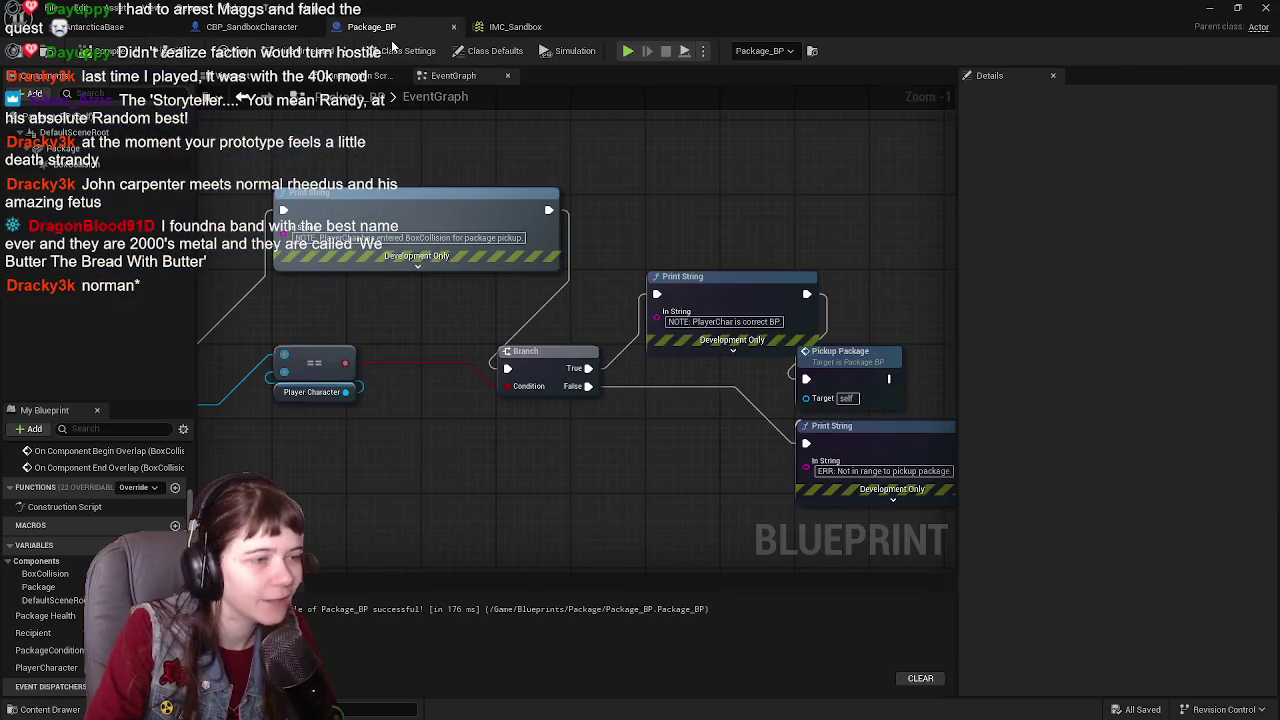
scroll(640, 410, up, 2)
scroll(739, 419, up, 2)
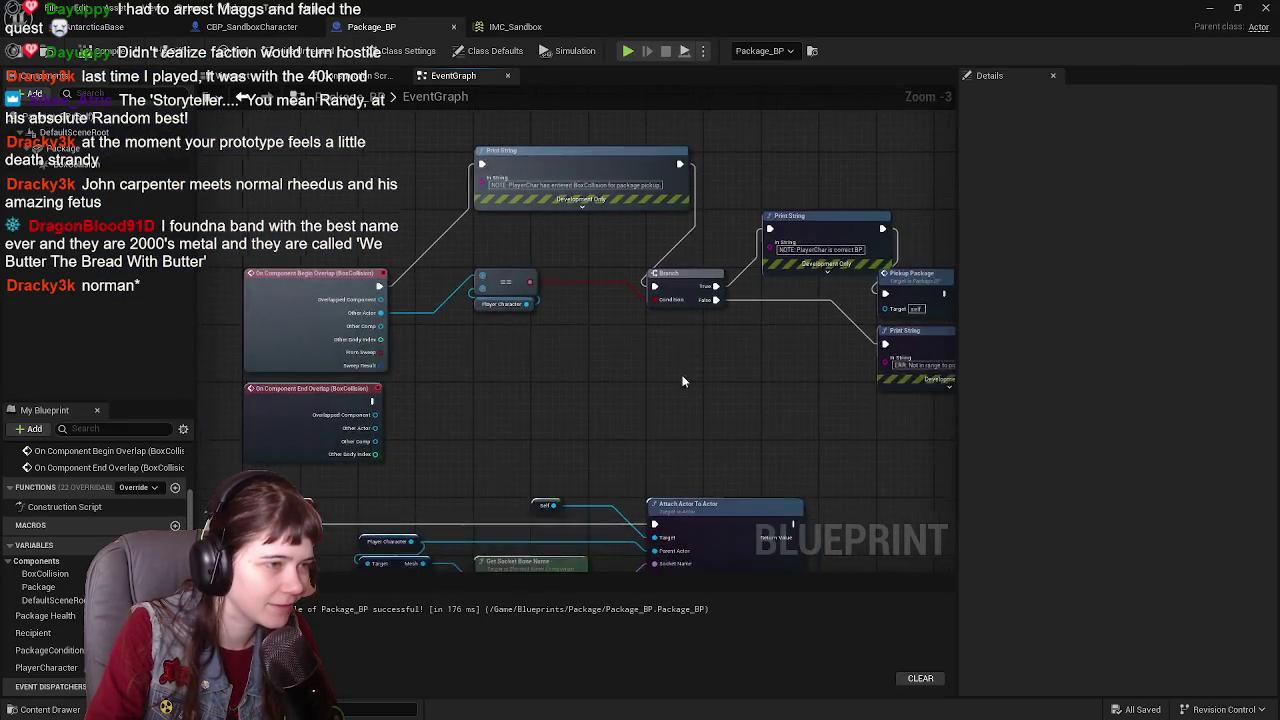
click(95, 27)
key(alt+p)
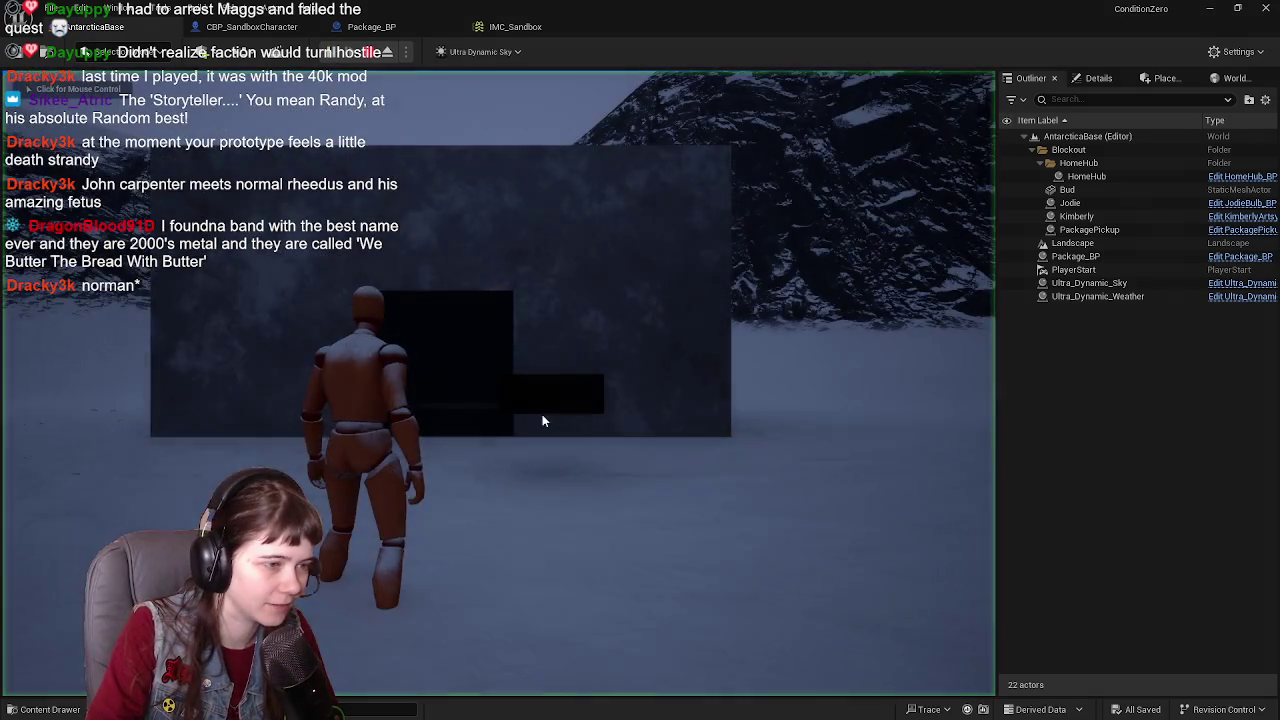
key(w)
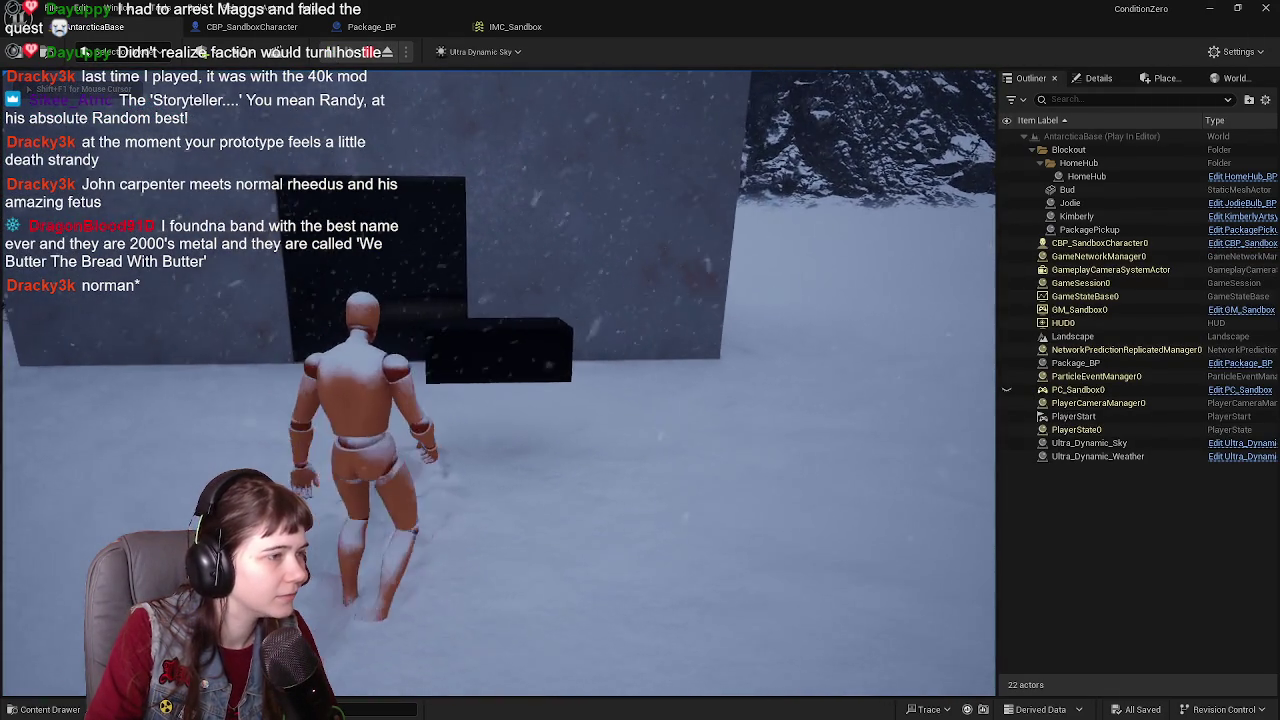
key(e)
key(w)
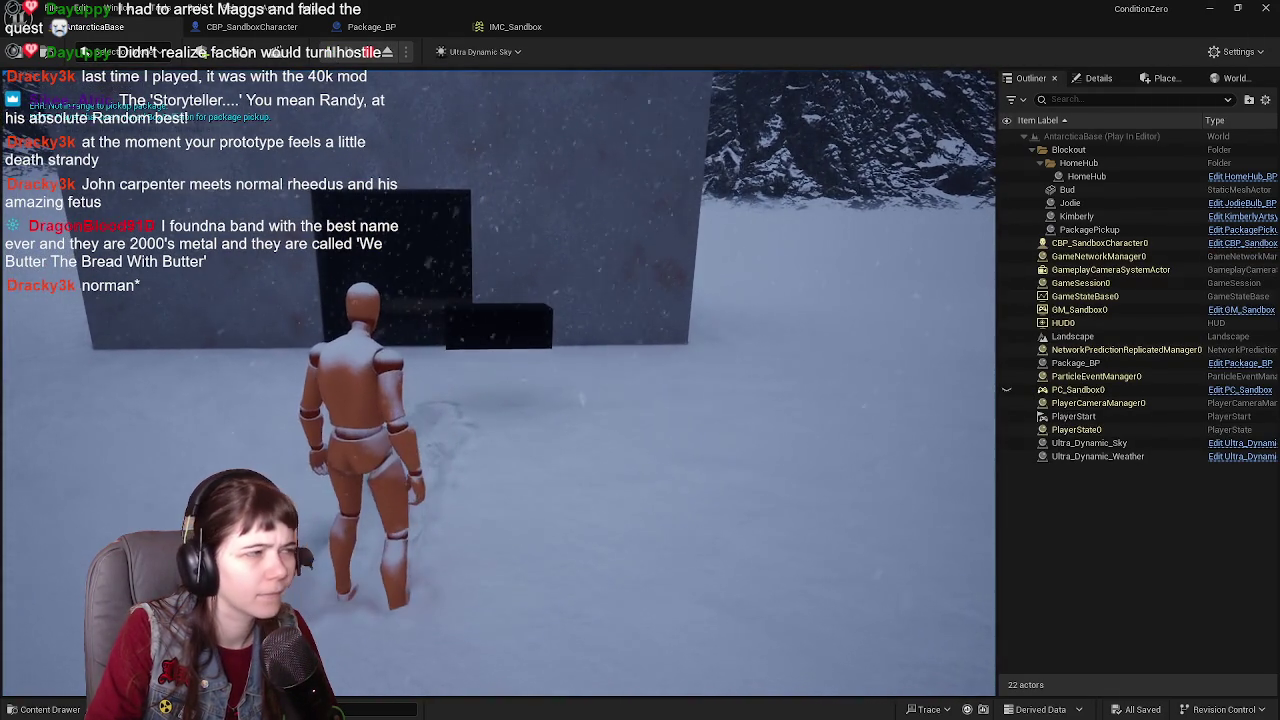
key(w)
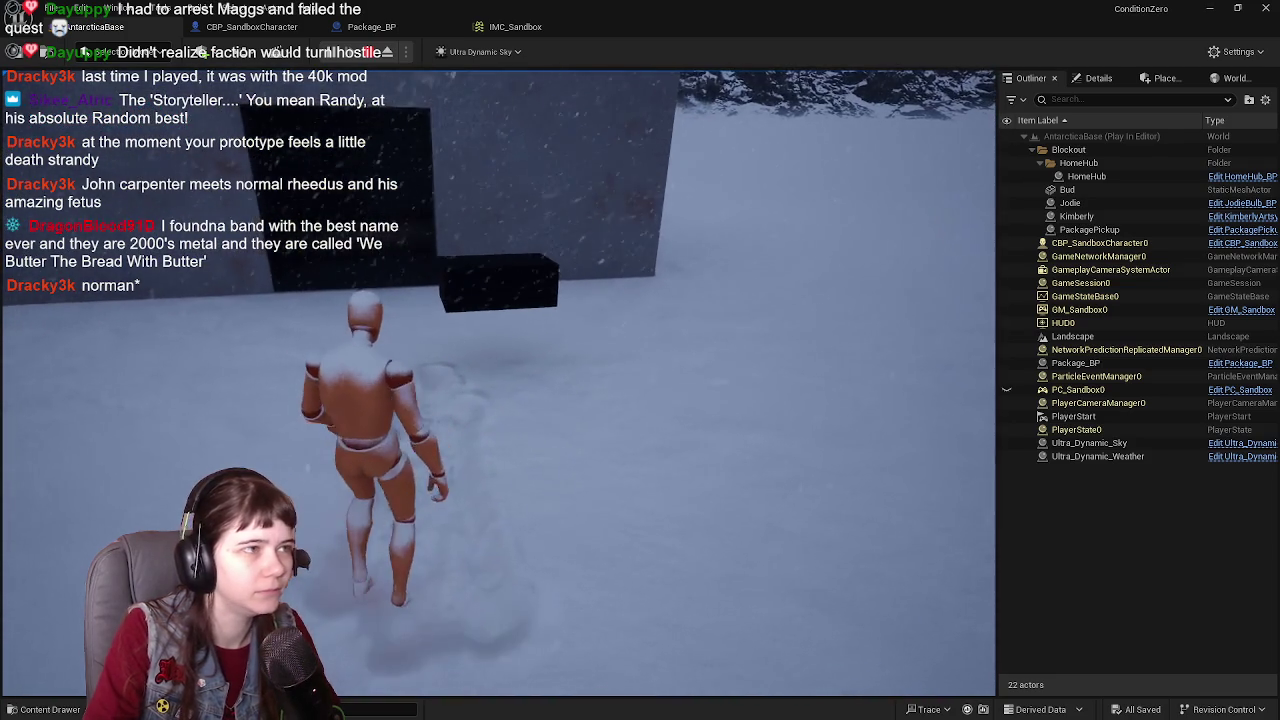
key(Escape)
click(287, 30)
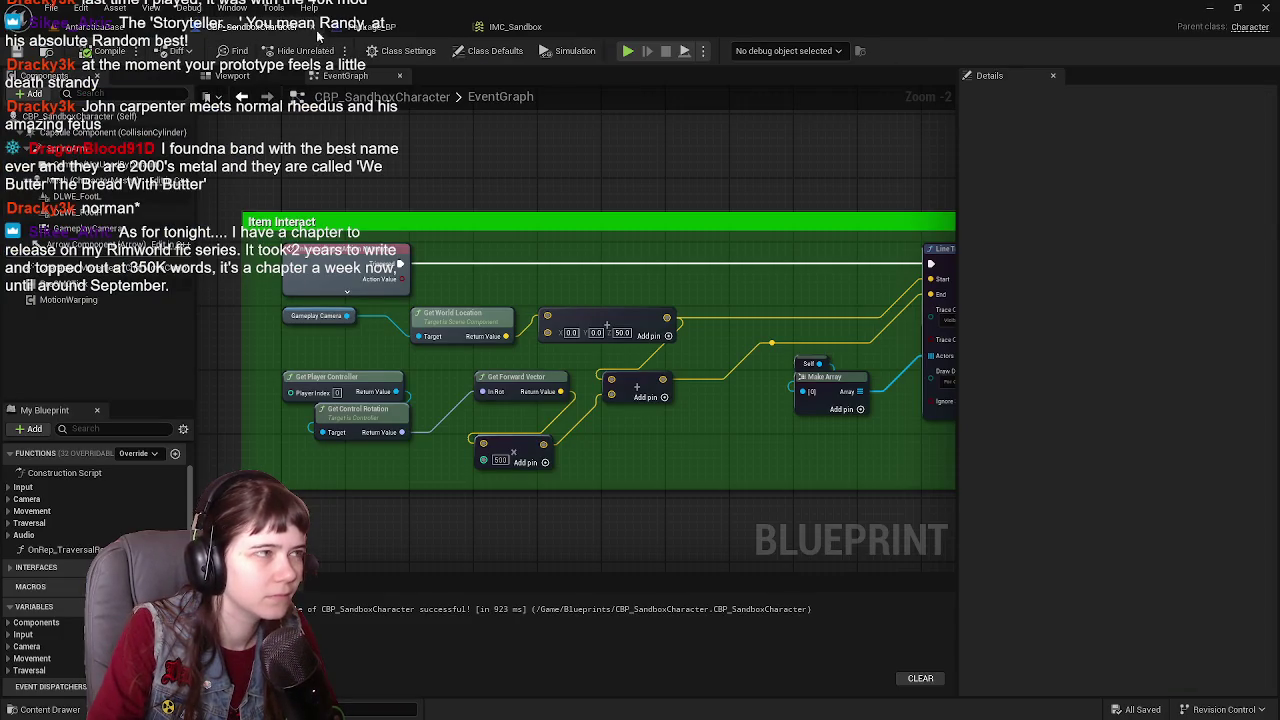
Step: Place an EnhancedInputAction IA_Interact event in Package_BP's graph and compile with F7
click(385, 27)
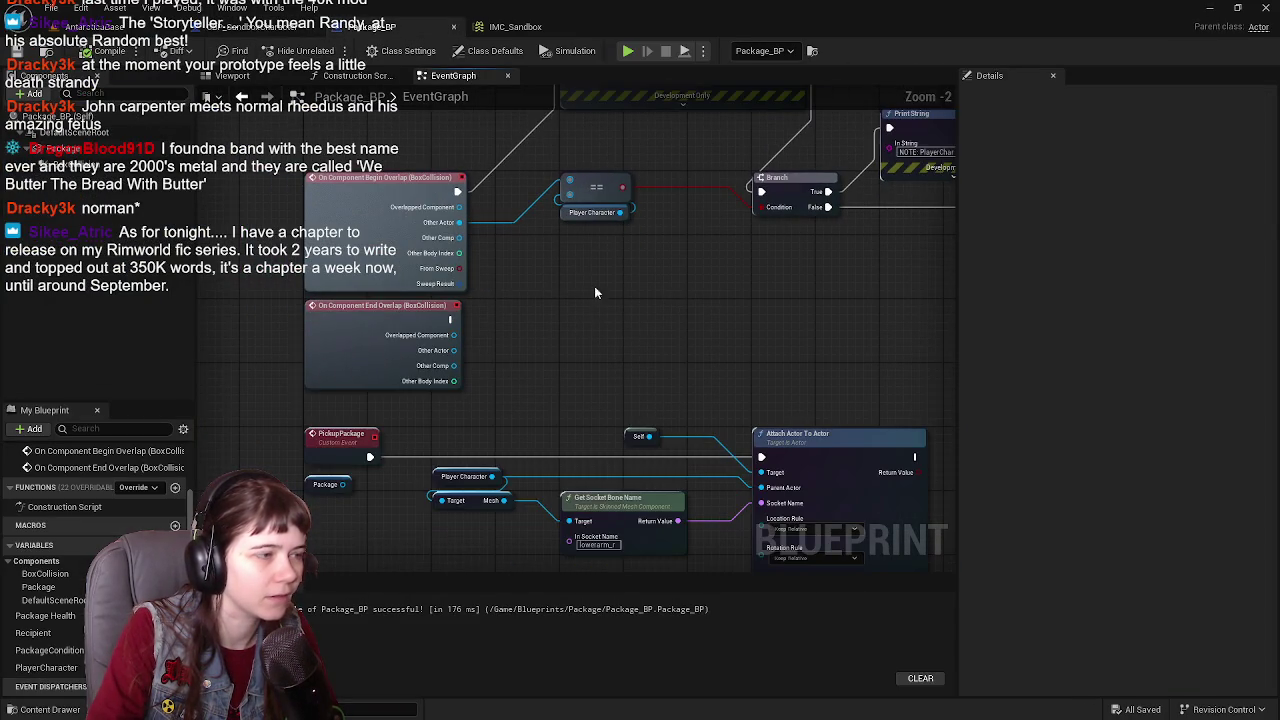
drag(594, 286, 515, 374)
right_click(502, 406)
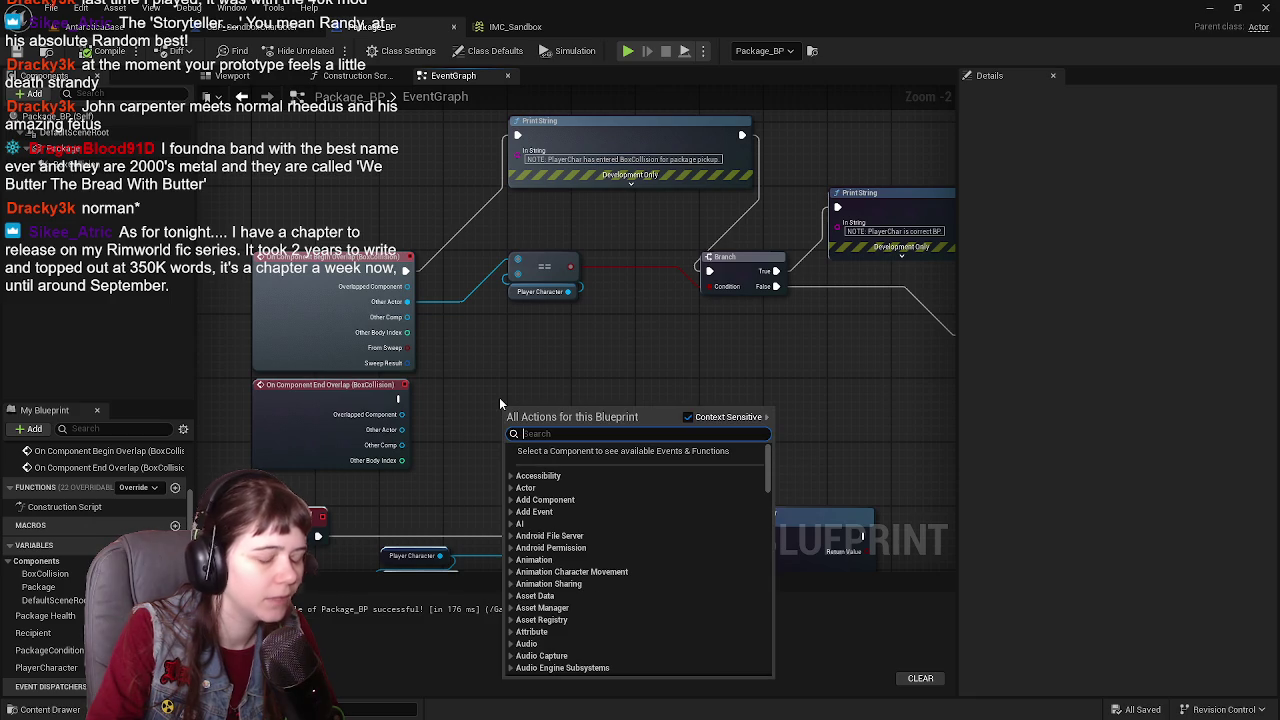
text(interact)
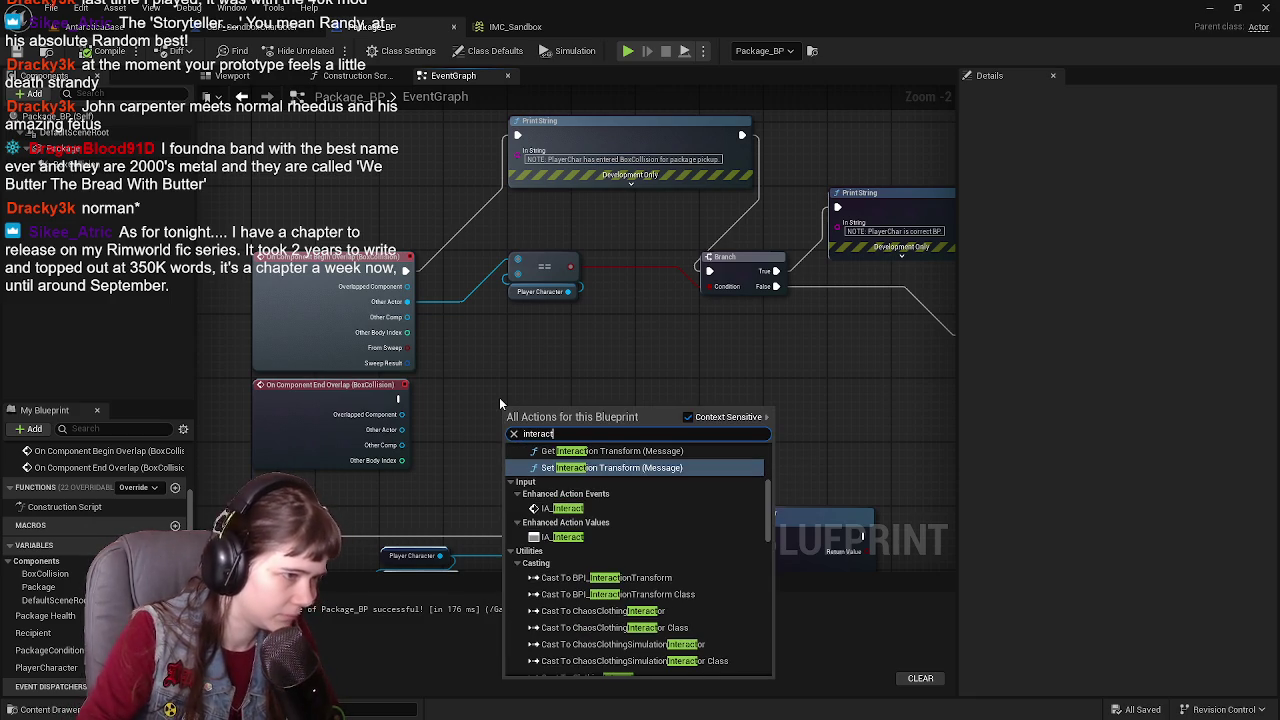
click(566, 508)
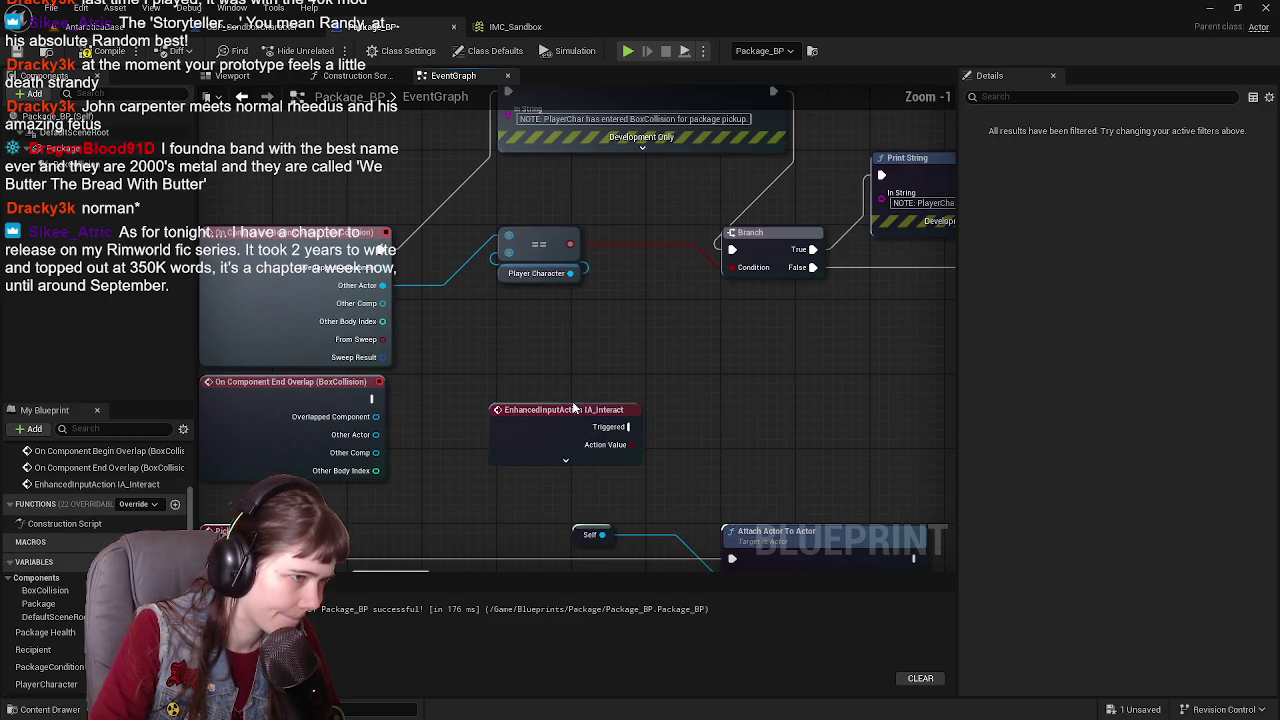
scroll(562, 405, up, 1)
key(F7)
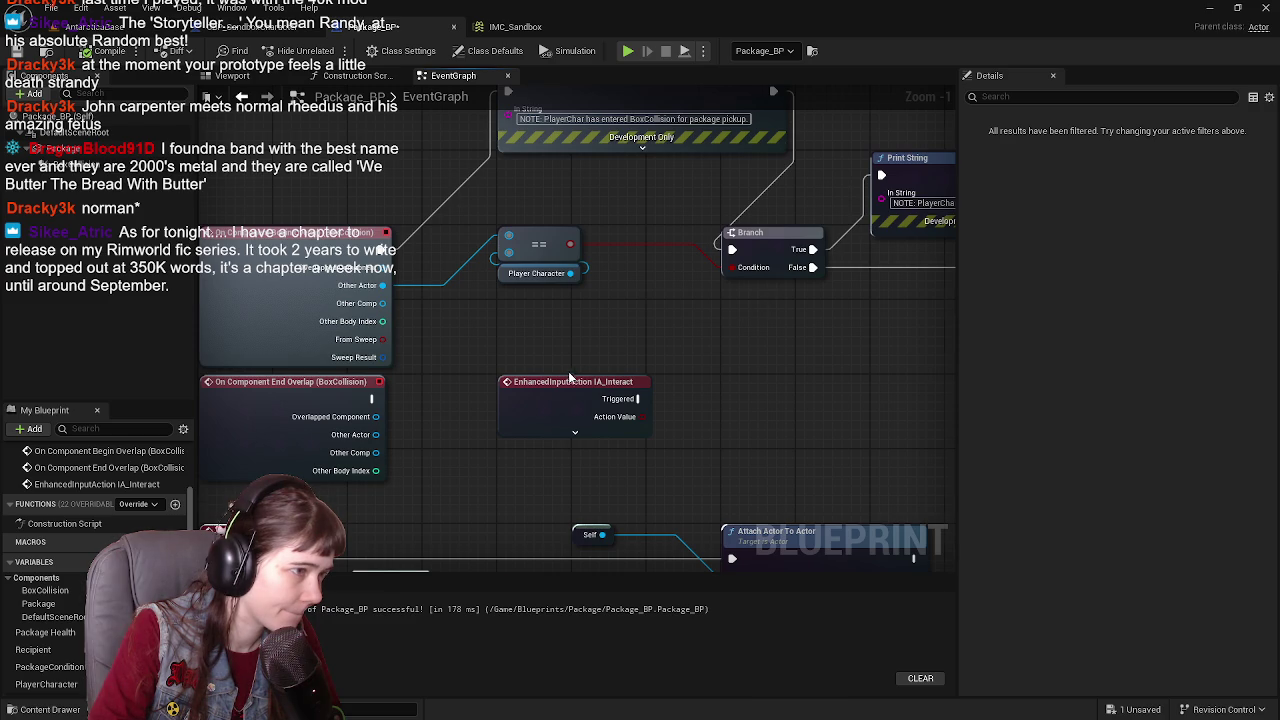
scroll(570, 376, down, 1)
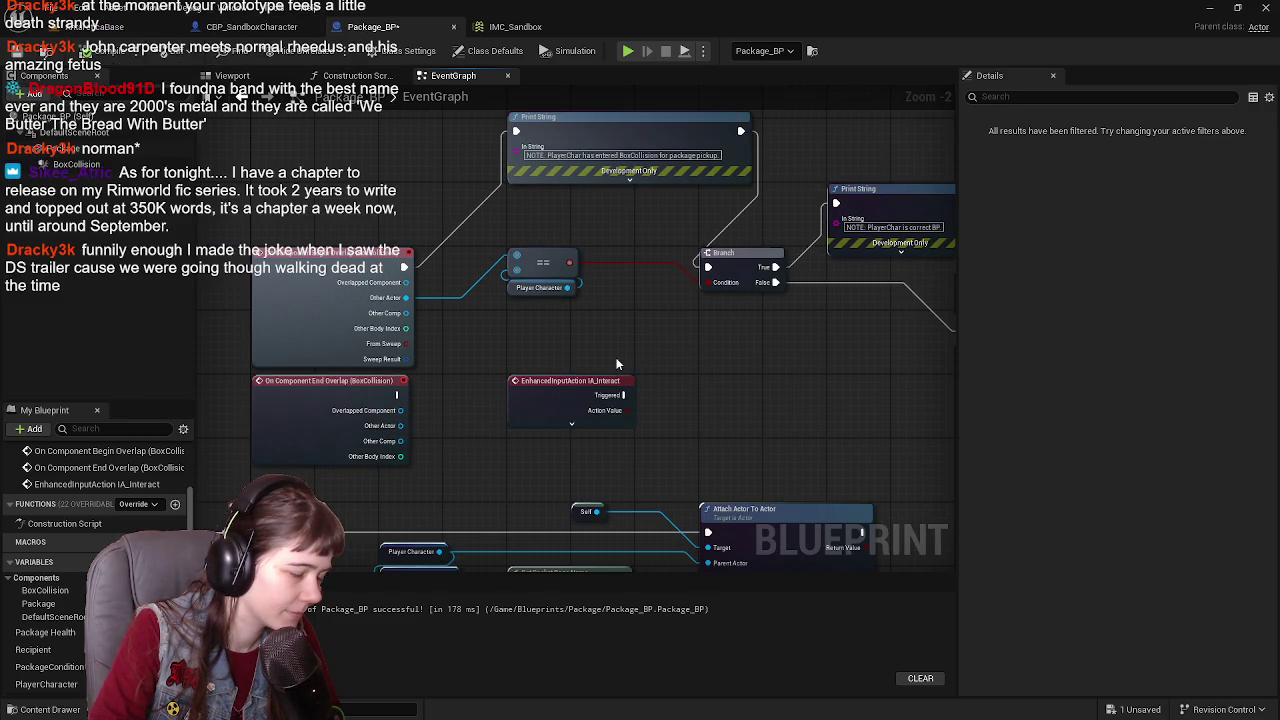
mouse_move(608, 355)
mouse_down()
mouse_move(580, 380)
mouse_move(581, 365)
mouse_up()
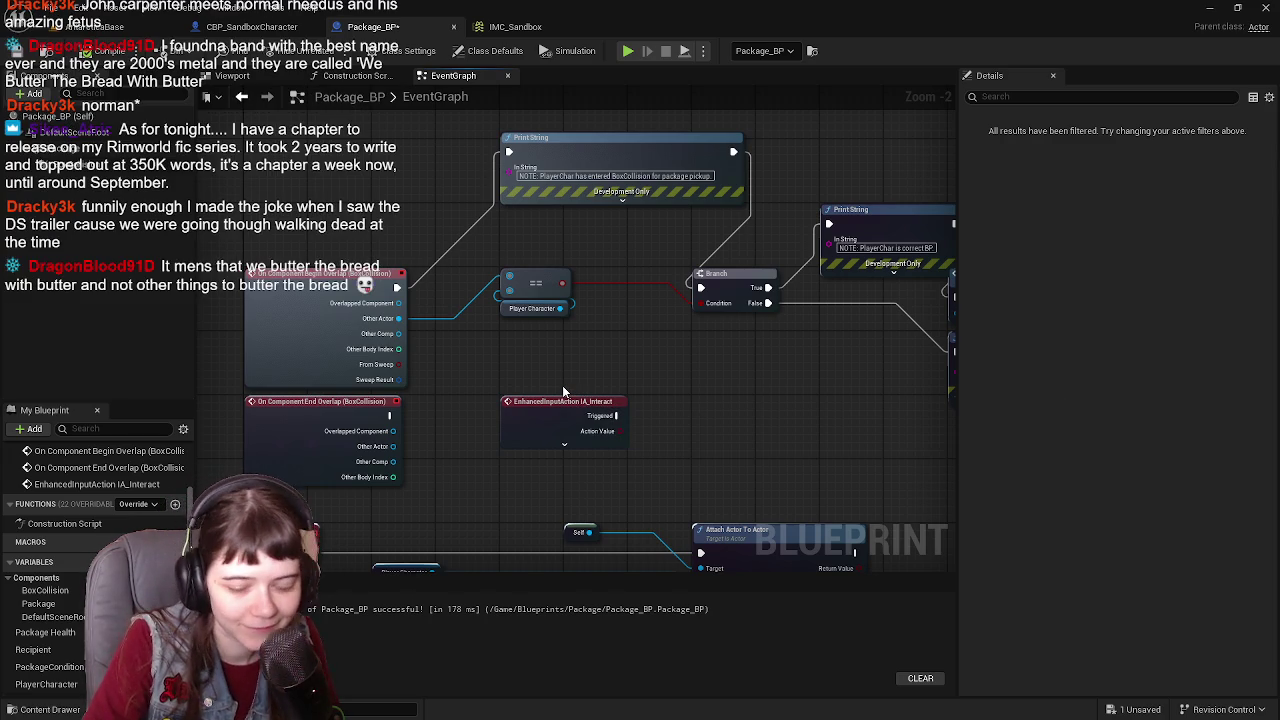
mouse_move(563, 392)
mouse_down()
mouse_move(586, 351)
mouse_move(574, 317)
mouse_move(540, 334)
mouse_move(503, 400)
mouse_up()
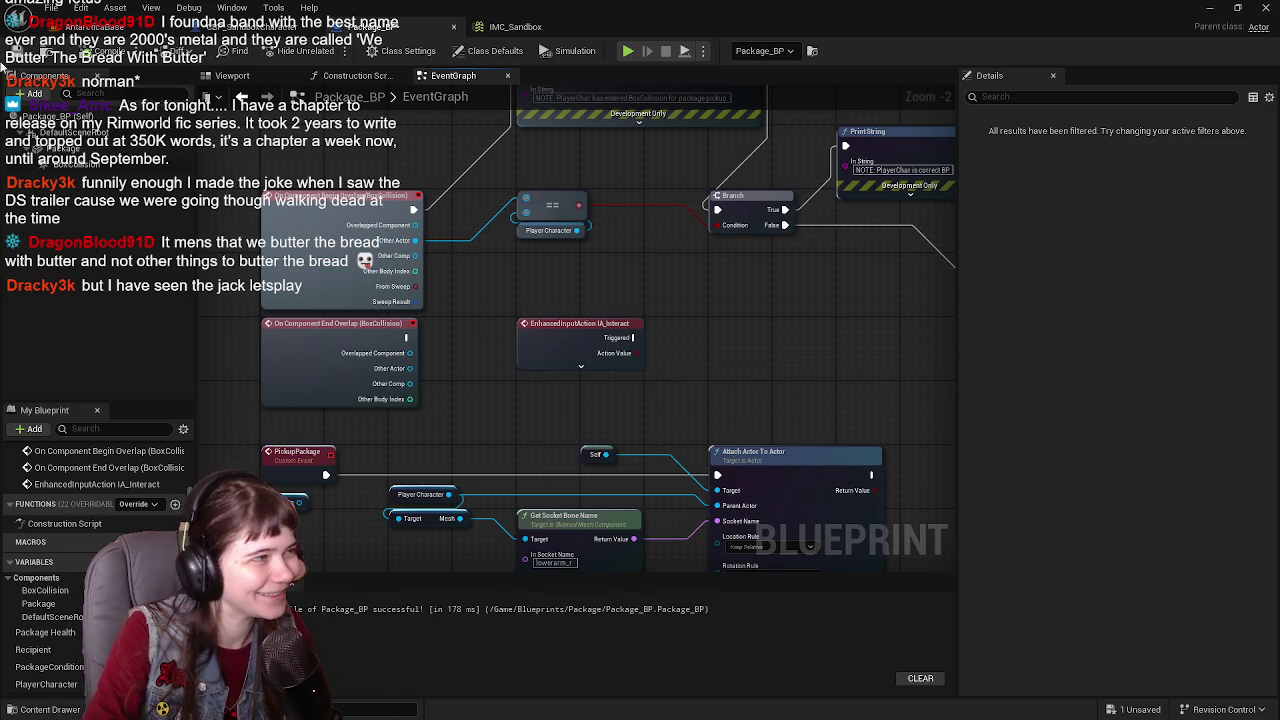
Step: Save Package_BP and delete the BoxCollision On Component End Overlap event node
key(ctrl+s)
scroll(700, 289, up, 1)
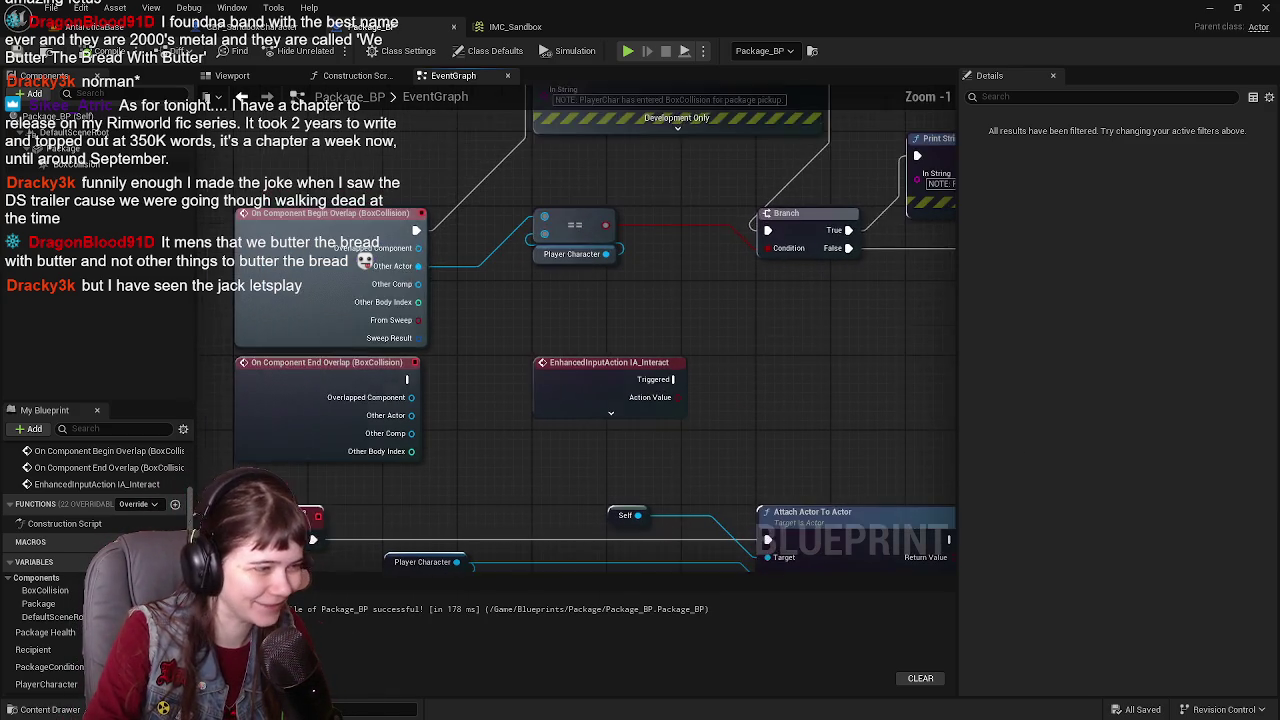
click(295, 332)
key(Delete)
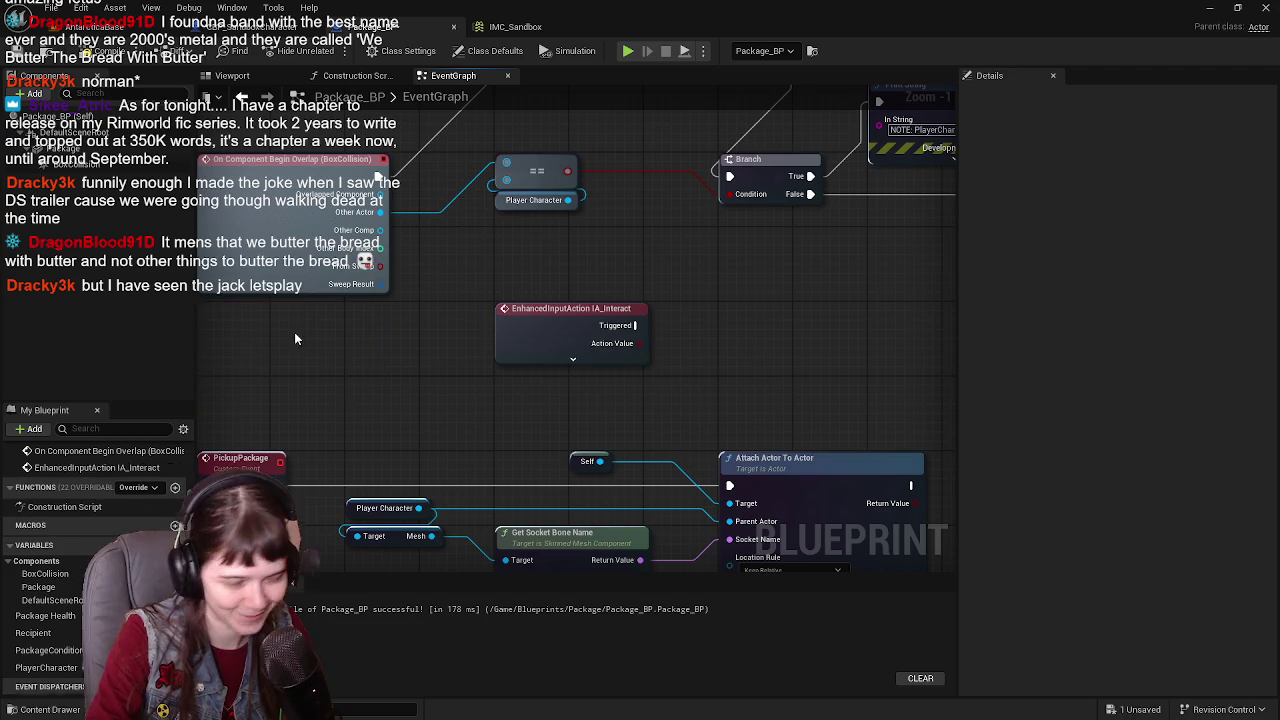
mouse_move(538, 347)
mouse_down()
mouse_move(748, 395)
mouse_move(458, 385)
mouse_up()
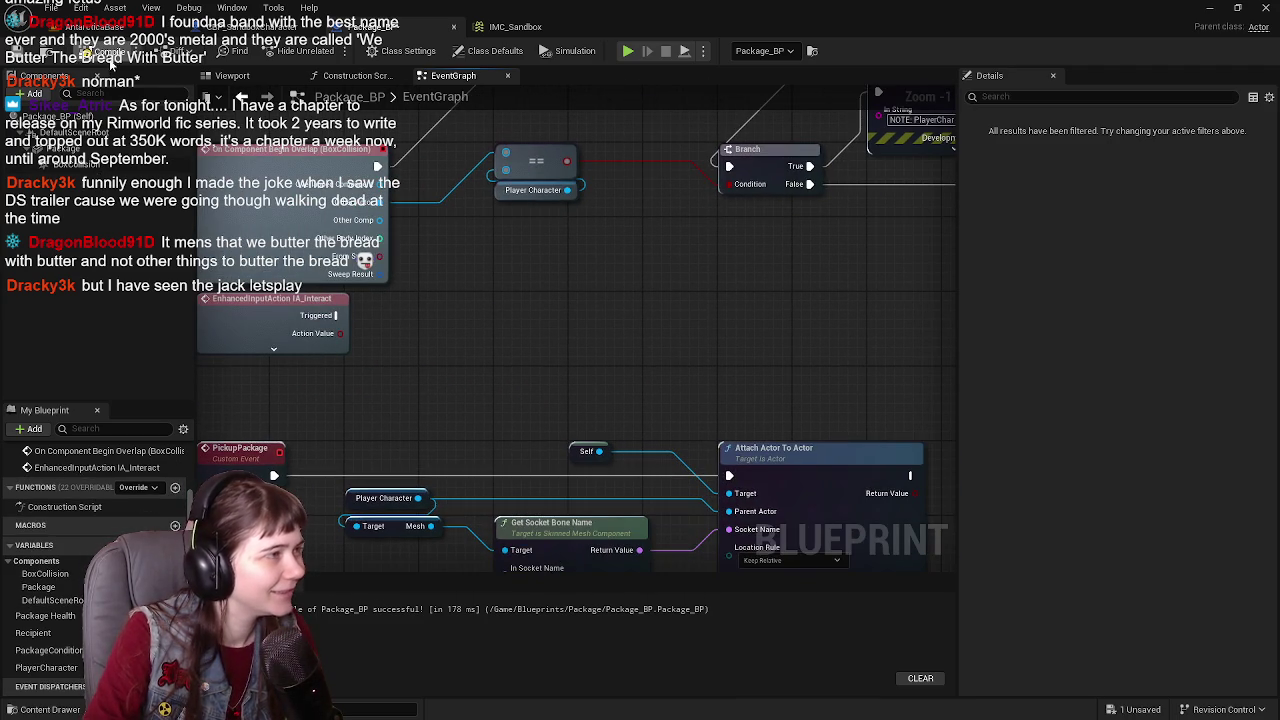
scroll(671, 263, down, 1)
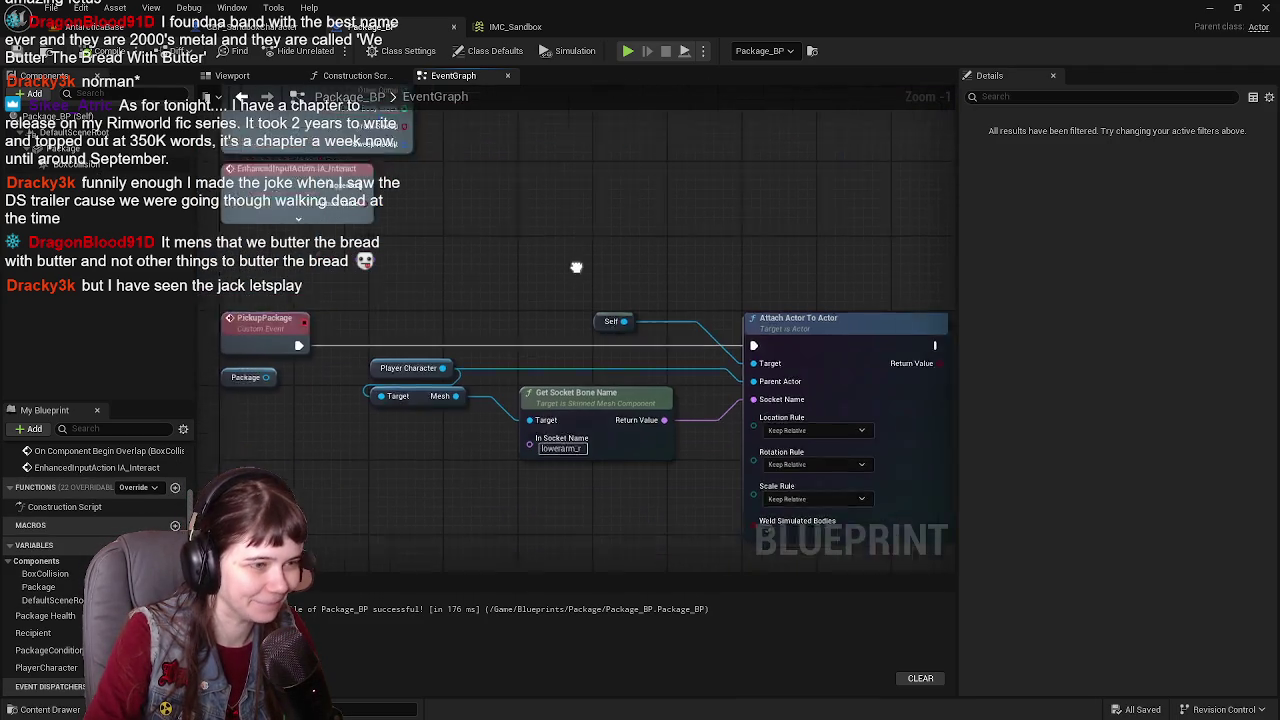
mouse_move(574, 266)
mouse_down()
mouse_move(531, 222)
mouse_move(471, 5)
mouse_move(514, 120)
mouse_move(584, 138)
mouse_up()
scroll(342, 428, up, 1)
mouse_move(342, 428)
mouse_down()
mouse_move(486, 289)
mouse_move(474, 430)
mouse_move(371, 429)
mouse_move(563, 414)
mouse_up()
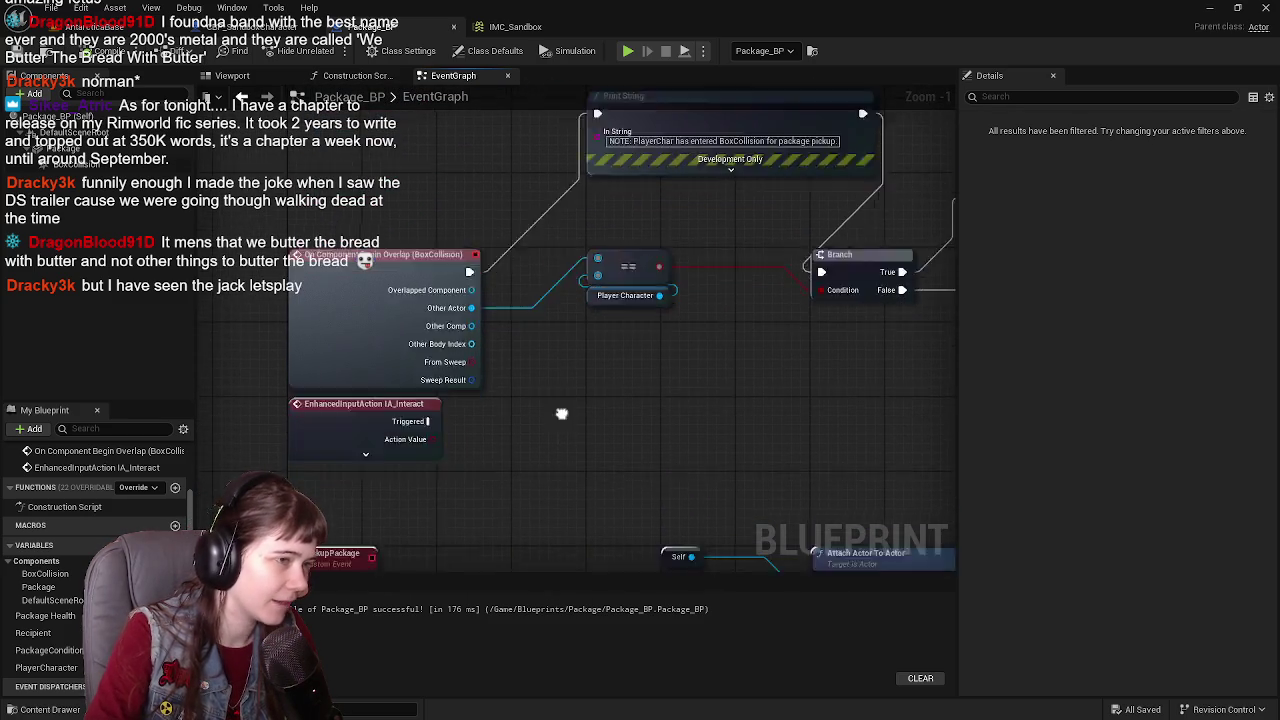
scroll(563, 414, down, 1)
drag(569, 264, 452, 346)
scroll(452, 346, up, 1)
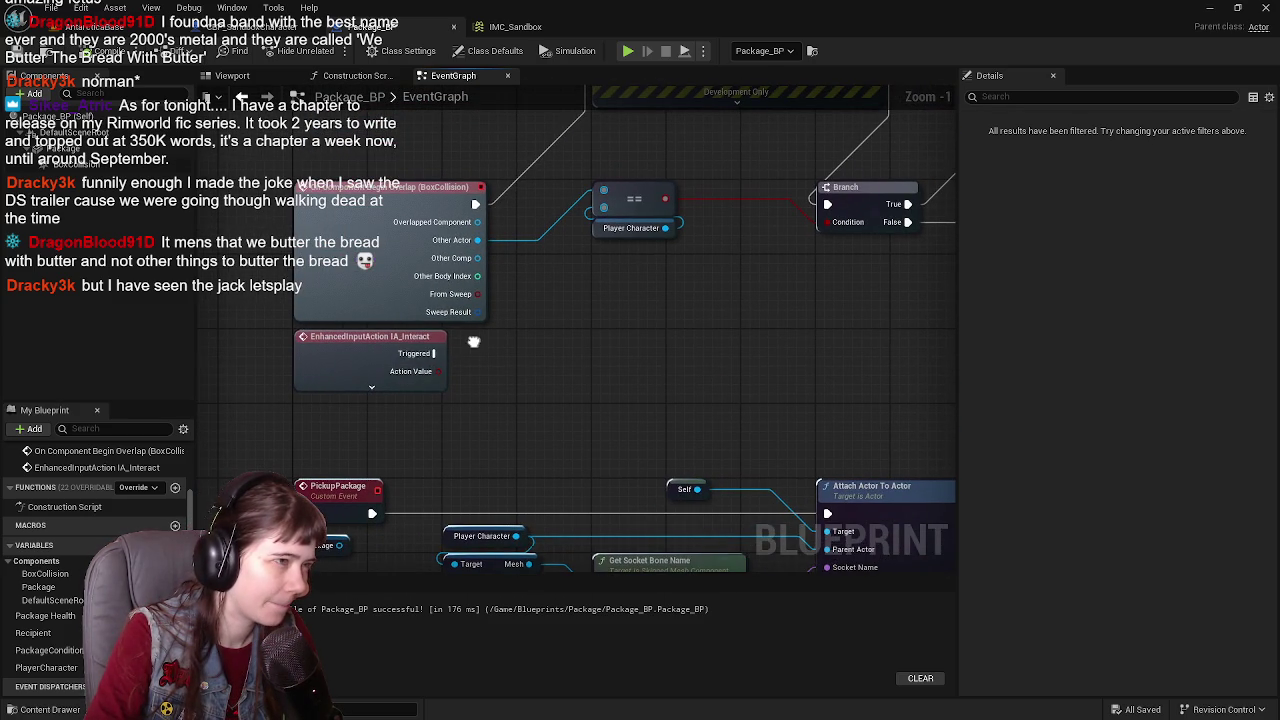
Step: Review the BoxCollision component's properties, then drag a Box Collision reference into the graph
click(80, 164)
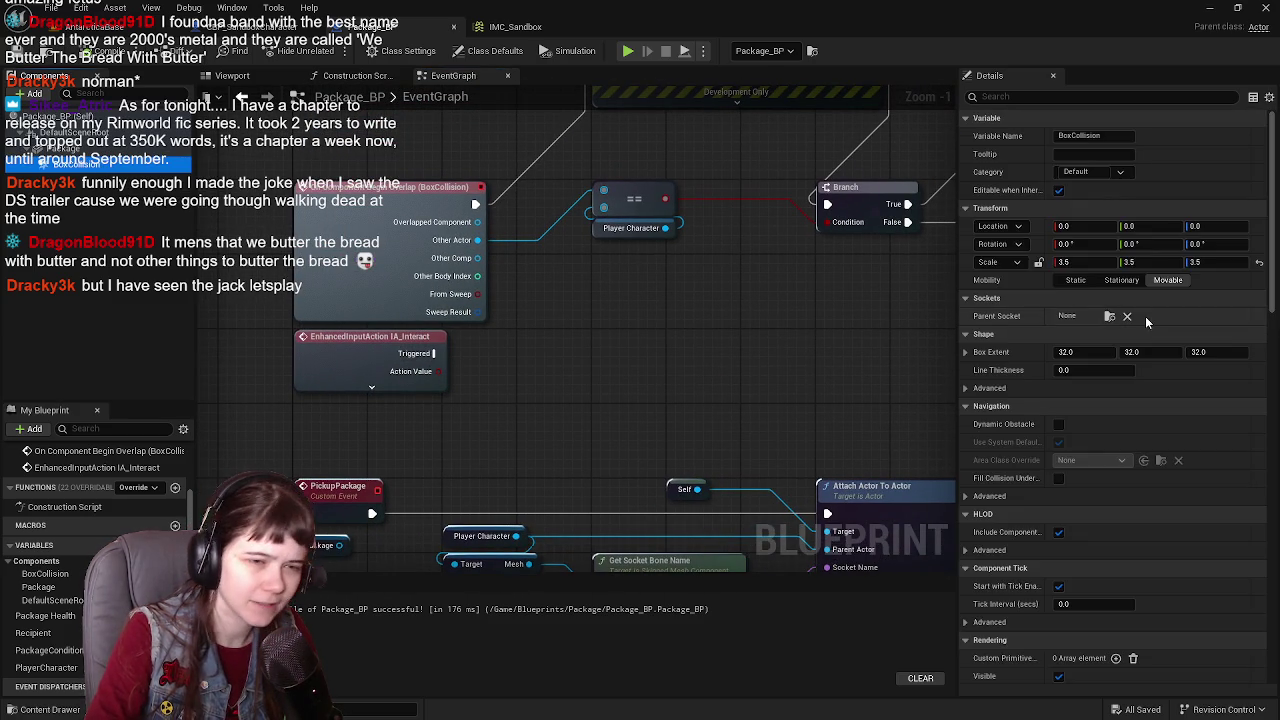
scroll(1145, 330, down, 10)
scroll(1146, 336, down, 15)
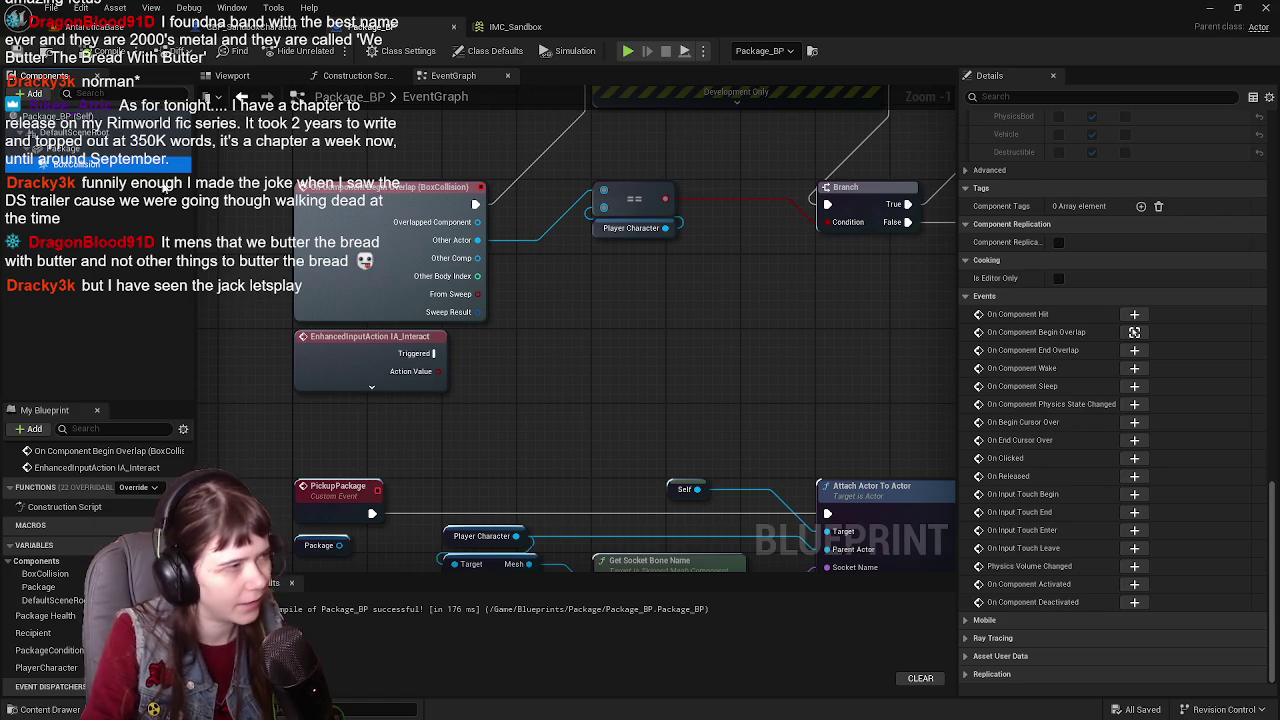
click(70, 175)
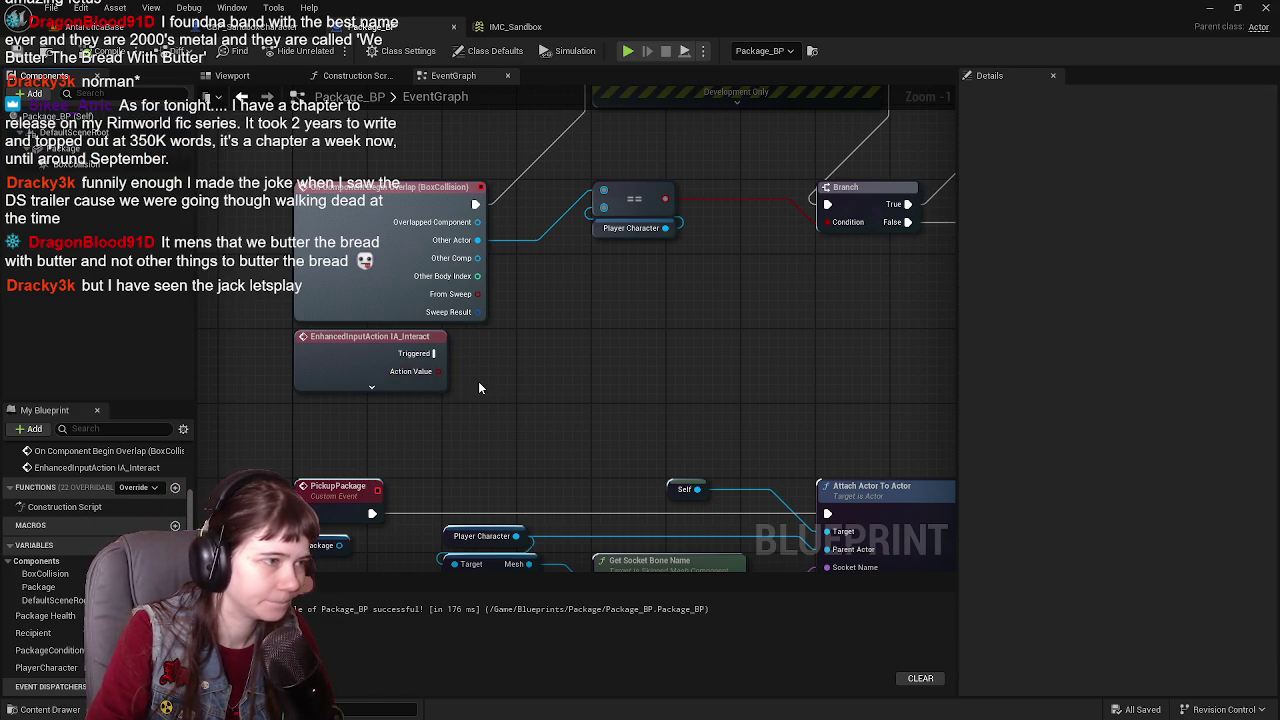
mouse_move(45, 574)
mouse_down()
mouse_move(512, 381)
mouse_move(612, 368)
mouse_up()
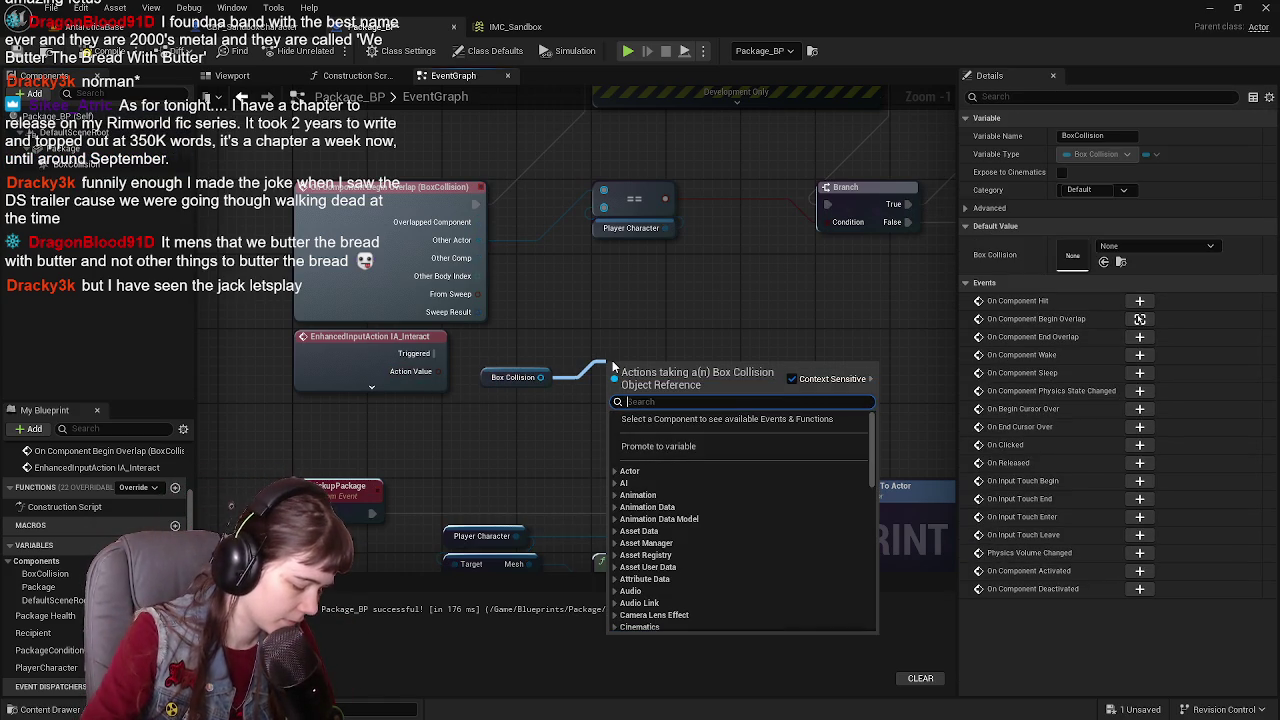
Step: Add a Get Overlapping Actors node for the box, then delete it again
text(overla)
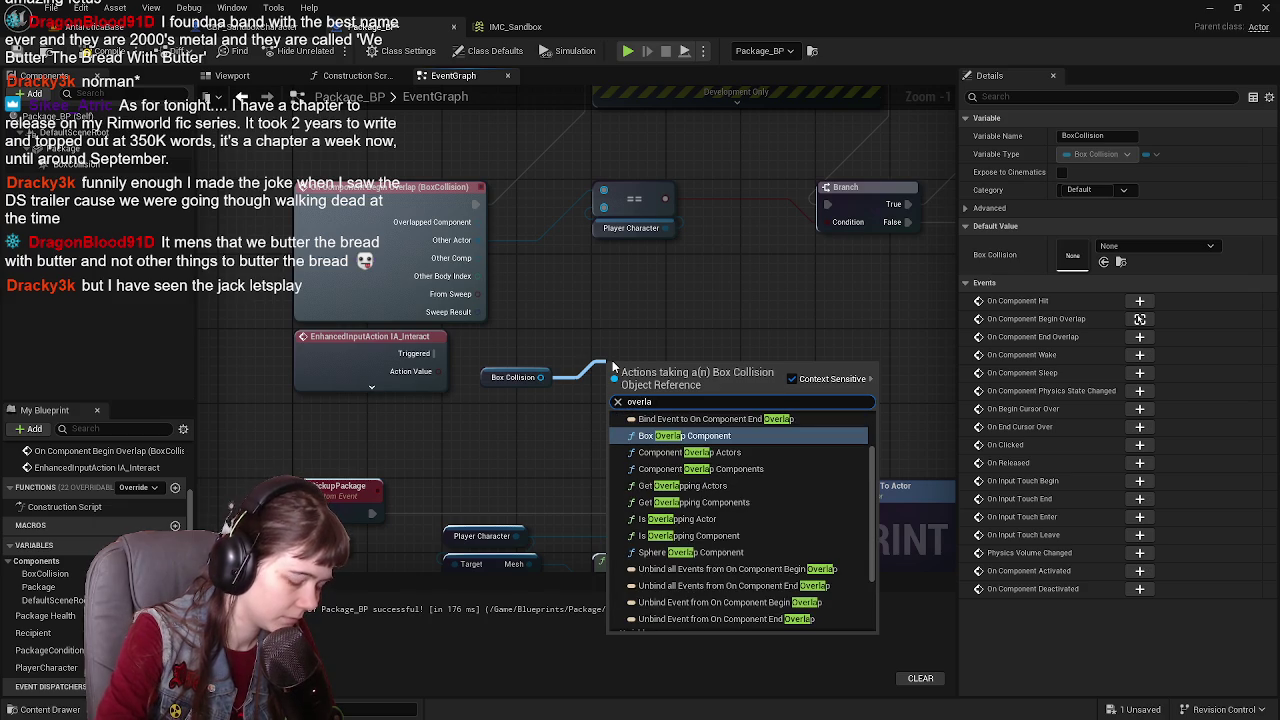
text(pp)
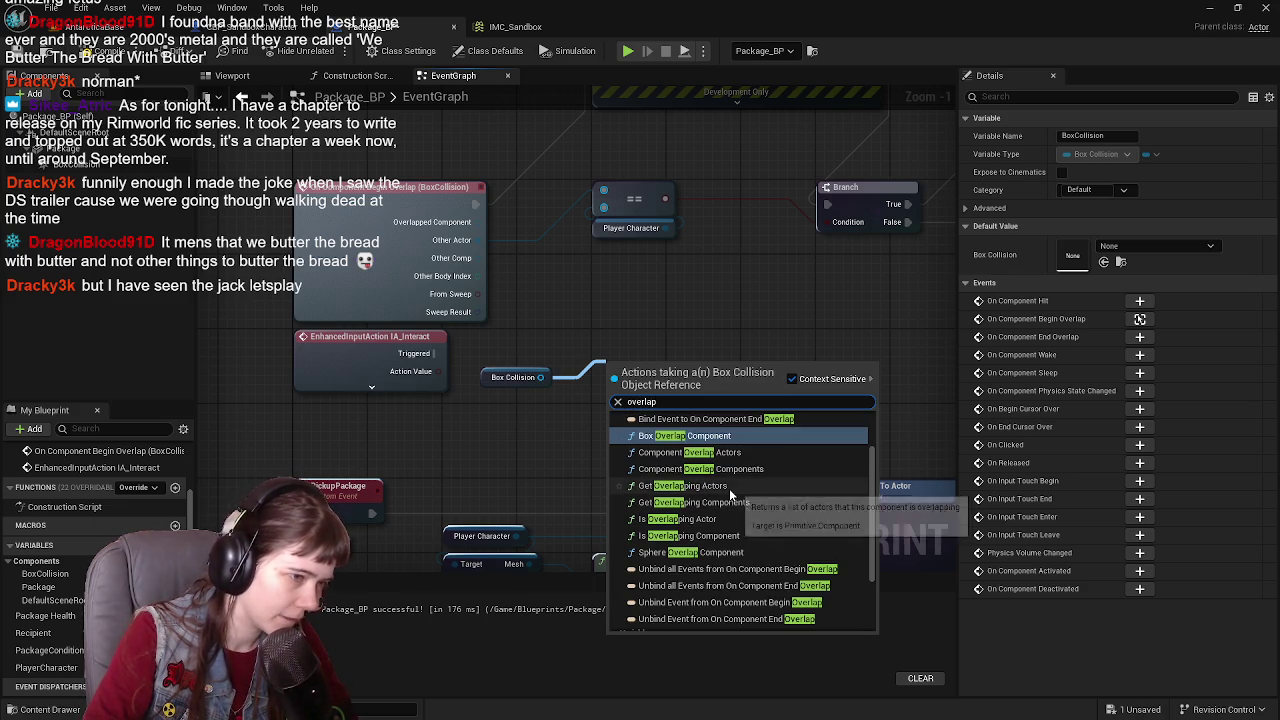
click(729, 488)
drag(674, 378, 669, 338)
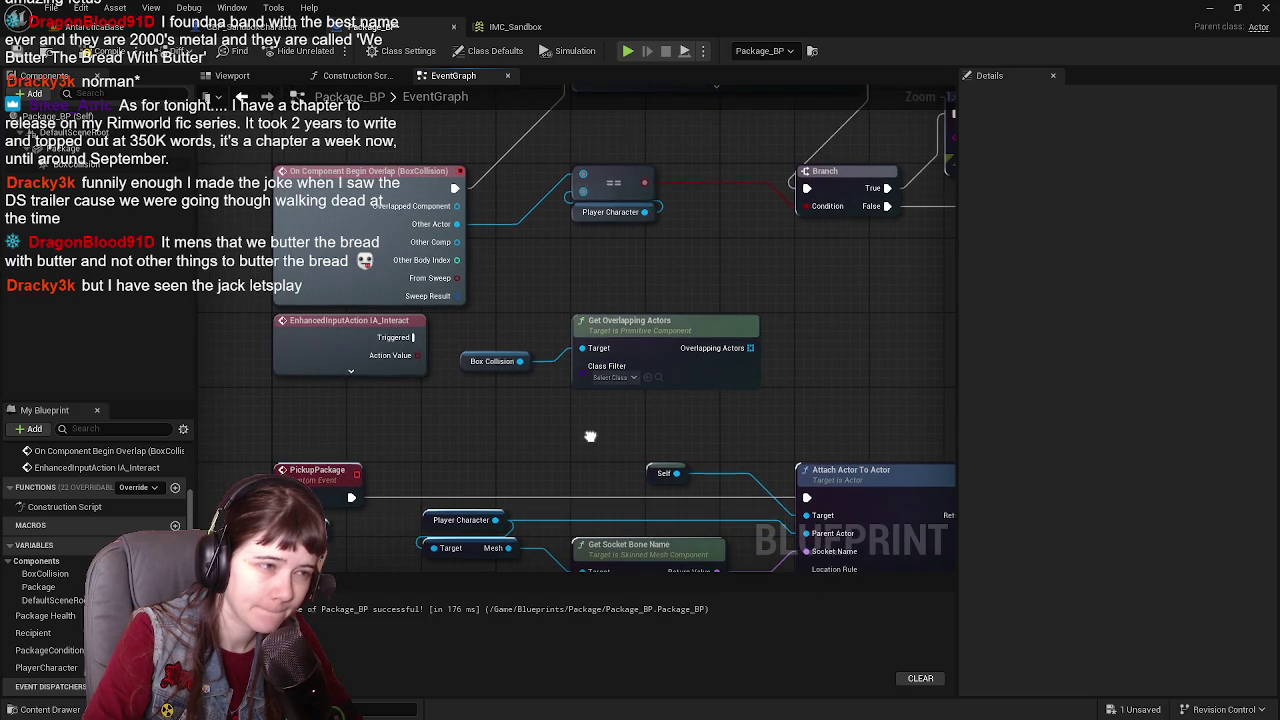
key(Delete)
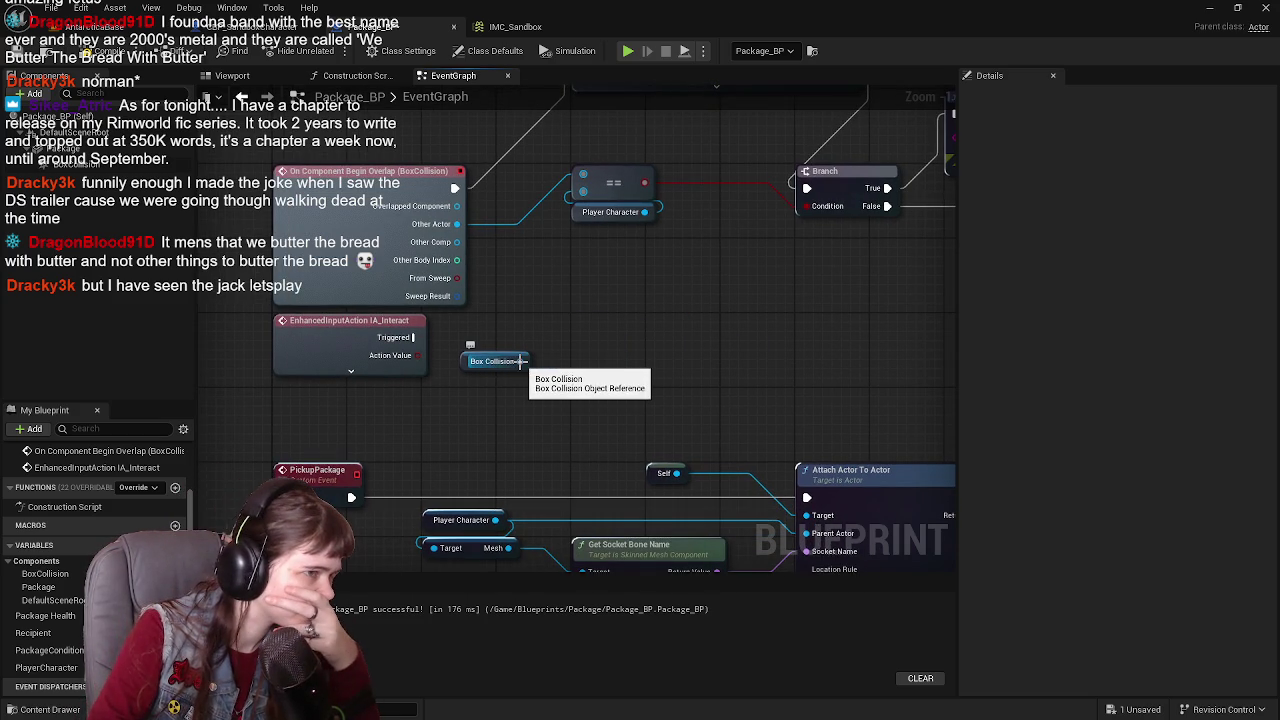
Step: Search overlap actions from the Box Collision reference, then dismiss the list without adding any
mouse_move(520, 361)
mouse_down()
mouse_move(583, 358)
mouse_move(574, 343)
mouse_up()
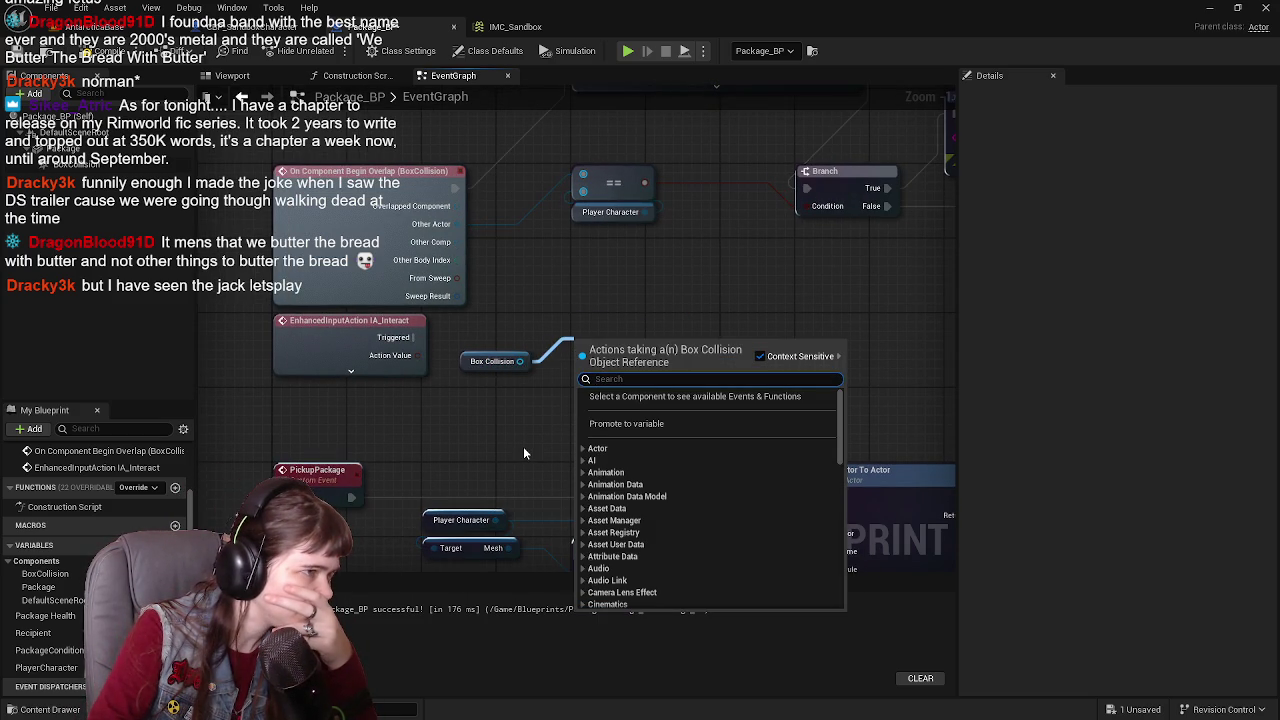
text(get ov)
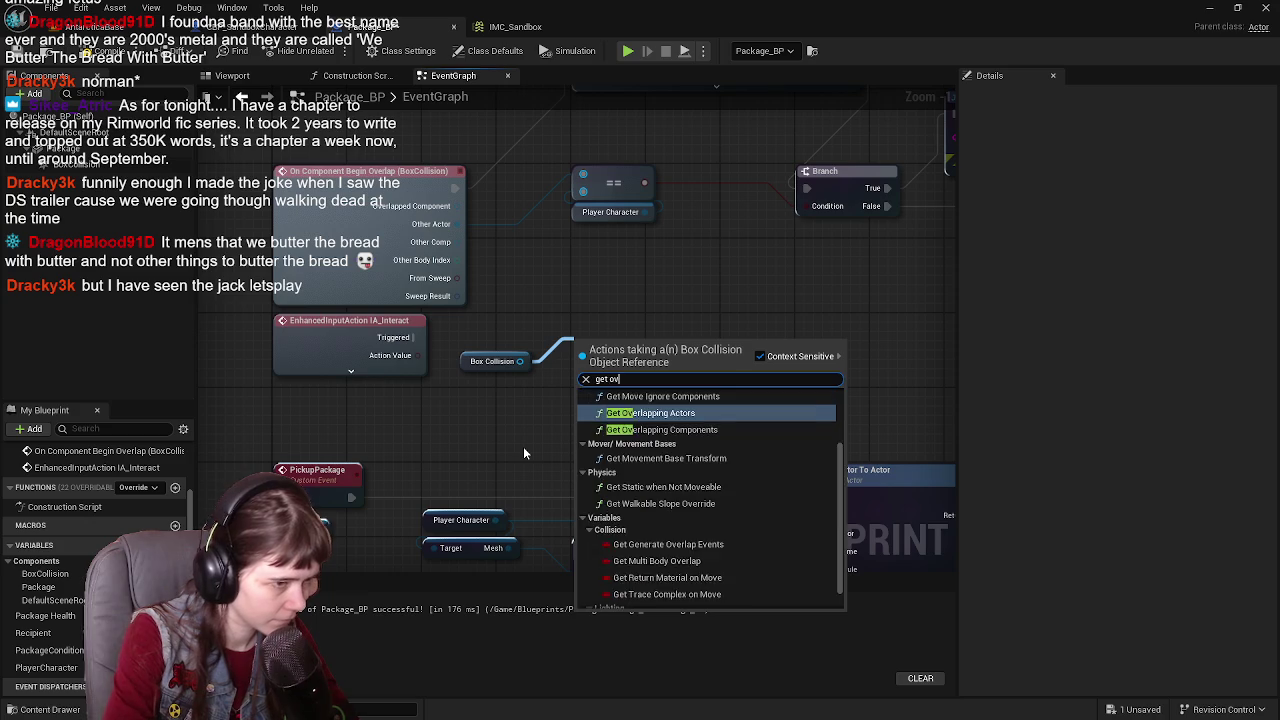
text(e)
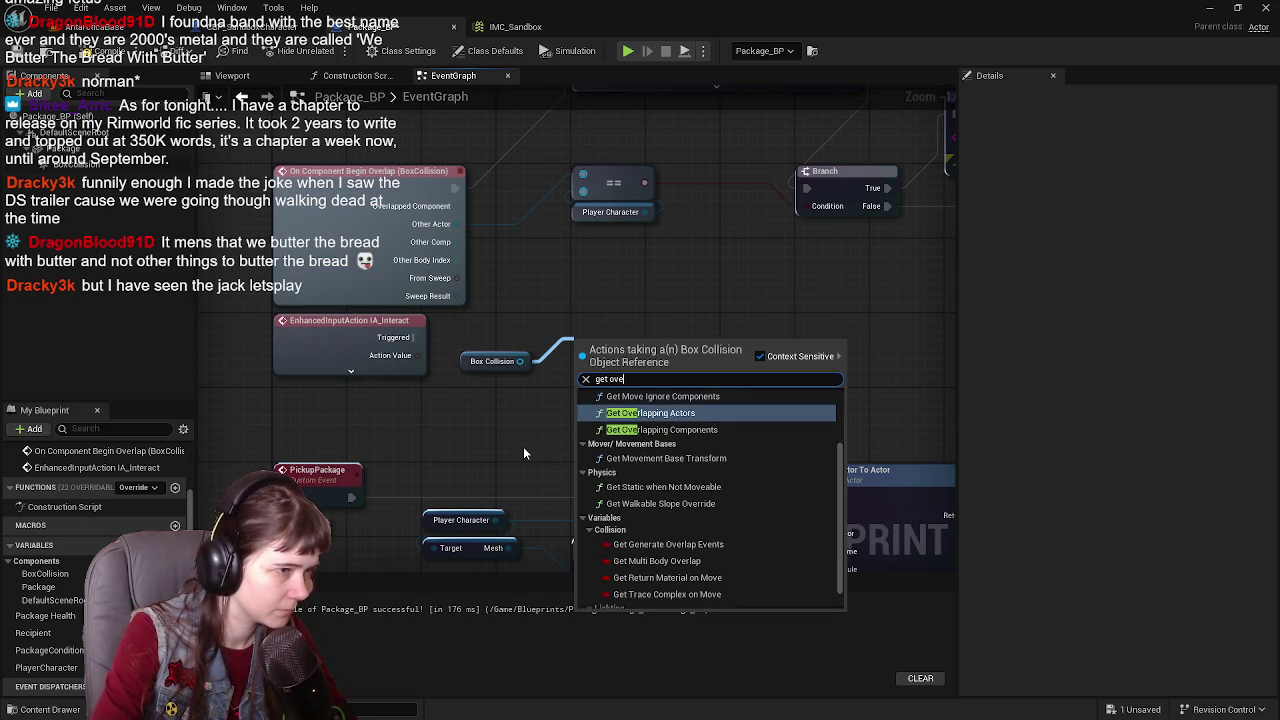
key(BackSpace)
key(BackSpace)
key(BackSpace)
text(overl)
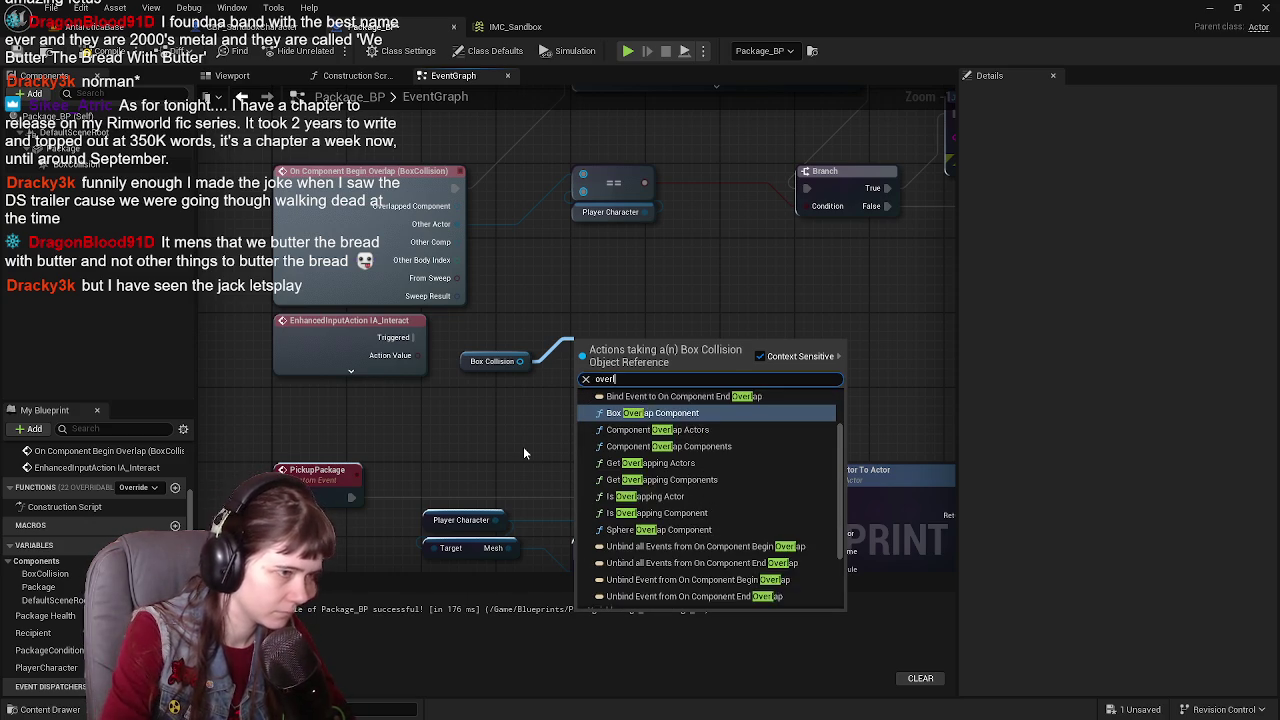
text(ap)
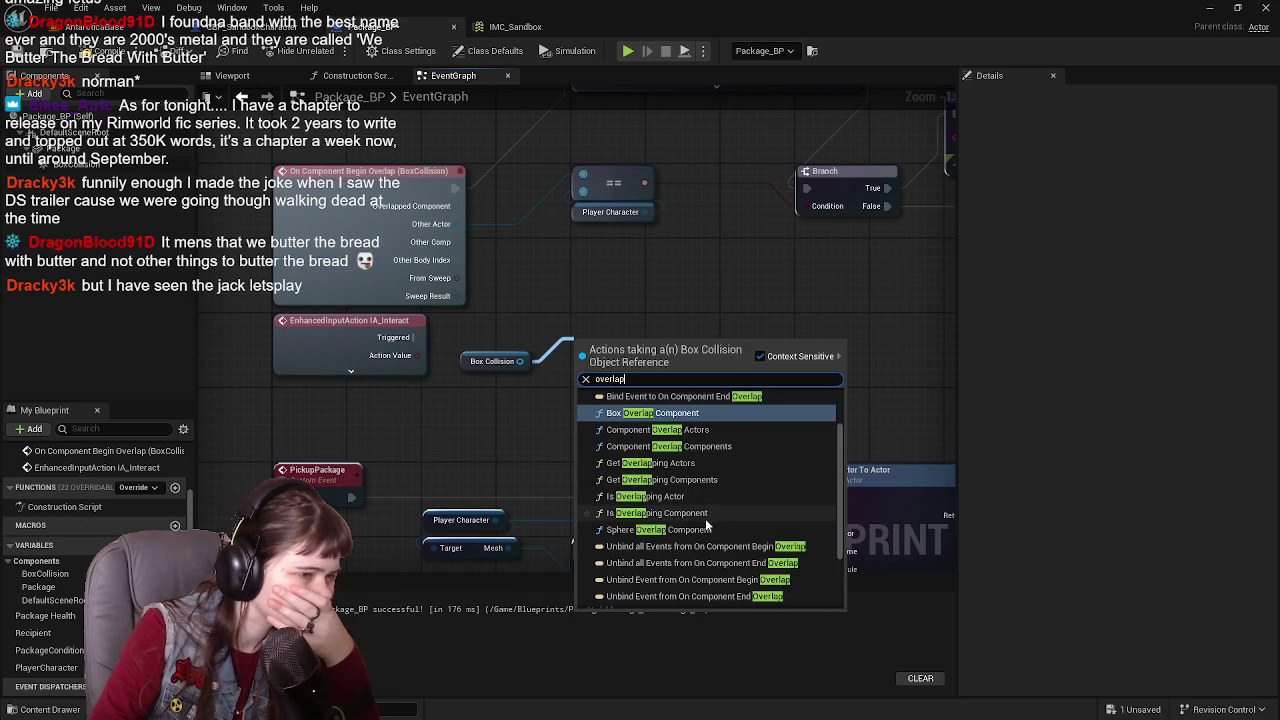
scroll(707, 515, up, 2)
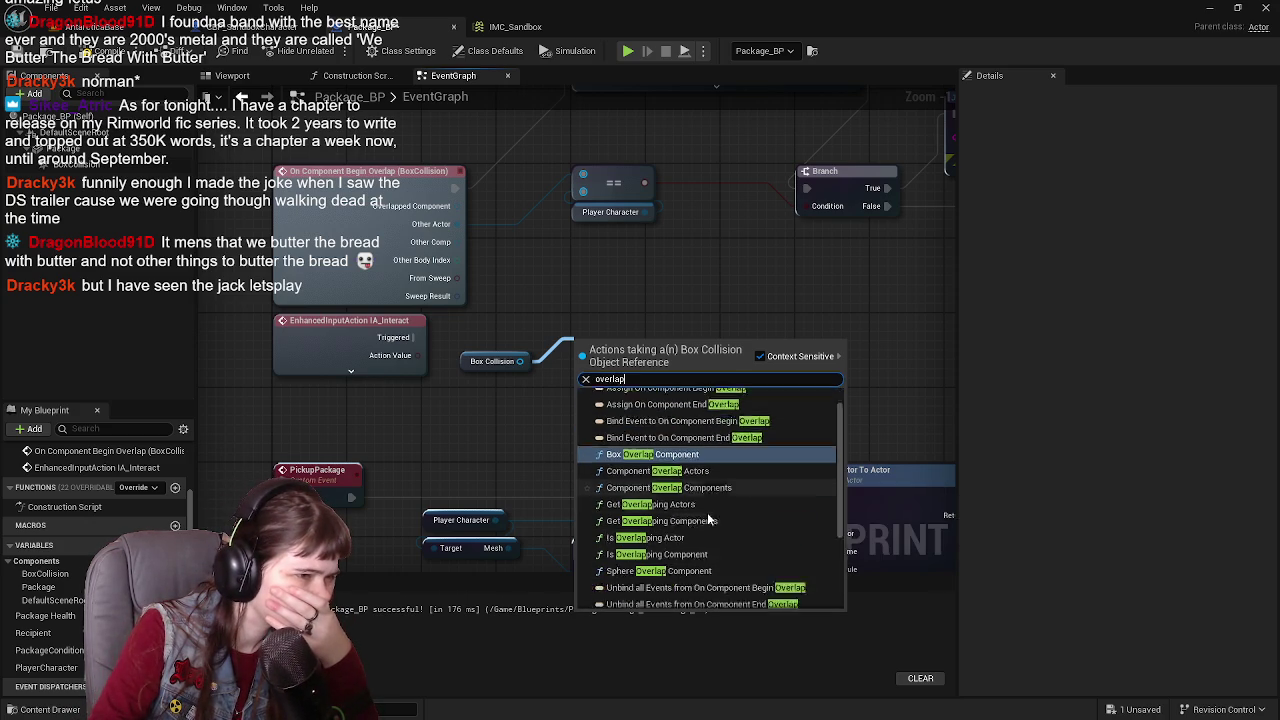
scroll(707, 512, down, 2)
click(504, 434)
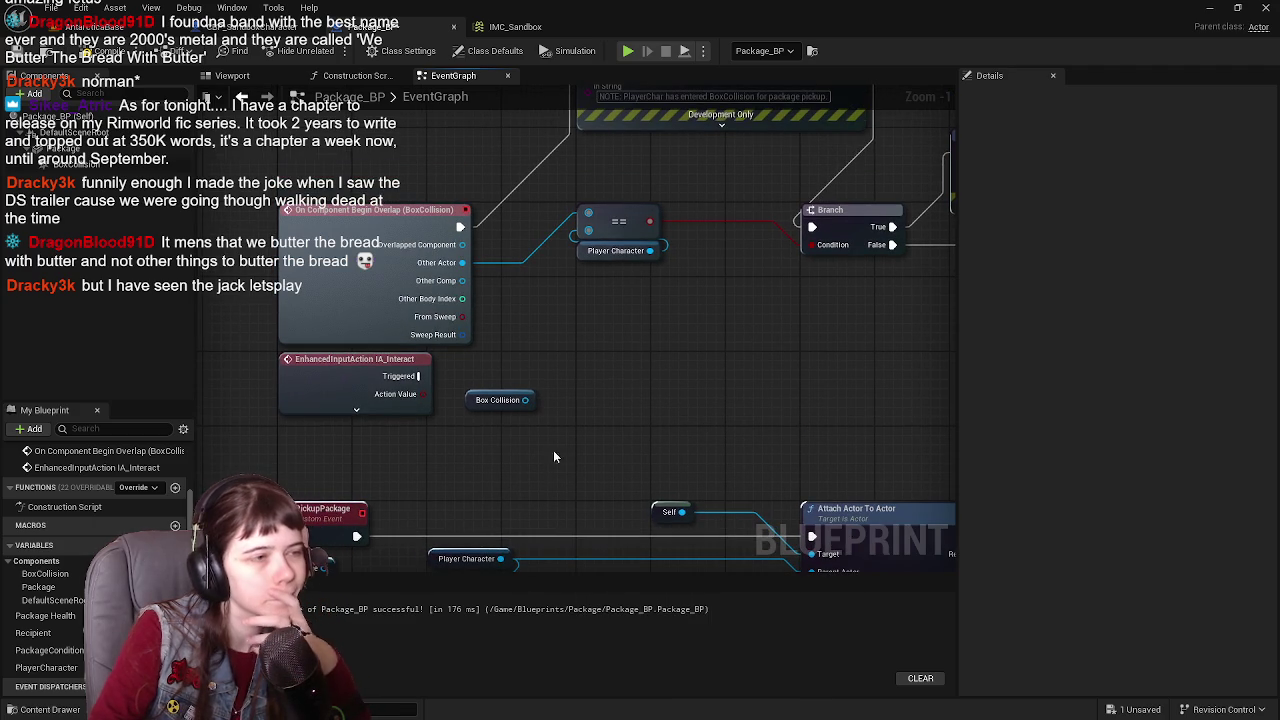
drag(571, 280, 517, 276)
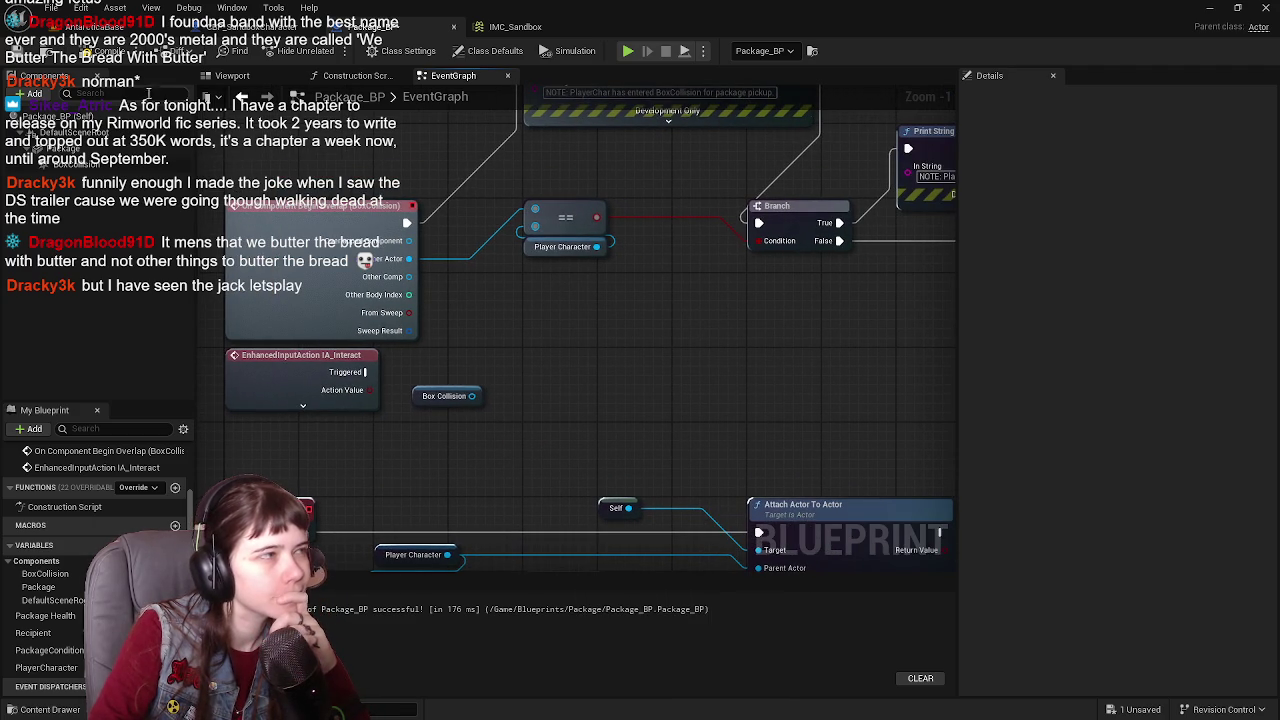
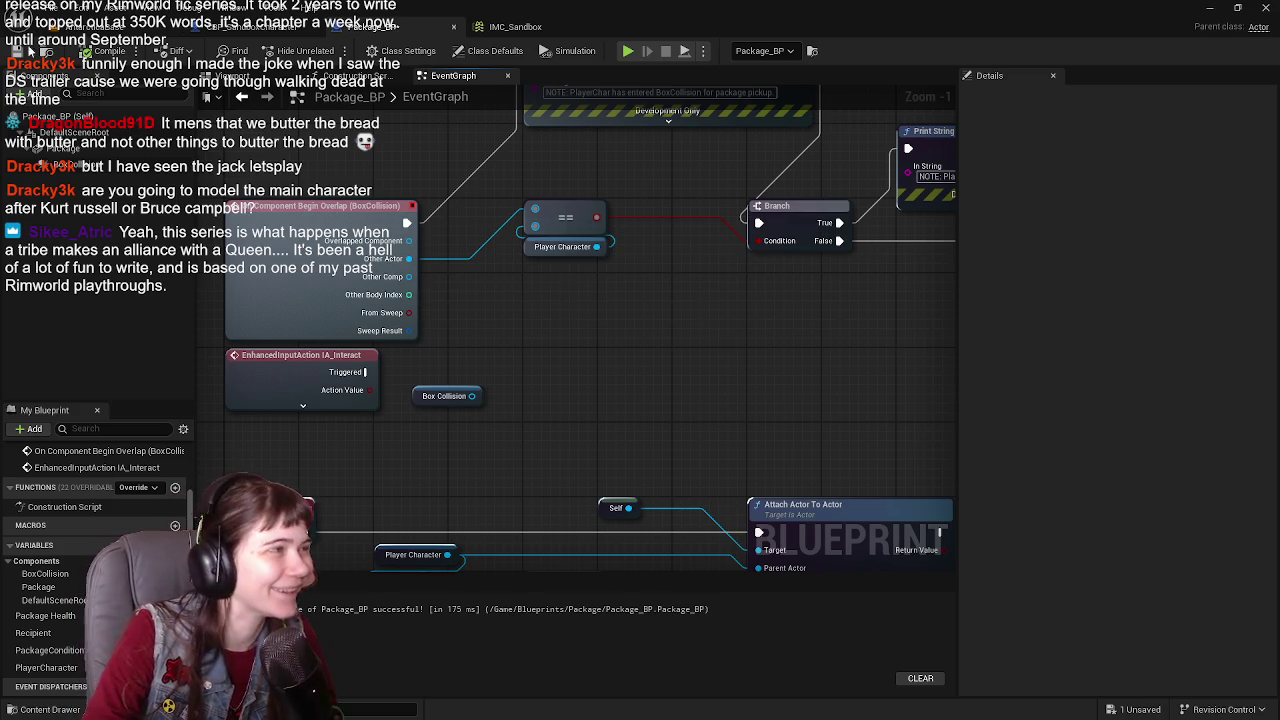
Step: Save Package_BP and frame the IA_Interact input event nodes in the graph
key(ctrl+s)
mouse_move(608, 328)
mouse_down()
mouse_move(647, 353)
mouse_move(603, 344)
mouse_up()
scroll(451, 374, up, 1)
drag(451, 374, 588, 338)
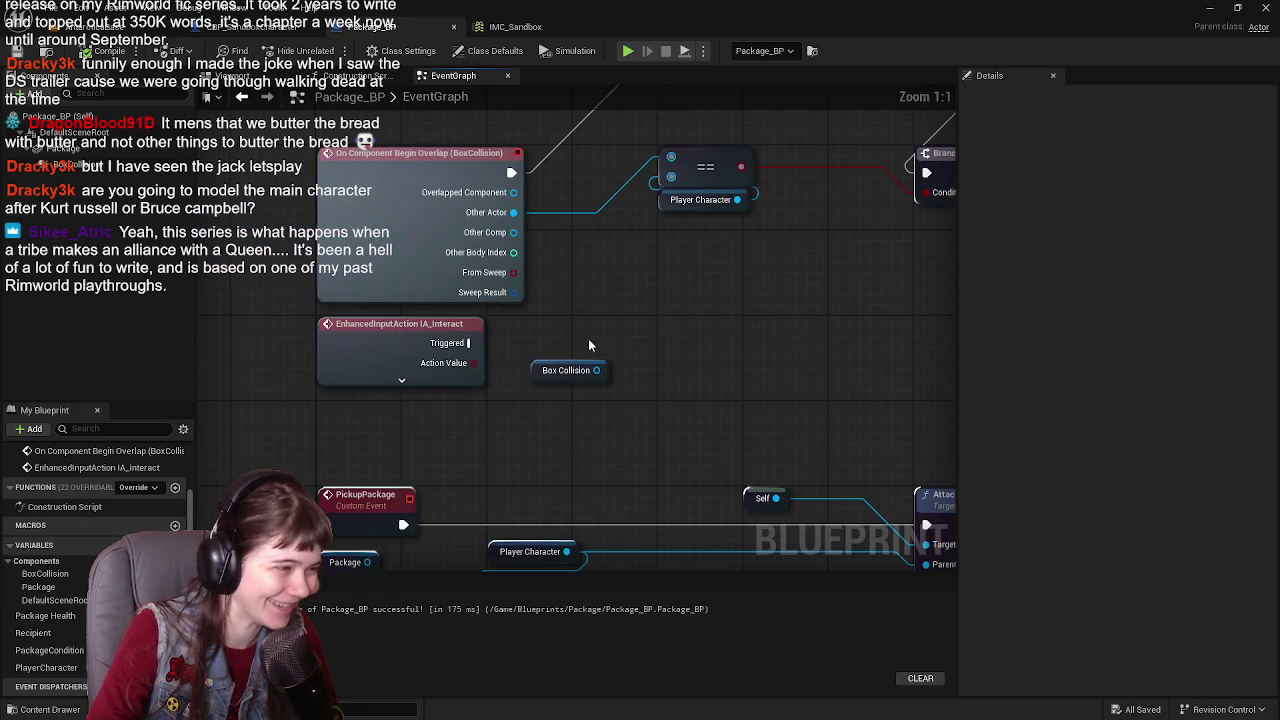
click(428, 383)
click(428, 525)
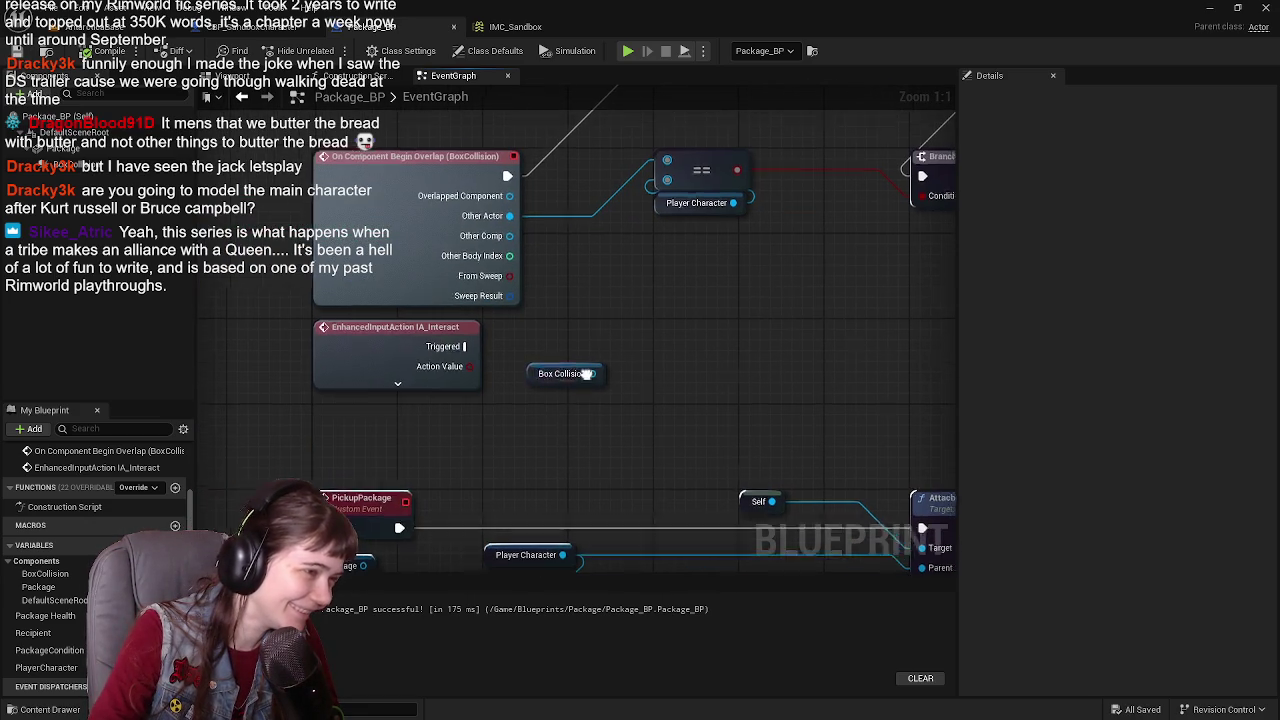
mouse_move(472, 342)
mouse_down()
mouse_move(428, 393)
mouse_move(628, 400)
mouse_up()
Step: Add an Is Overlapping Actor node for Box Collision with Player Character as Other
mouse_move(628, 322)
mouse_down()
mouse_move(597, 333)
mouse_move(548, 408)
mouse_move(620, 329)
mouse_move(568, 340)
mouse_up()
scroll(548, 408, down, 1)
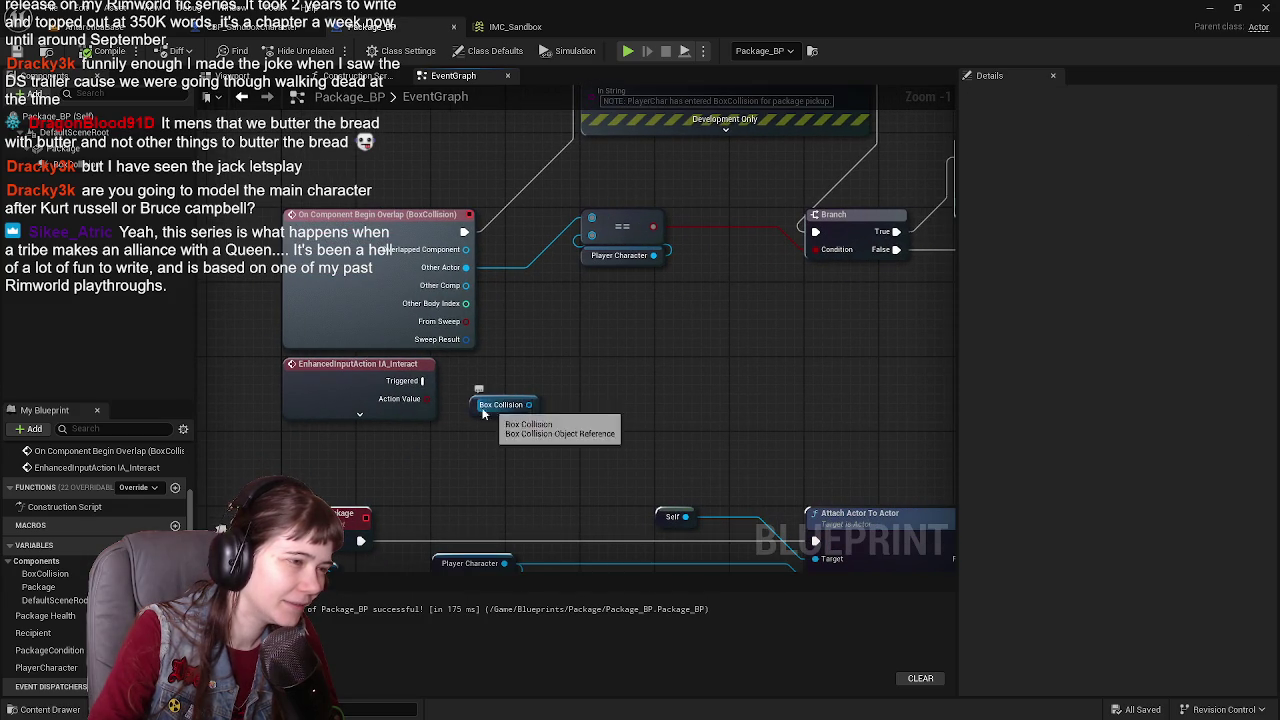
mouse_move(485, 412)
mouse_down()
mouse_move(523, 431)
mouse_move(620, 390)
mouse_up()
text(ov)
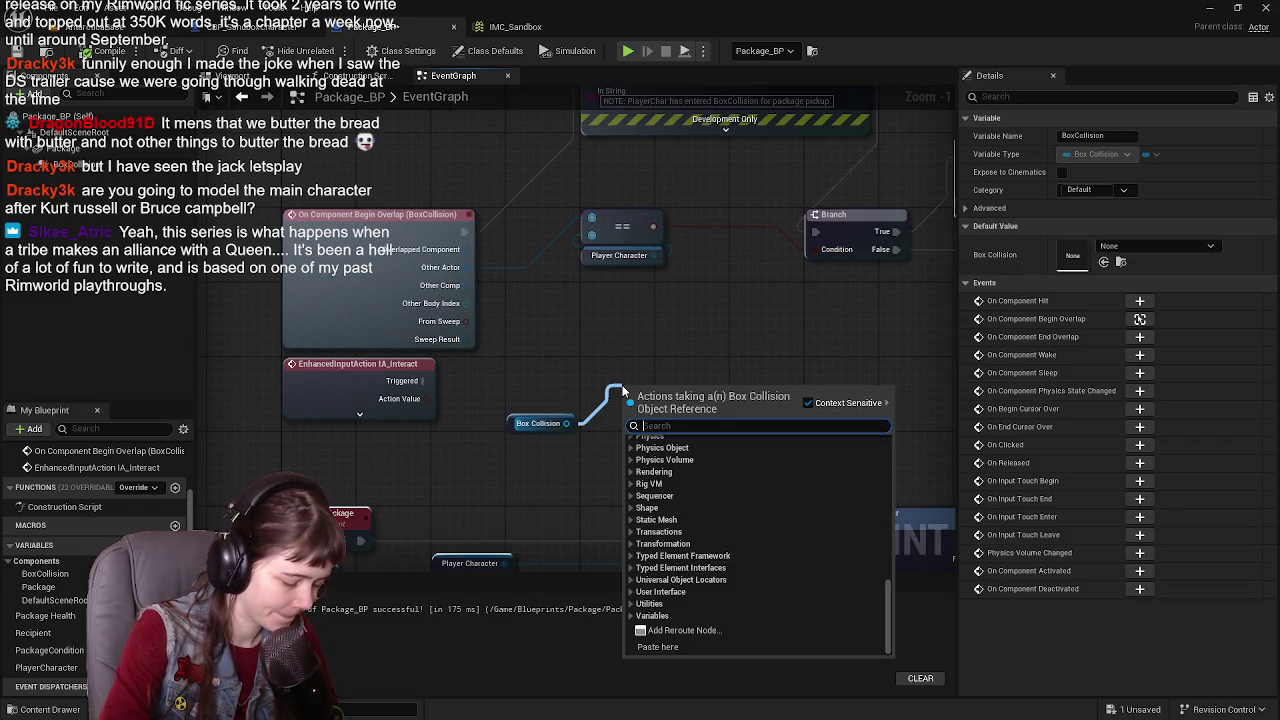
text(erlap)
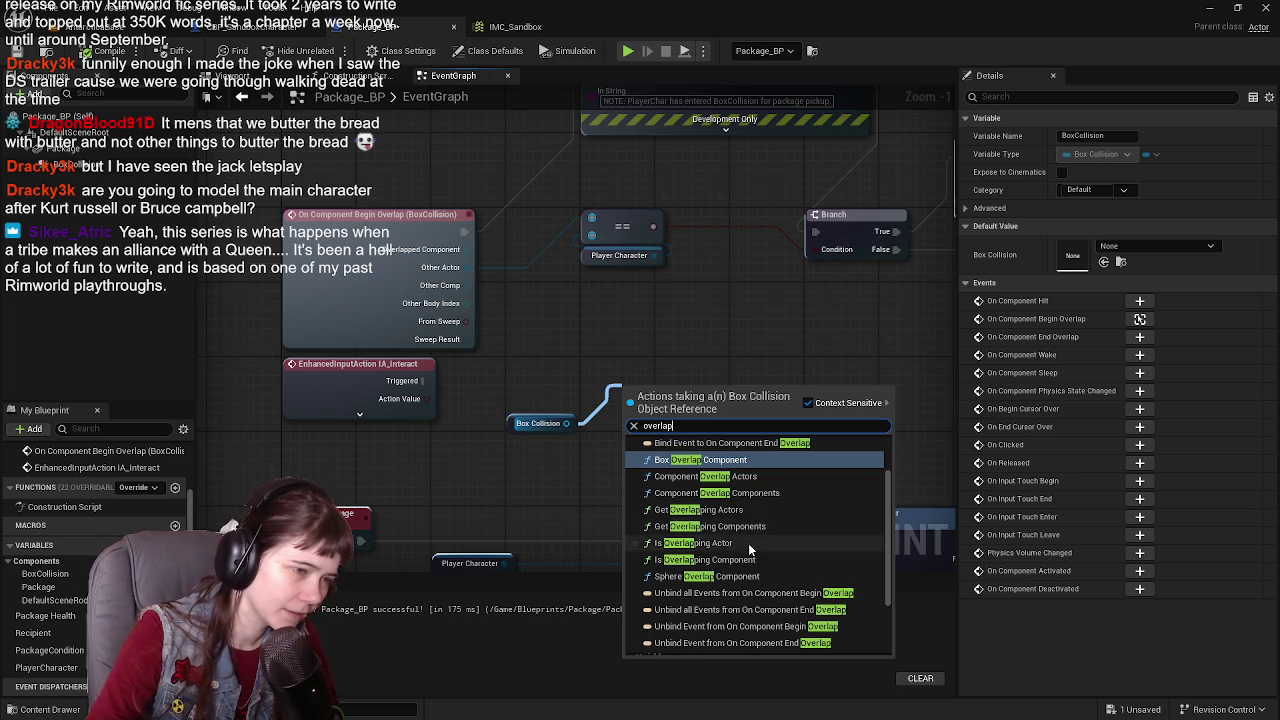
click(748, 543)
drag(661, 428, 697, 400)
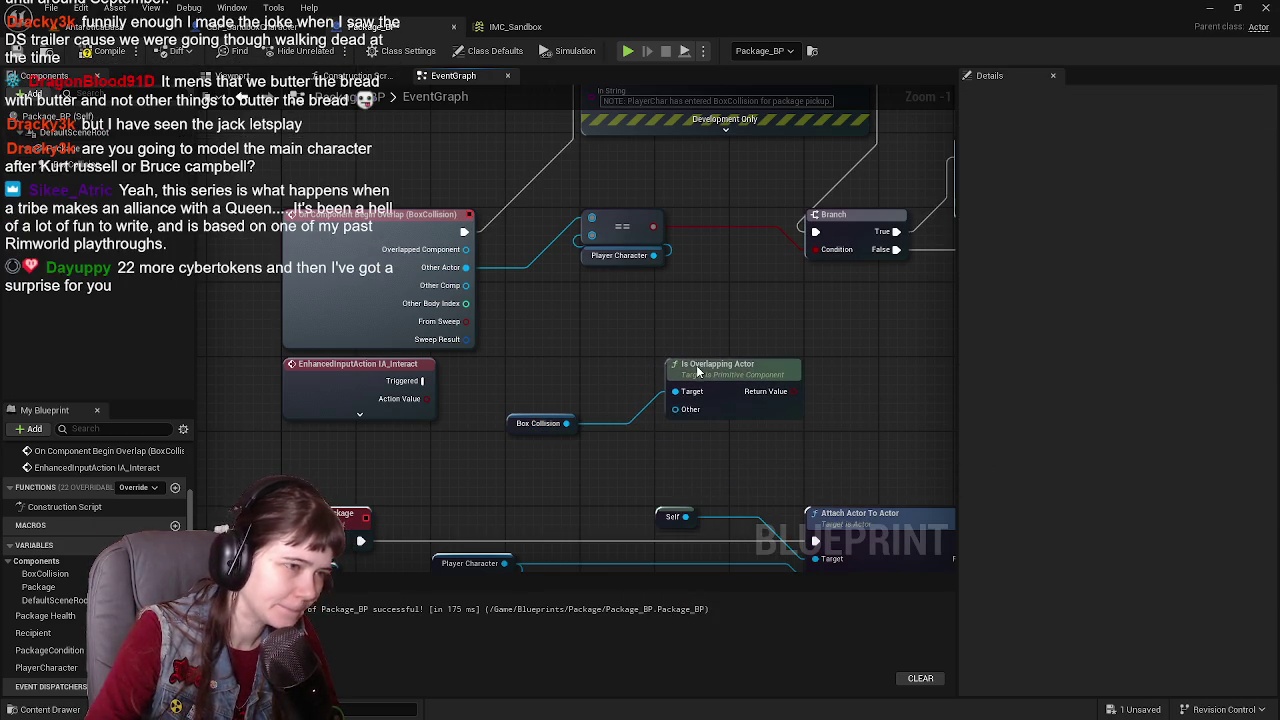
mouse_move(665, 273)
mouse_down()
mouse_move(680, 312)
mouse_move(675, 428)
mouse_up()
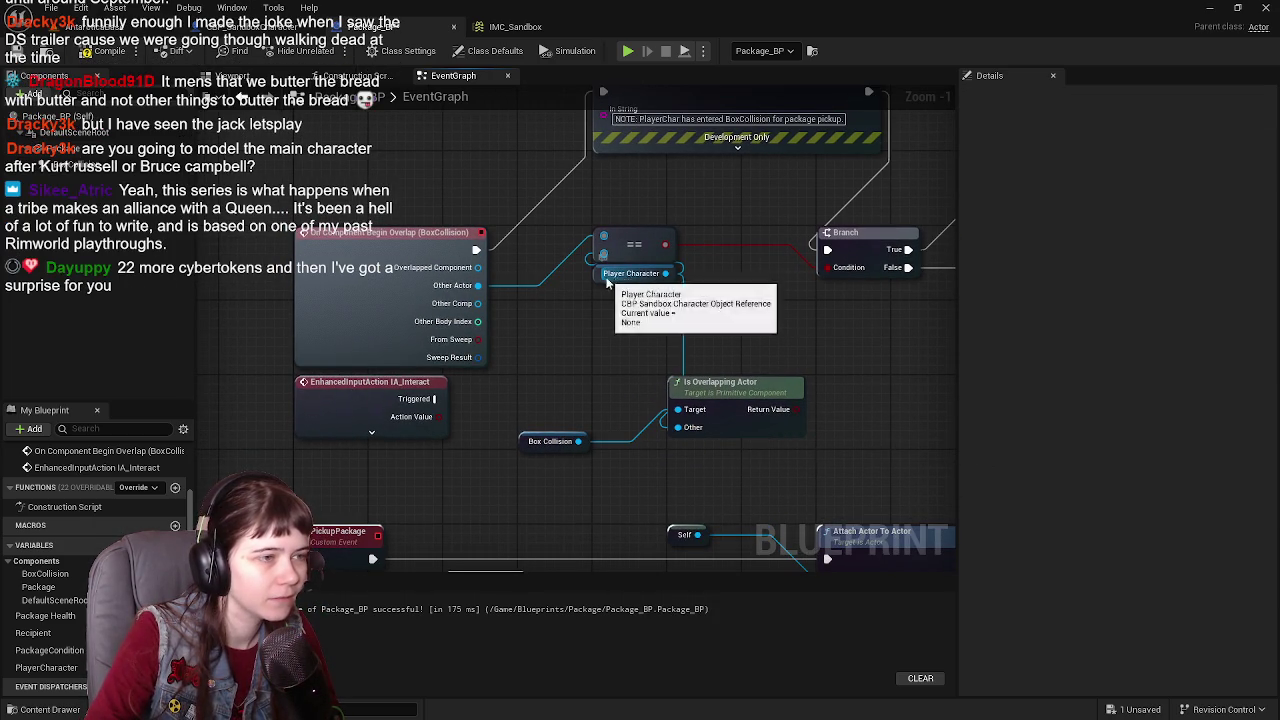
mouse_move(631, 274)
mouse_down()
mouse_move(622, 302)
mouse_move(521, 386)
mouse_move(522, 426)
mouse_up()
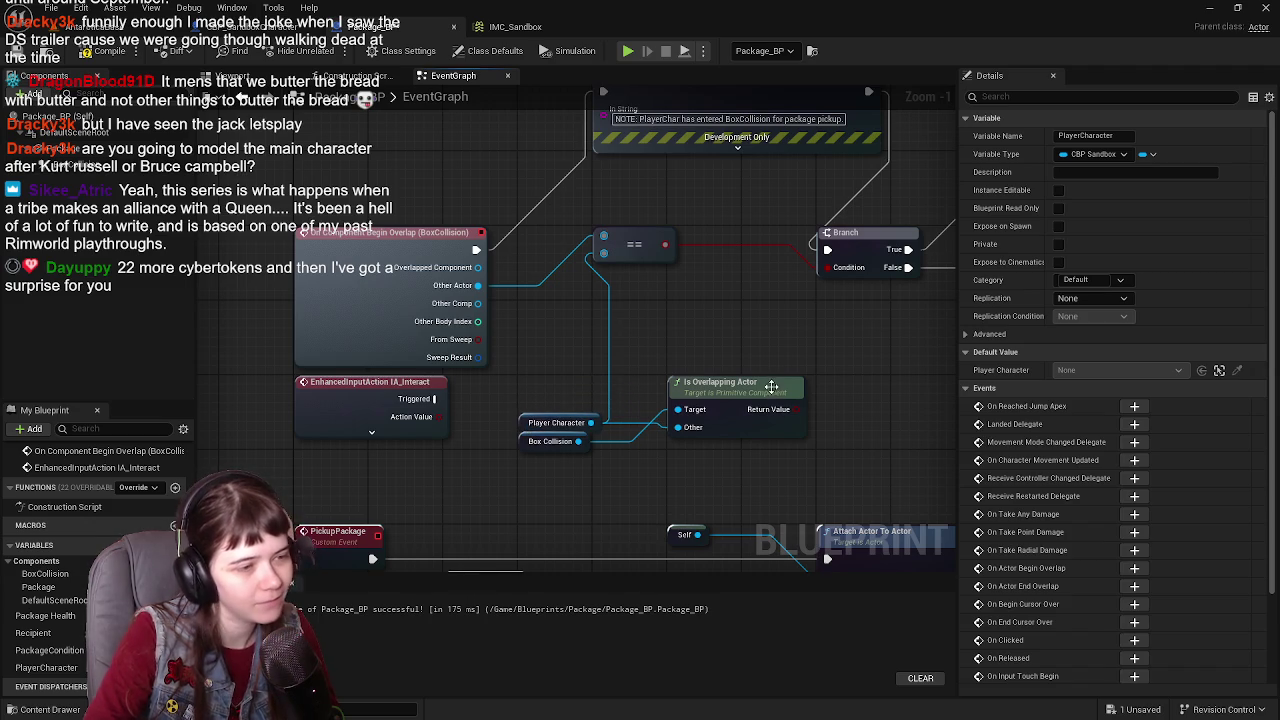
mouse_move(772, 389)
mouse_down()
mouse_move(773, 436)
mouse_move(770, 402)
mouse_up()
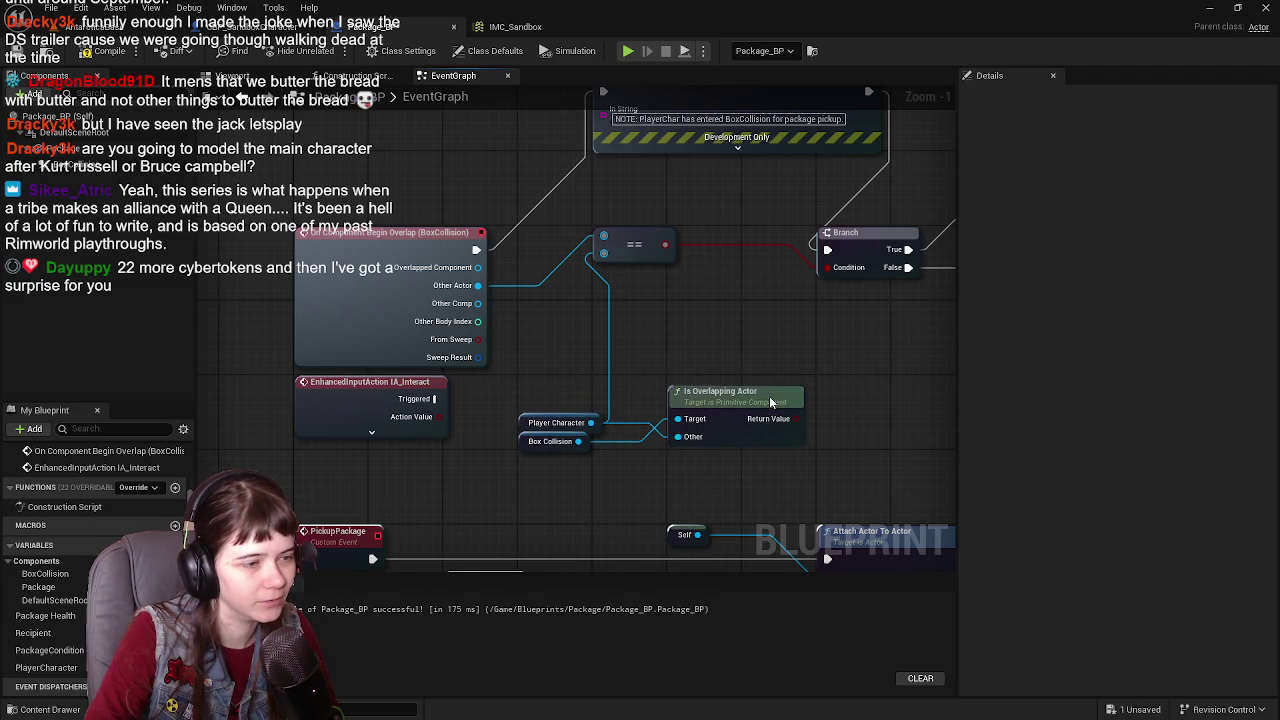
Step: Place a Branch run by IA_Interact Triggered, with the overlap result as its Condition
drag(836, 355, 734, 344)
drag(774, 227, 772, 368)
drag(331, 388, 724, 379)
drag(581, 234, 497, 242)
drag(612, 416, 645, 405)
scroll(799, 340, down, 1)
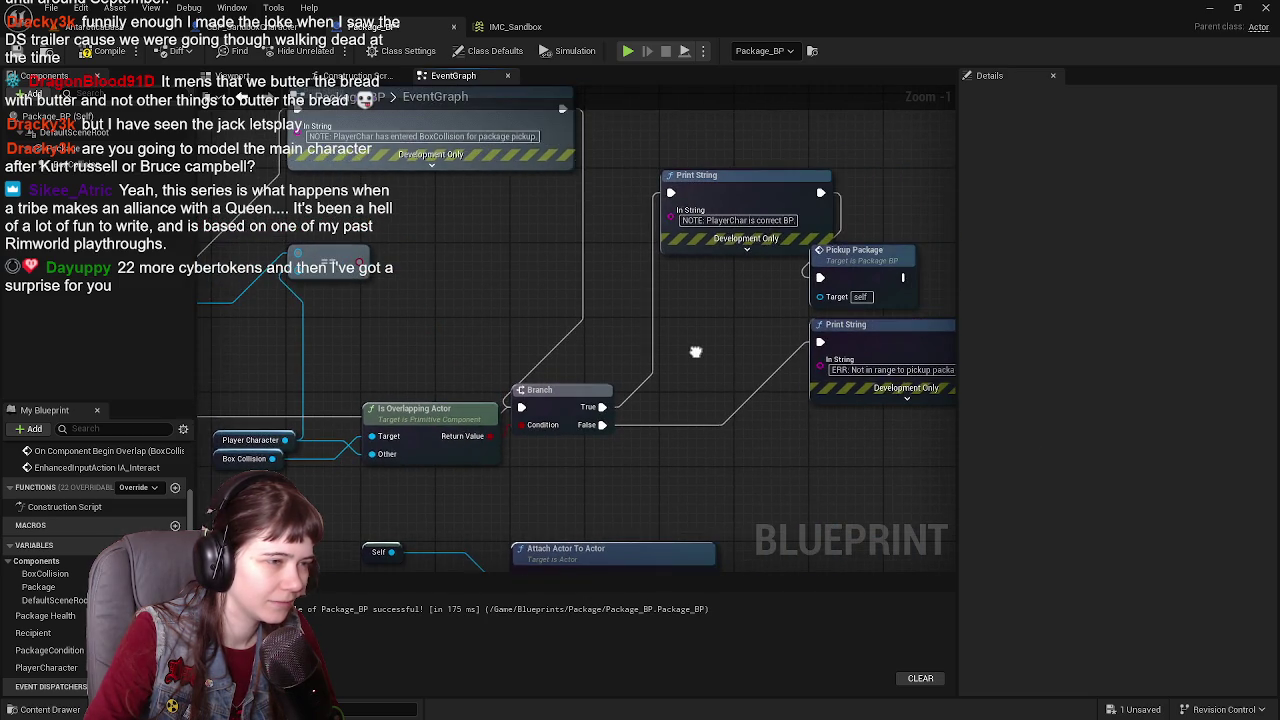
mouse_move(647, 304)
mouse_down()
mouse_move(821, 295)
mouse_move(717, 330)
mouse_up()
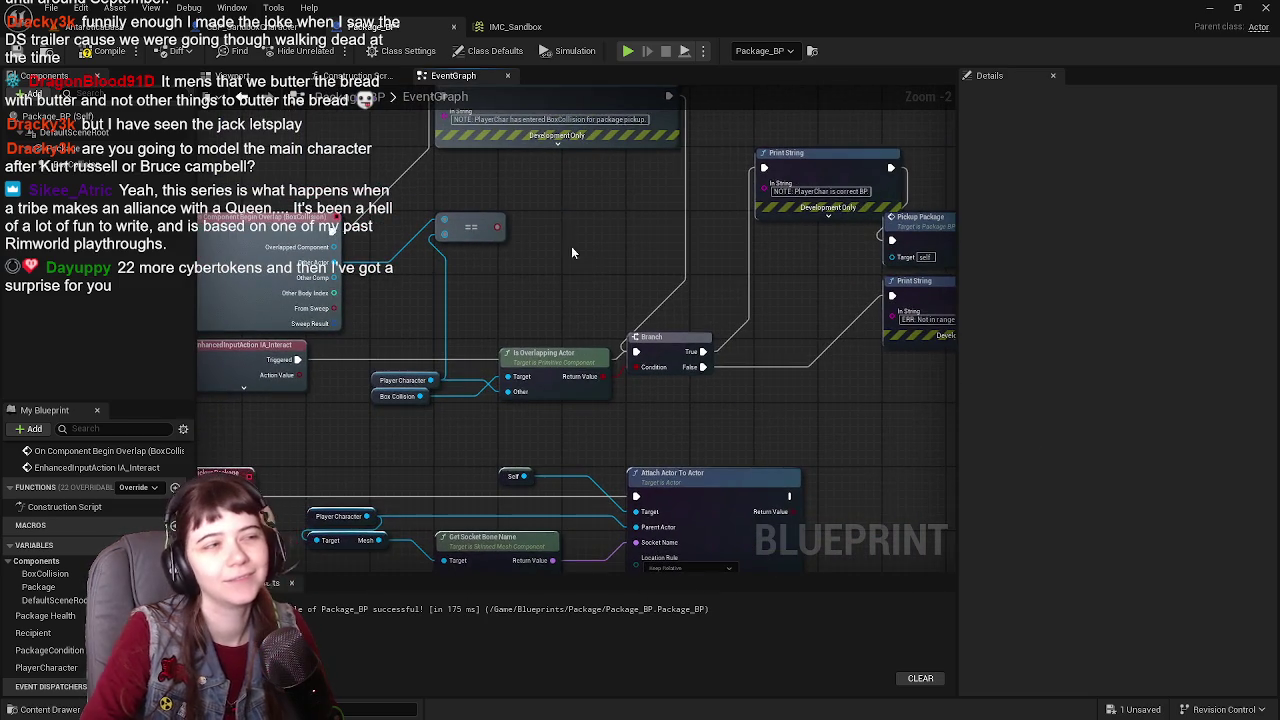
drag(571, 246, 583, 296)
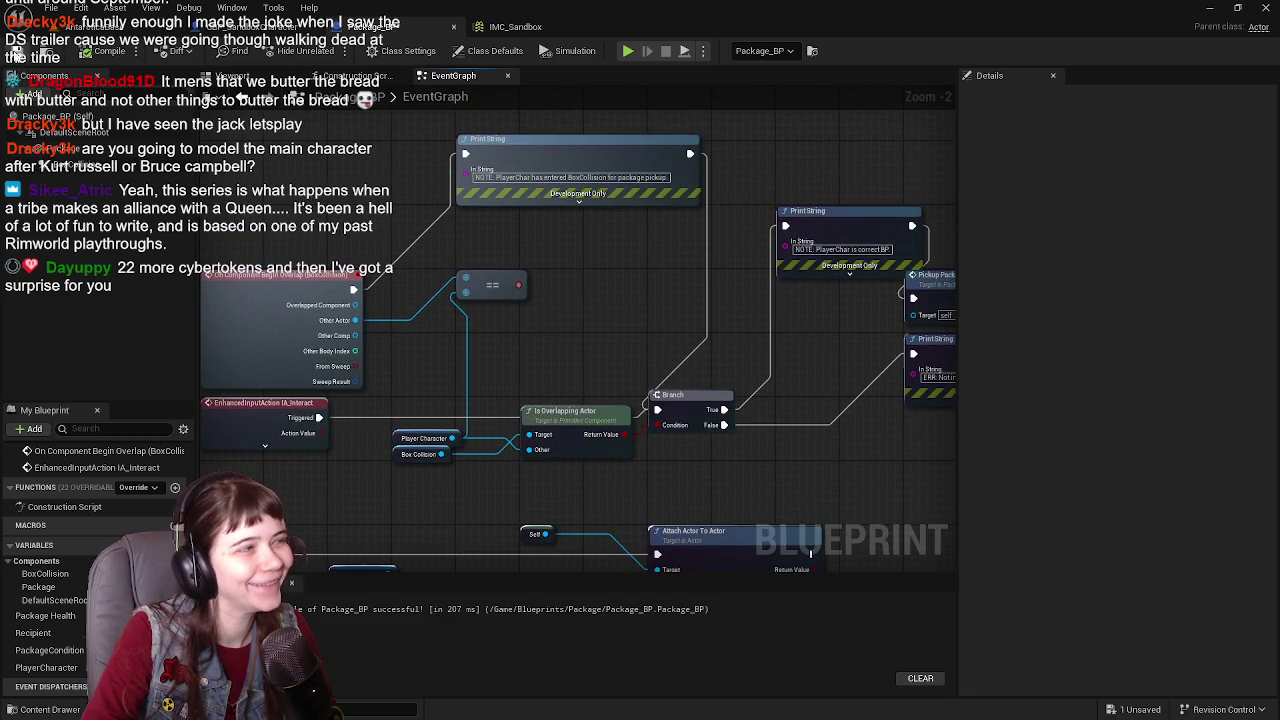
click(110, 26)
click(330, 51)
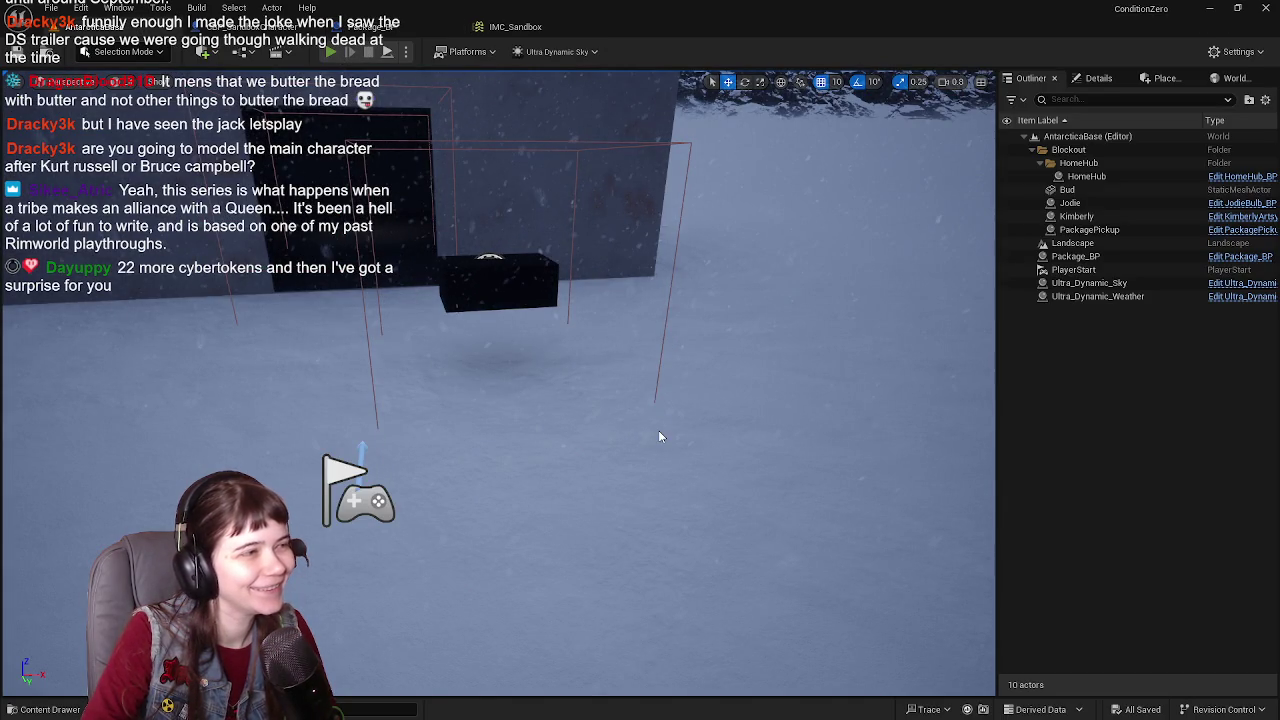
key(w)
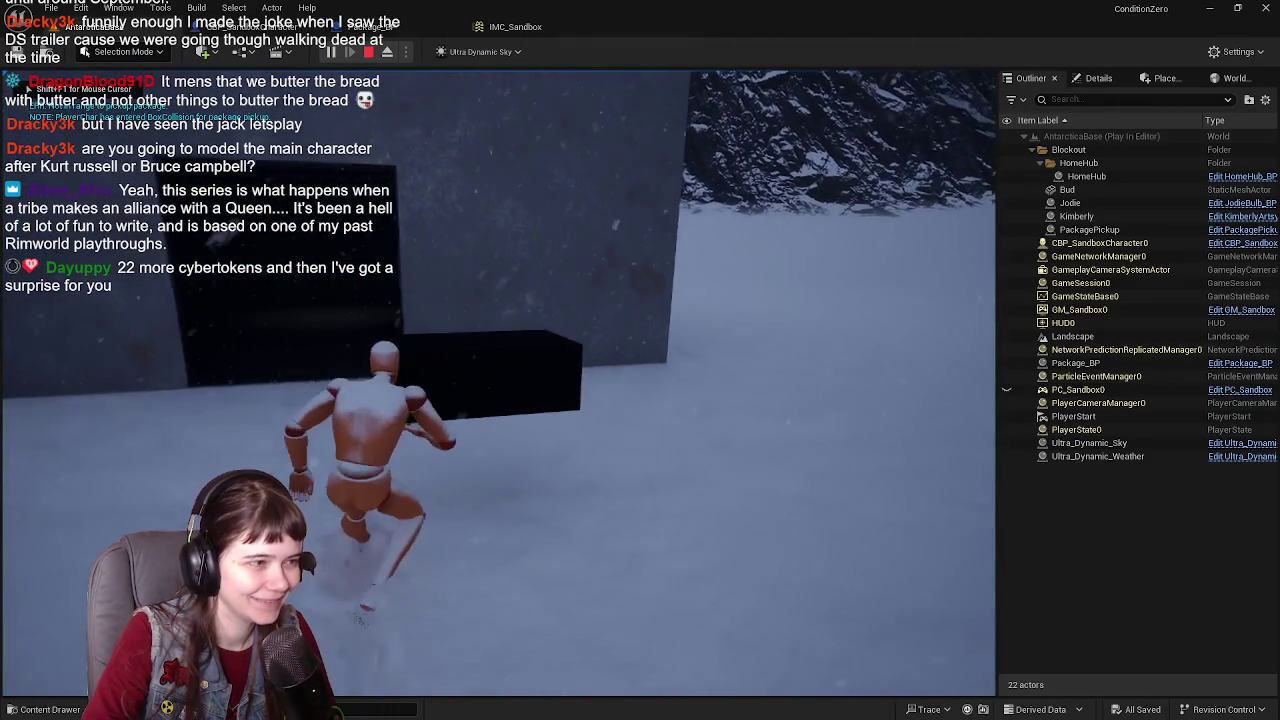
key(w)
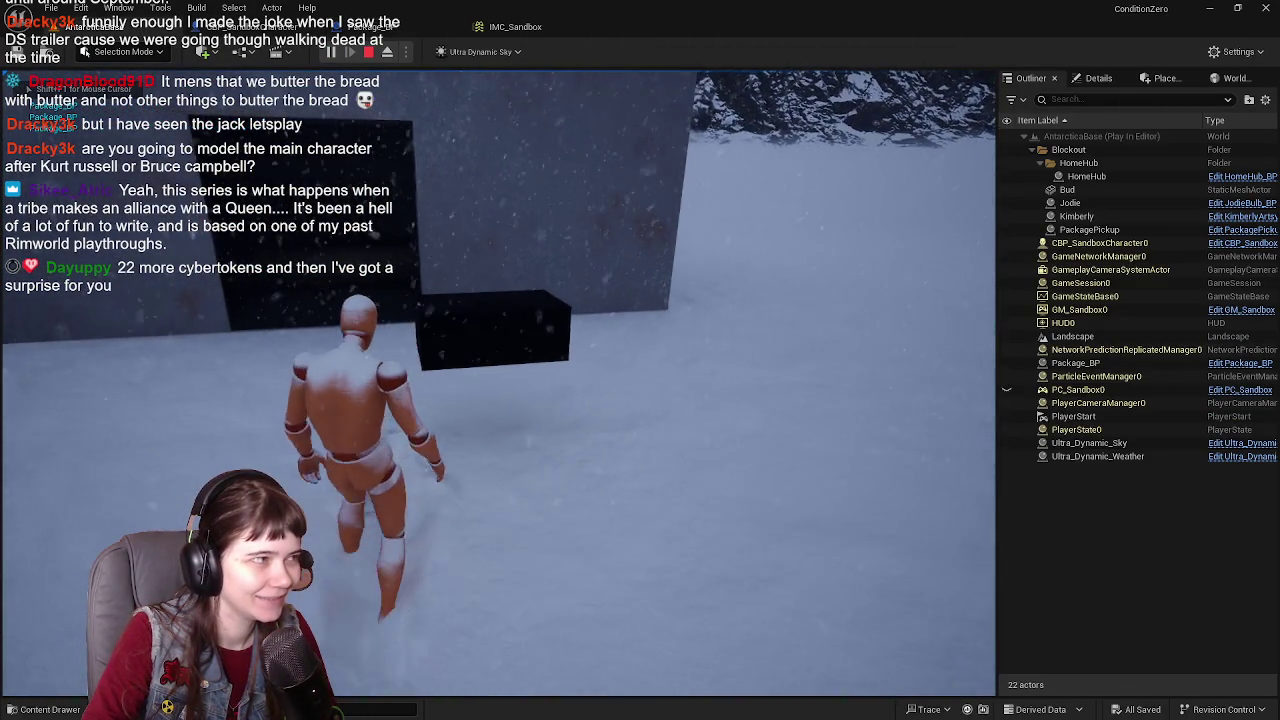
key(w)
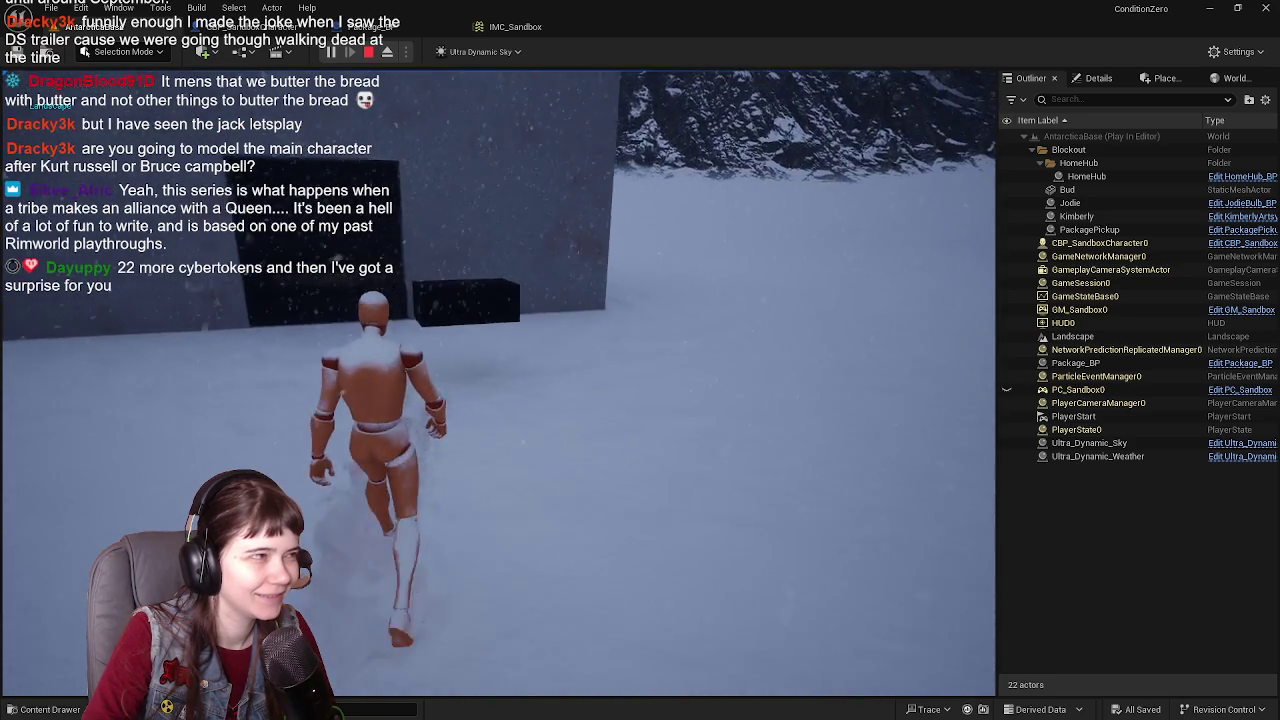
key(e)
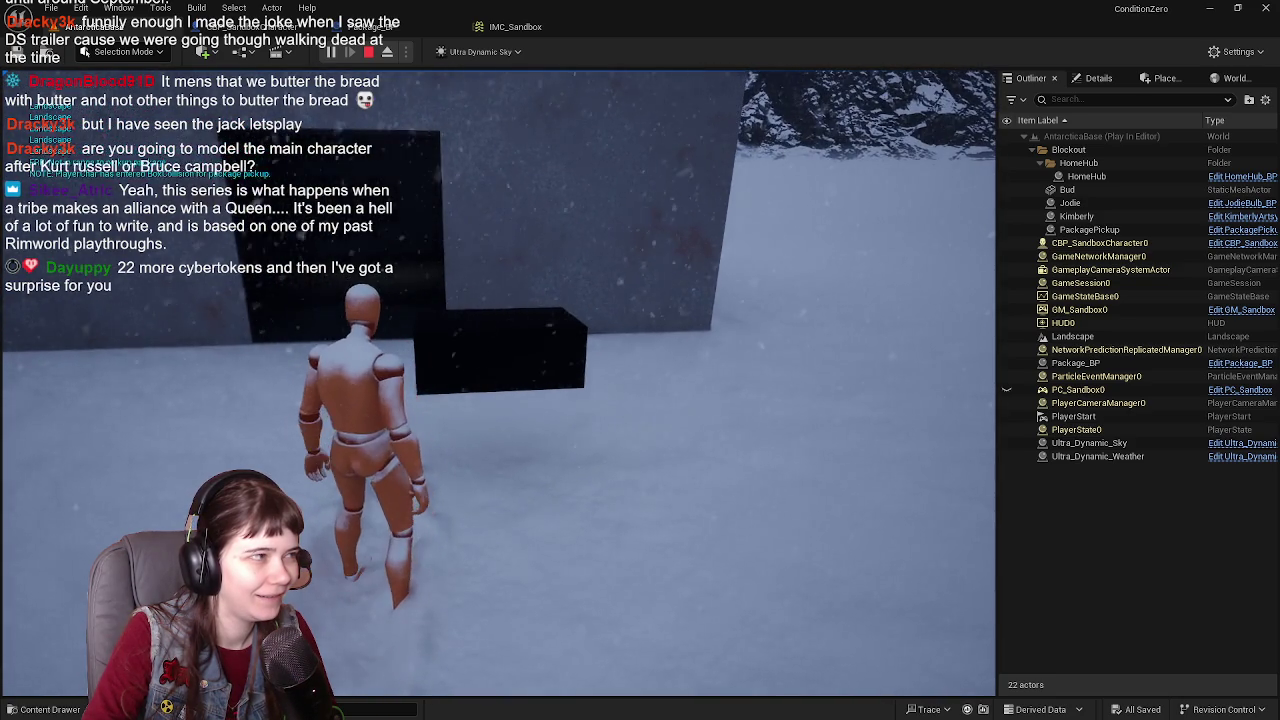
key(w)
key(w)
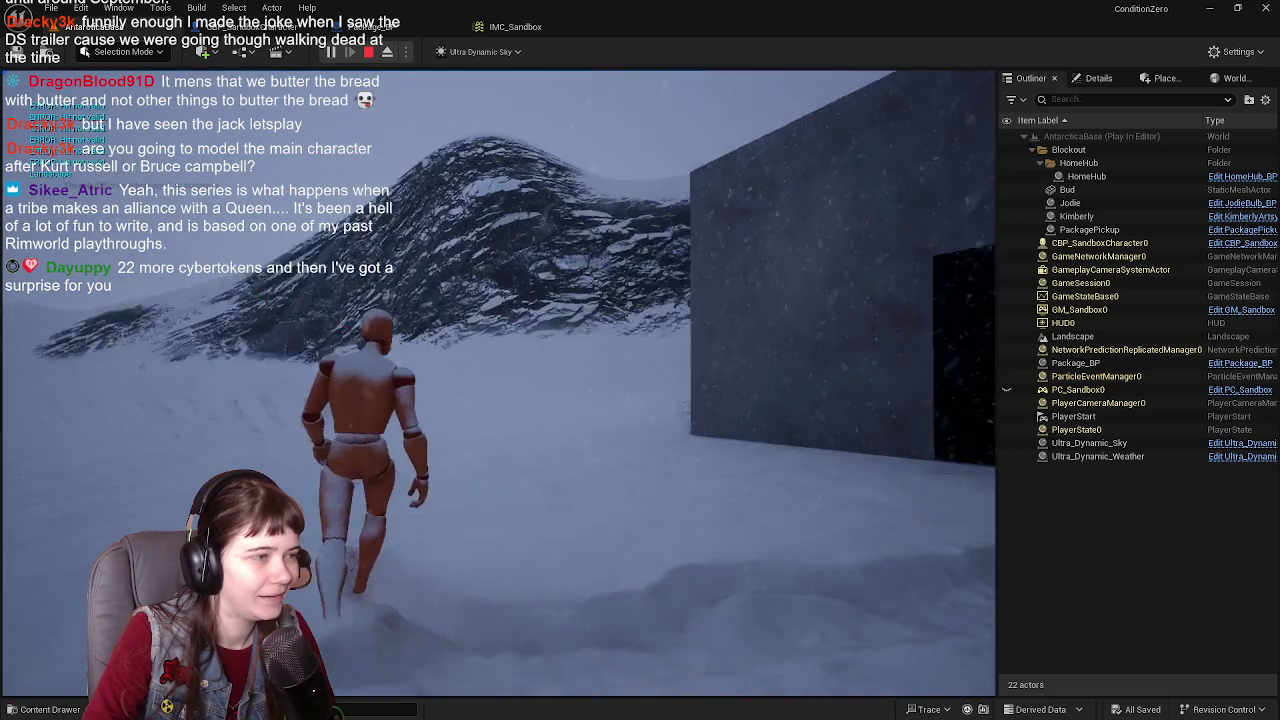
key(w)
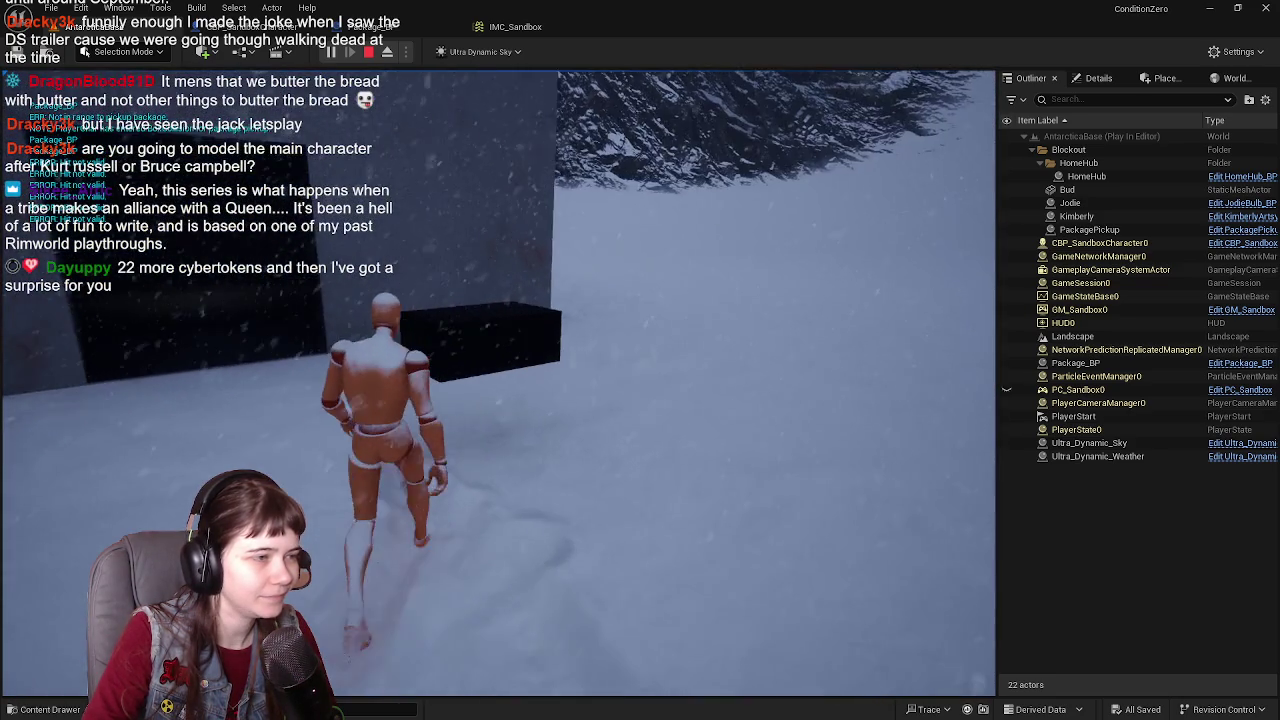
key(w)
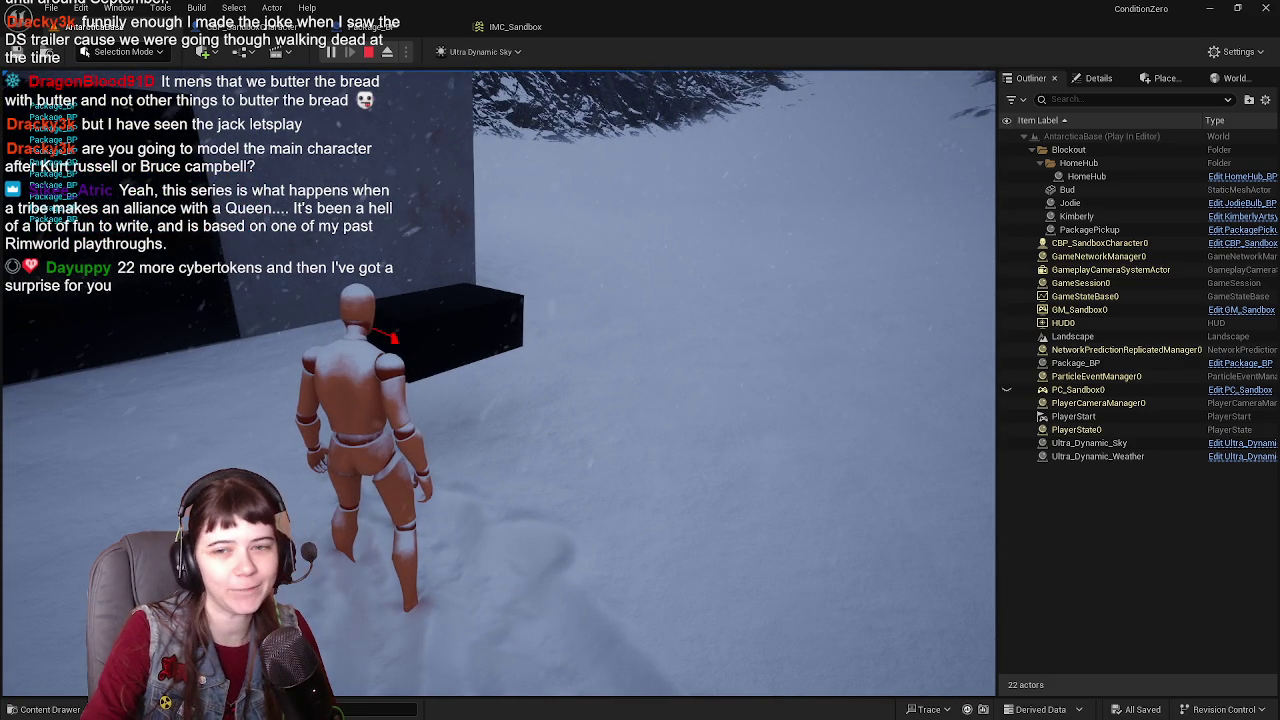
key(w)
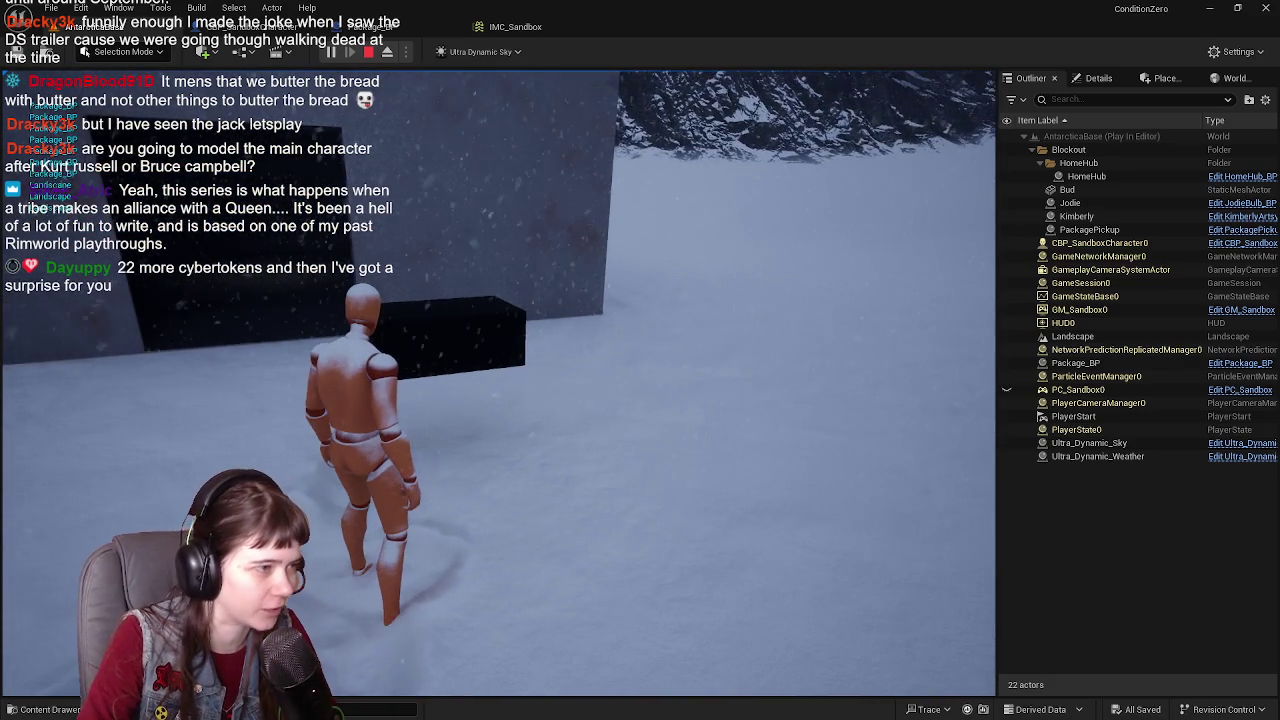
key(Escape)
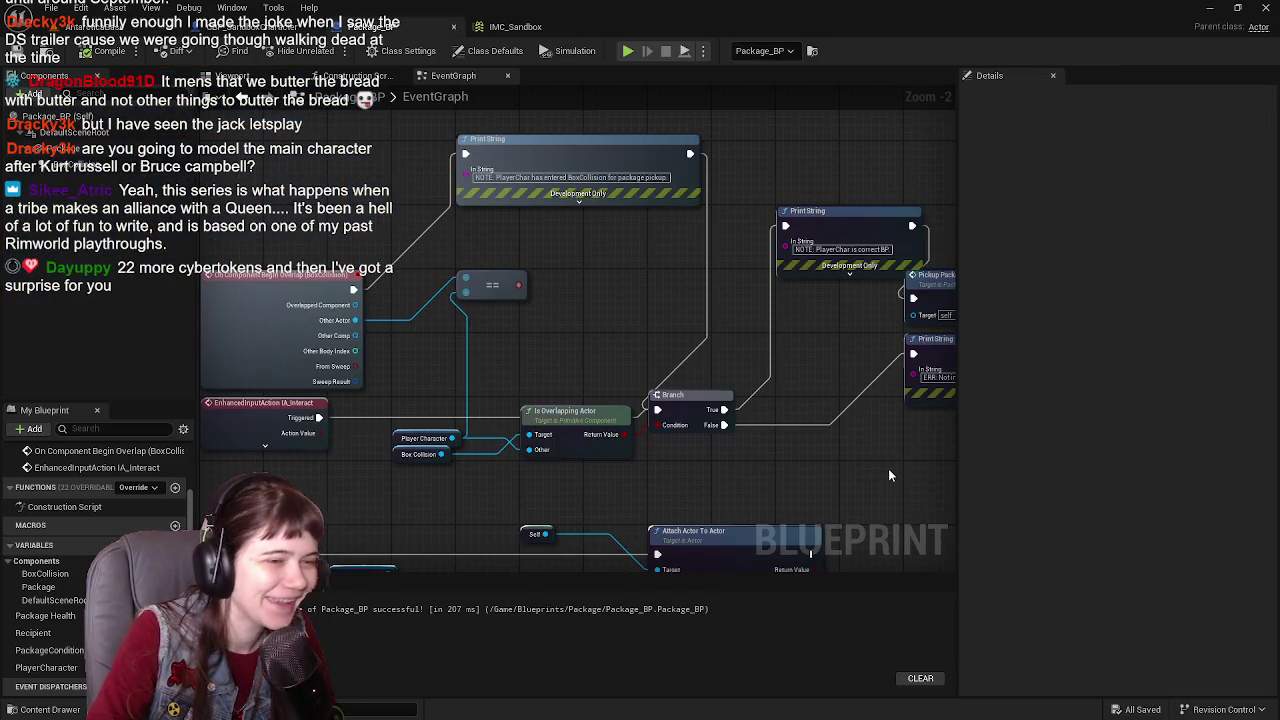
key(alt+p)
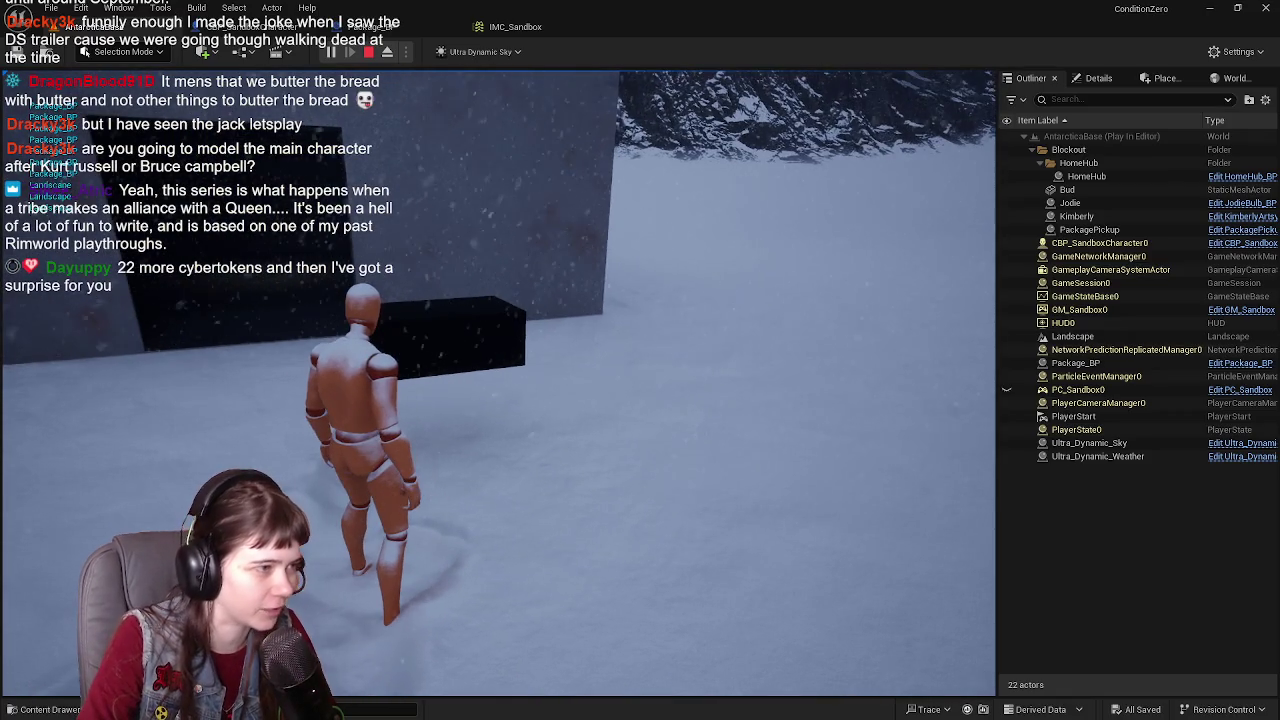
key(Escape)
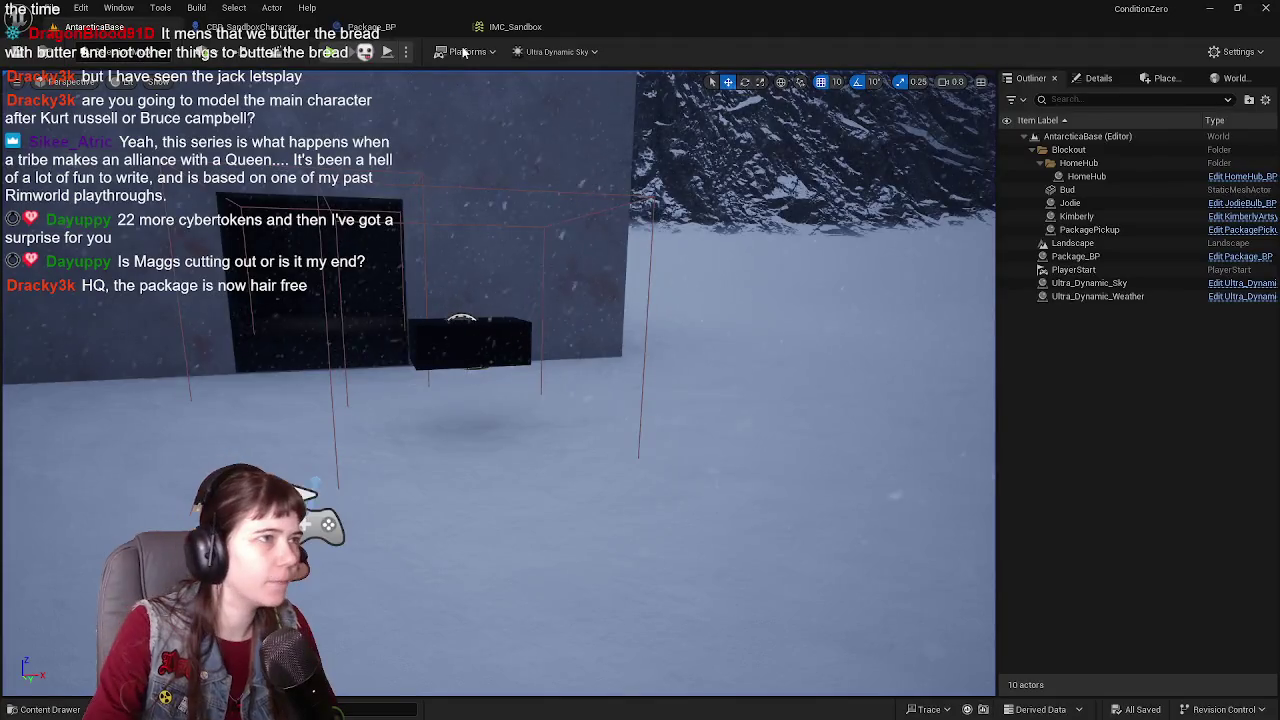
click(401, 28)
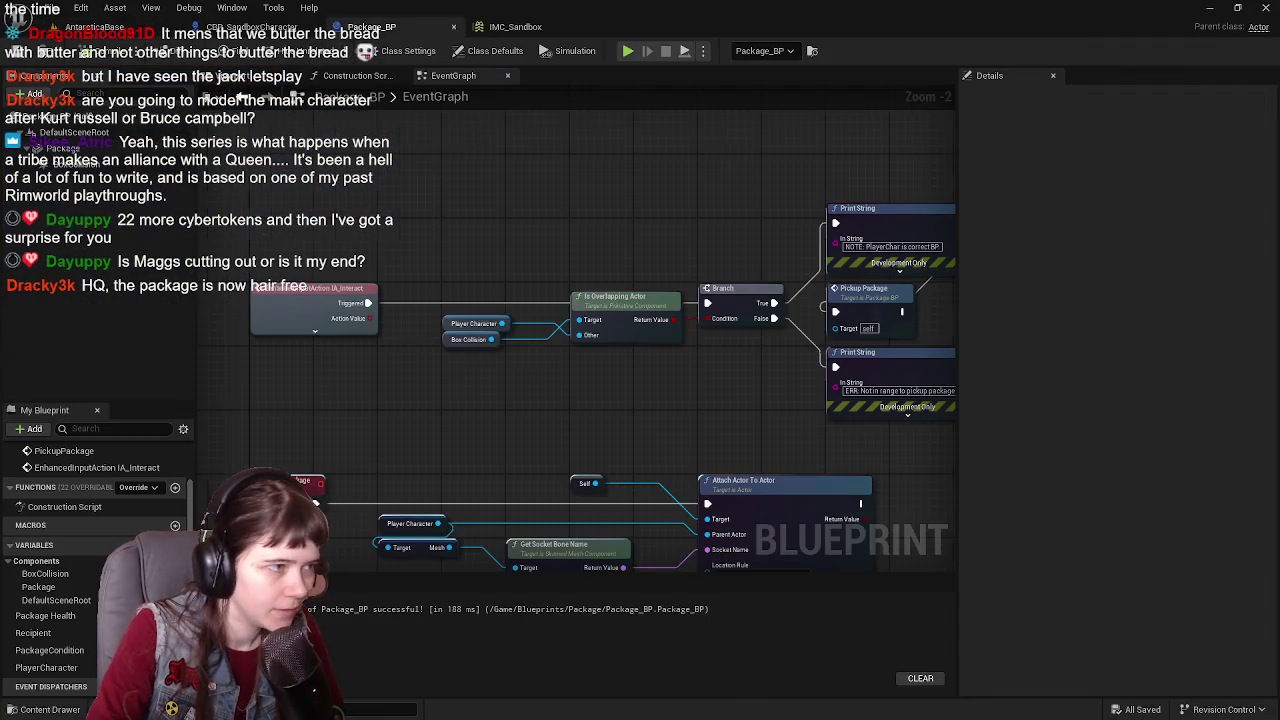
drag(758, 404, 698, 407)
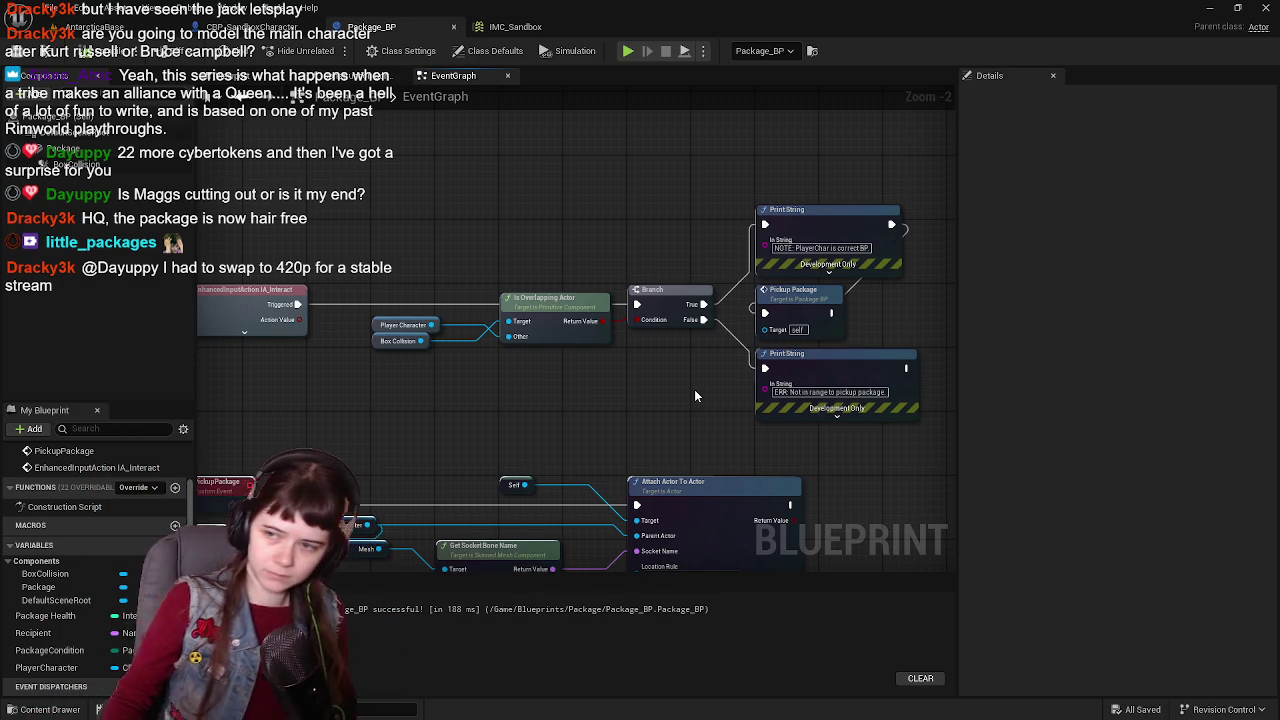
scroll(625, 347, down, 1)
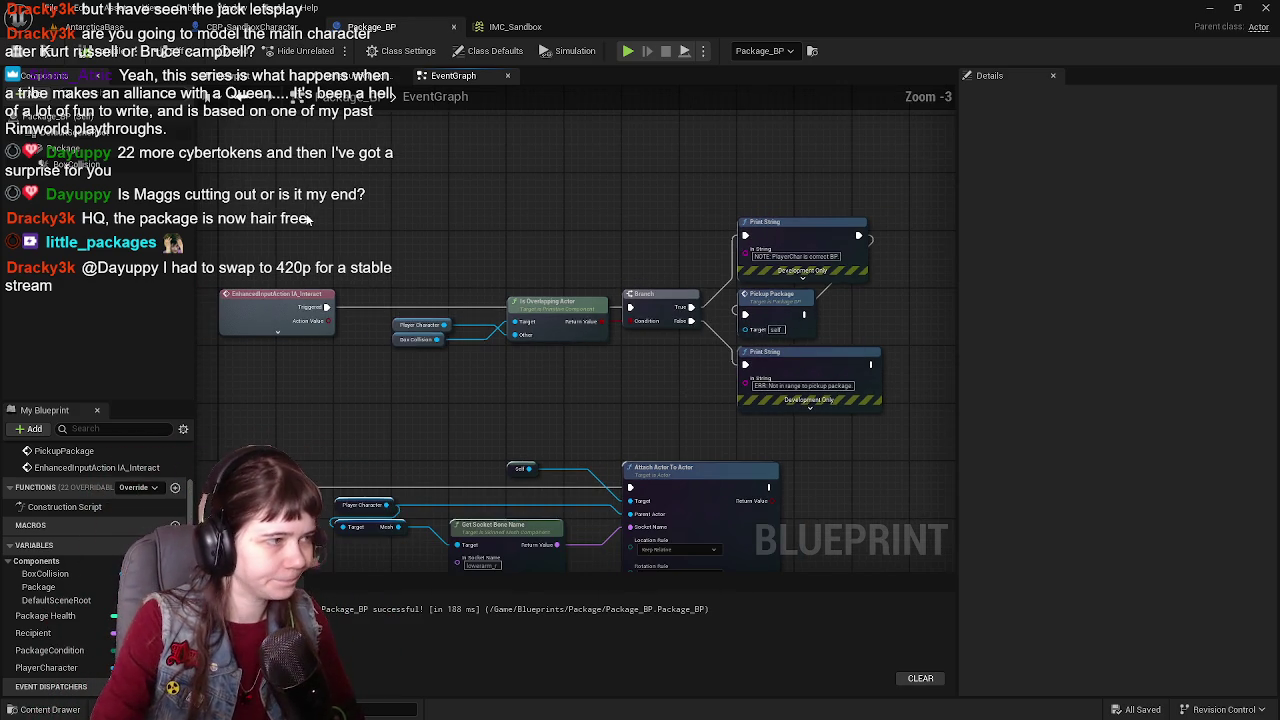
drag(271, 200, 817, 418)
Step: Wrap the interact nodes in a comment titled 'Interact inside the box collision to pickup the package', sized to fit
key(c)
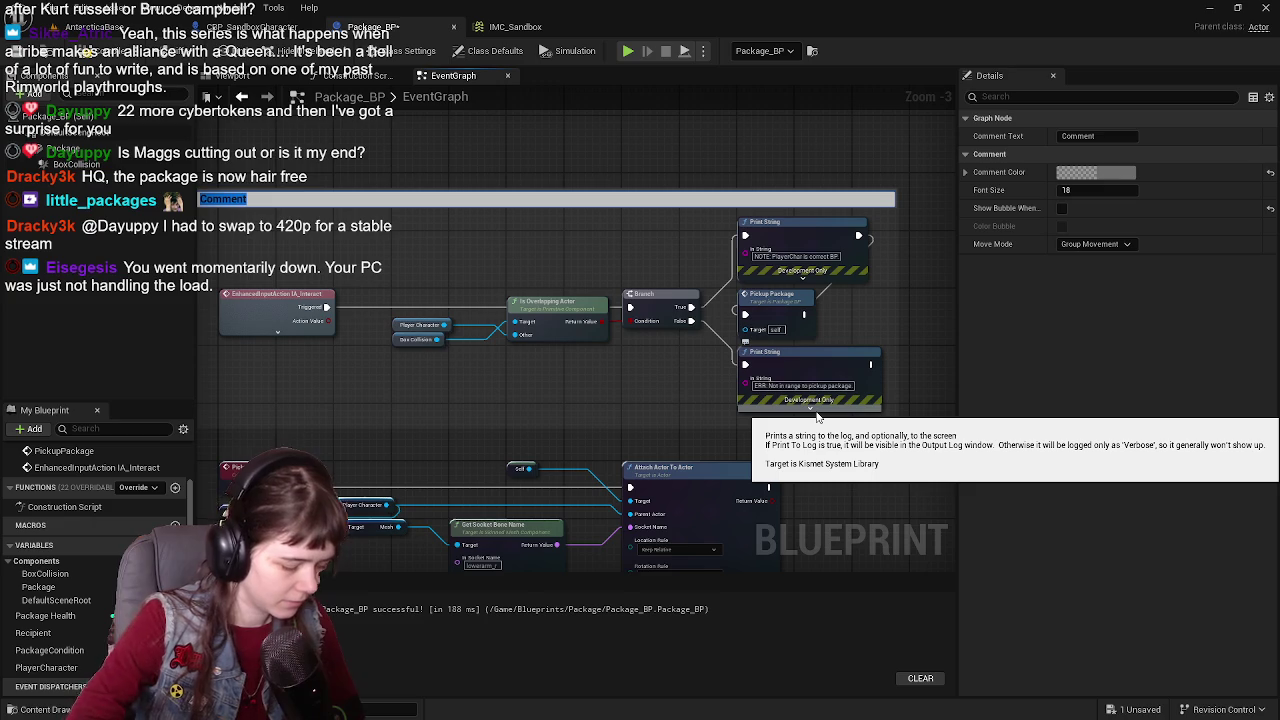
key(BackSpace)
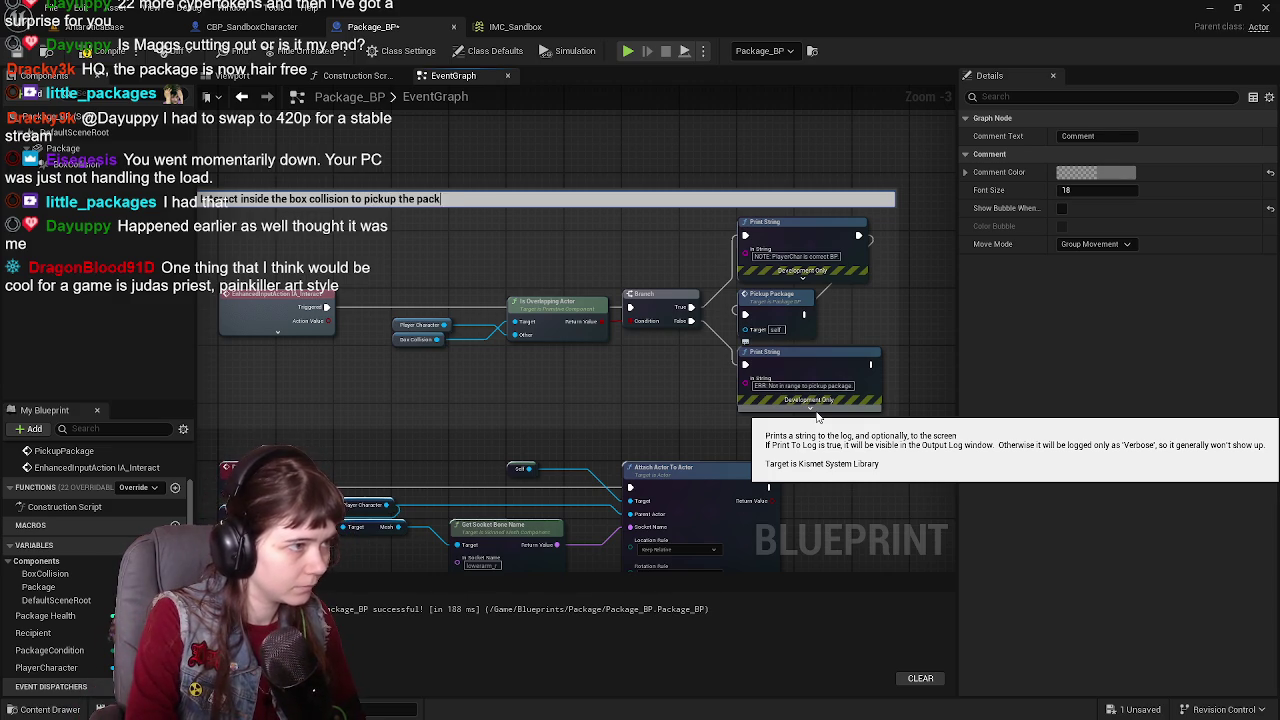
text(age)
key(Return)
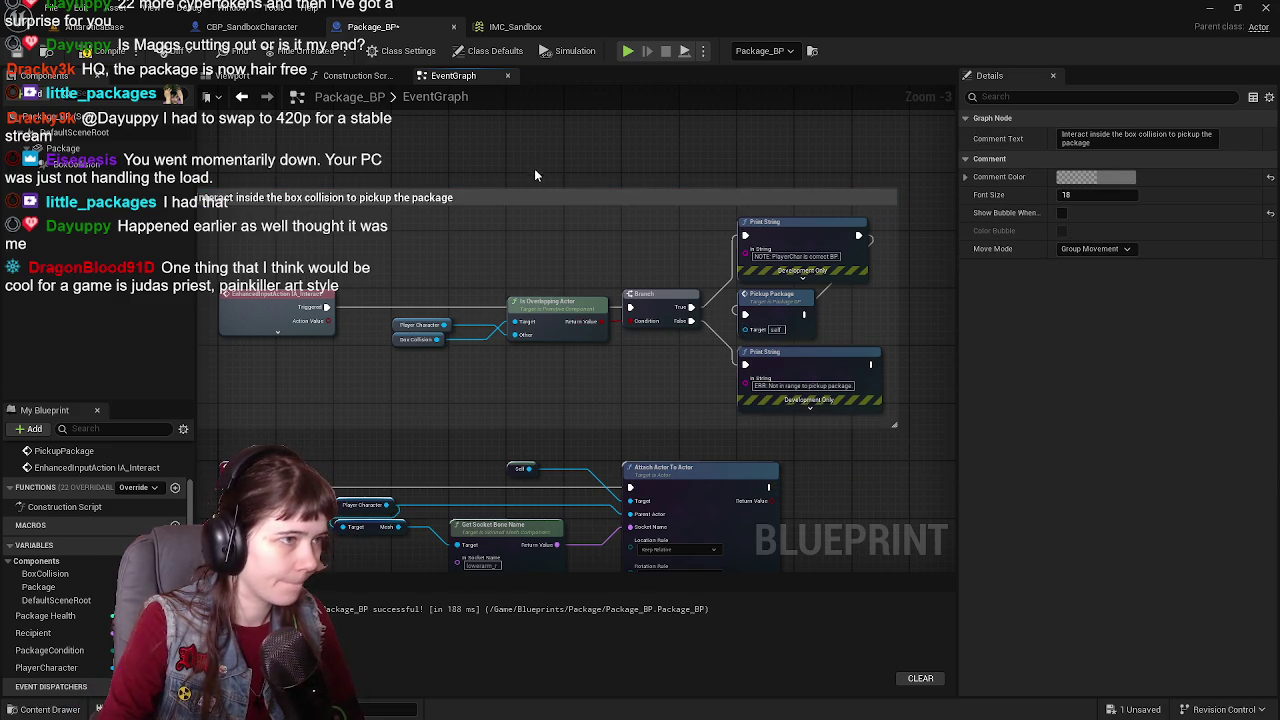
drag(549, 188, 560, 262)
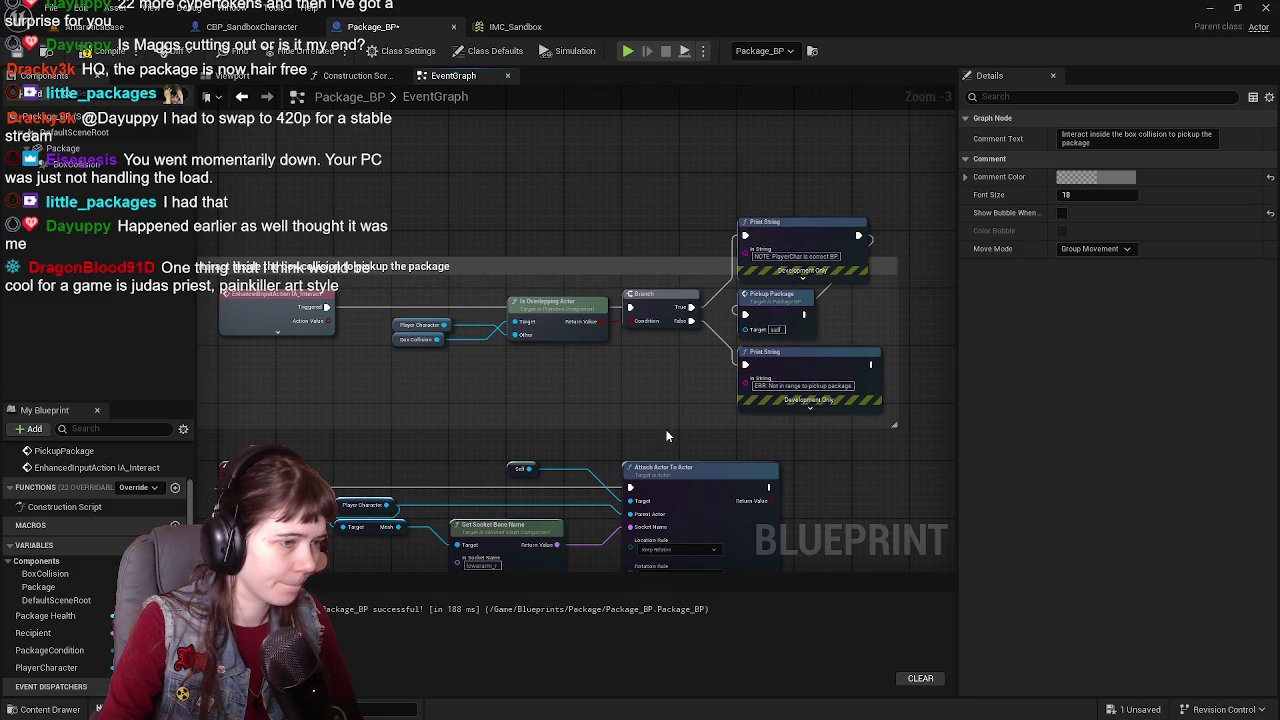
drag(666, 431, 666, 346)
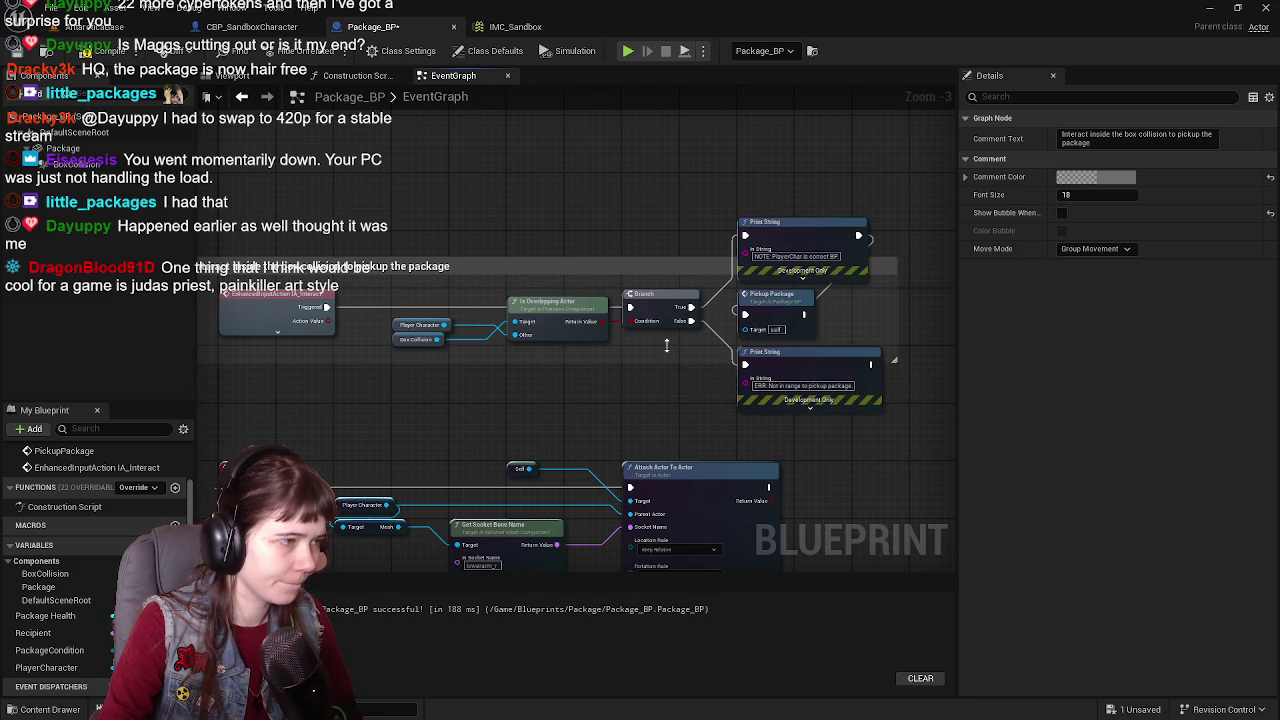
drag(538, 398, 684, 329)
Step: Make the comment yellow by setting its blue channel to 0
click(1117, 178)
click(925, 385)
key(Tab)
key(Tab)
text(0)
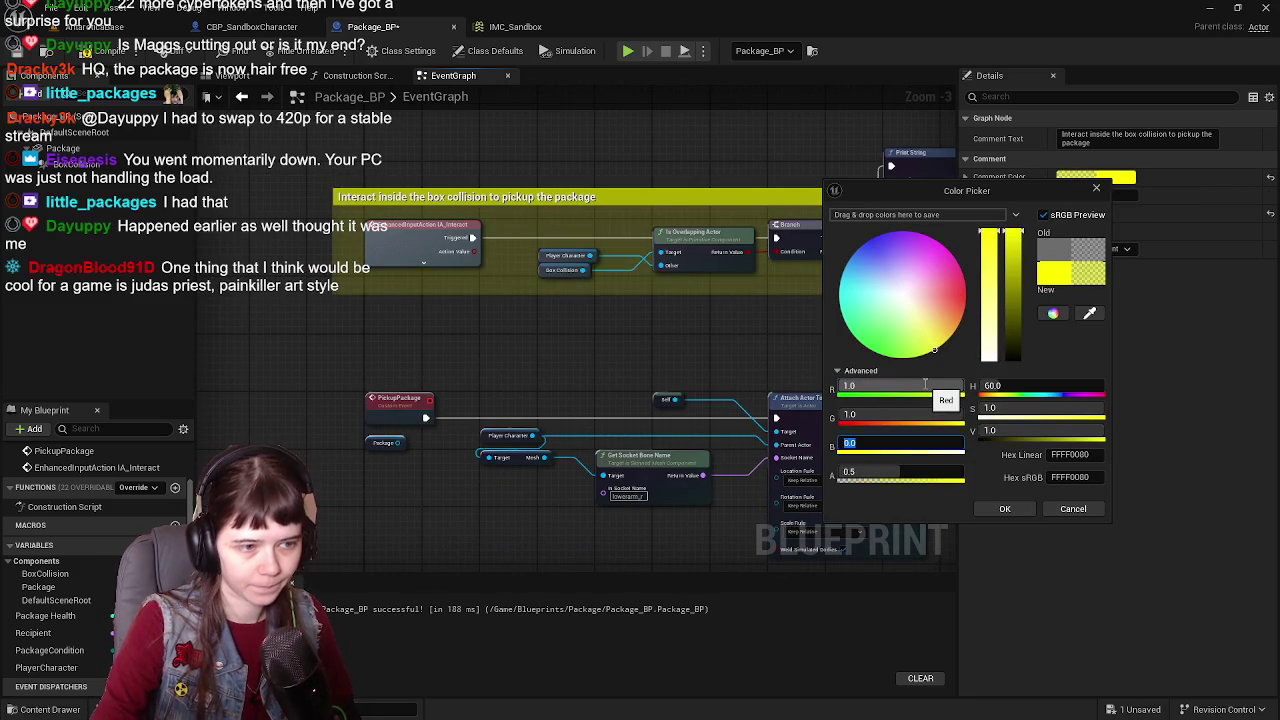
click(1005, 509)
Step: Wrap the PickupPackage nodes in a second comment, then delete that comment
drag(580, 381, 519, 313)
drag(322, 308, 763, 467)
key(c)
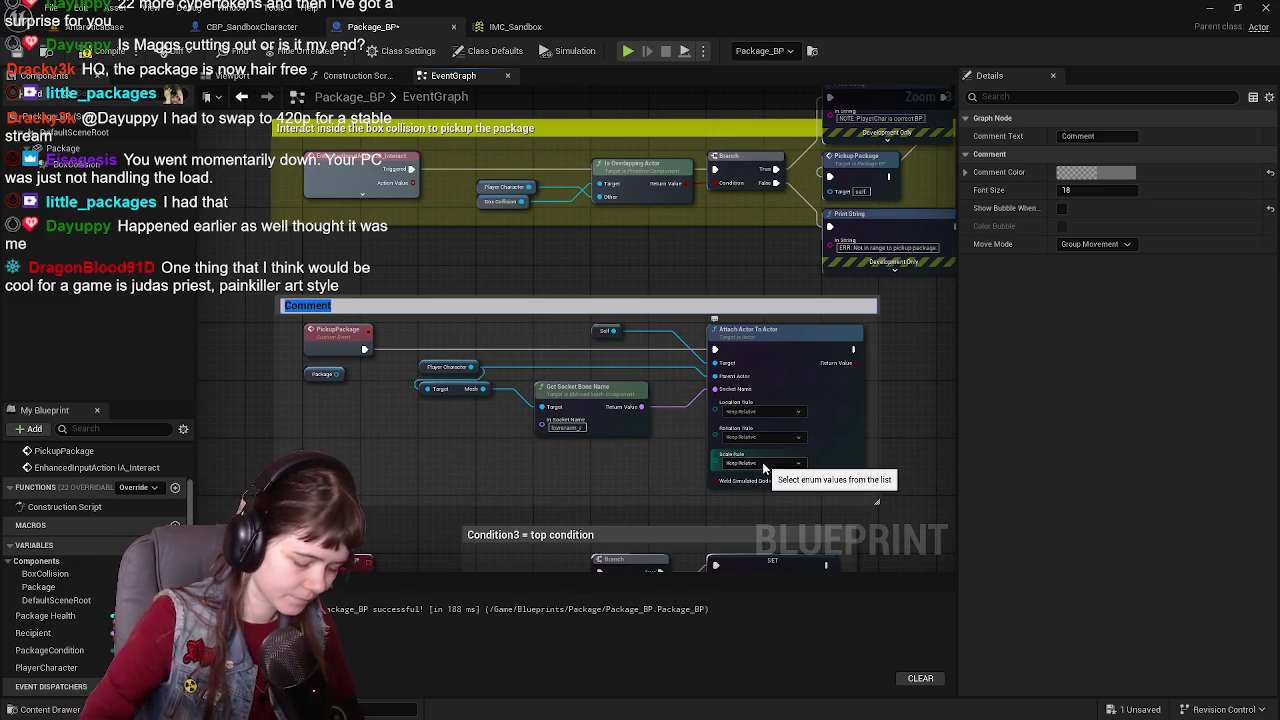
key(Return)
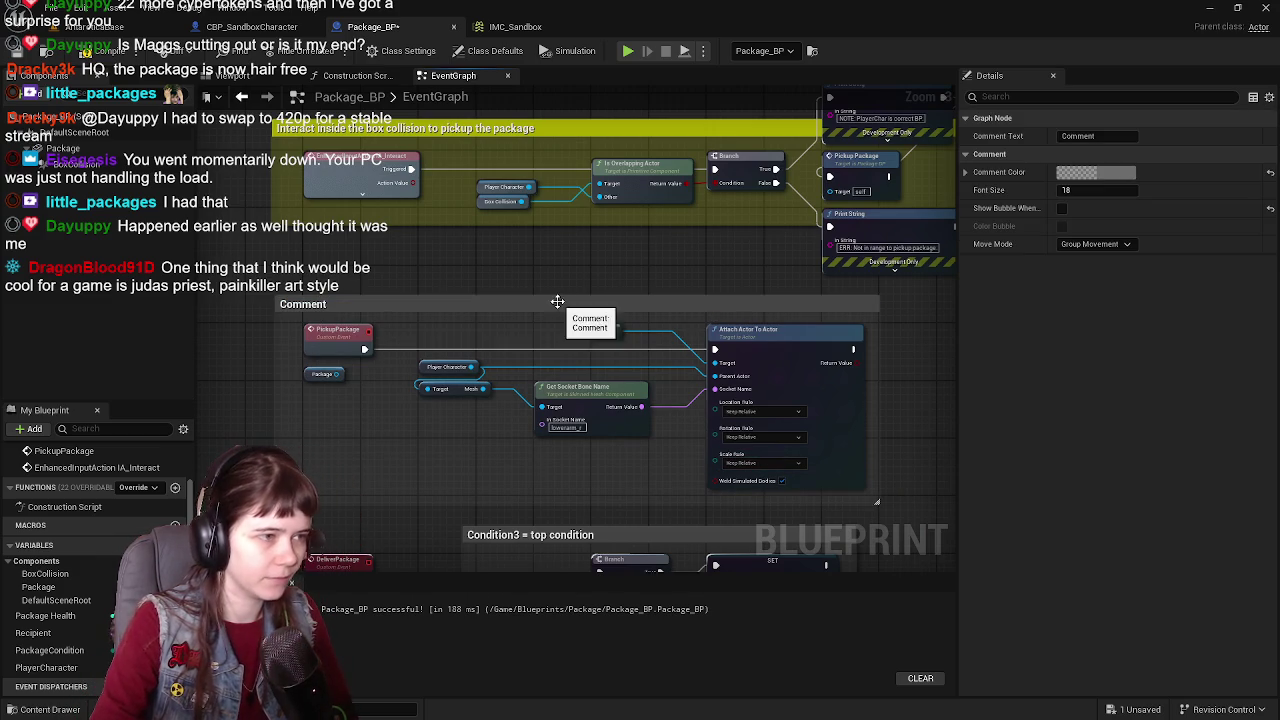
double_click(557, 301)
click(355, 263)
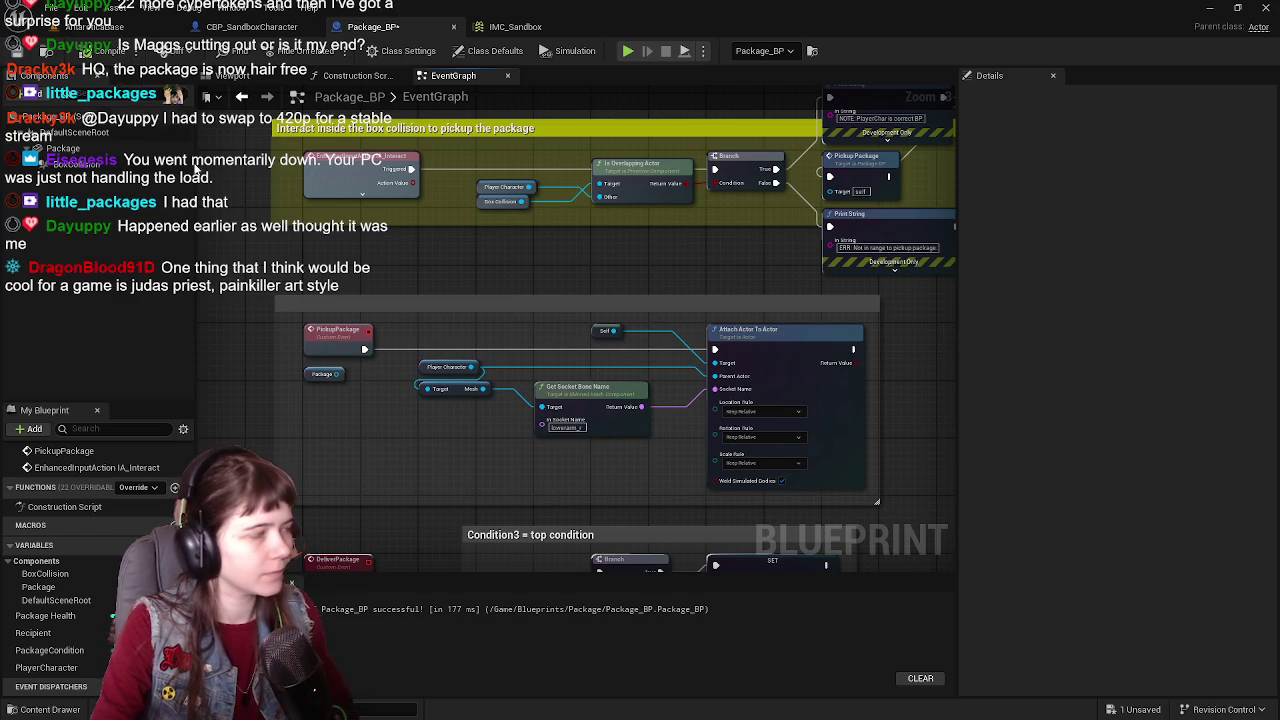
click(515, 305)
key(Delete)
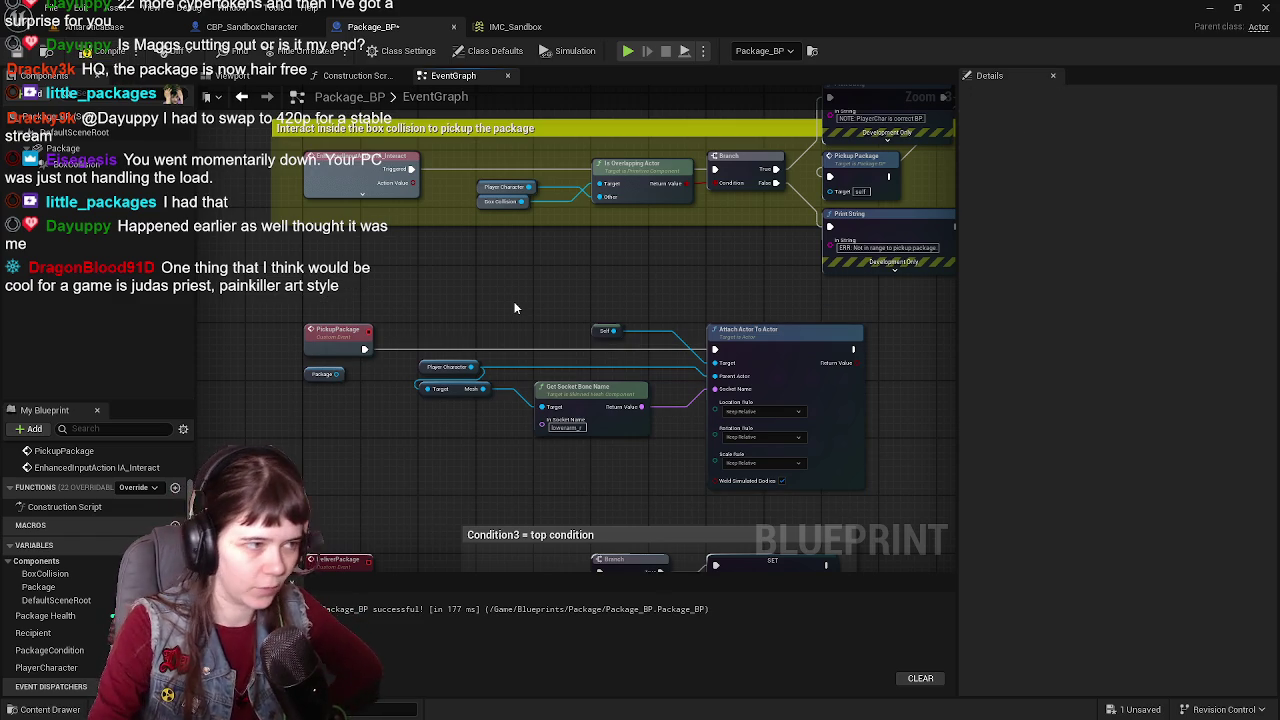
Step: Connect the Branch's False output to the out-of-range Print String
scroll(510, 305, up, 1)
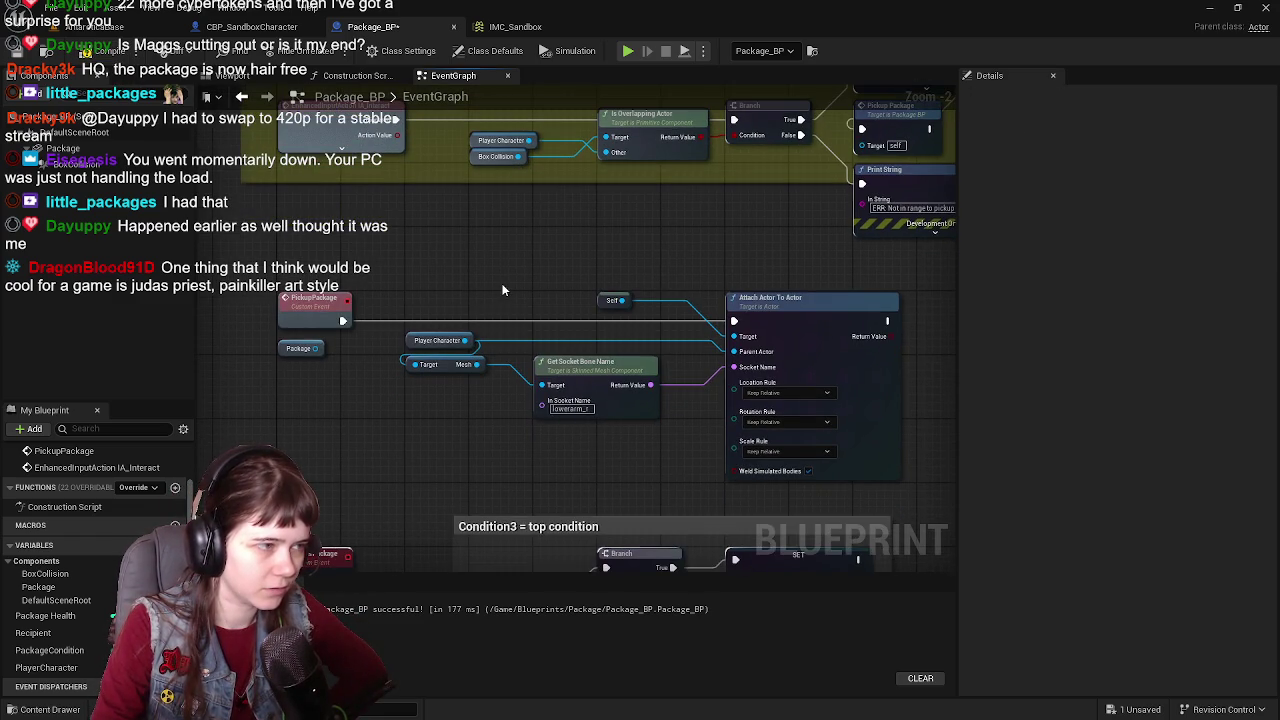
drag(503, 290, 479, 302)
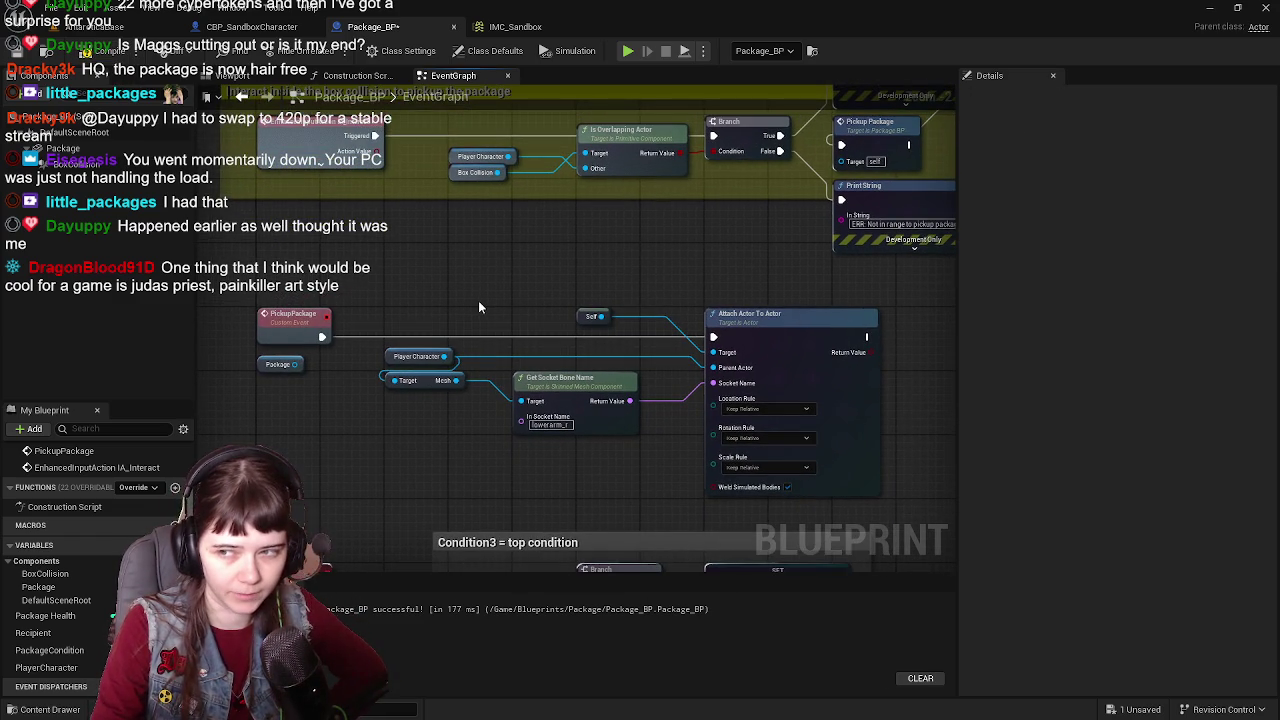
scroll(466, 293, down, 1)
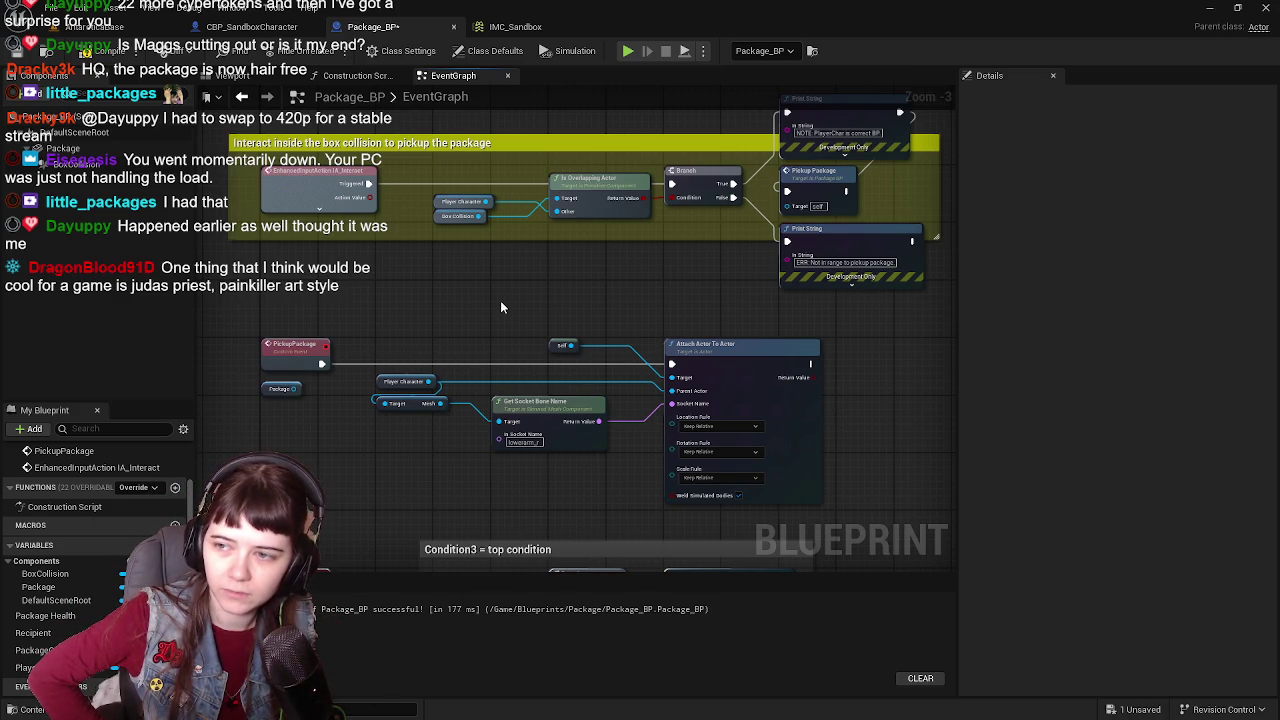
drag(733, 197, 787, 241)
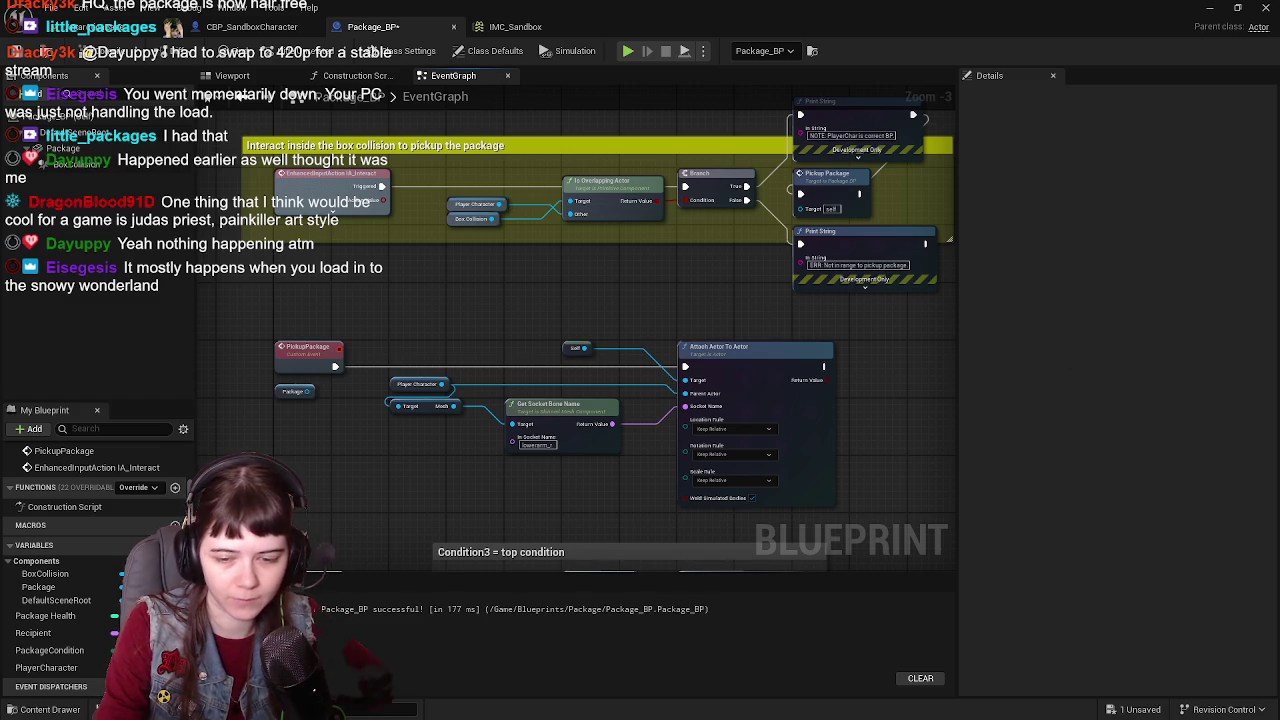
Step: Review the PickupPackage and attach nodes, then return to the AntarcticaBase level
drag(878, 336, 868, 336)
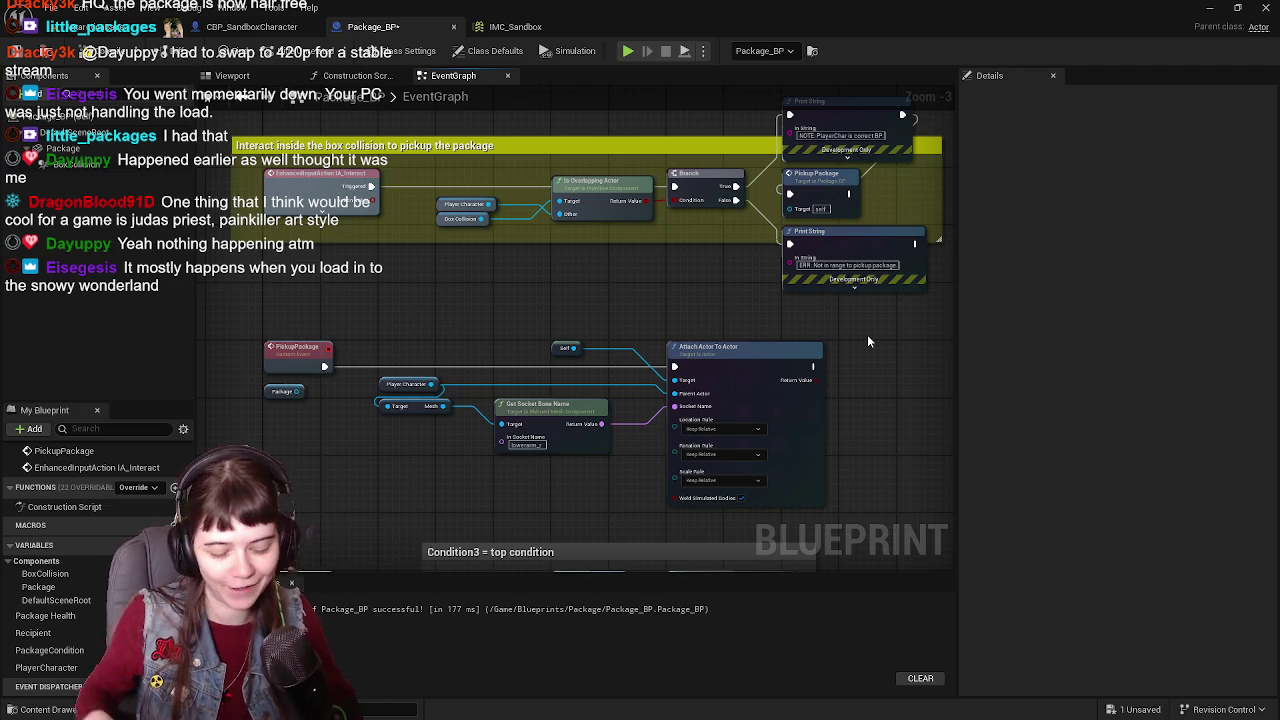
mouse_move(694, 282)
mouse_down()
mouse_move(623, 272)
mouse_move(669, 277)
mouse_up()
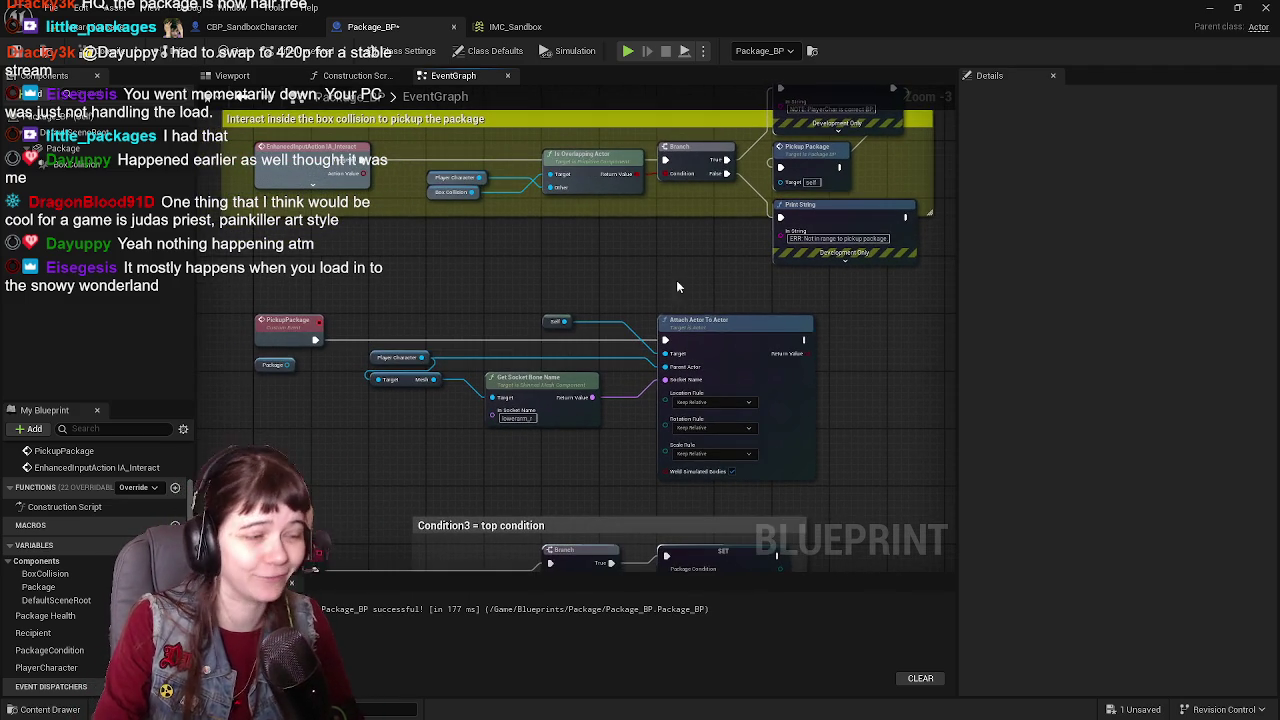
drag(255, 306, 728, 428)
click(330, 250)
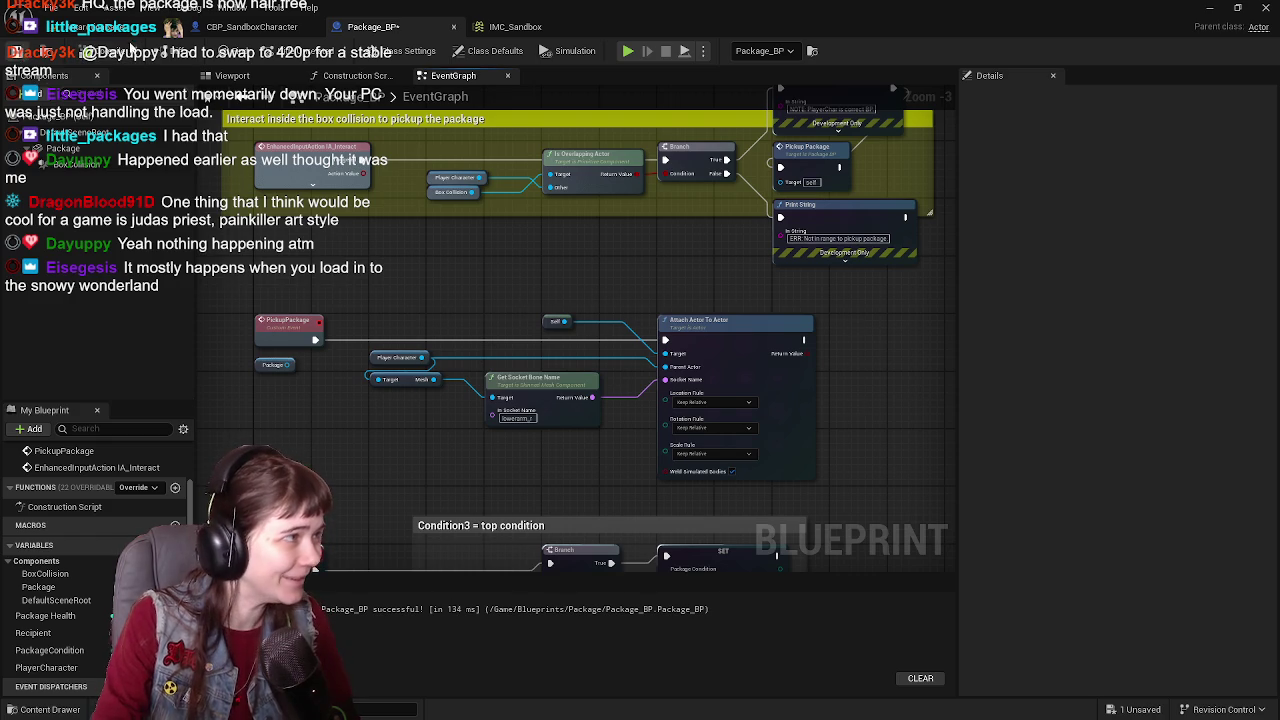
click(100, 27)
click(310, 54)
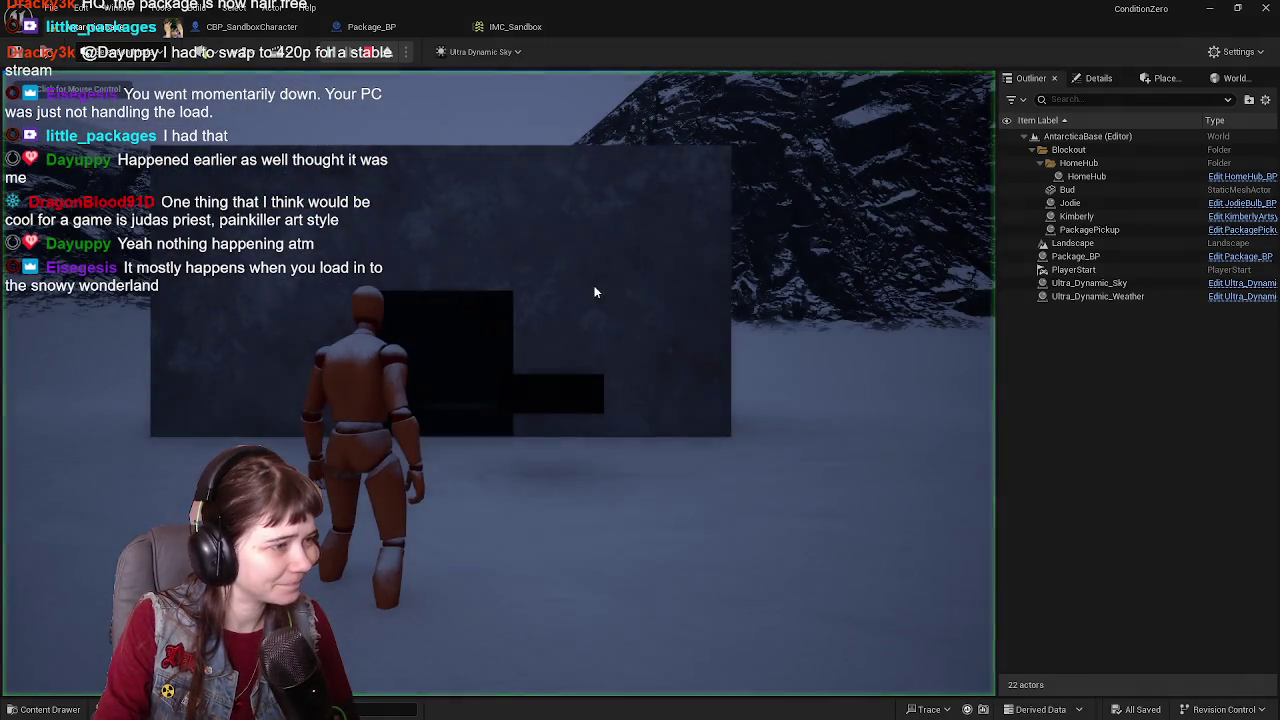
key(d)
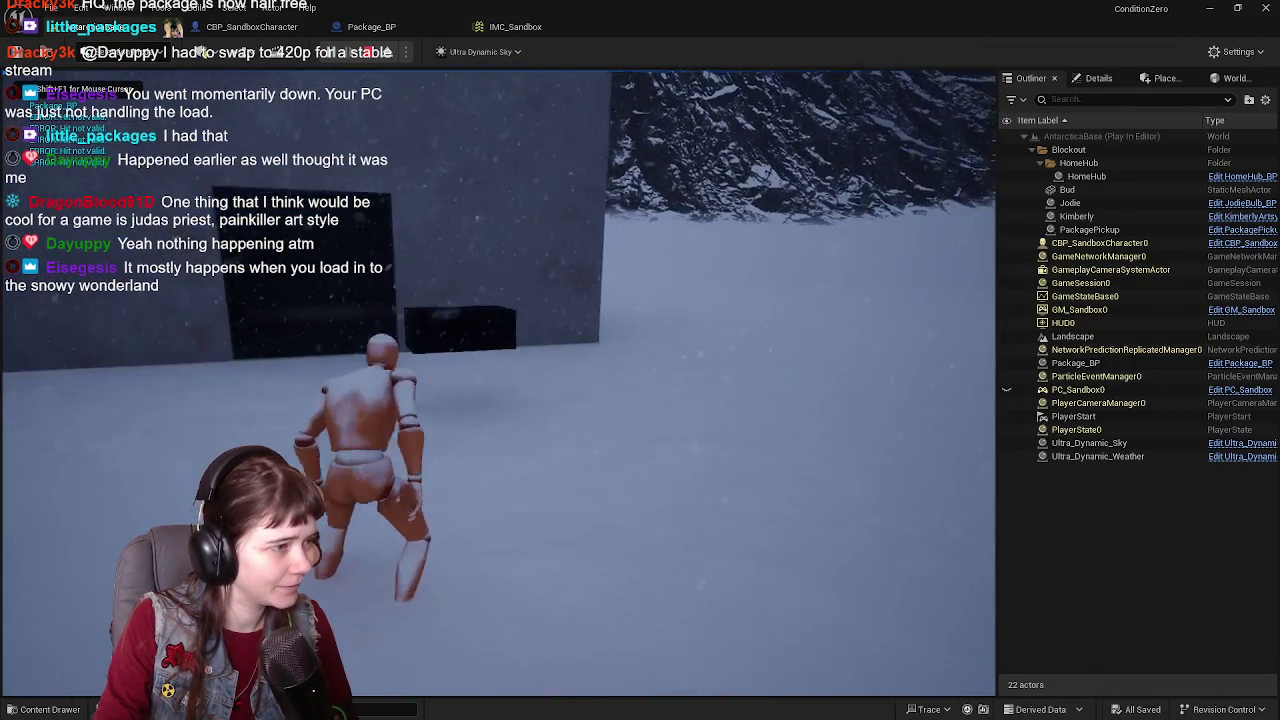
key(w)
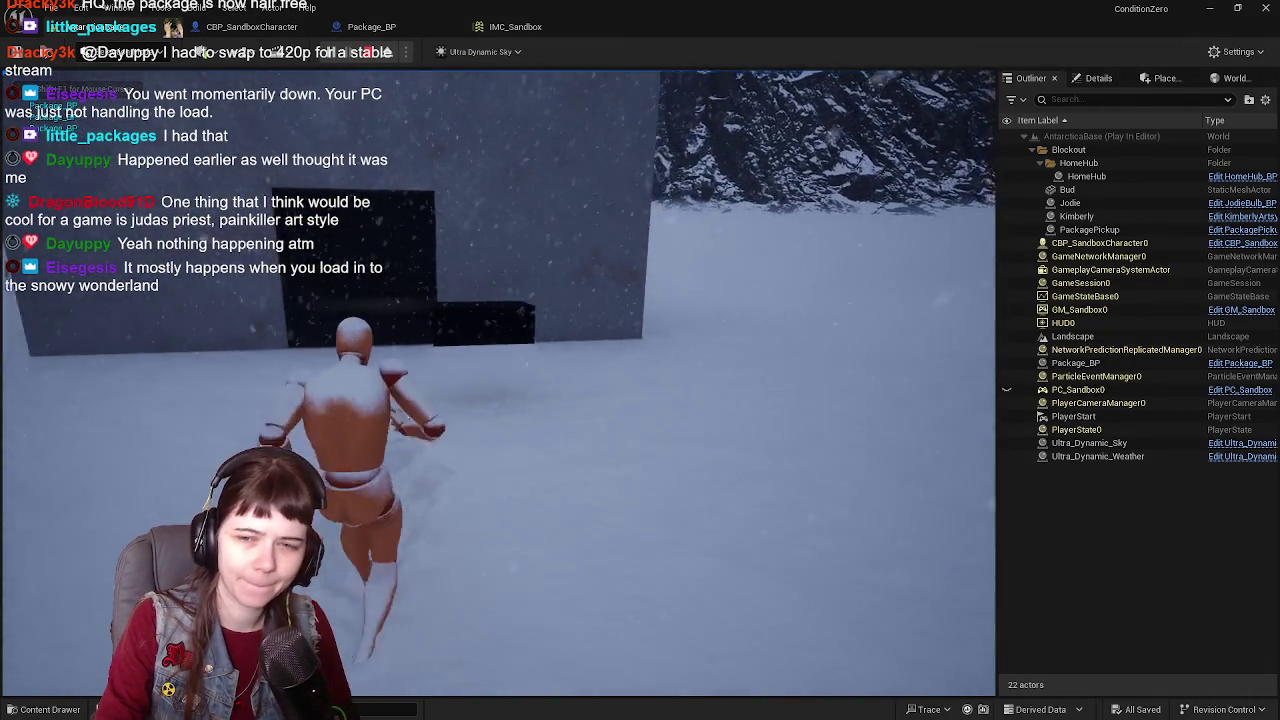
key(w)
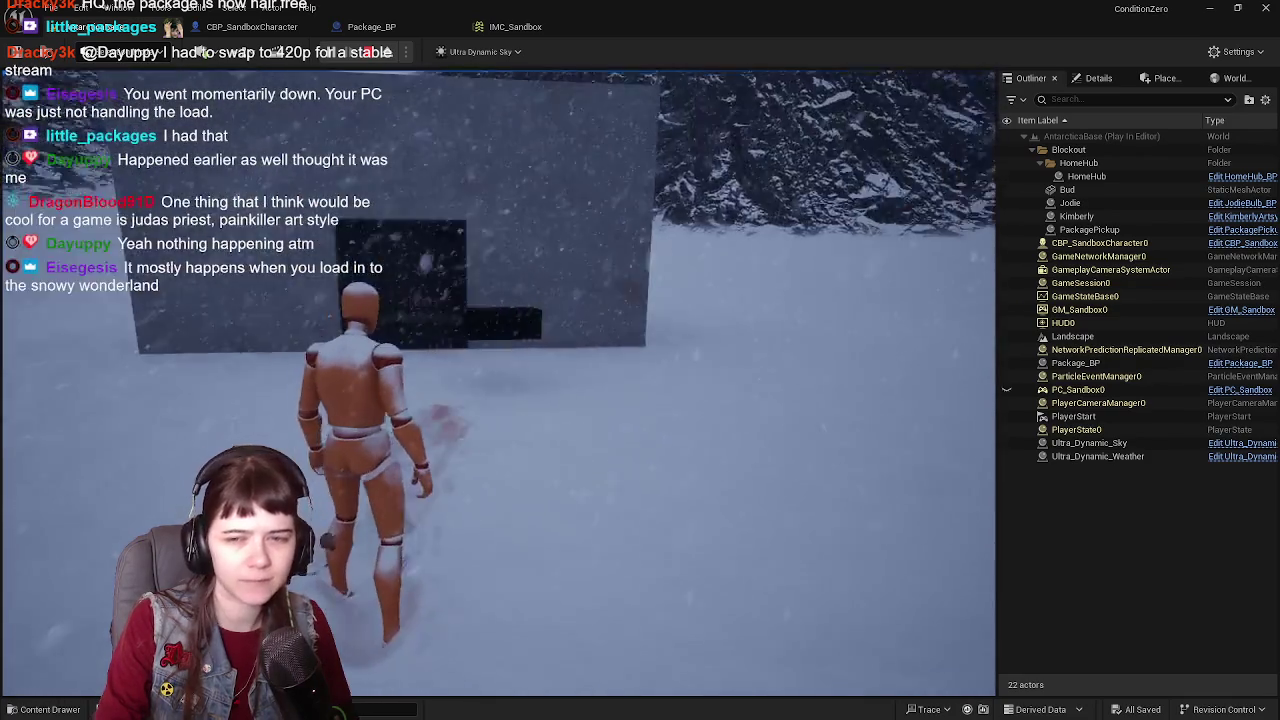
key(d)
key(w)
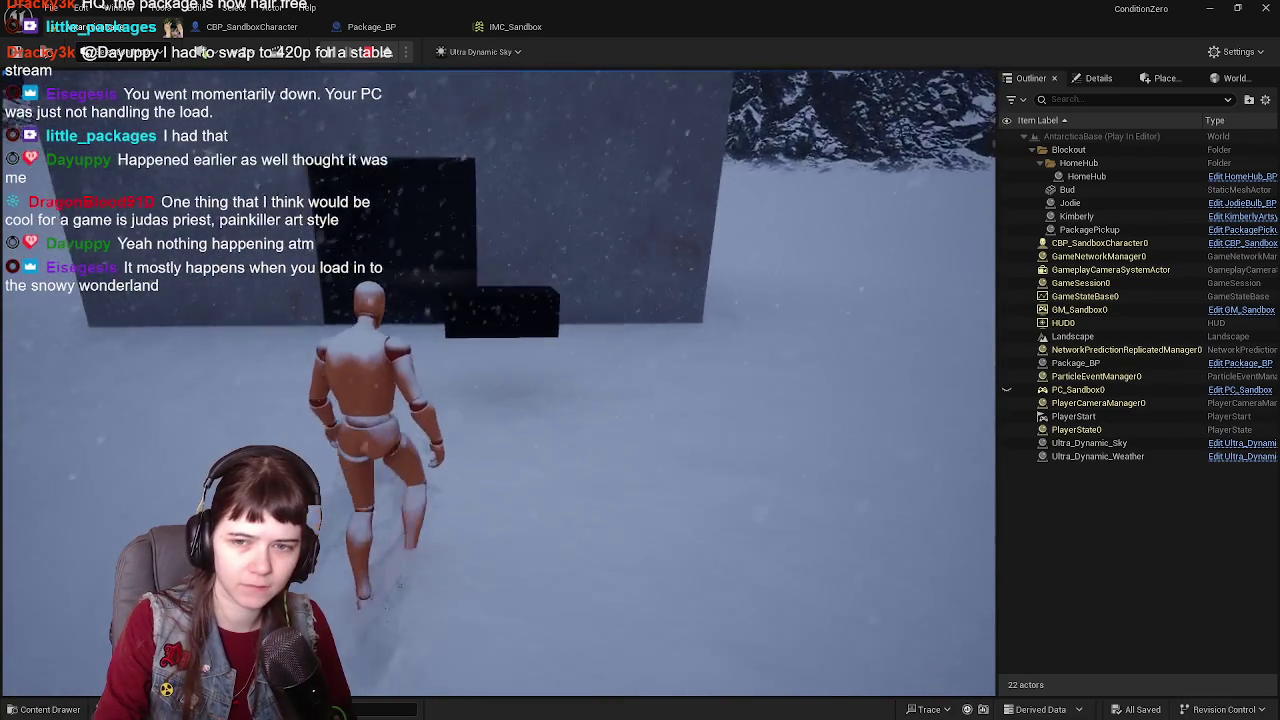
key(w)
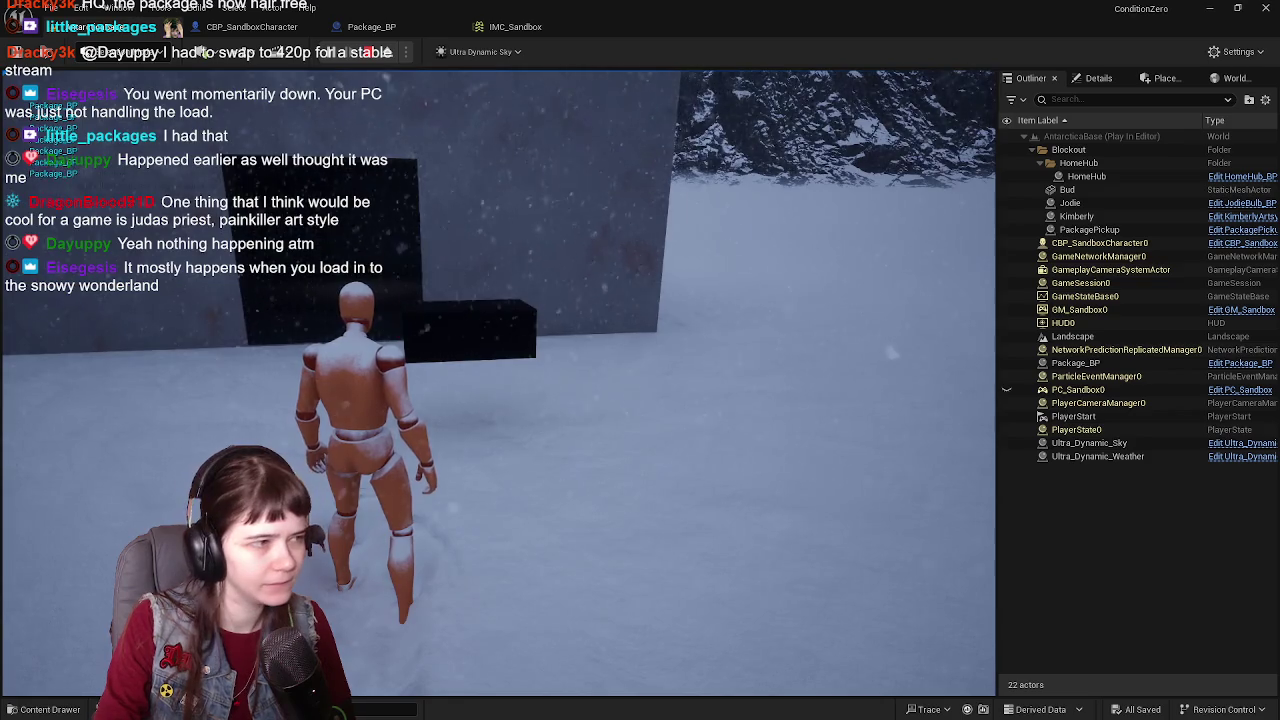
key(s)
key(w)
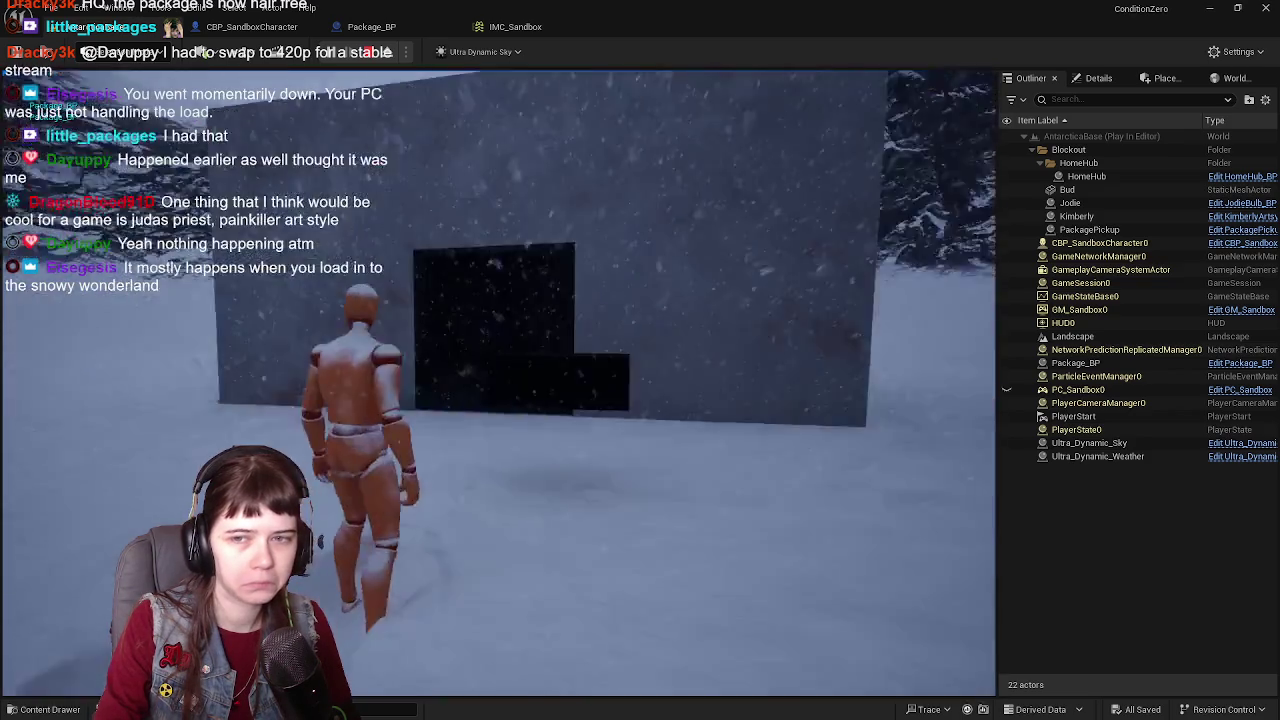
key(w)
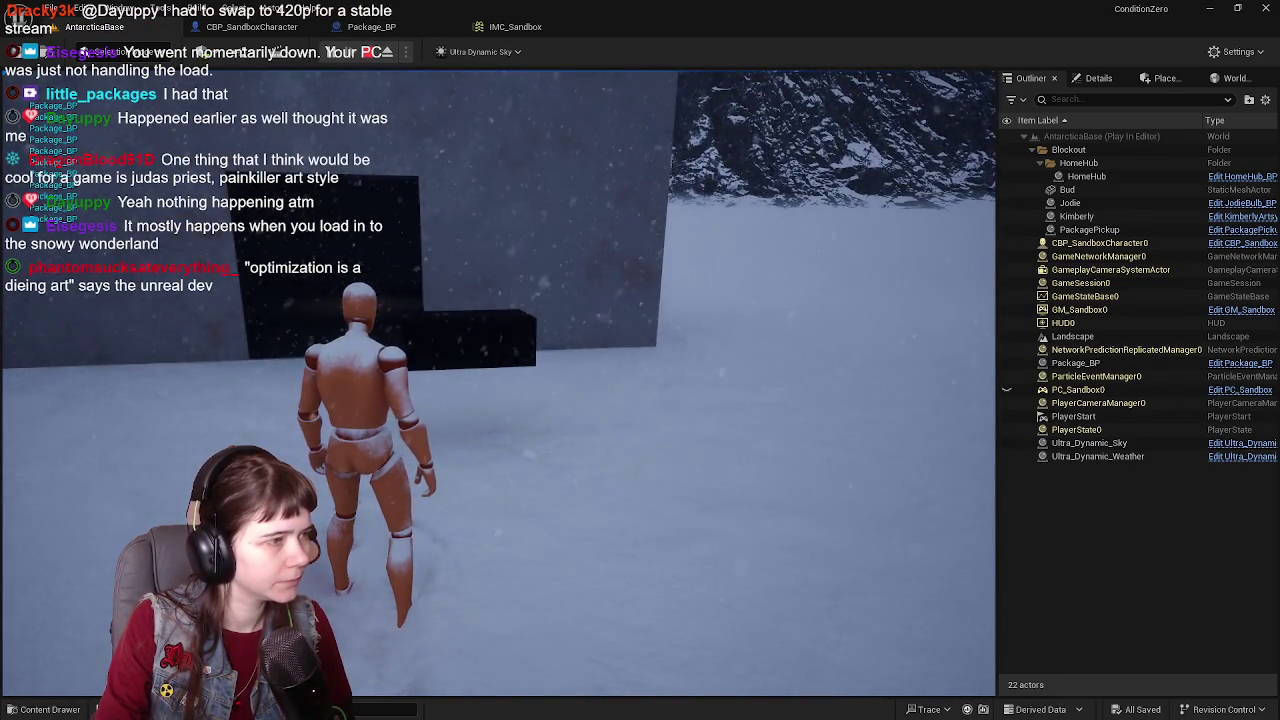
key(Escape)
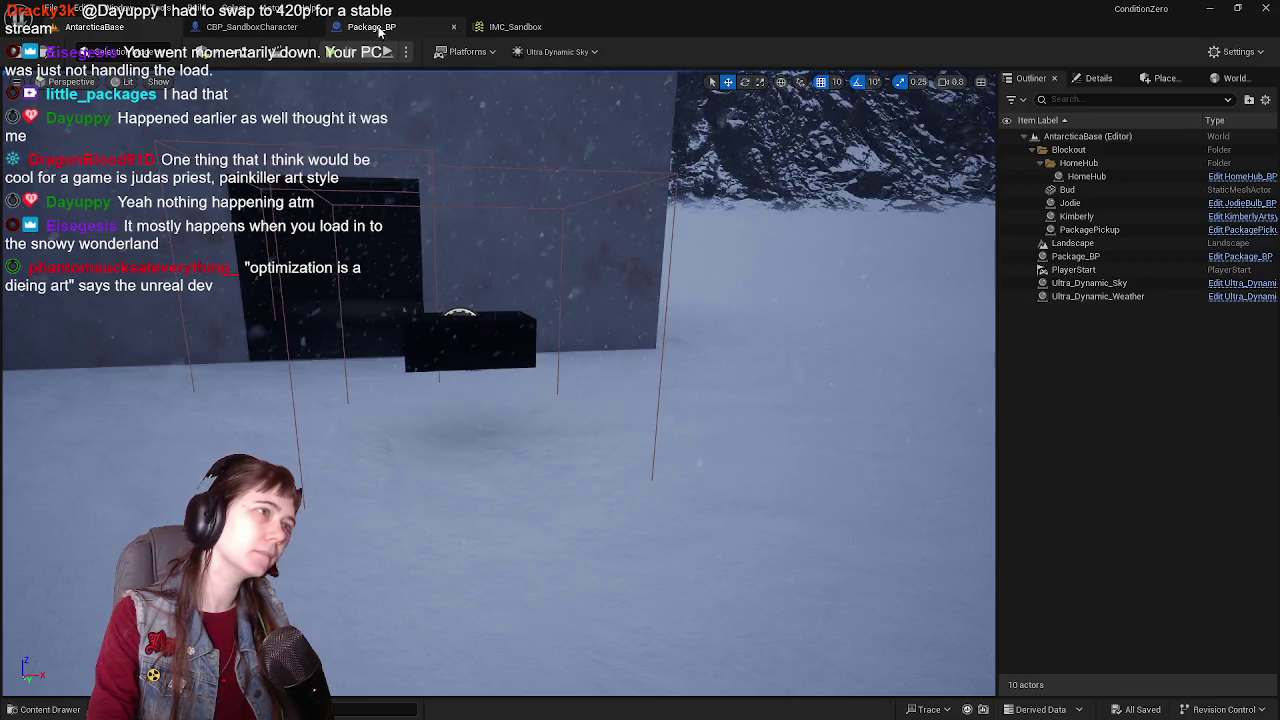
Step: Review Package_BP's Condition, attach and interact comment blocks, then return to AntarcticaBase
click(371, 26)
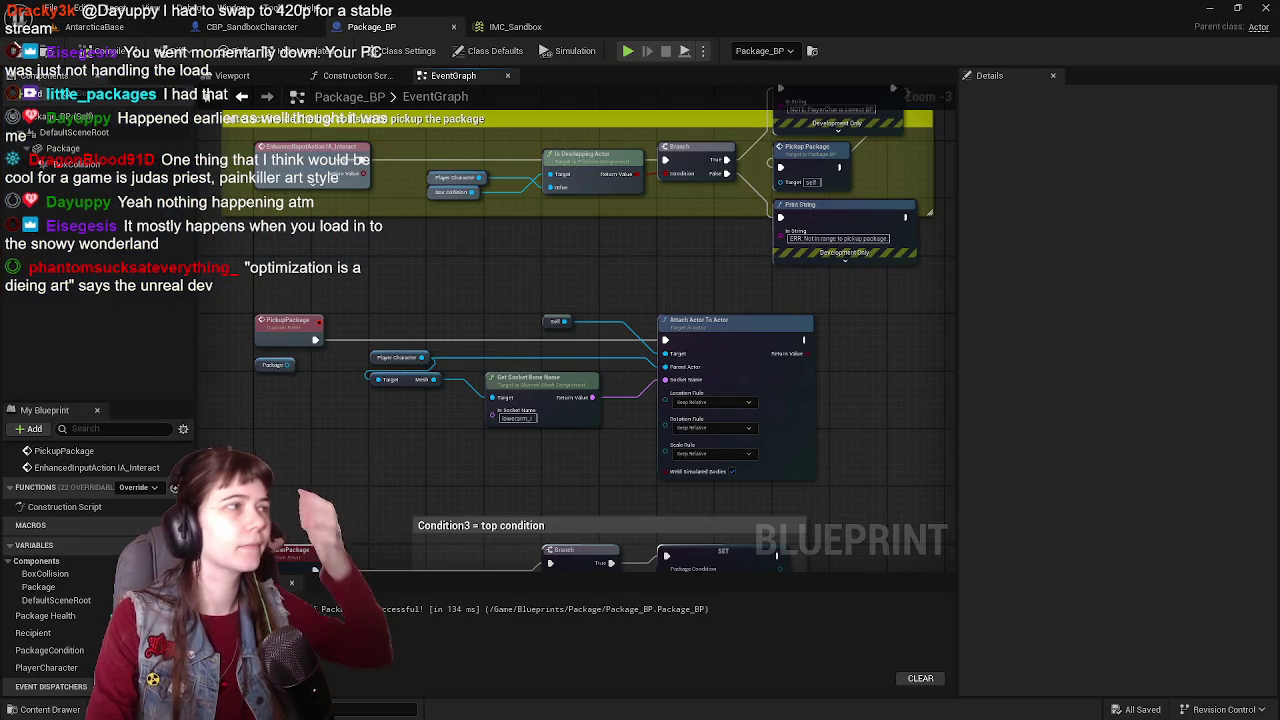
mouse_move(332, 230)
mouse_down()
mouse_move(366, 62)
mouse_move(371, 125)
mouse_move(358, 5)
mouse_up()
mouse_move(511, 75)
mouse_down()
mouse_move(511, 64)
mouse_move(304, 5)
mouse_move(559, 276)
mouse_move(559, 386)
mouse_move(478, 370)
mouse_up()
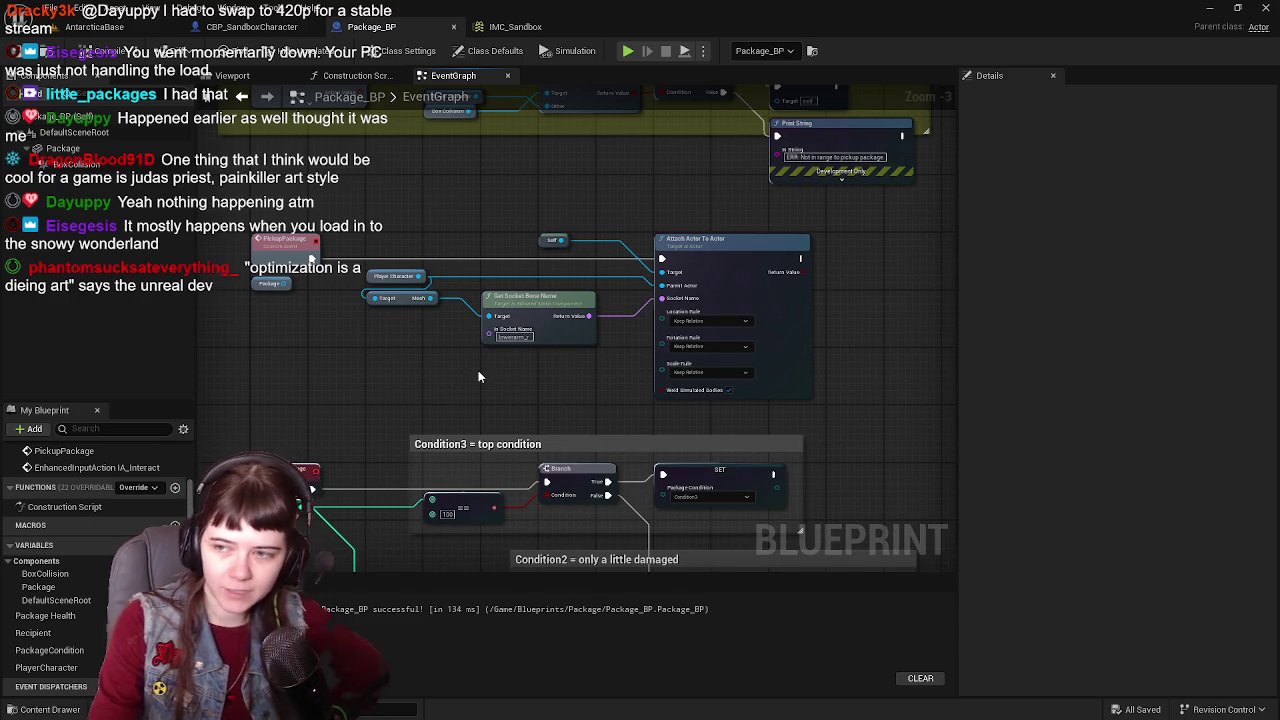
mouse_move(478, 376)
mouse_down()
mouse_move(465, 400)
mouse_move(419, 371)
mouse_move(493, 390)
mouse_up()
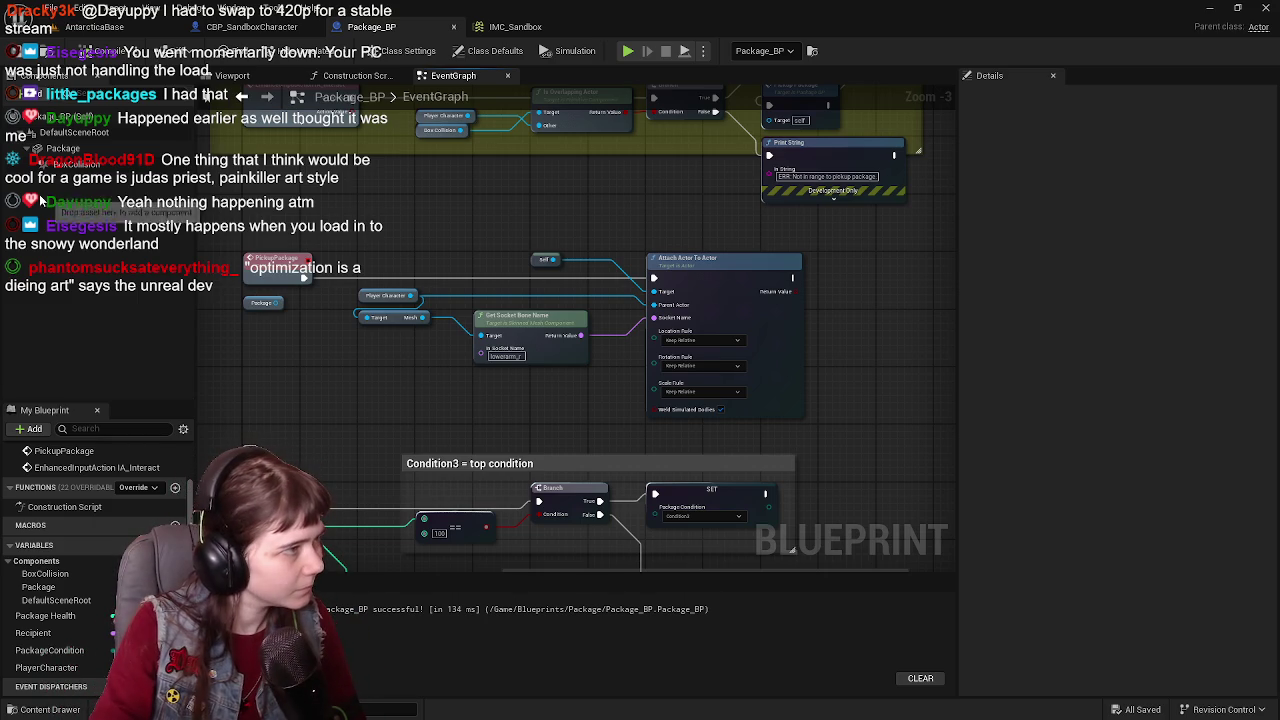
scroll(482, 228, up, 1)
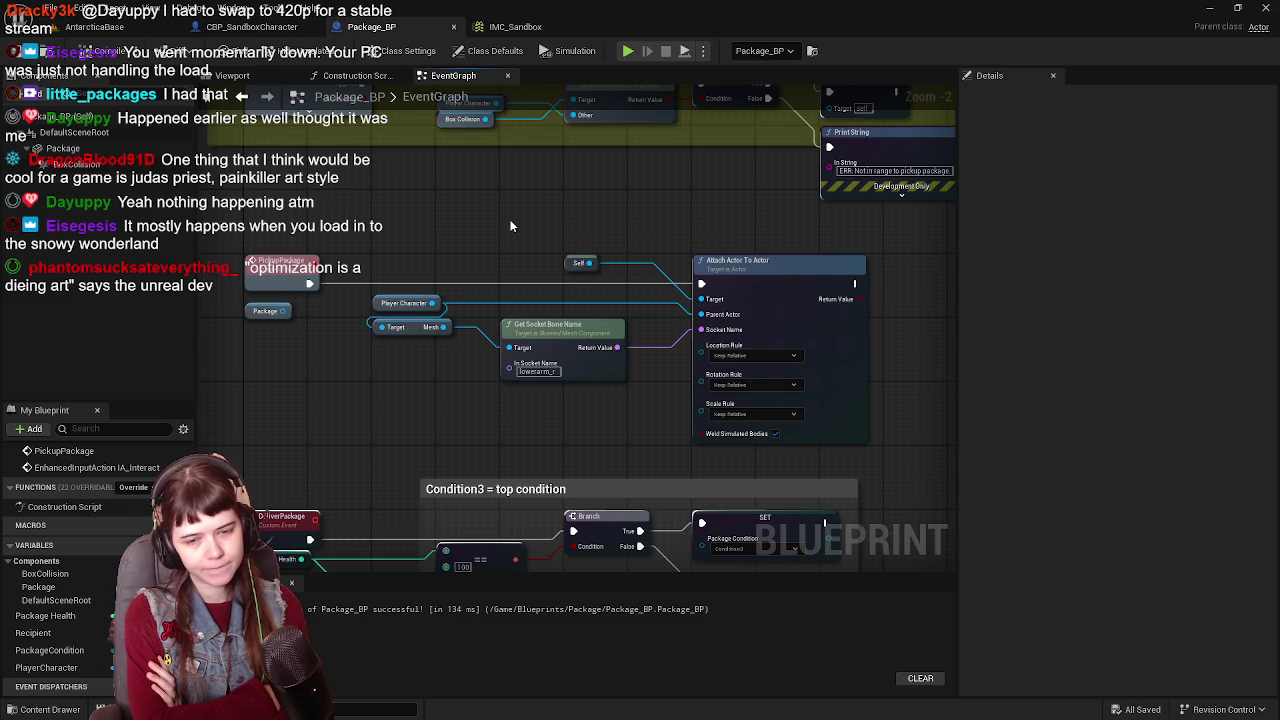
mouse_move(514, 226)
mouse_down()
mouse_move(337, 423)
mouse_move(494, 426)
mouse_up()
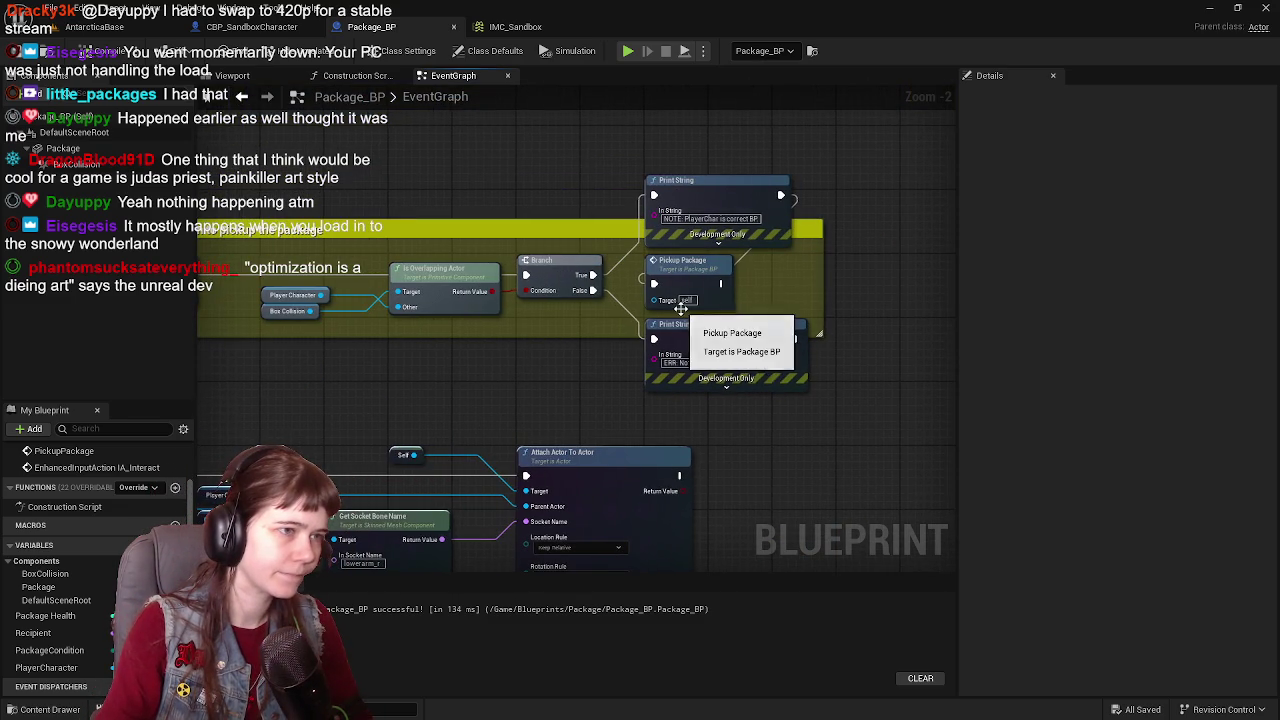
click(86, 30)
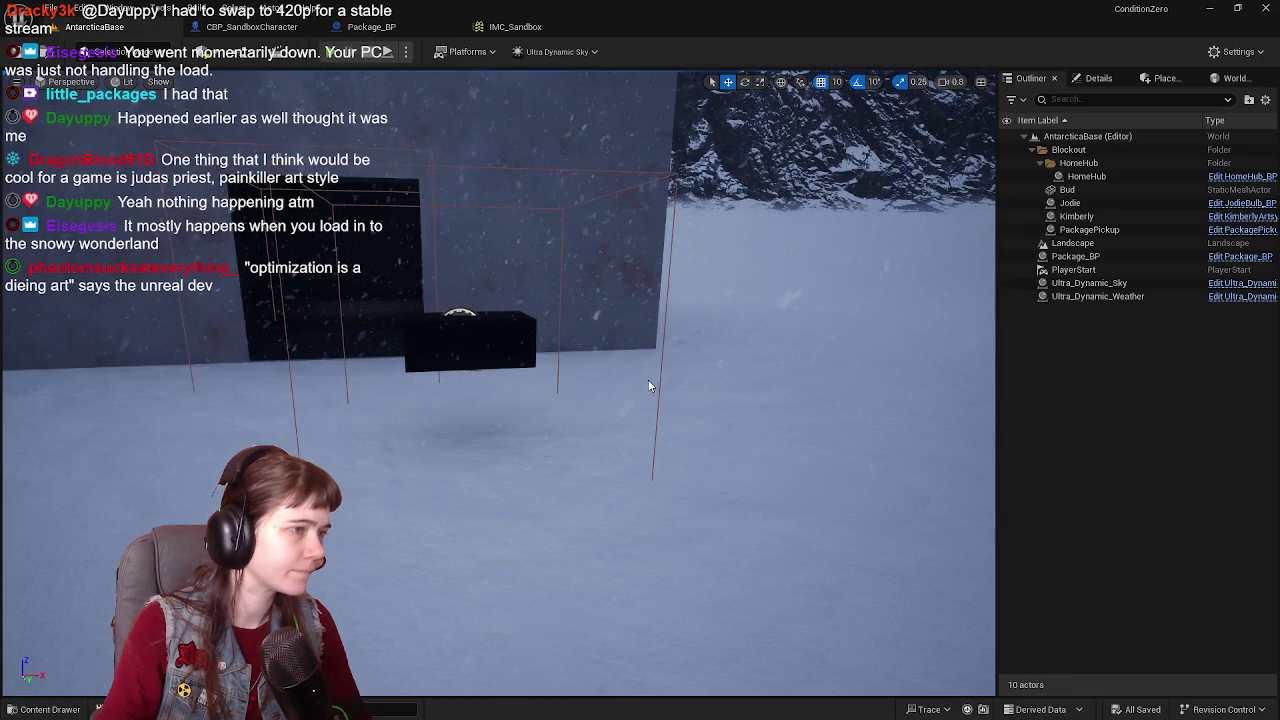
Step: Play-test AntarcticaBase by walking toward the package, then return to Package_BP's graph
key(alt+p)
key(w)
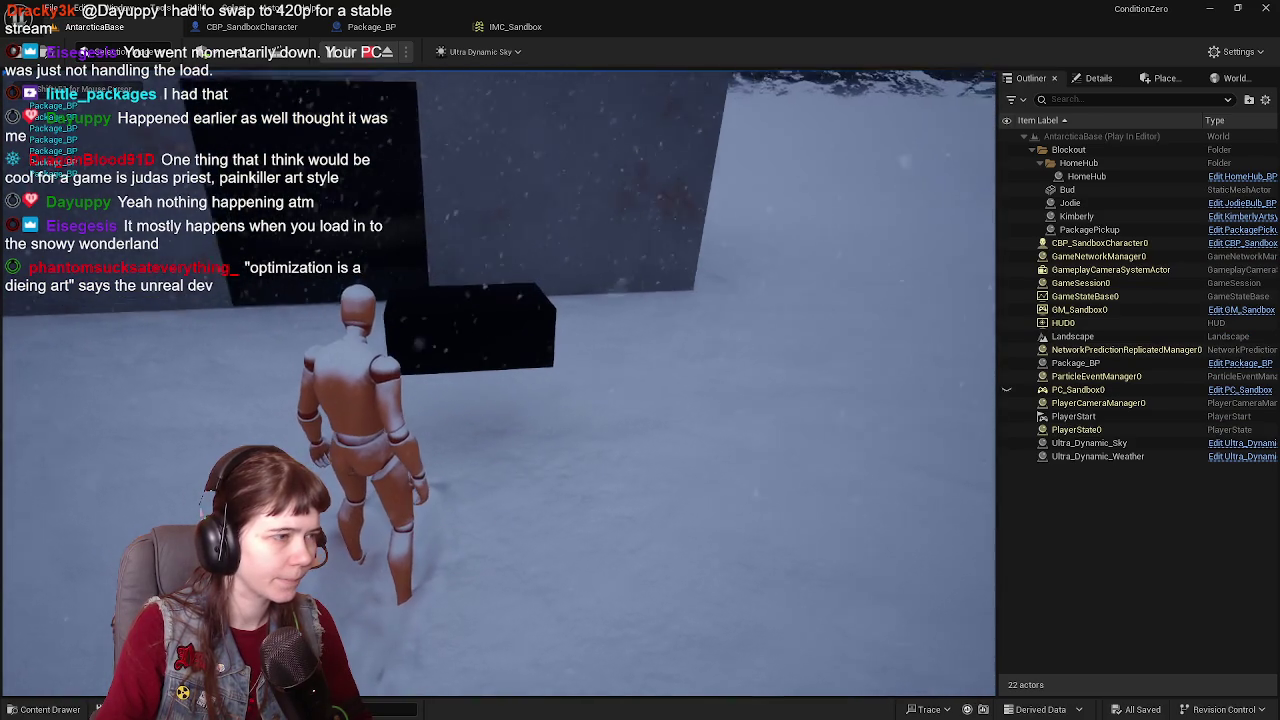
key(Escape)
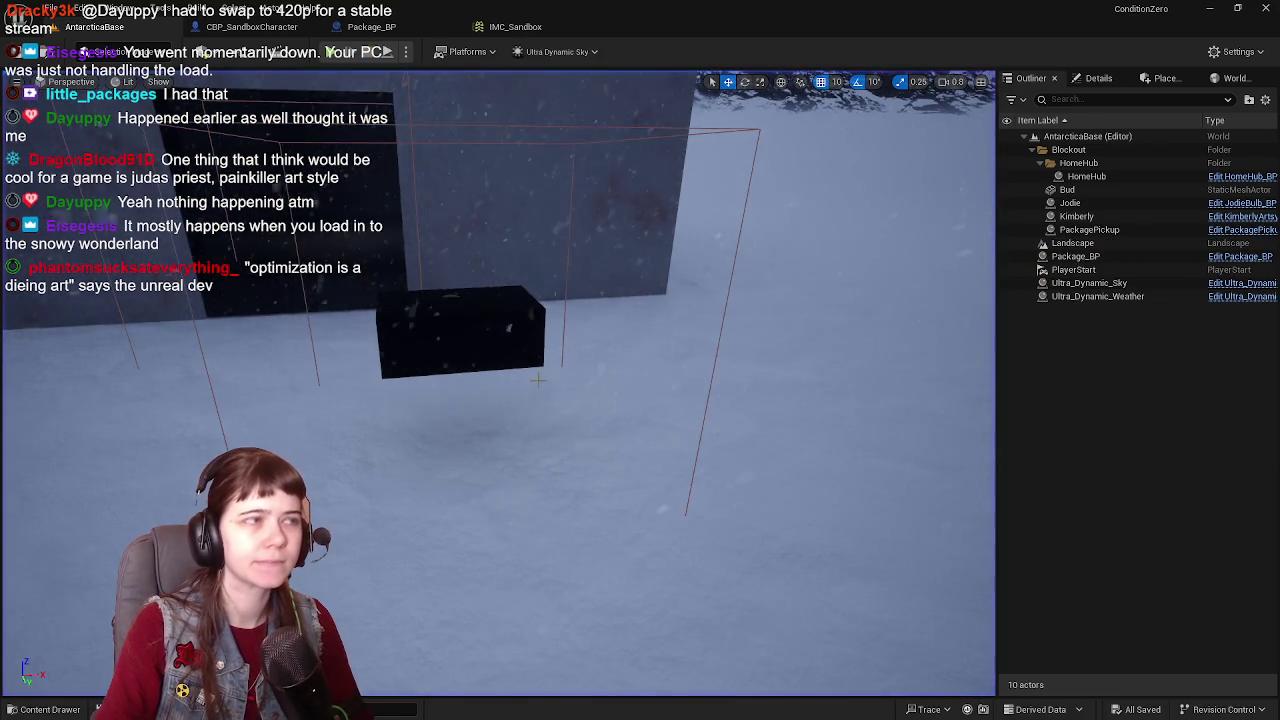
click(392, 28)
mouse_move(445, 215)
mouse_down()
mouse_move(654, 223)
mouse_move(522, 242)
mouse_up()
mouse_move(741, 267)
mouse_down()
mouse_move(445, 282)
mouse_move(491, 304)
mouse_up()
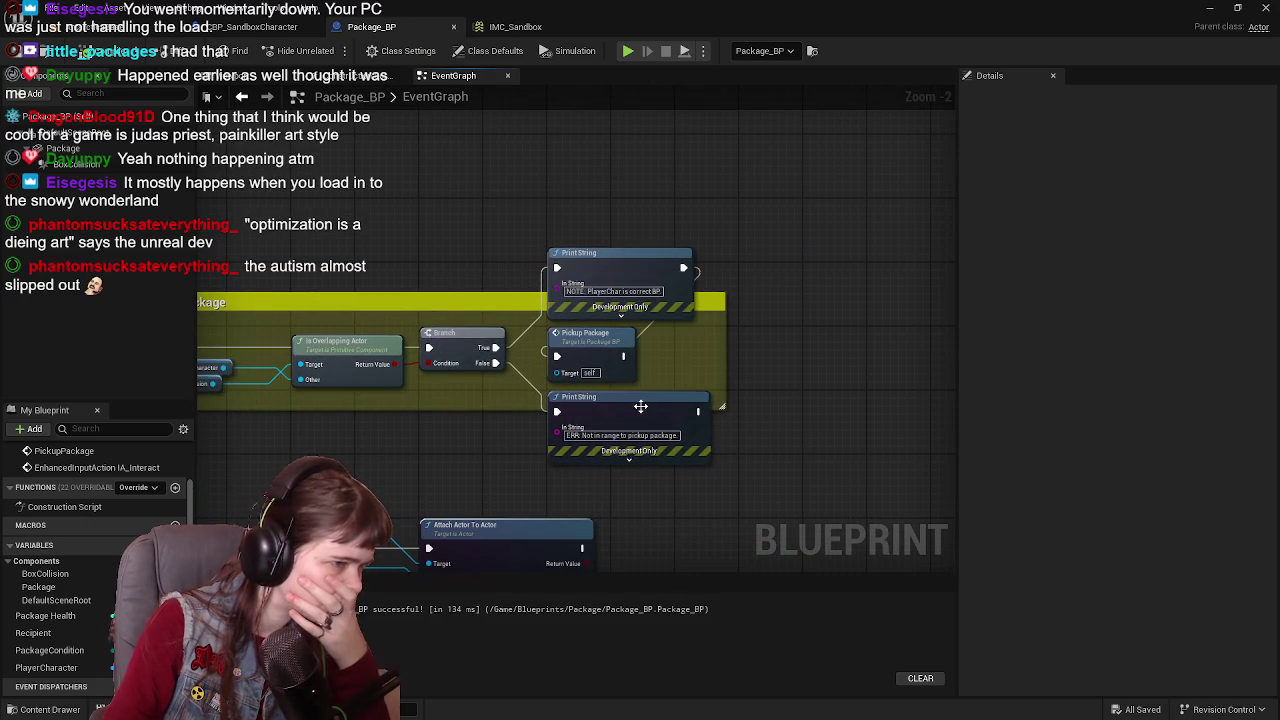
Step: Toggle a breakpoint on the Branch node
mouse_move(464, 416)
mouse_down()
mouse_move(677, 408)
mouse_move(528, 407)
mouse_up()
right_click(587, 335)
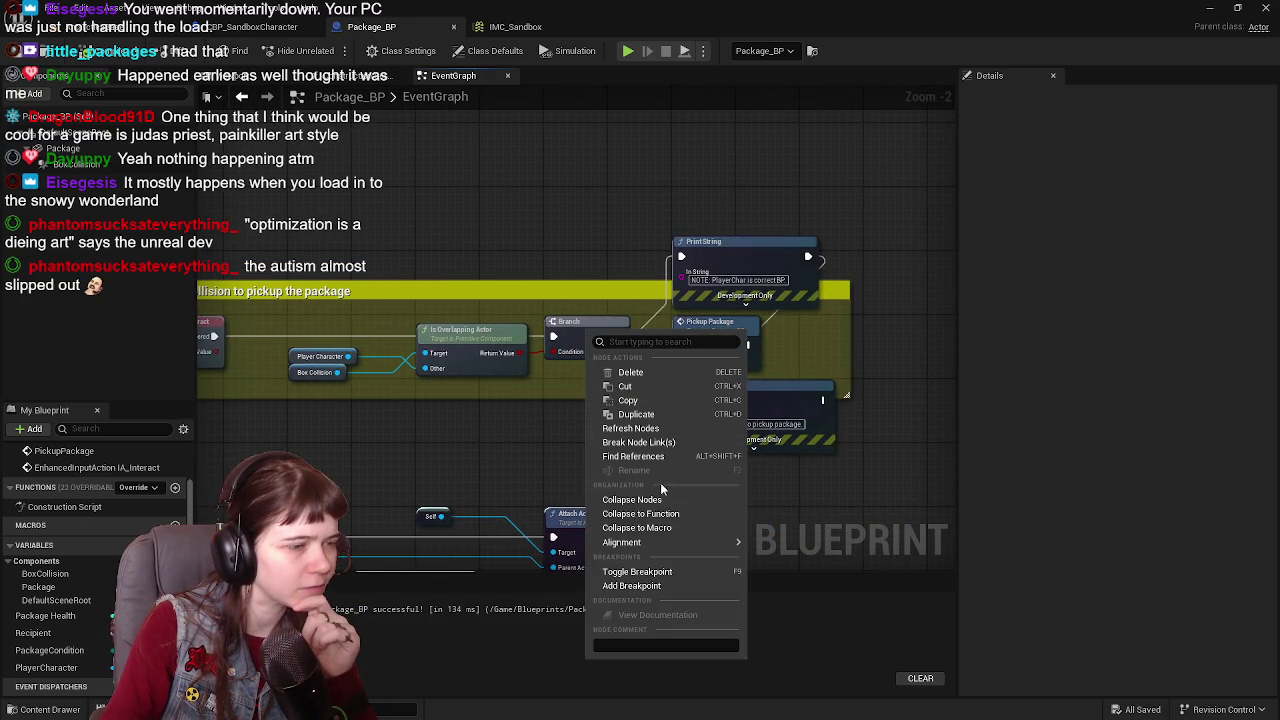
click(630, 582)
mouse_move(449, 446)
mouse_down()
mouse_move(597, 428)
mouse_move(521, 403)
mouse_up()
Step: Play AntarcticaBase again and walk the character toward the package
click(110, 27)
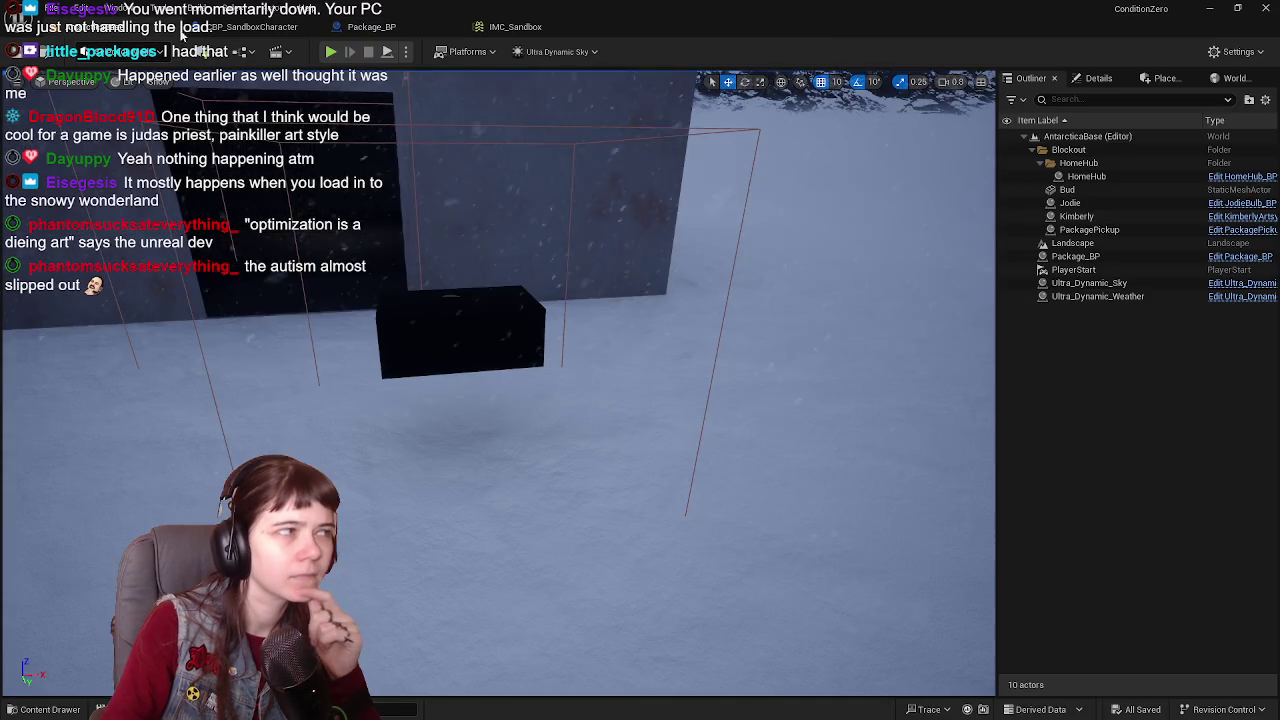
click(330, 51)
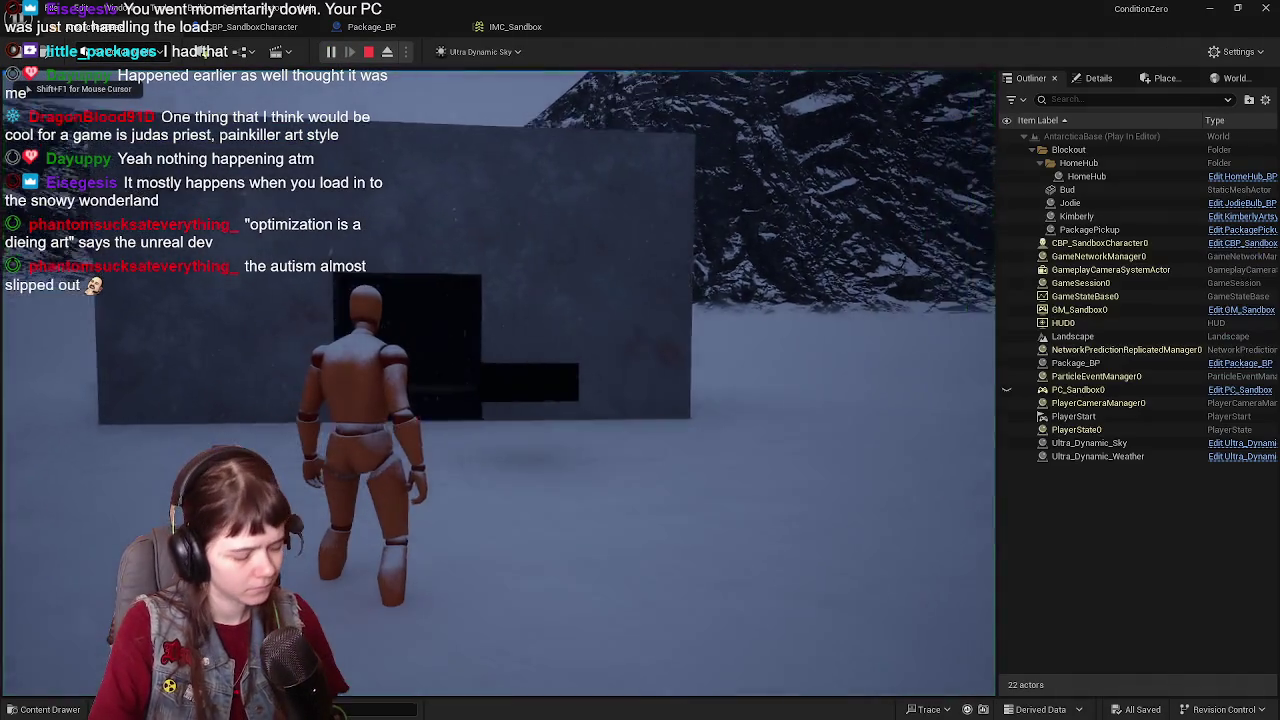
key(w)
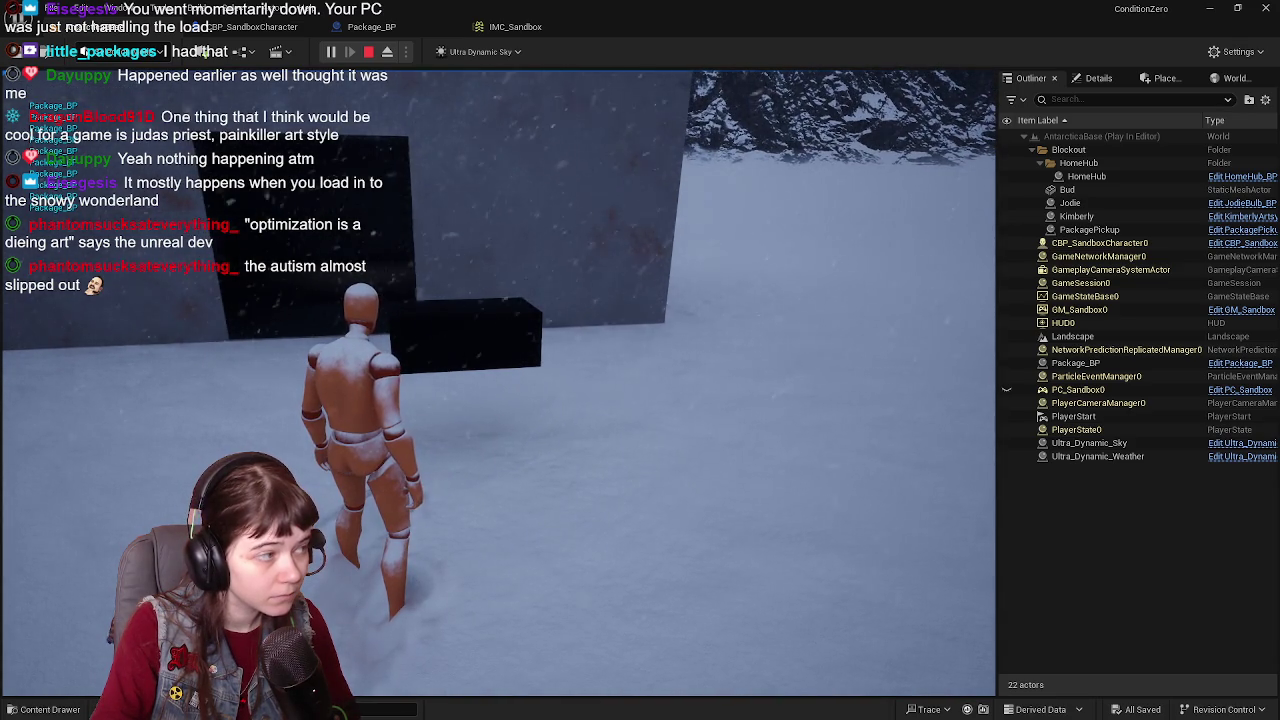
Step: Stop the play session and return to the Package_BP event graph
key(Escape)
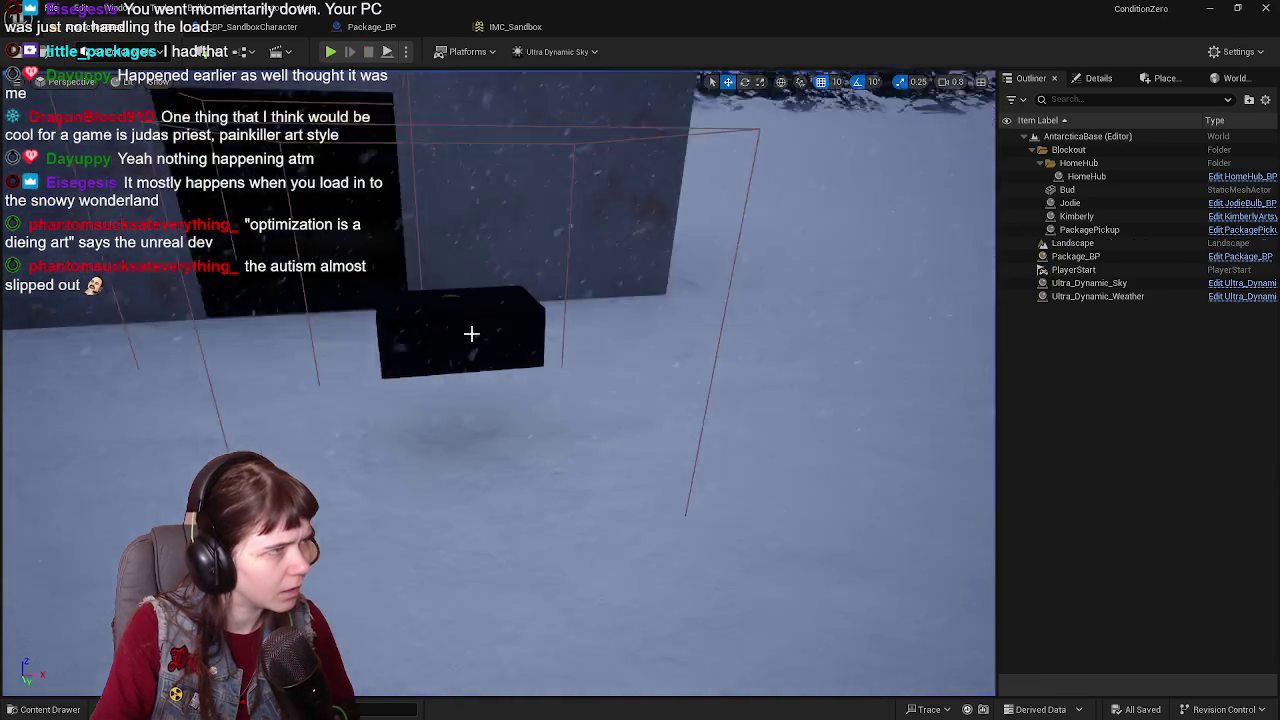
click(372, 27)
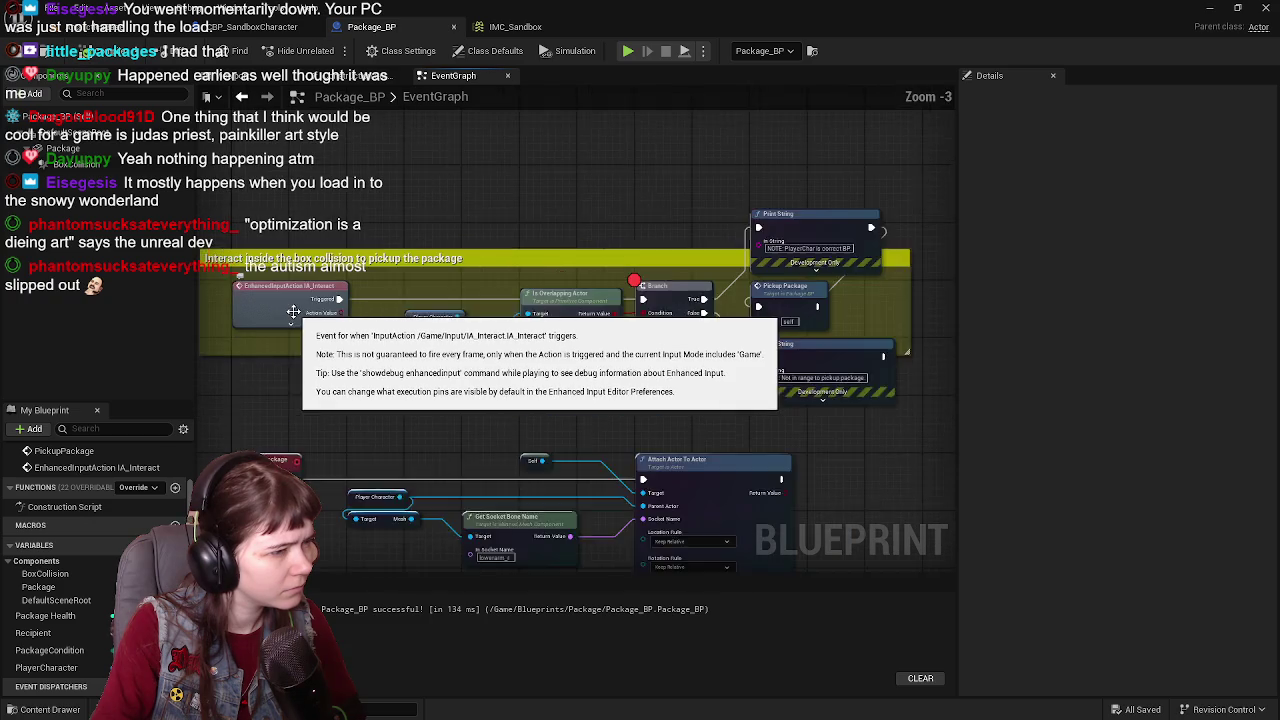
drag(466, 246, 461, 281)
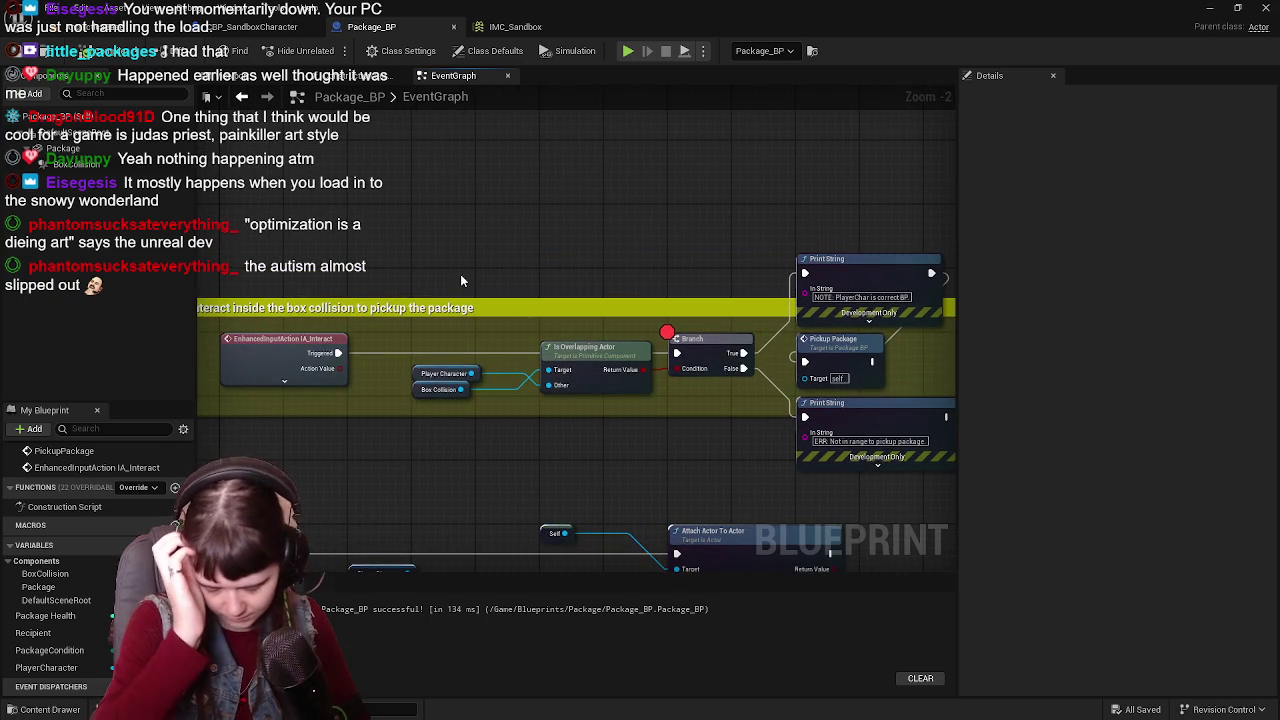
drag(461, 281, 516, 194)
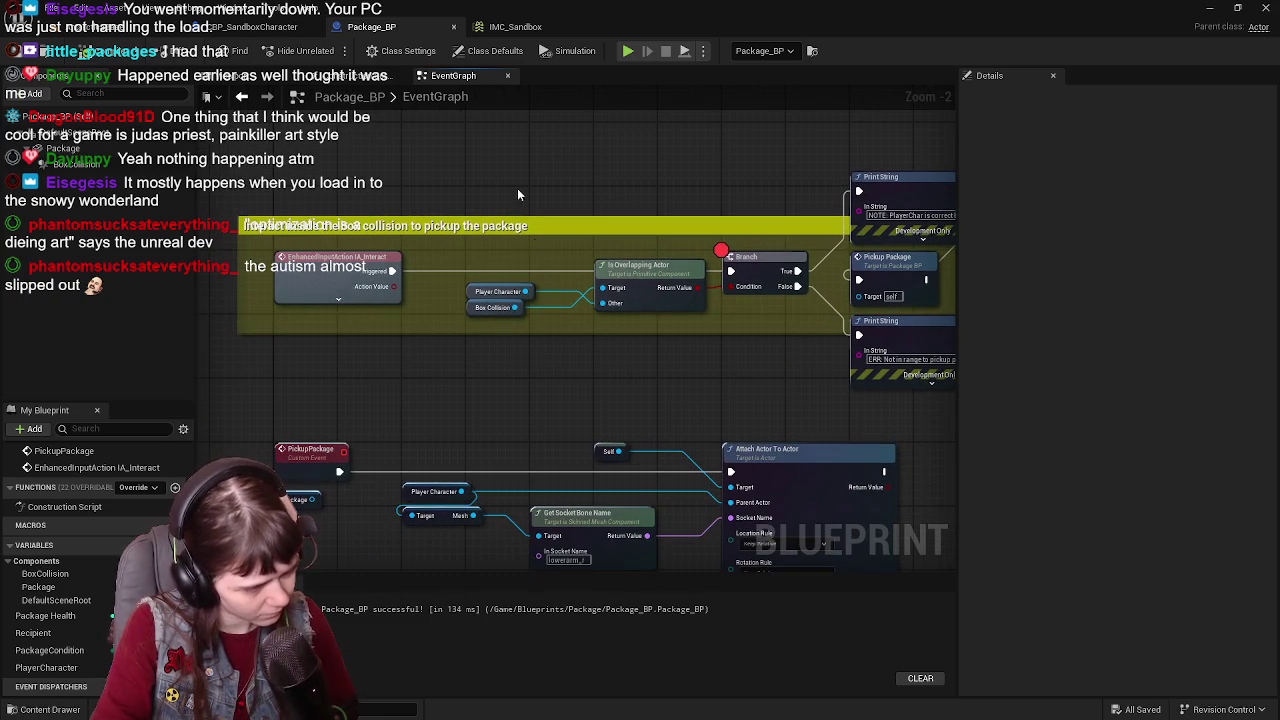
Step: Add an On Component Begin Overlap (BoxCollision) event above the interact comment
click(75, 163)
scroll(1102, 491, down, 10)
scroll(1101, 489, down, 15)
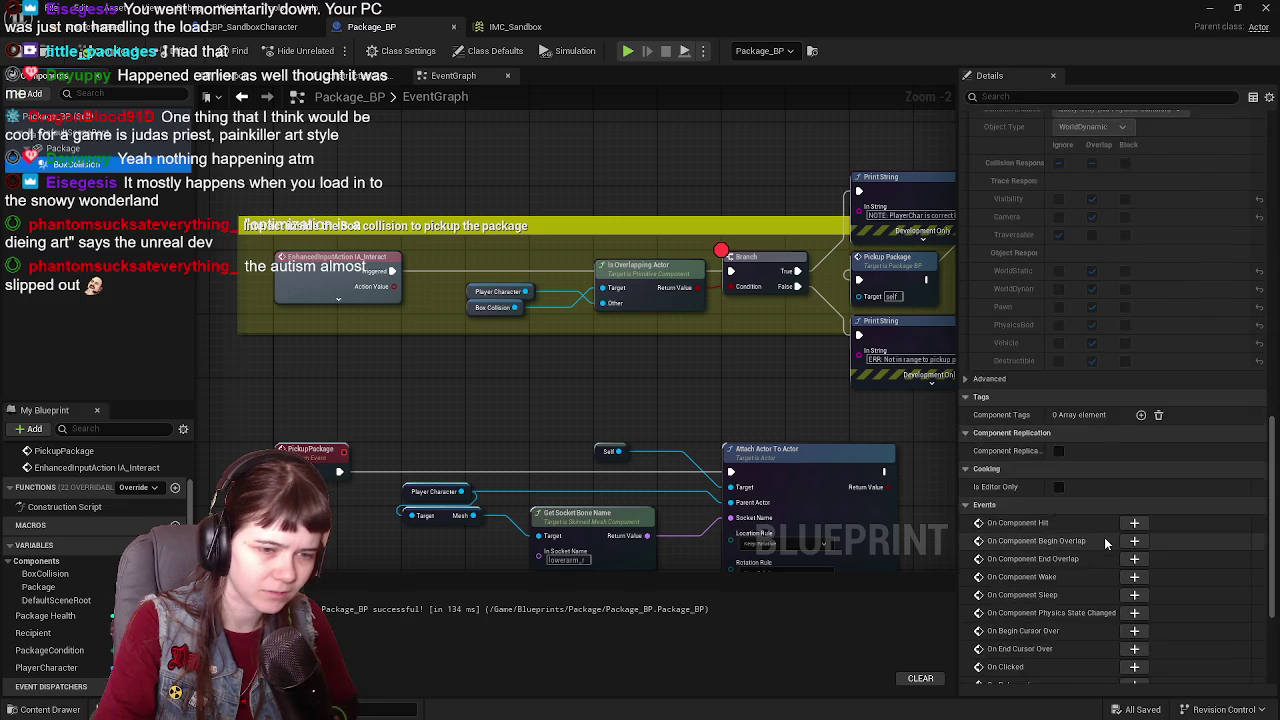
click(1135, 349)
scroll(674, 354, down, 4)
scroll(484, 486, up, 3)
mouse_move(323, 390)
mouse_down()
mouse_move(501, 239)
mouse_move(553, 290)
mouse_move(542, 297)
mouse_up()
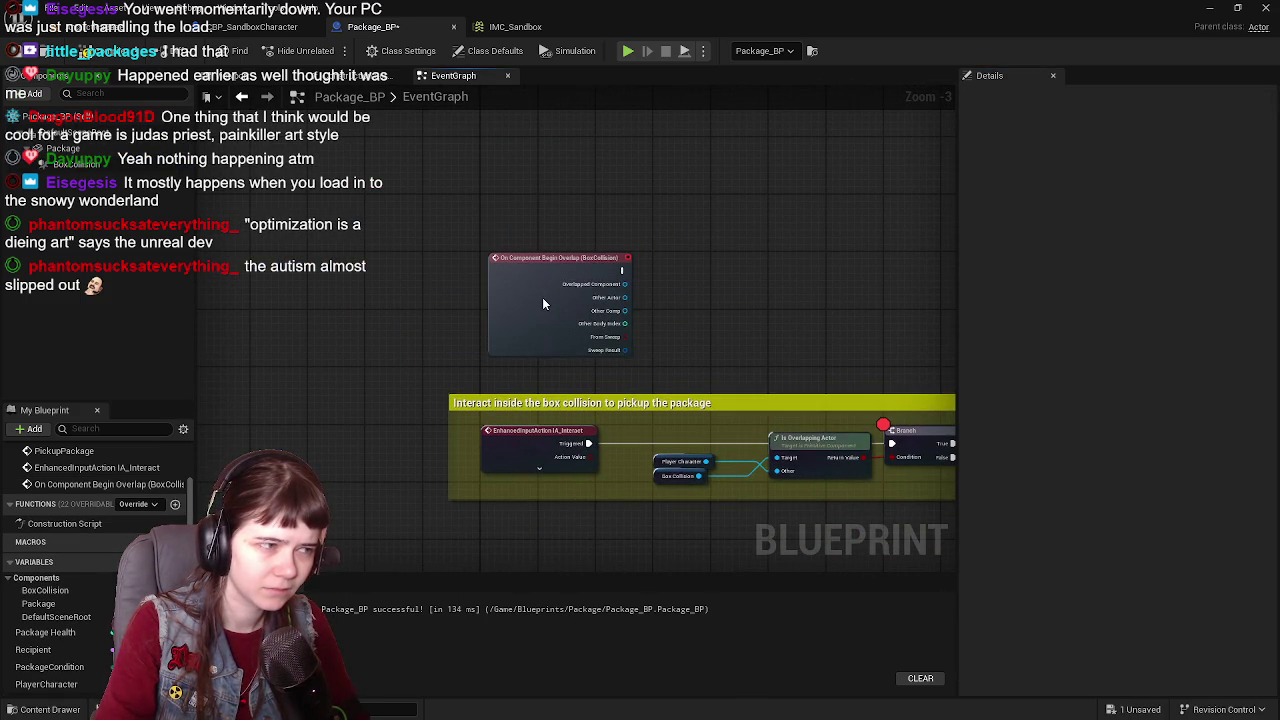
Step: Frame the overlap event and pull a new execution wire from it
scroll(657, 303, up, 2)
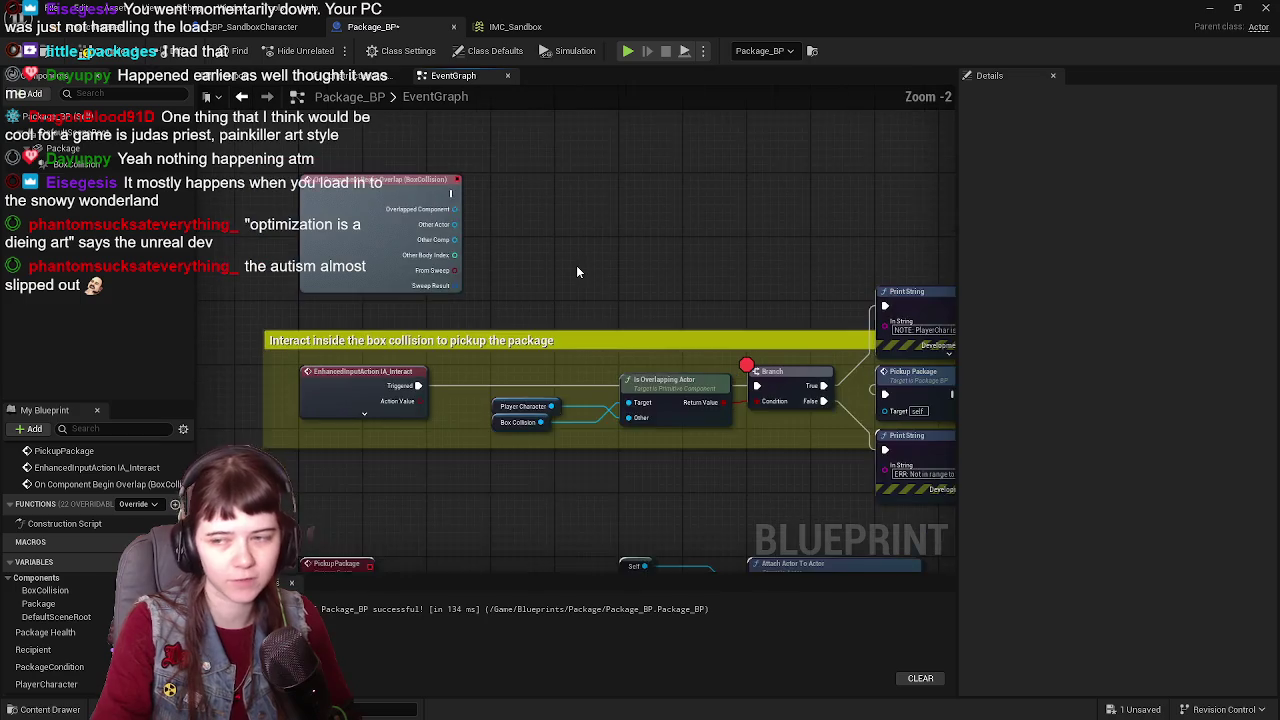
drag(543, 262, 588, 280)
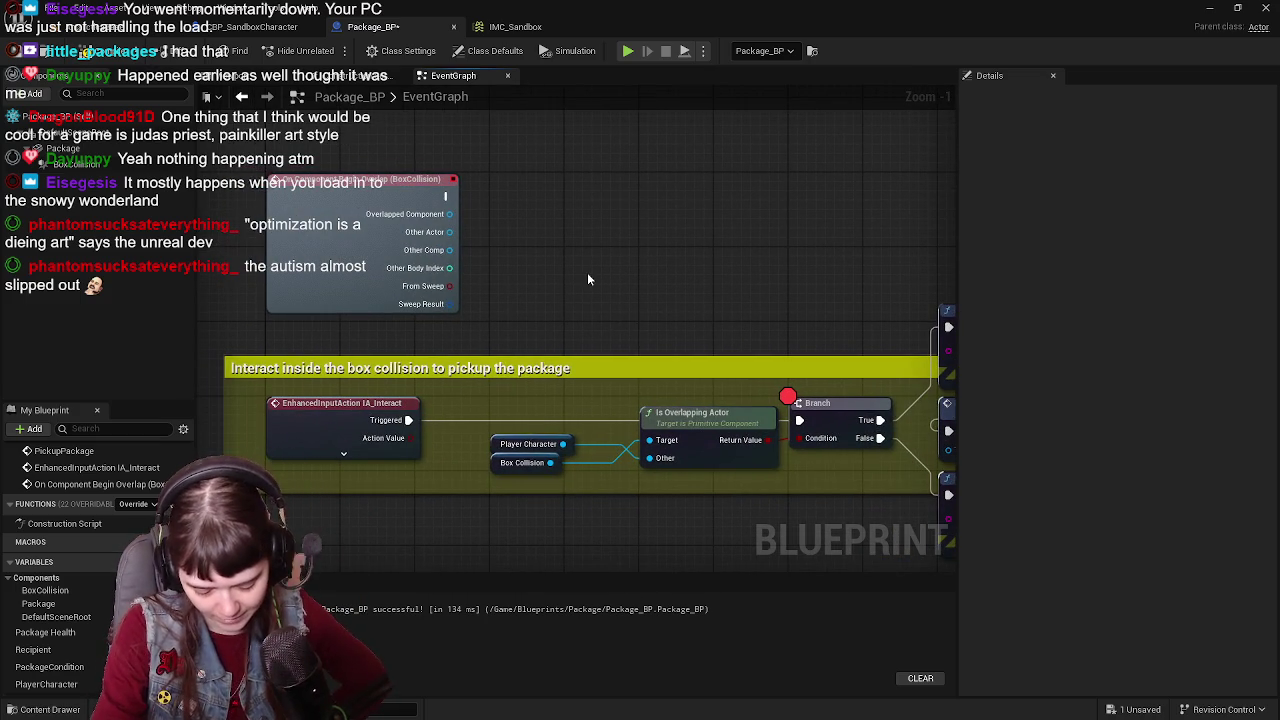
scroll(551, 266, up, 1)
scroll(551, 266, down, 1)
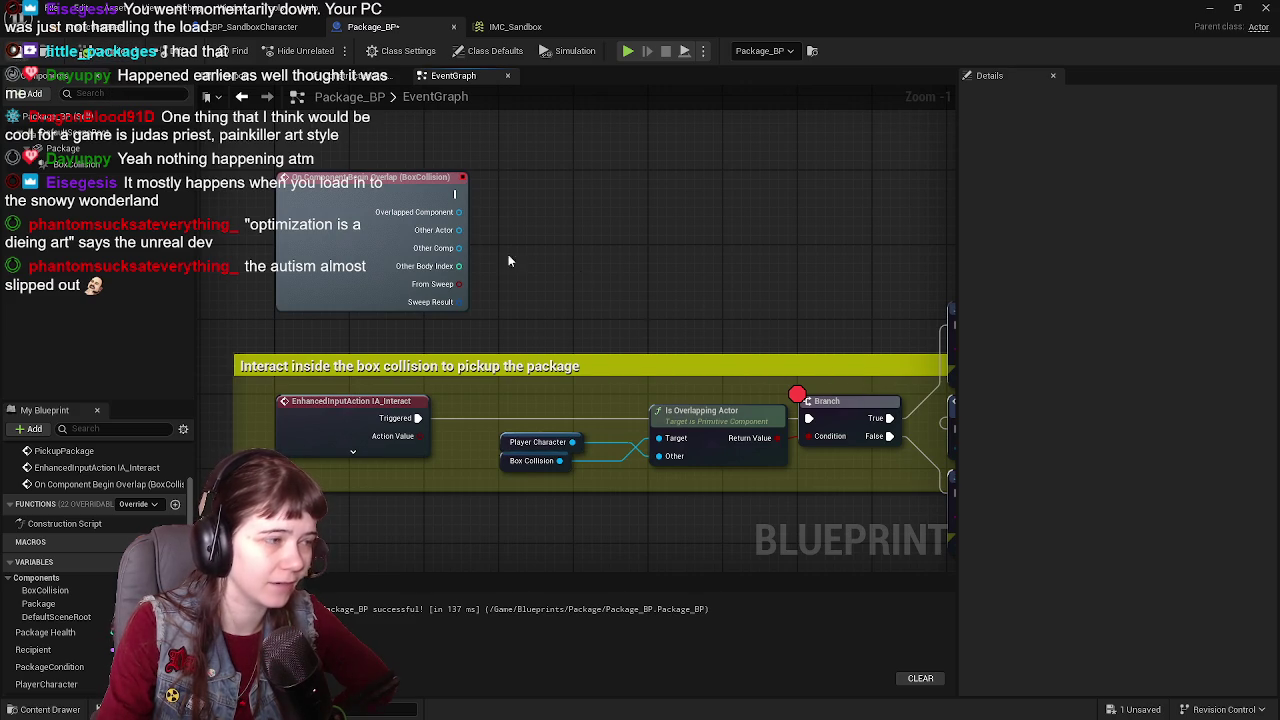
scroll(605, 268, down, 1)
scroll(605, 268, up, 1)
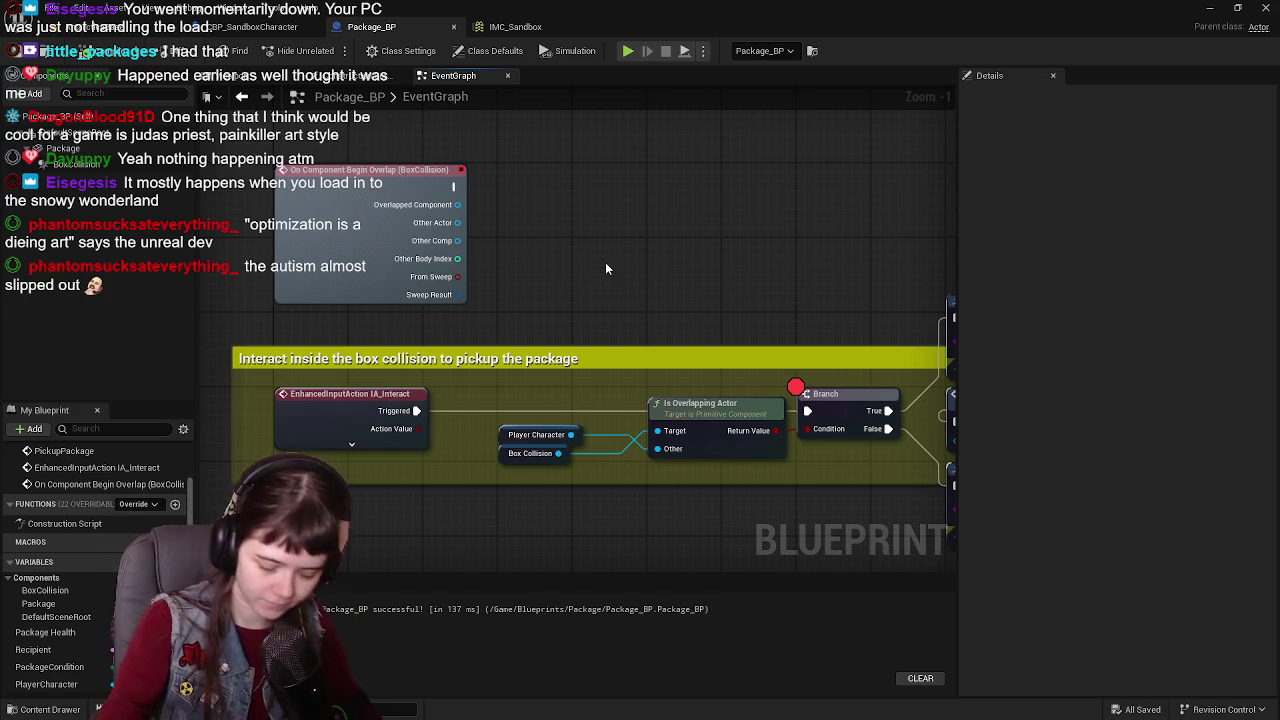
scroll(529, 289, down, 1)
scroll(598, 296, up, 1)
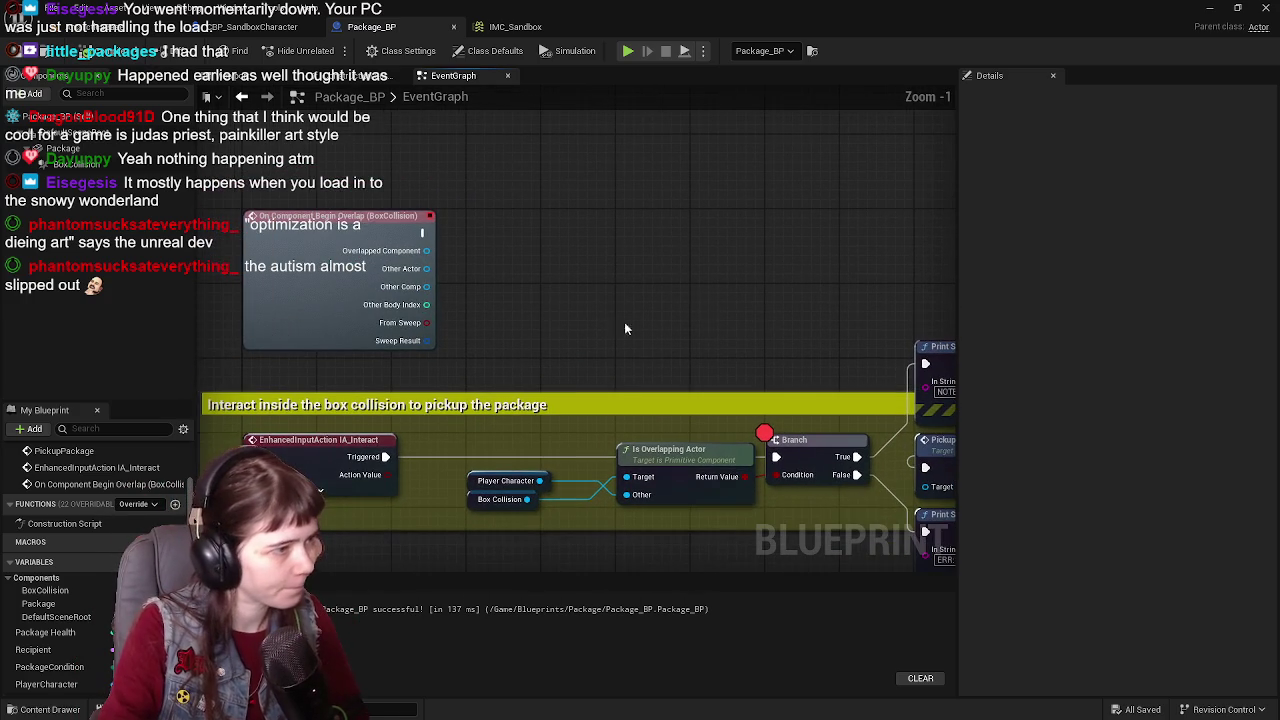
scroll(430, 238, down, 1)
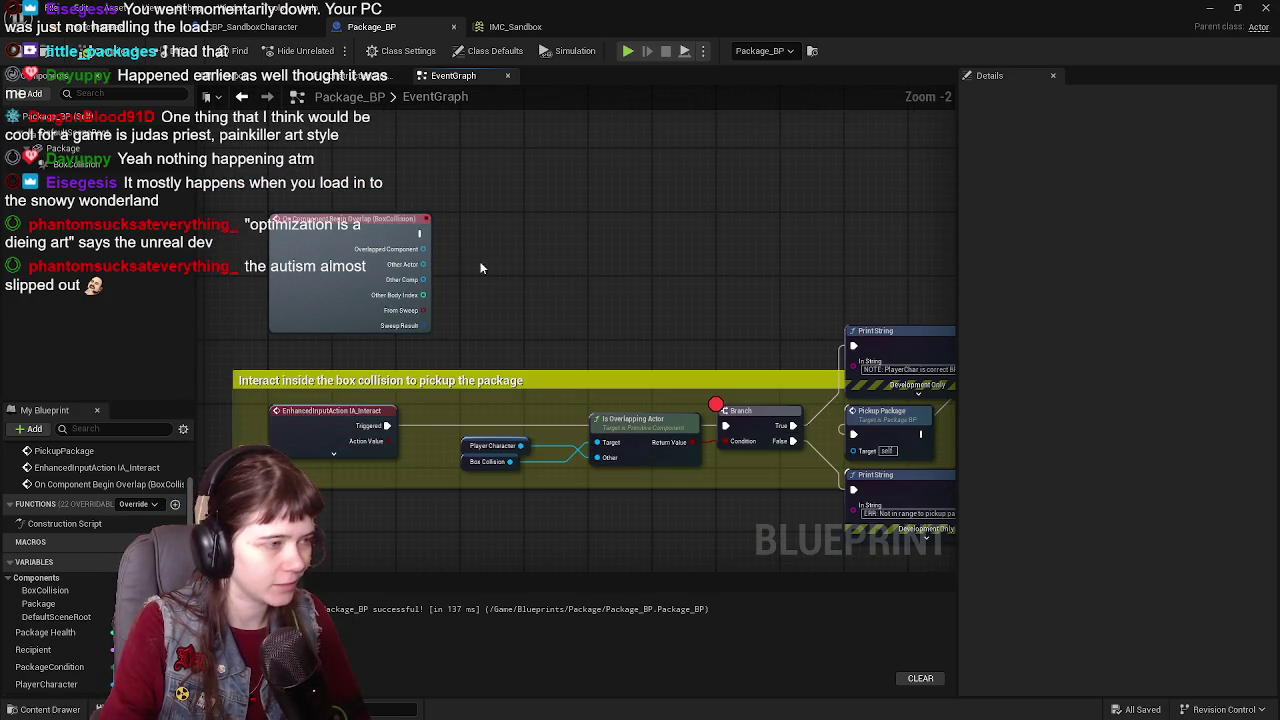
scroll(455, 250, up, 1)
drag(413, 228, 549, 229)
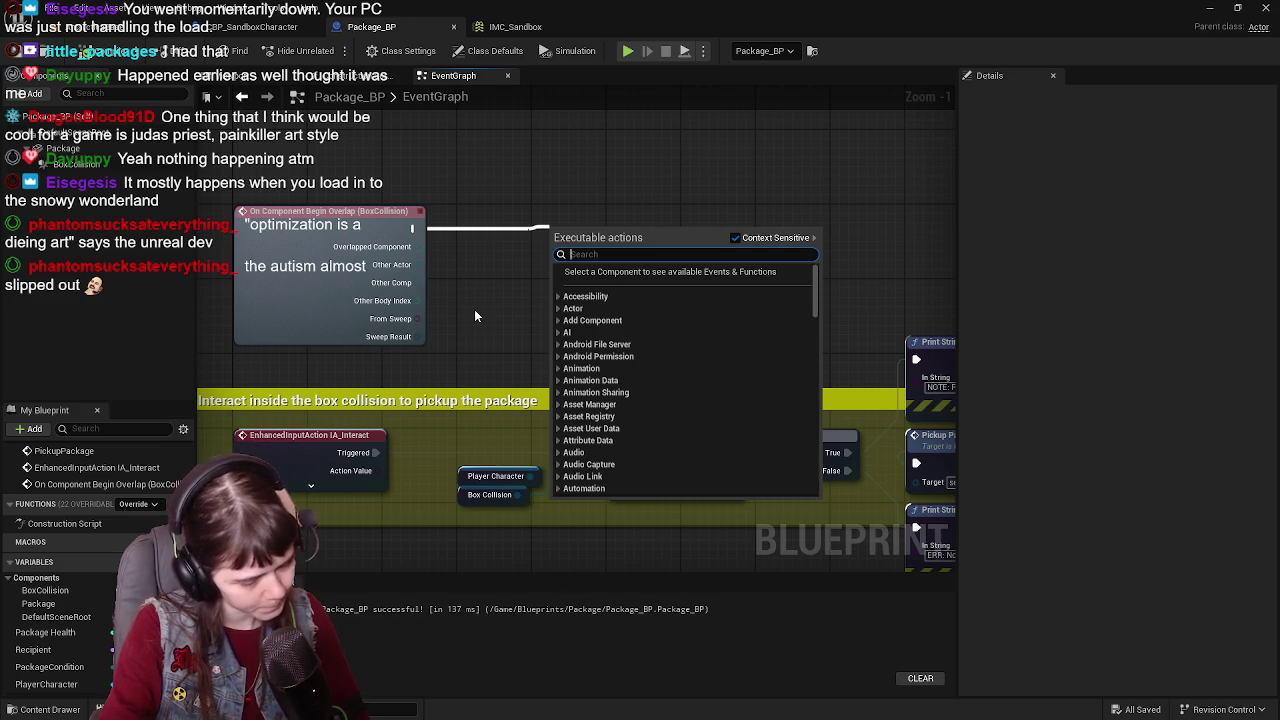
Step: Cancel the pending overlap-event connections and create a new blueprint variable
click(475, 316)
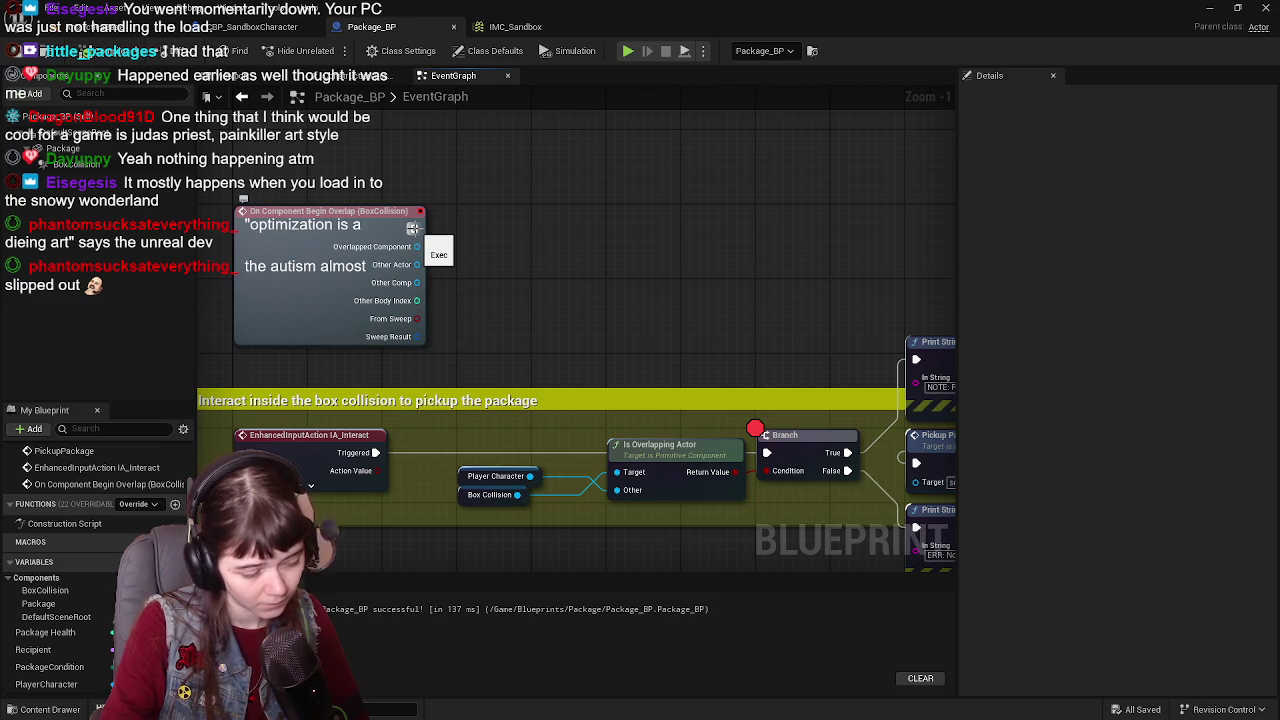
mouse_move(412, 228)
mouse_down()
mouse_move(535, 232)
mouse_move(514, 210)
mouse_up()
text(print)
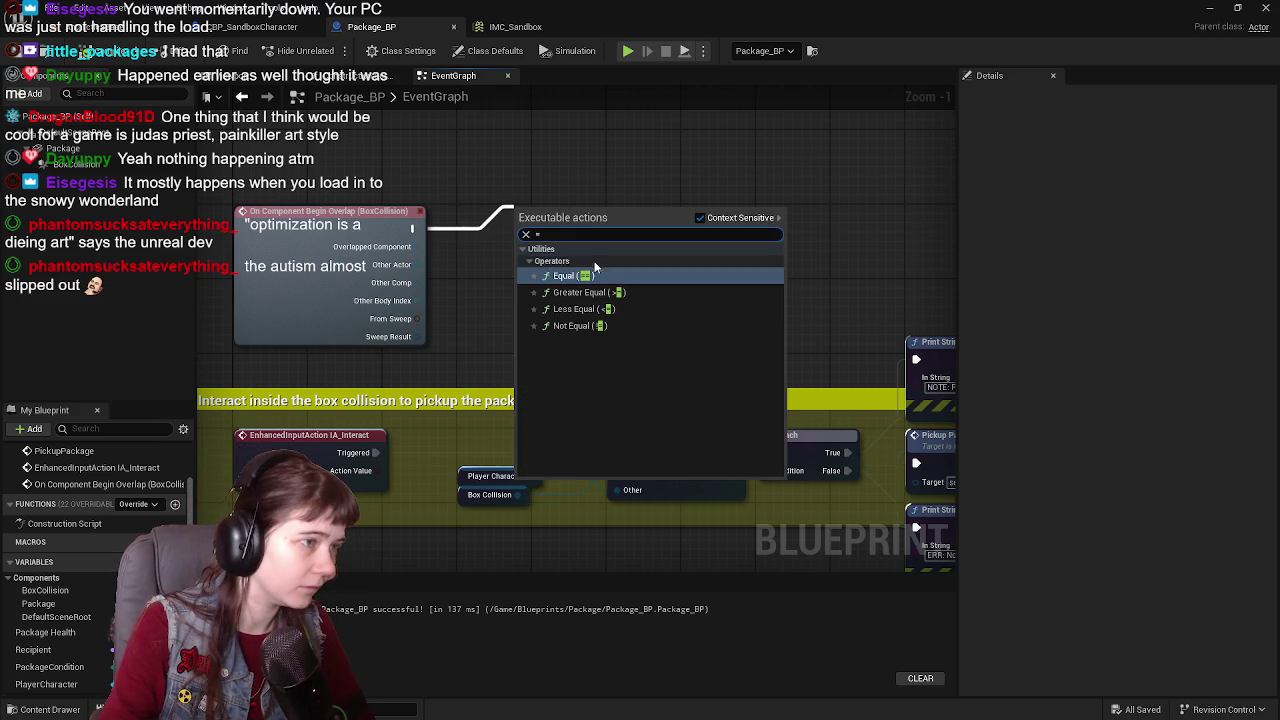
click(491, 208)
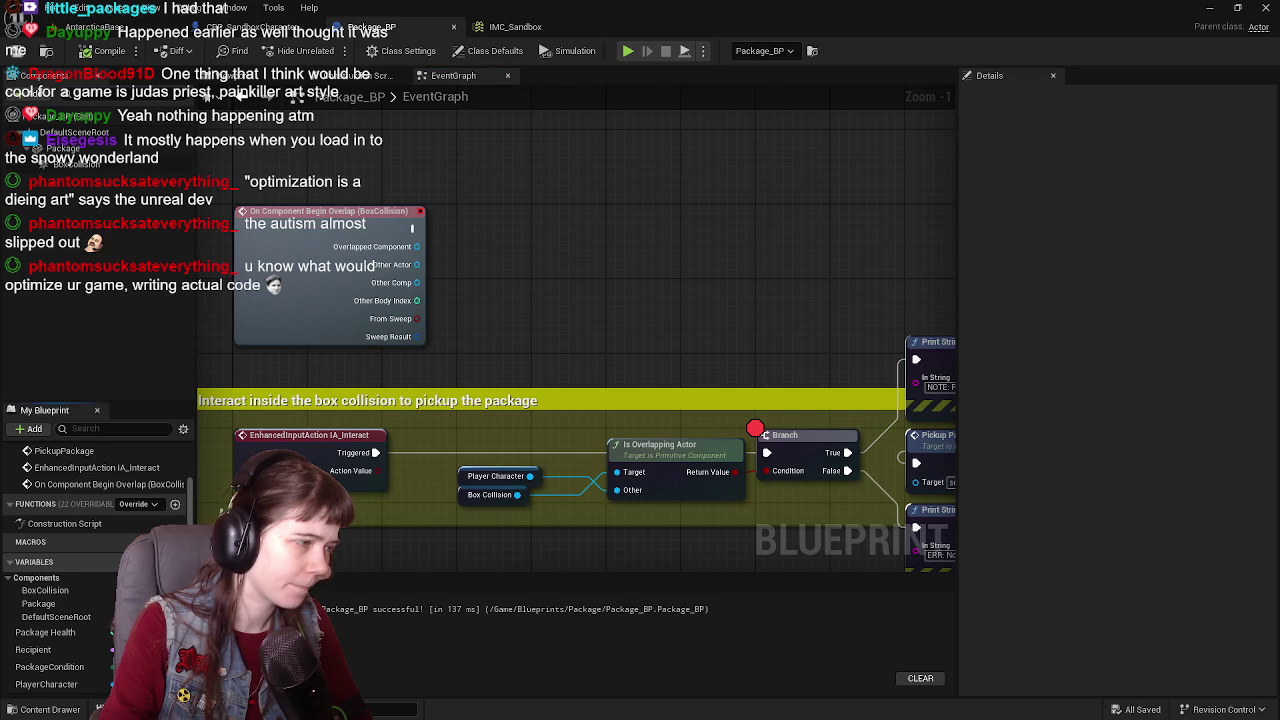
click(175, 561)
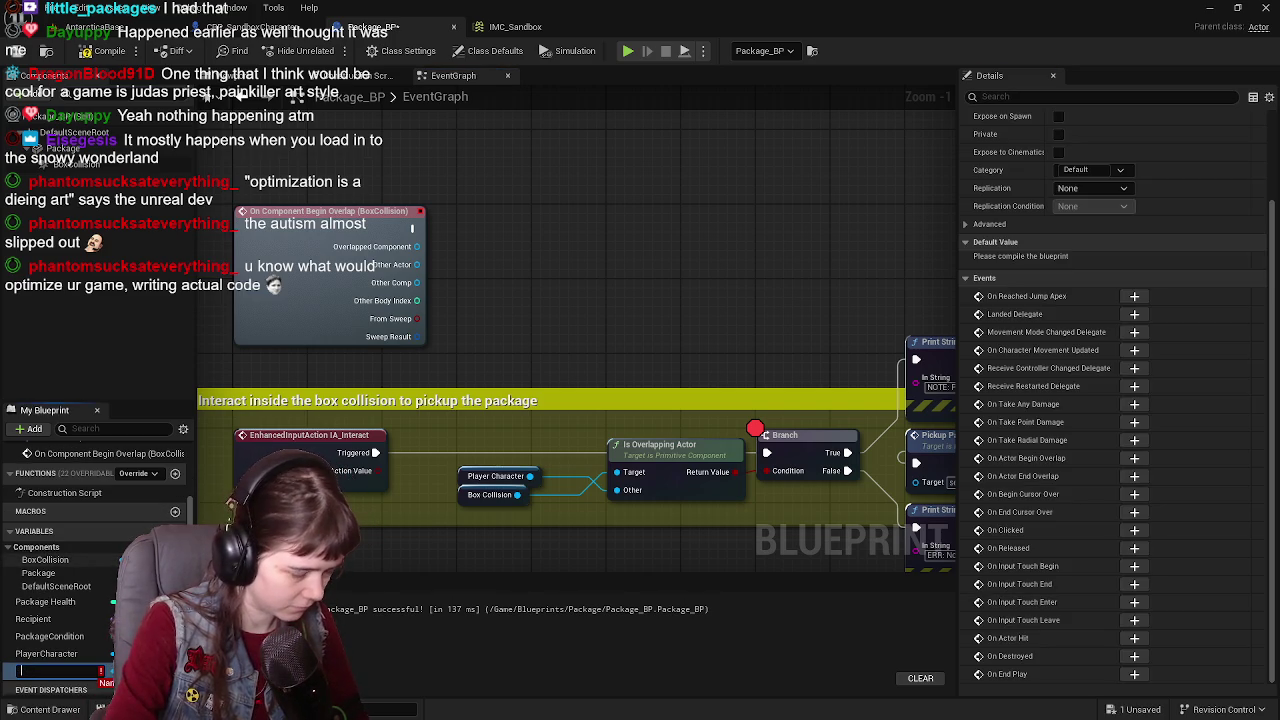
text(isInteractable?)
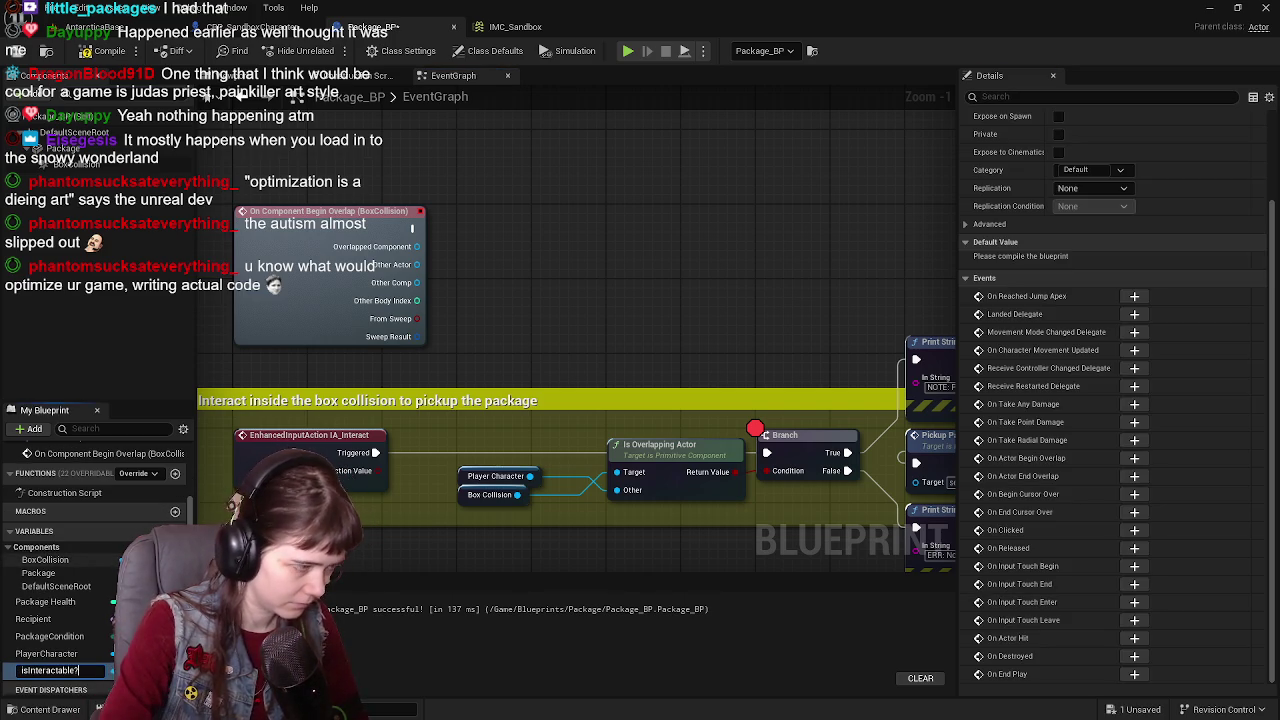
Step: Name the variable isInteractable?, make it a Boolean, and compile
key(Return)
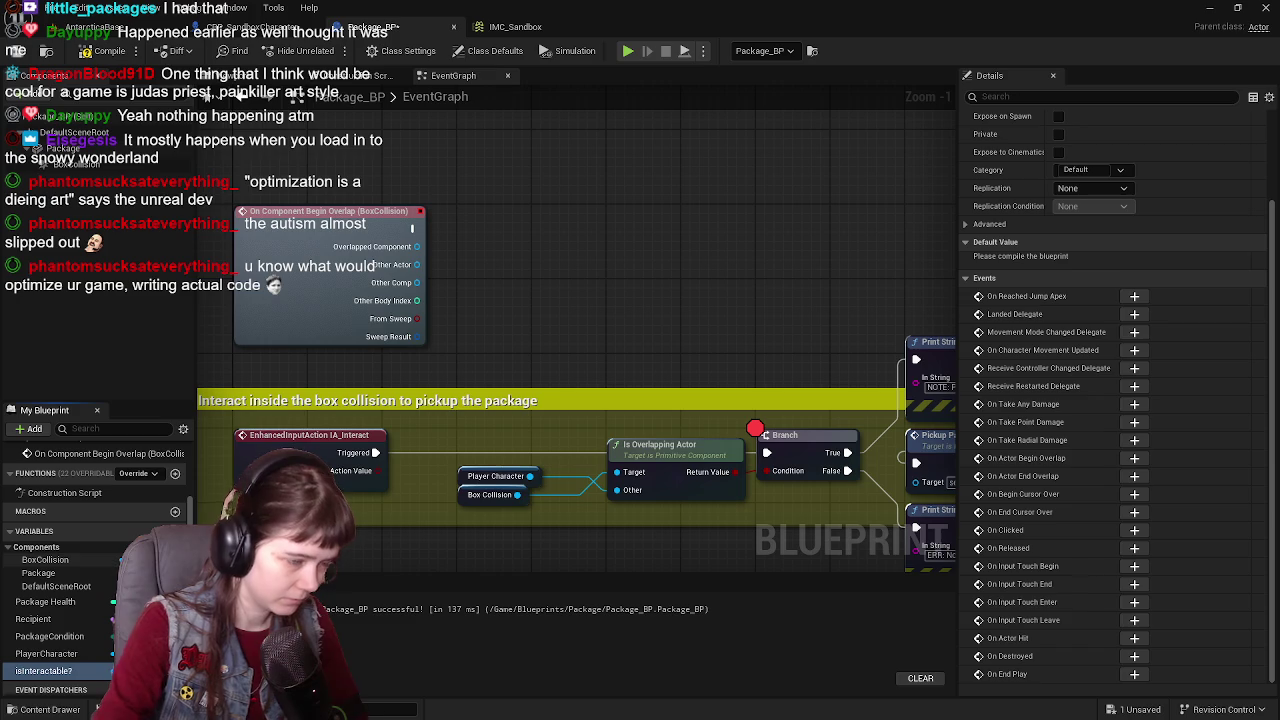
scroll(1020, 293, up, 3)
click(1093, 152)
click(1109, 191)
click(110, 51)
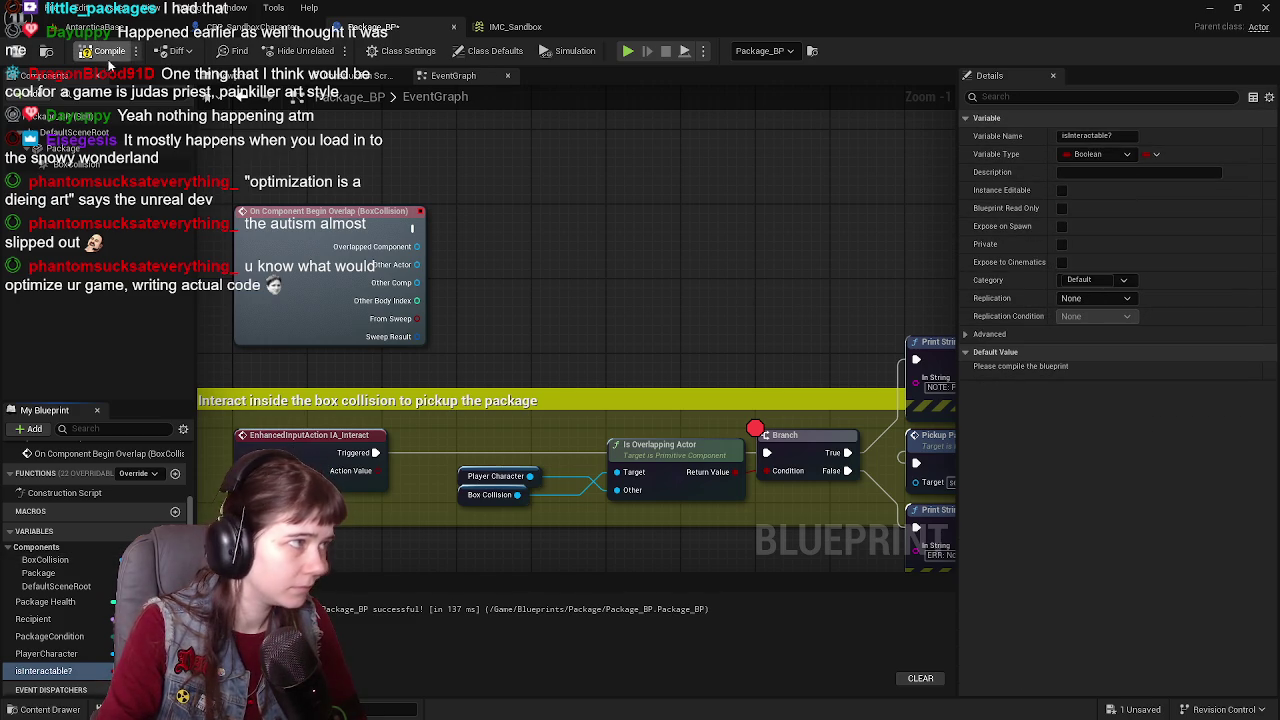
Step: Place a SET isInteractable? node and an Equal (==) node beside the overlap event
mouse_move(43, 670)
mouse_down()
mouse_move(550, 376)
mouse_move(558, 318)
mouse_up()
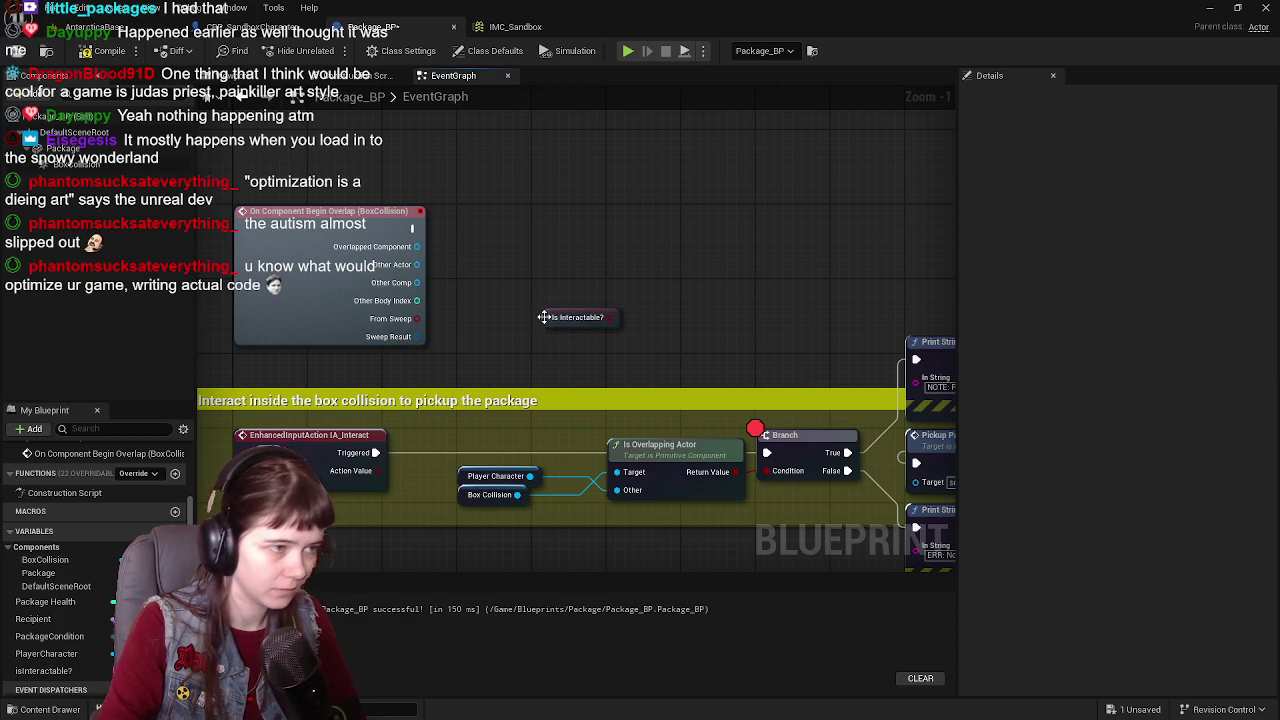
key(Delete)
mouse_move(67, 678)
mouse_down()
mouse_move(520, 288)
mouse_move(540, 300)
mouse_up()
mouse_move(412, 229)
mouse_down()
mouse_move(508, 224)
mouse_move(545, 207)
mouse_up()
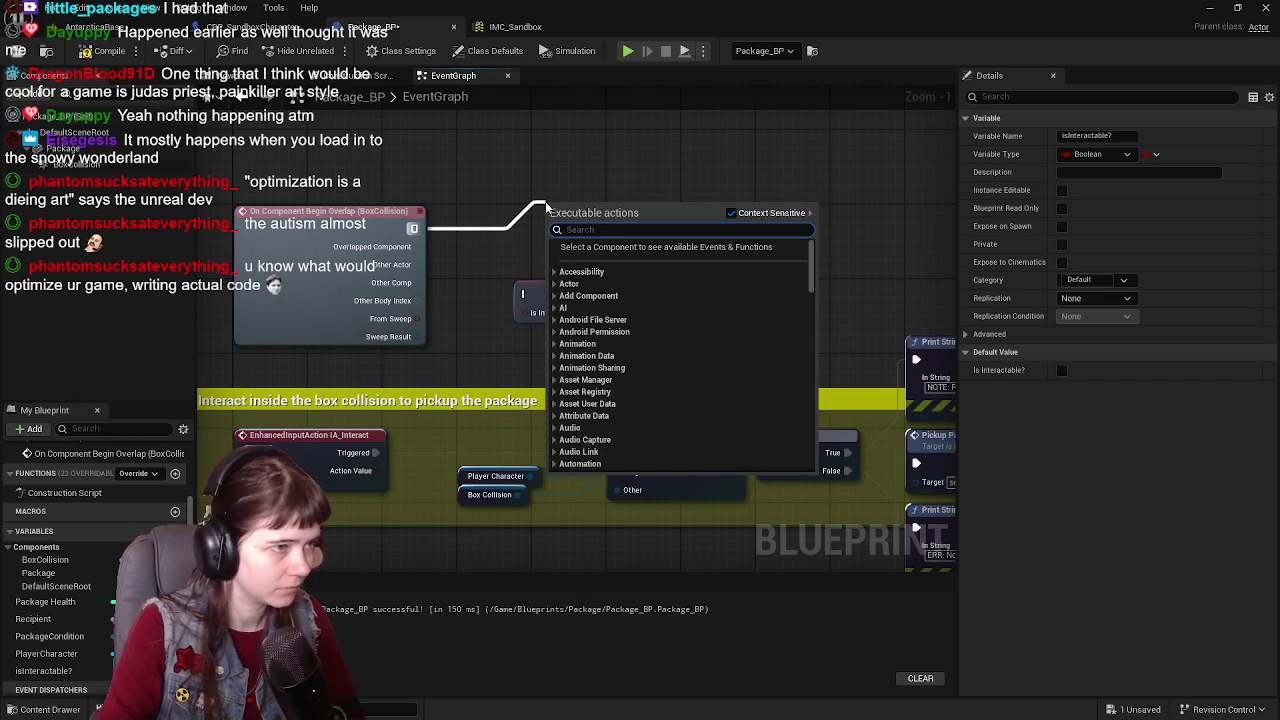
text(==)
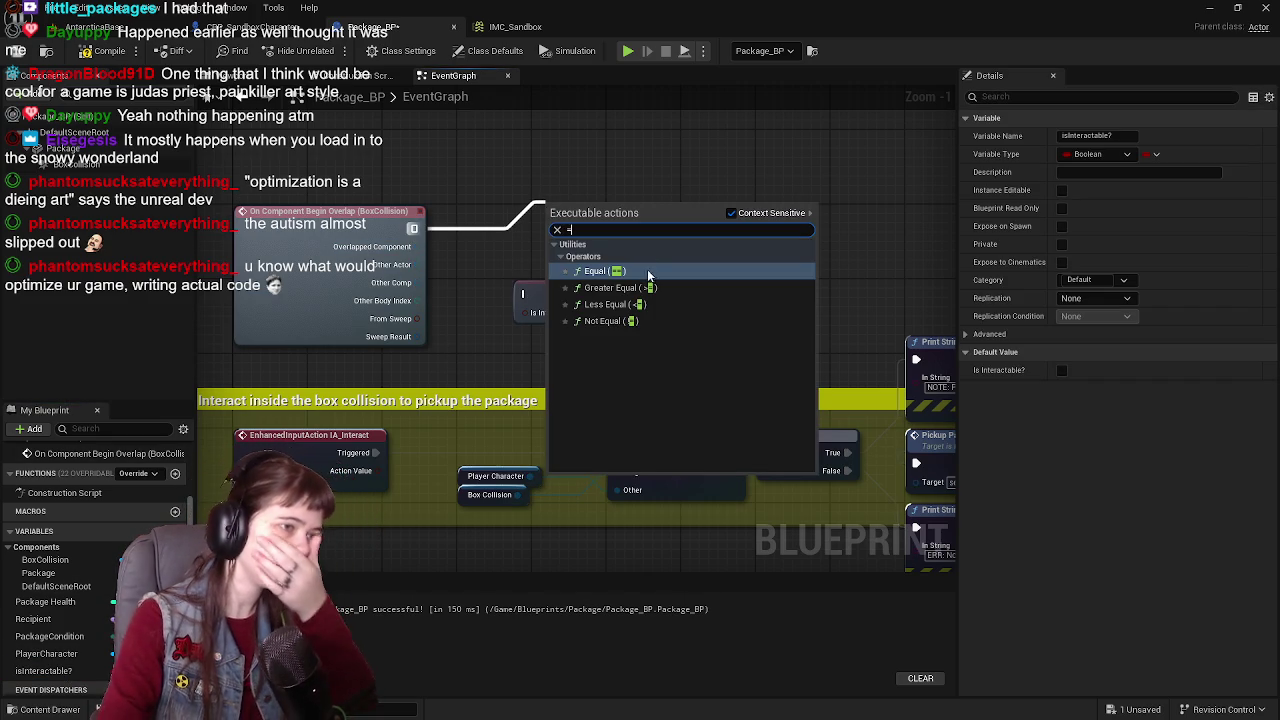
key(Return)
drag(588, 224, 579, 233)
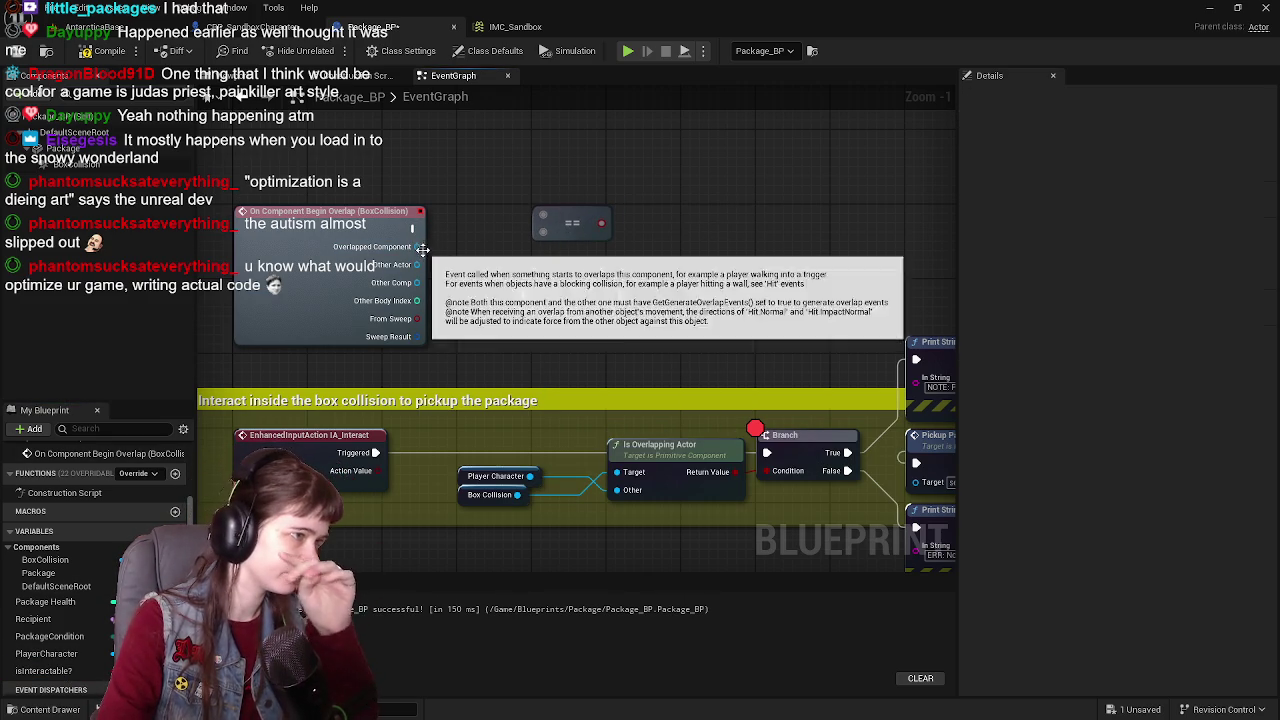
drag(412, 228, 450, 229)
click(454, 197)
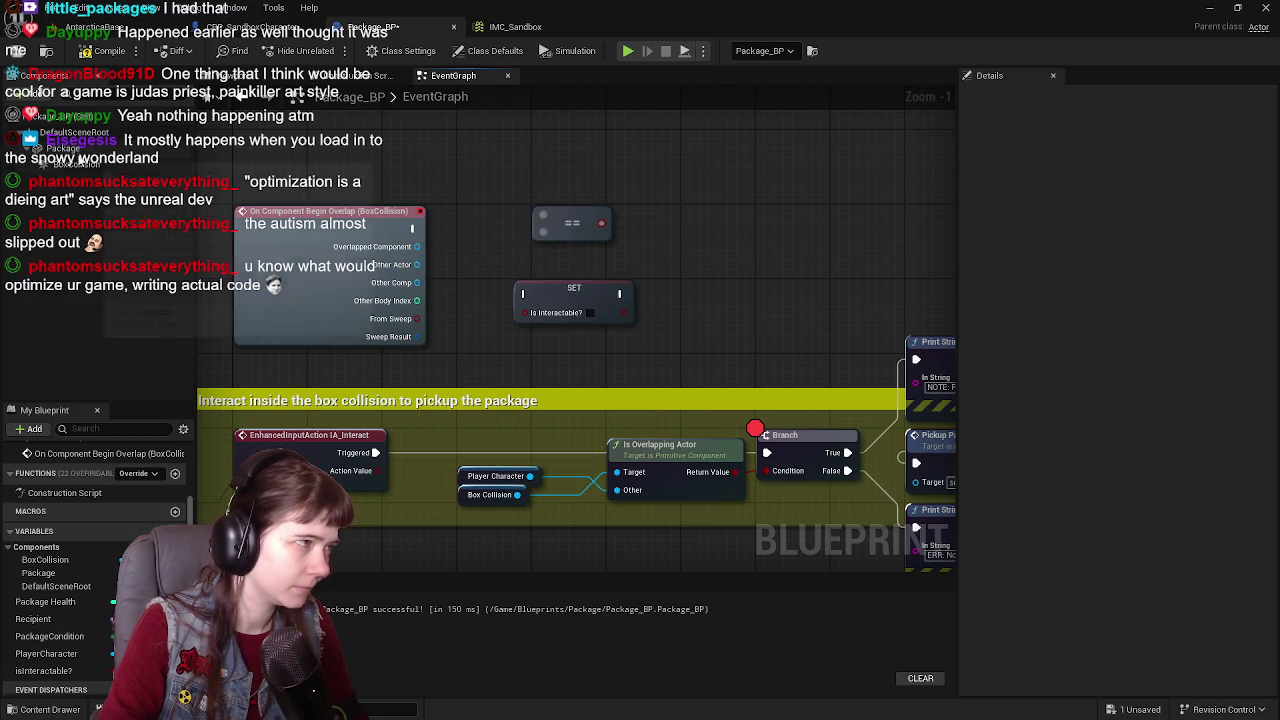
click(489, 480)
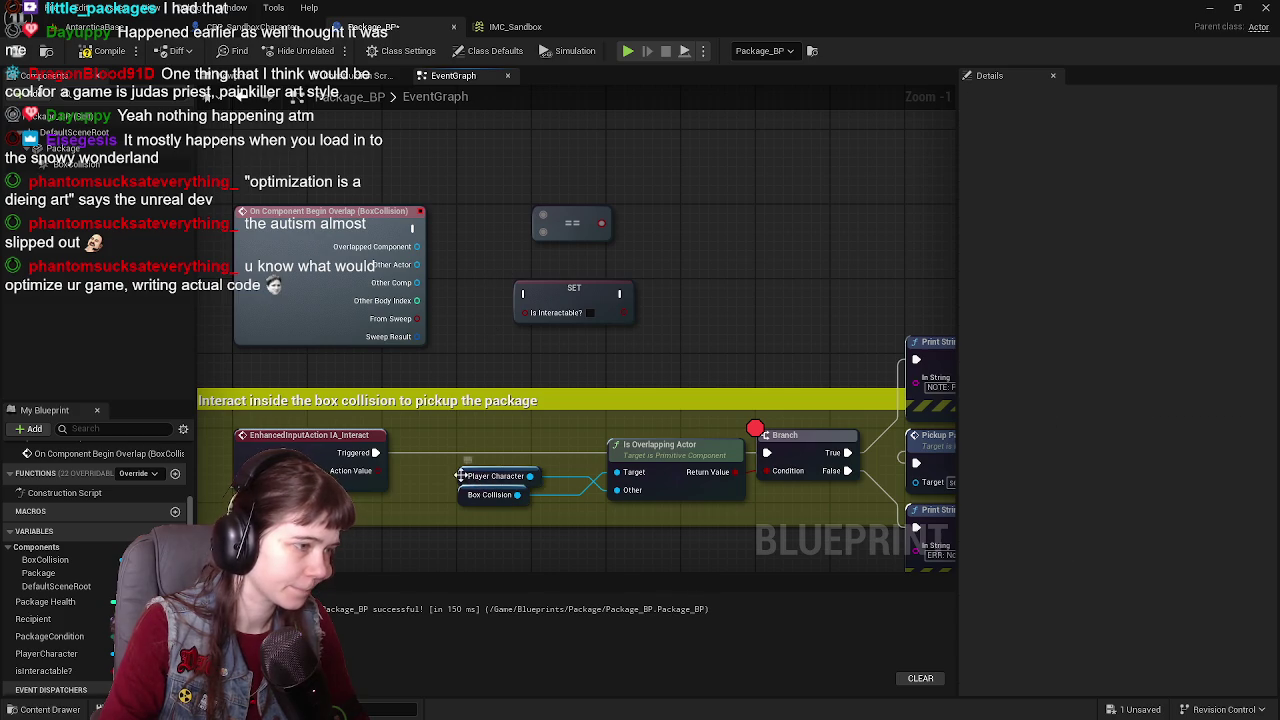
Step: Compare a copied Player Character getter with ==, feeding a Branch run by the overlap event
key(ctrl+v)
mouse_move(508, 246)
mouse_down()
mouse_move(460, 275)
mouse_move(622, 211)
mouse_up()
click(612, 225)
drag(542, 223, 643, 250)
drag(525, 220, 522, 240)
drag(355, 229, 628, 229)
drag(511, 238, 510, 186)
mouse_move(413, 280)
mouse_down()
mouse_move(410, 185)
mouse_move(440, 160)
mouse_move(476, 167)
mouse_up()
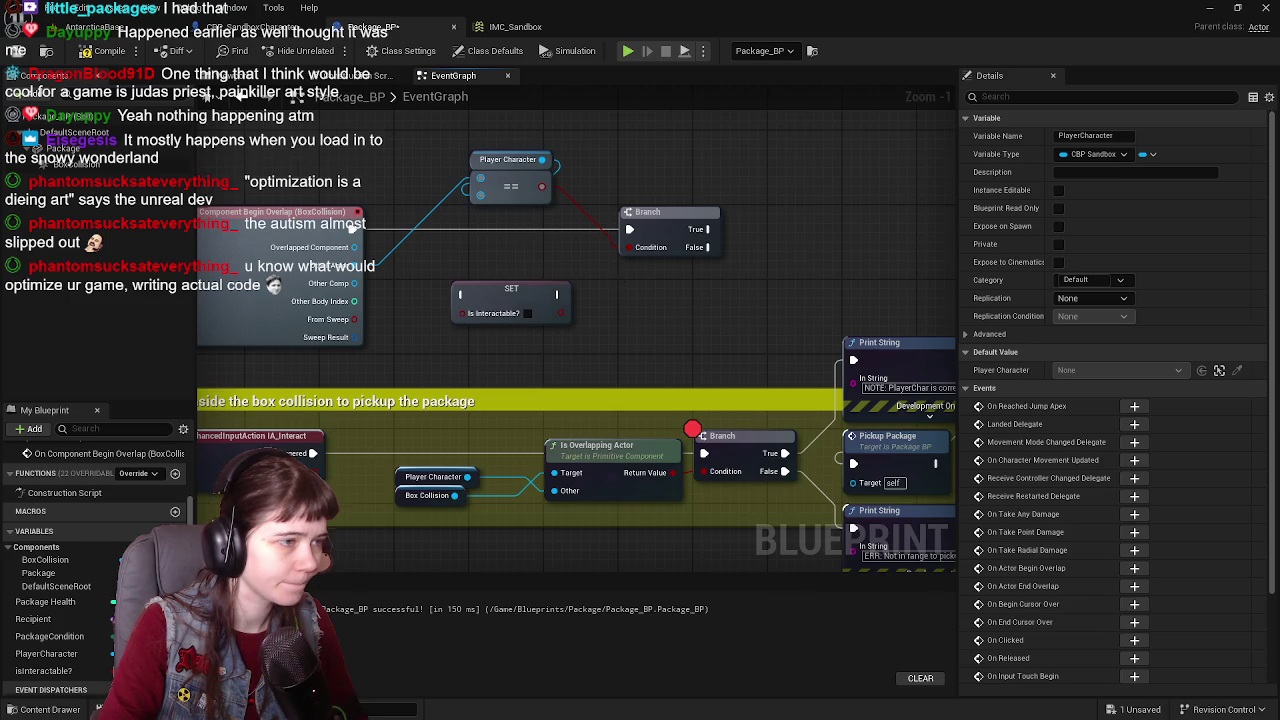
Step: Run SET isInteractable? from the Branch's True output and recompile
drag(616, 281, 512, 301)
mouse_move(420, 317)
mouse_down()
mouse_move(721, 260)
mouse_move(737, 242)
mouse_up()
drag(604, 249, 673, 240)
drag(600, 300, 640, 282)
click(107, 55)
scroll(500, 309, down, 1)
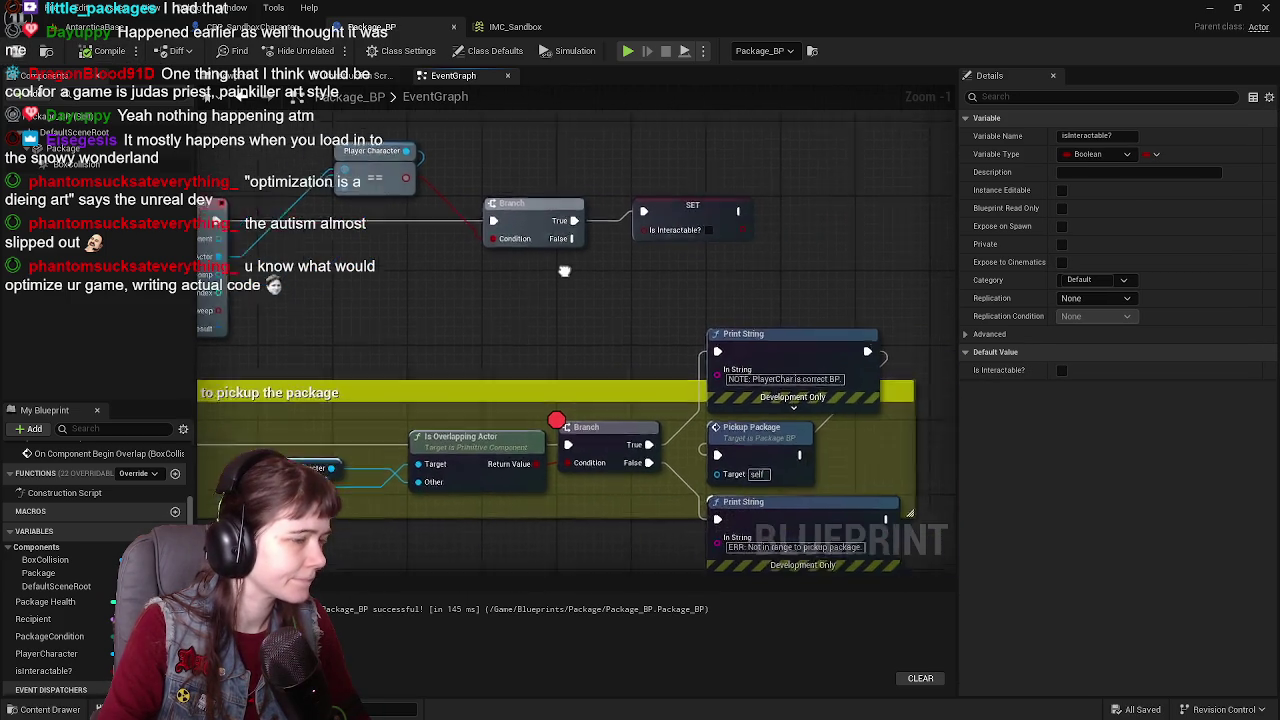
scroll(580, 306, up, 1)
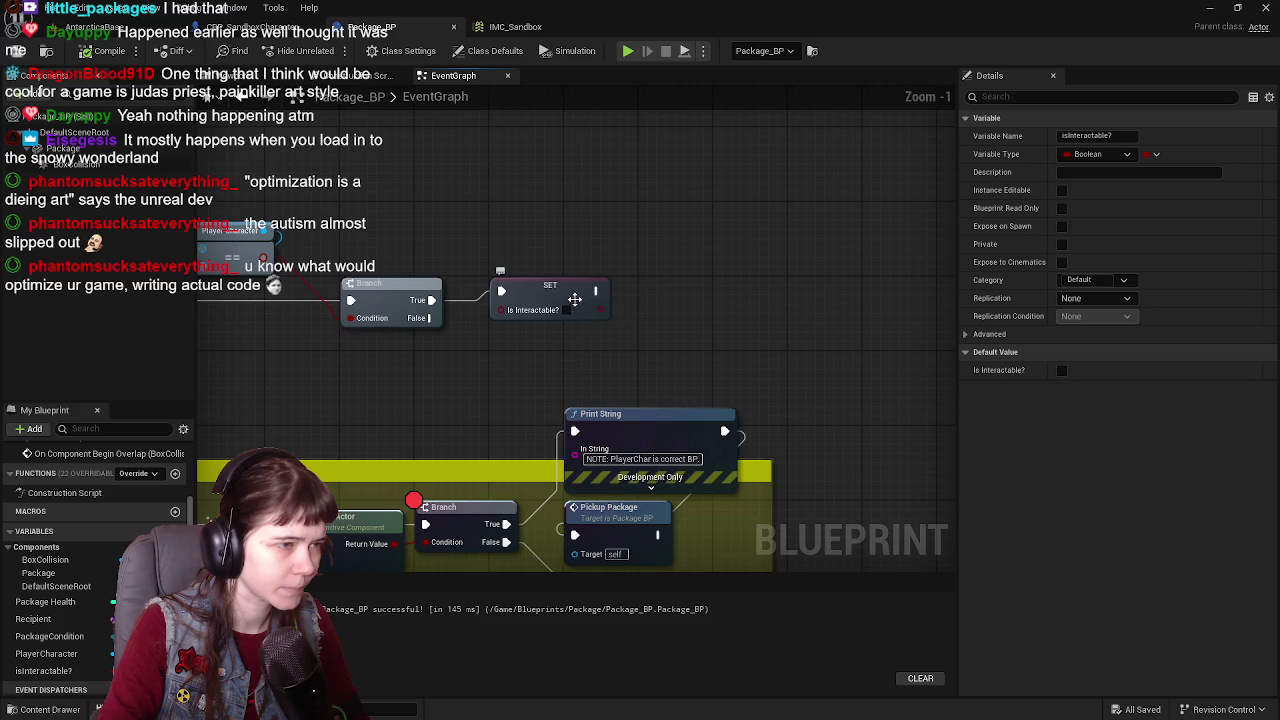
Step: Add a Print String 'NOTE: Package should be interactable.' after SET and compile
drag(597, 291, 666, 263)
text(print)
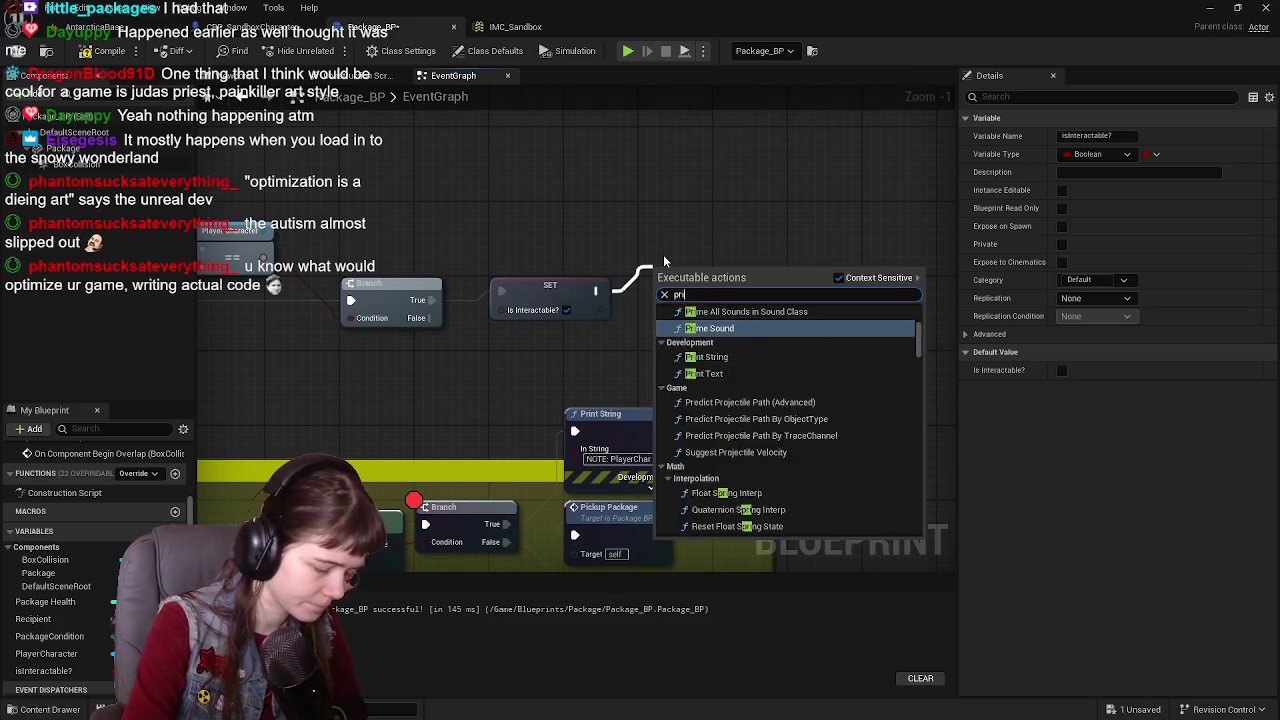
key(Return)
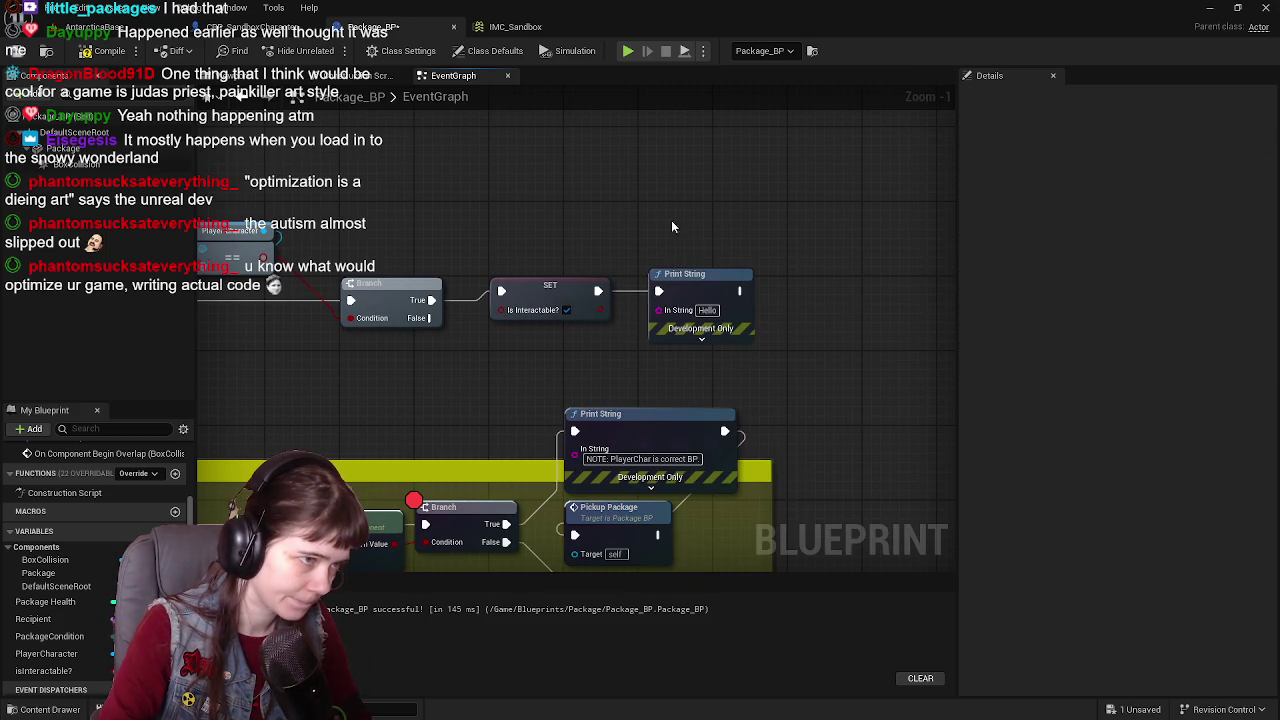
drag(677, 281, 671, 291)
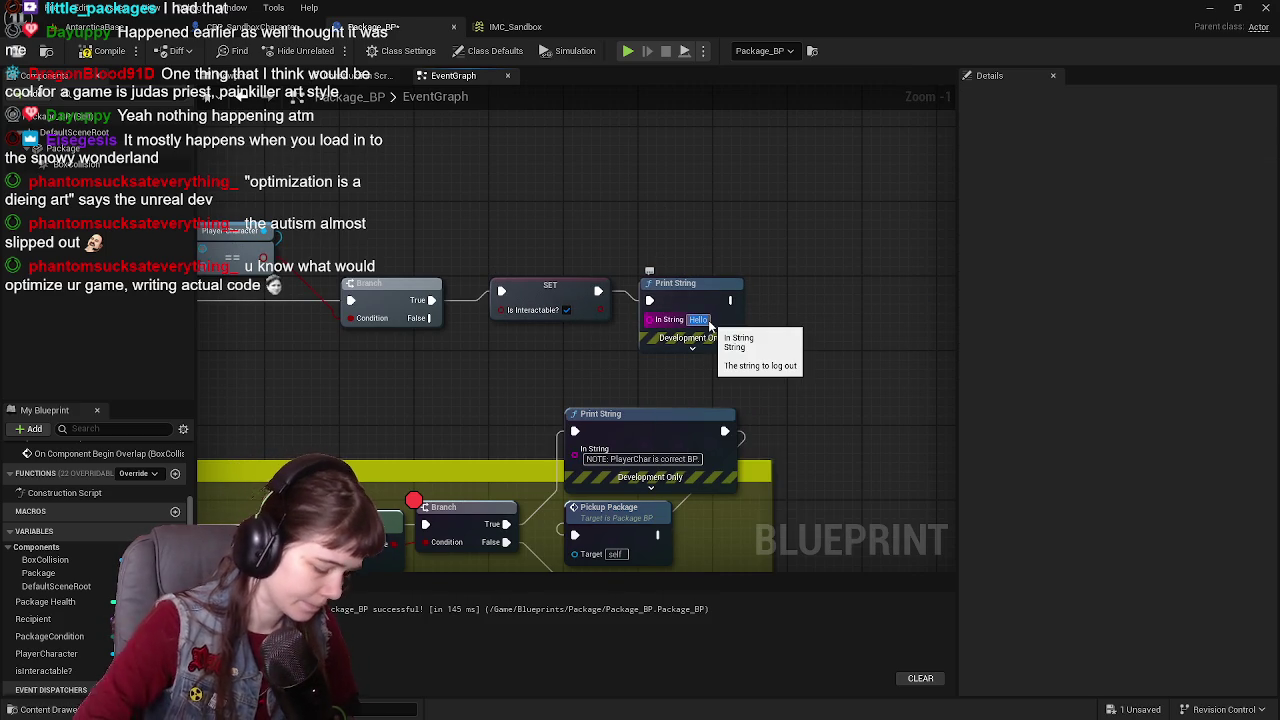
text(INFO)
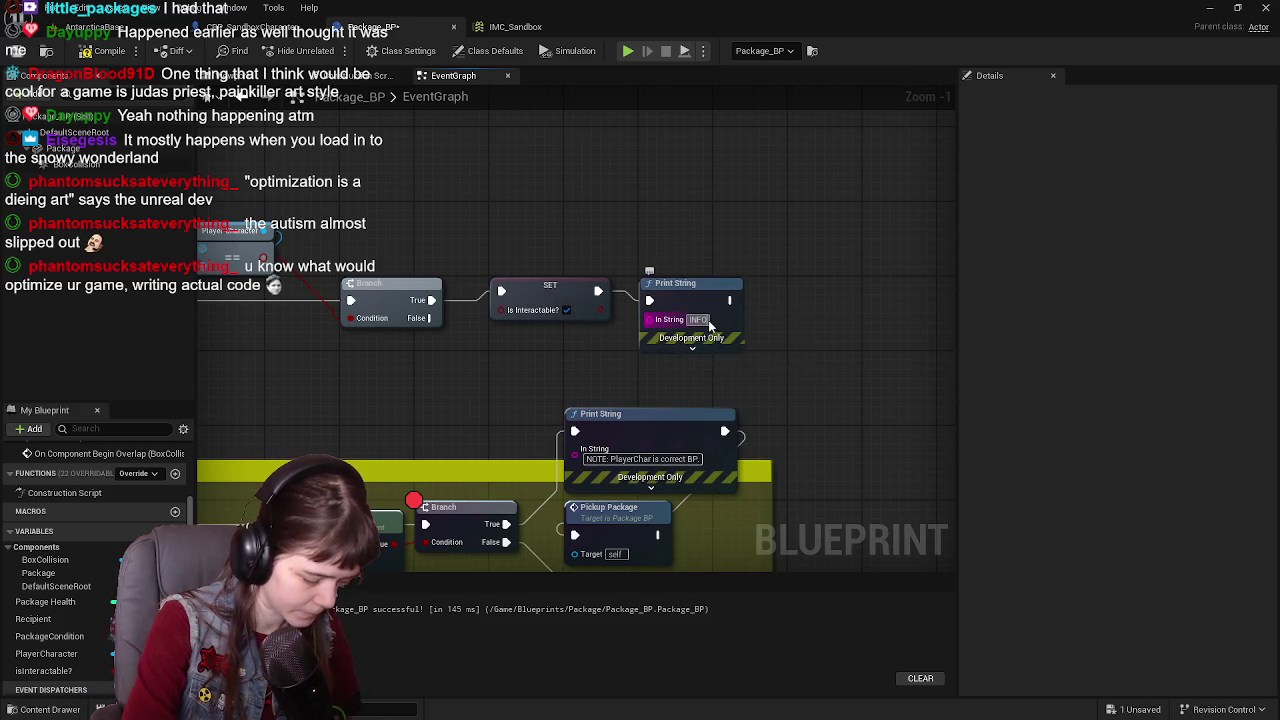
key(BackSpace)
key(BackSpace)
key(BackSpace)
text(NOTE: Pl)
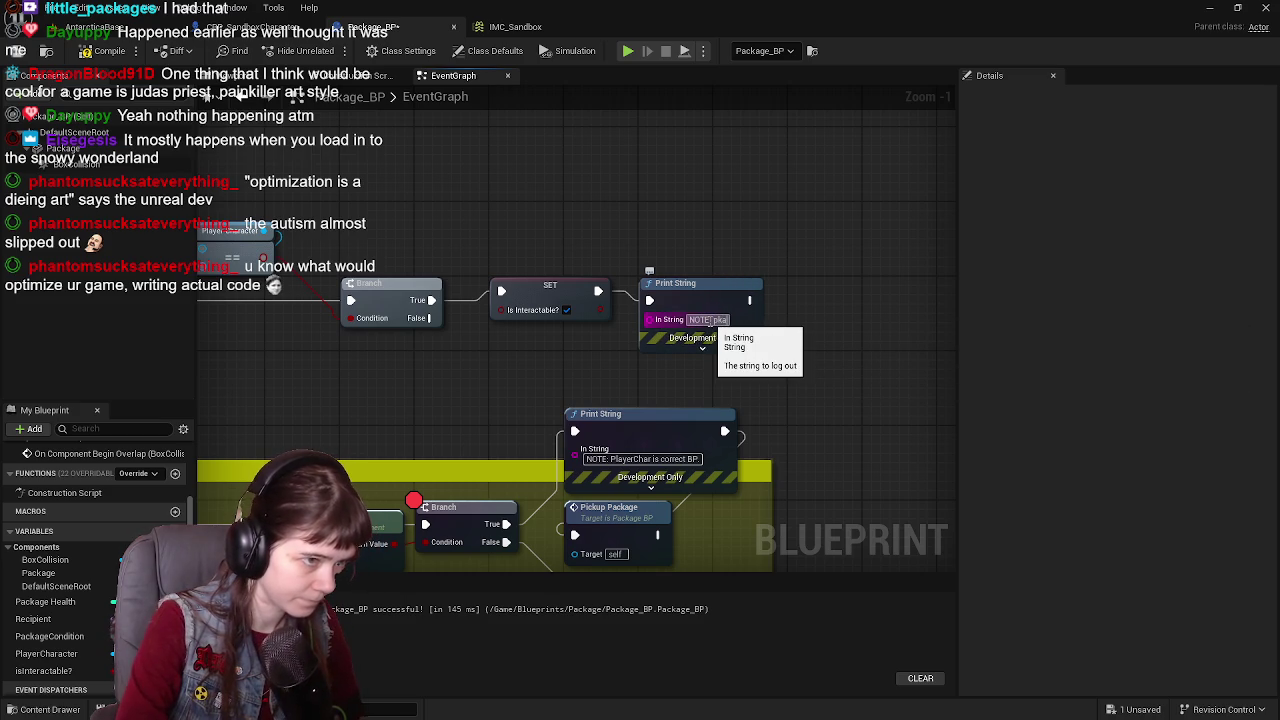
text(ackage)
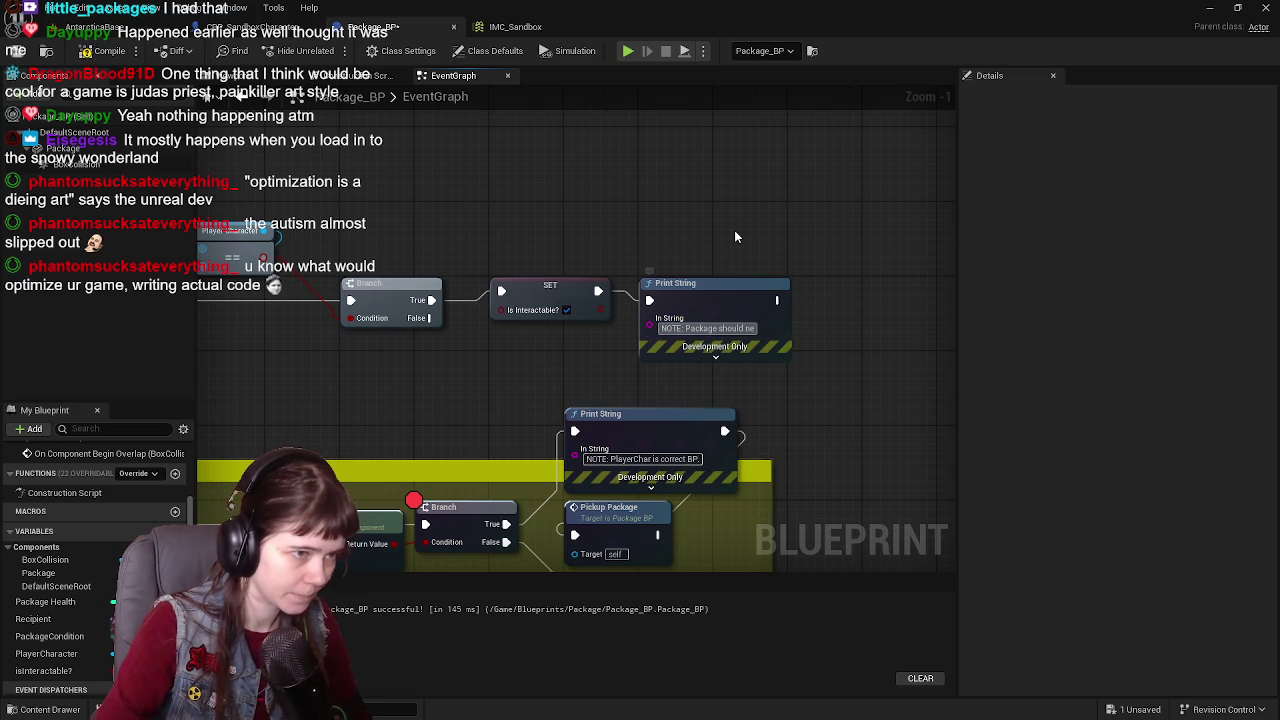
text( should be interact)
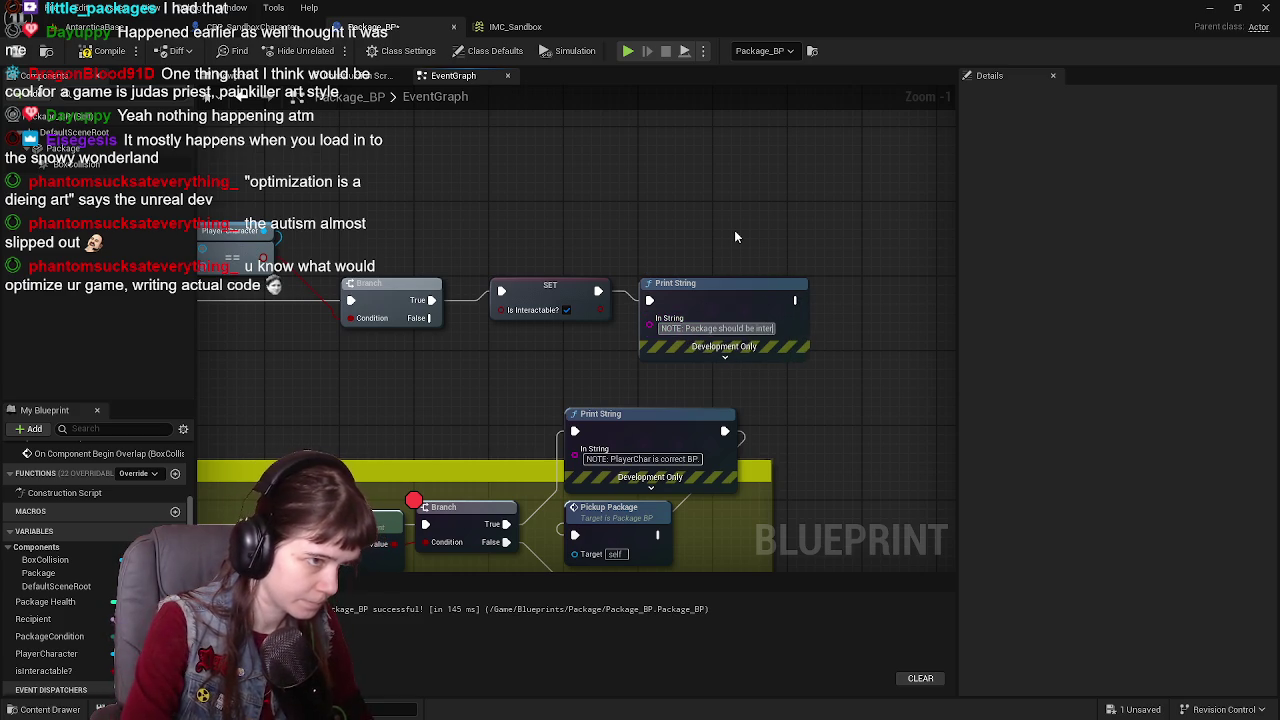
text(able.)
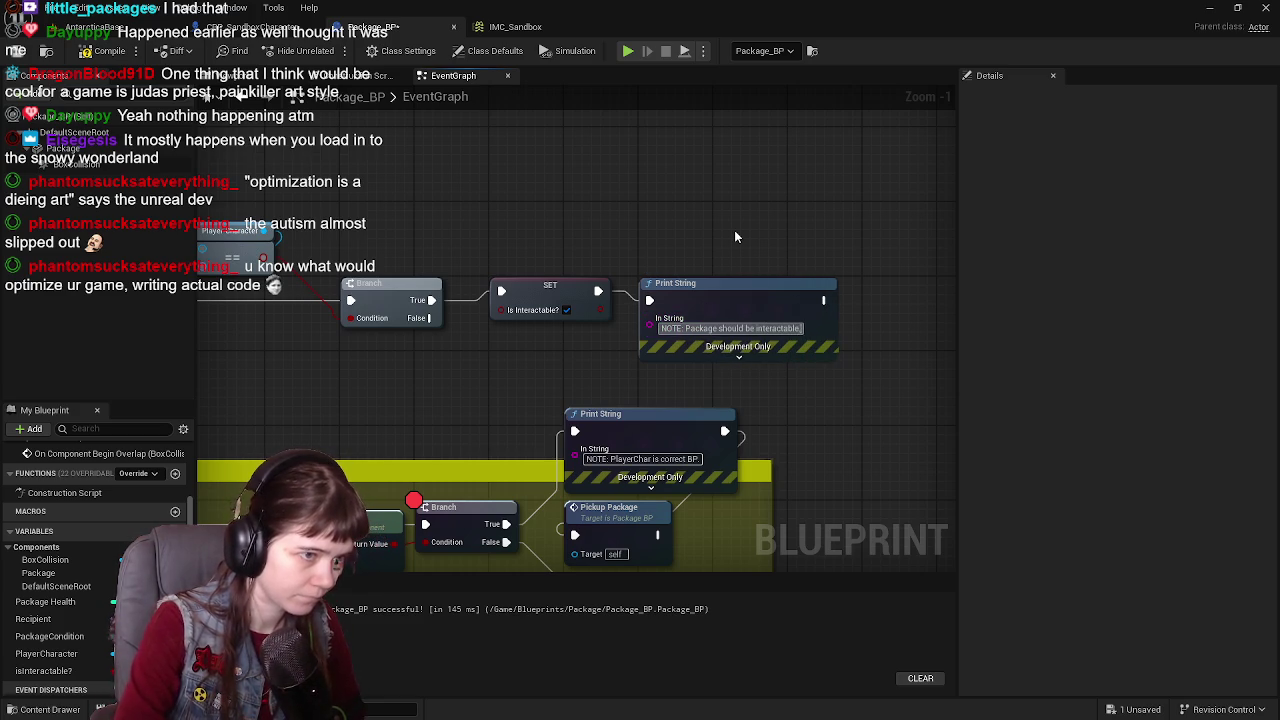
click(86, 51)
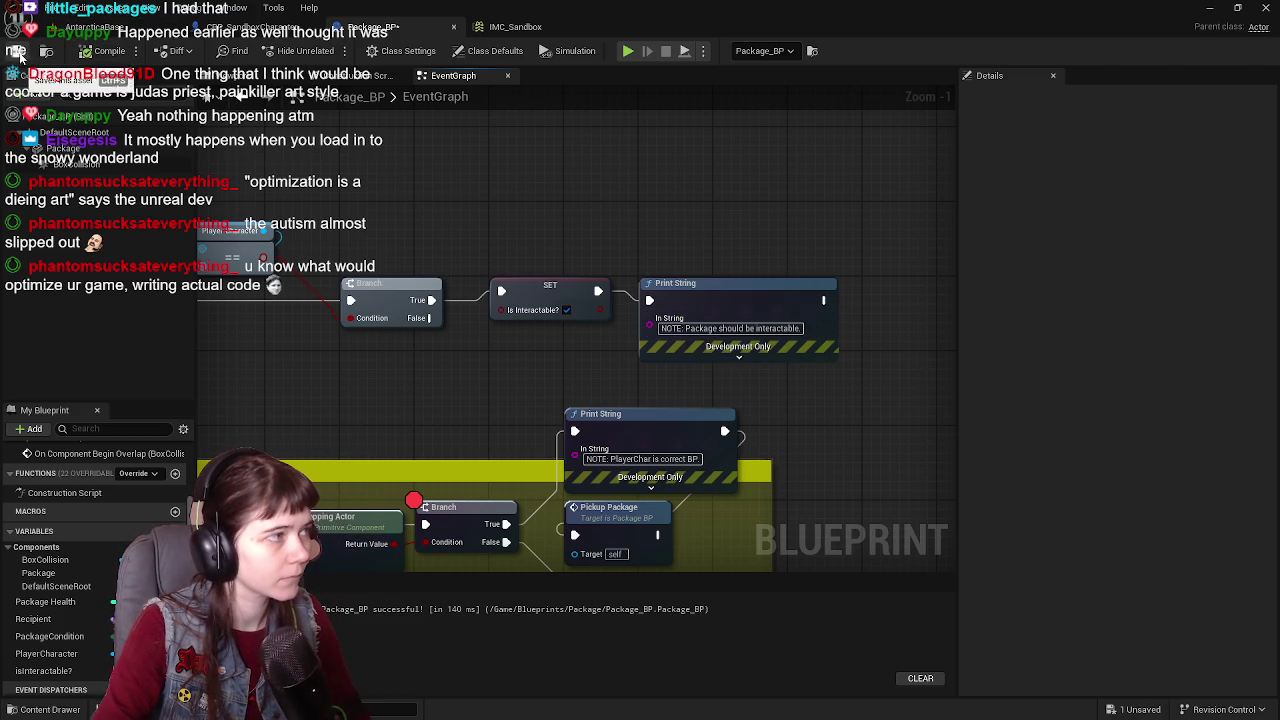
click(95, 27)
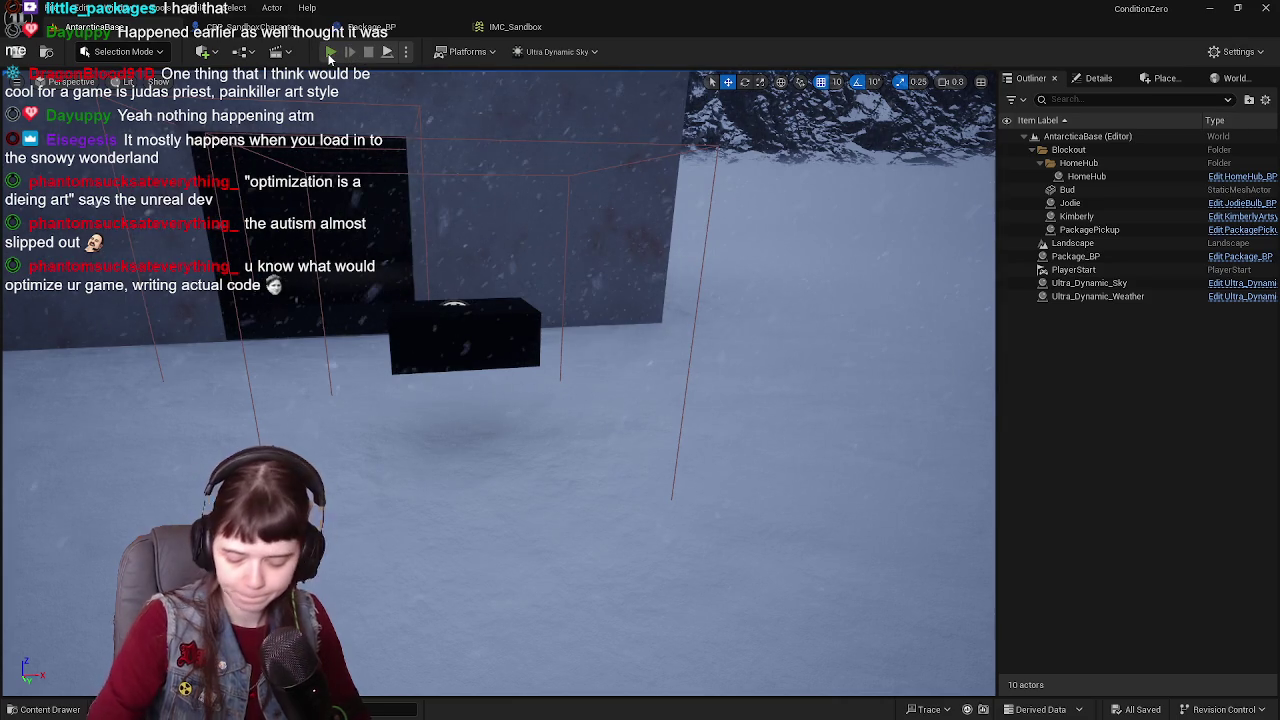
Step: Play-test the level by walking the character toward the package, then stop the session
click(329, 54)
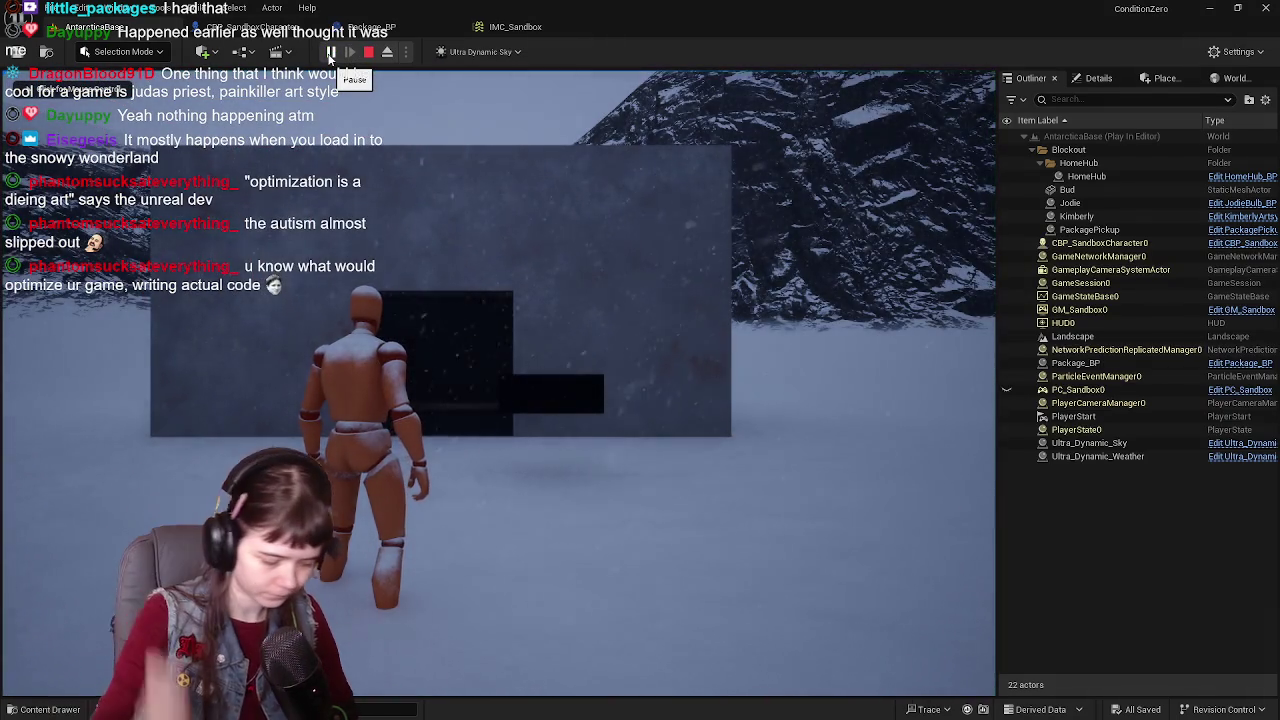
click(500, 350)
key(w)
key(w)
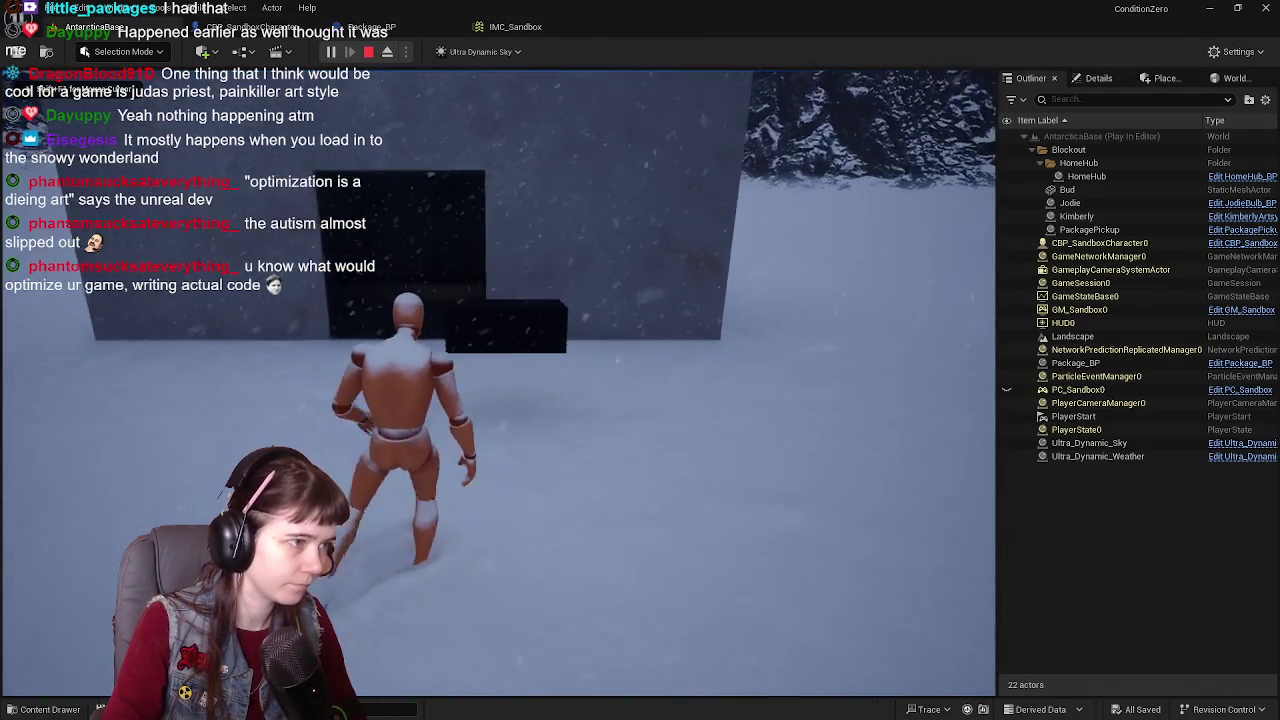
key(w)
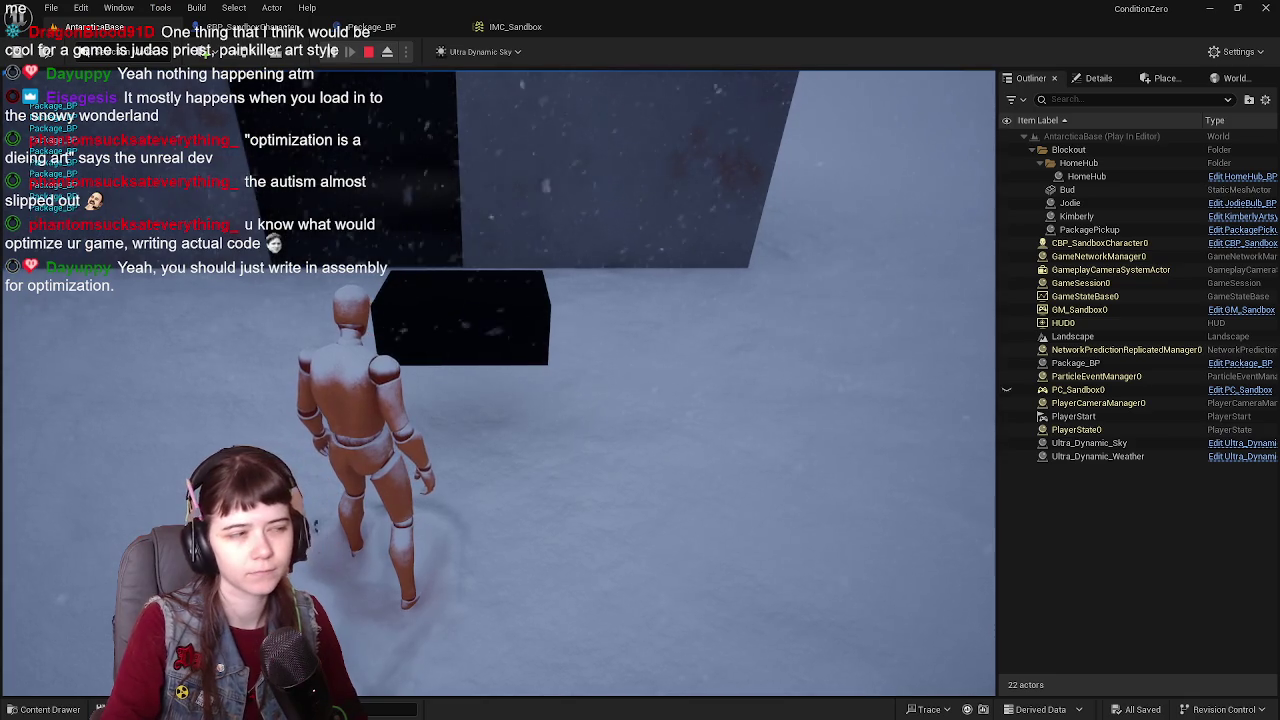
key(Escape)
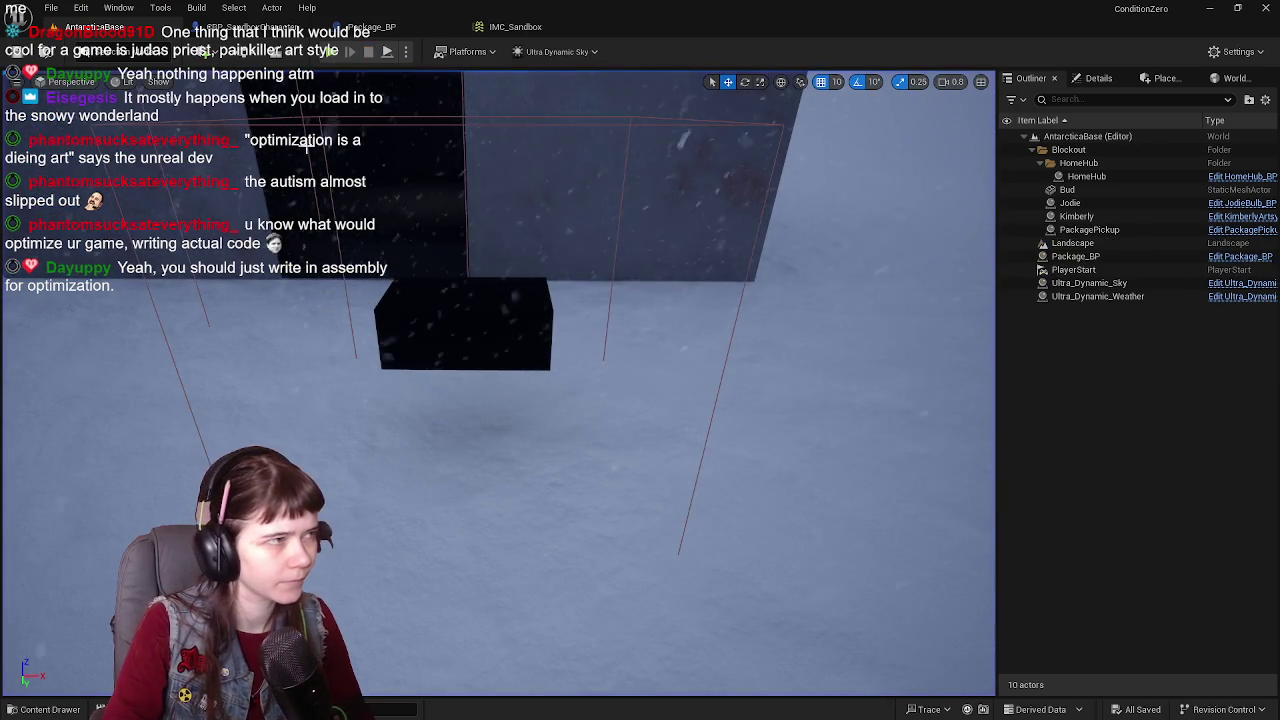
Step: Review the Package_BP overlap logic and compare Overlapped Component instead of Other Actor
click(370, 27)
mouse_move(631, 241)
mouse_down()
mouse_move(806, 243)
mouse_move(534, 235)
mouse_move(623, 223)
mouse_move(657, 254)
mouse_move(670, 245)
mouse_up()
scroll(534, 240, down, 1)
scroll(658, 228, up, 1)
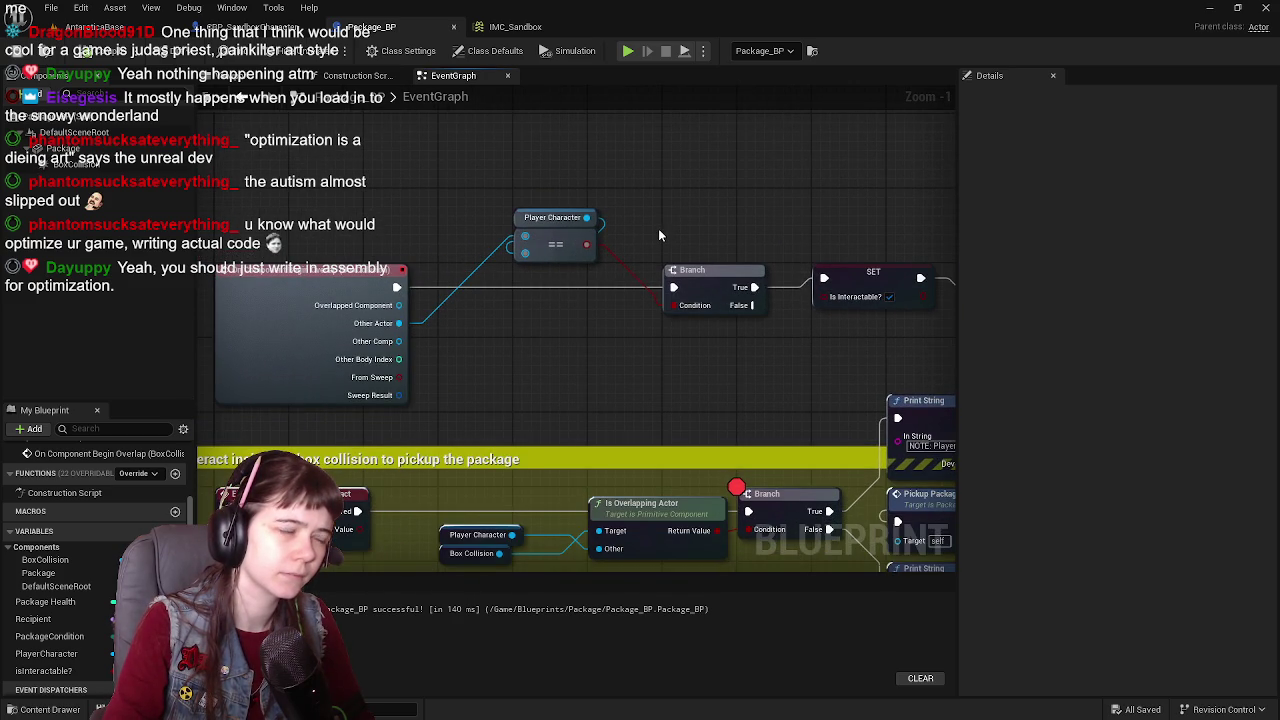
drag(398, 323, 398, 305)
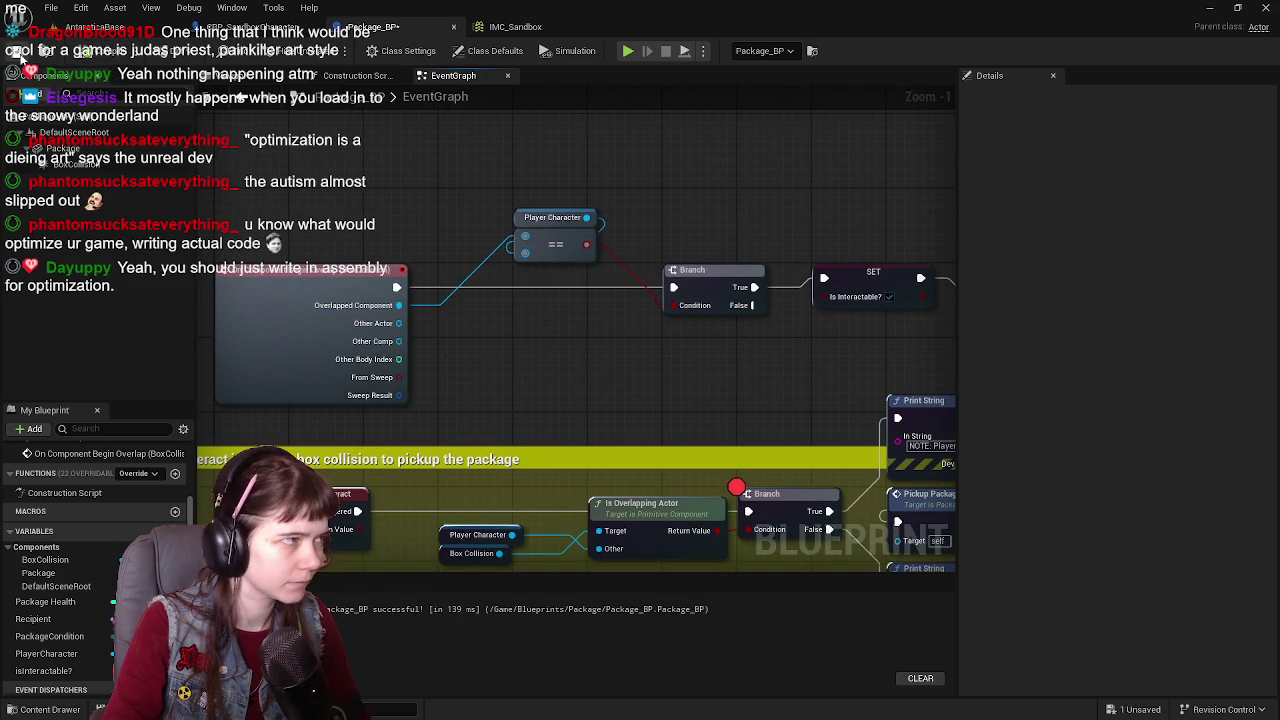
Step: Play-test again, running the character toward the package, then return to the Package_BP graph
click(127, 30)
key(alt+p)
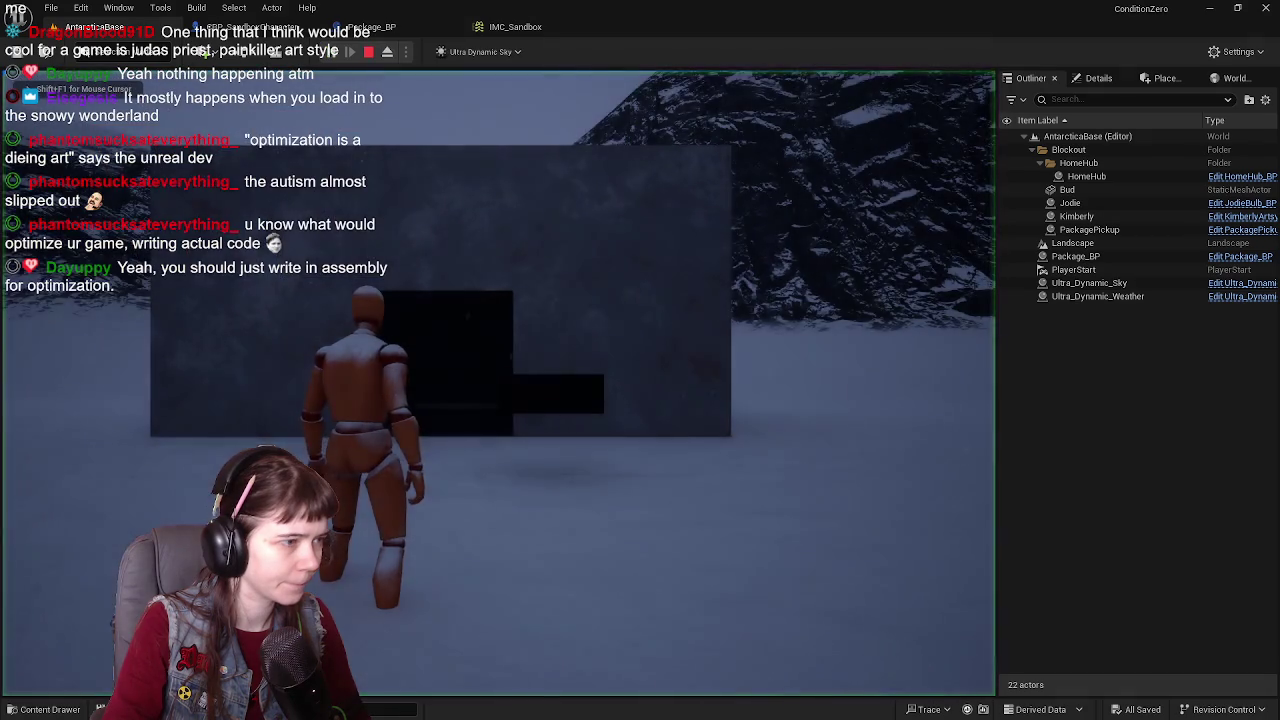
key(d)
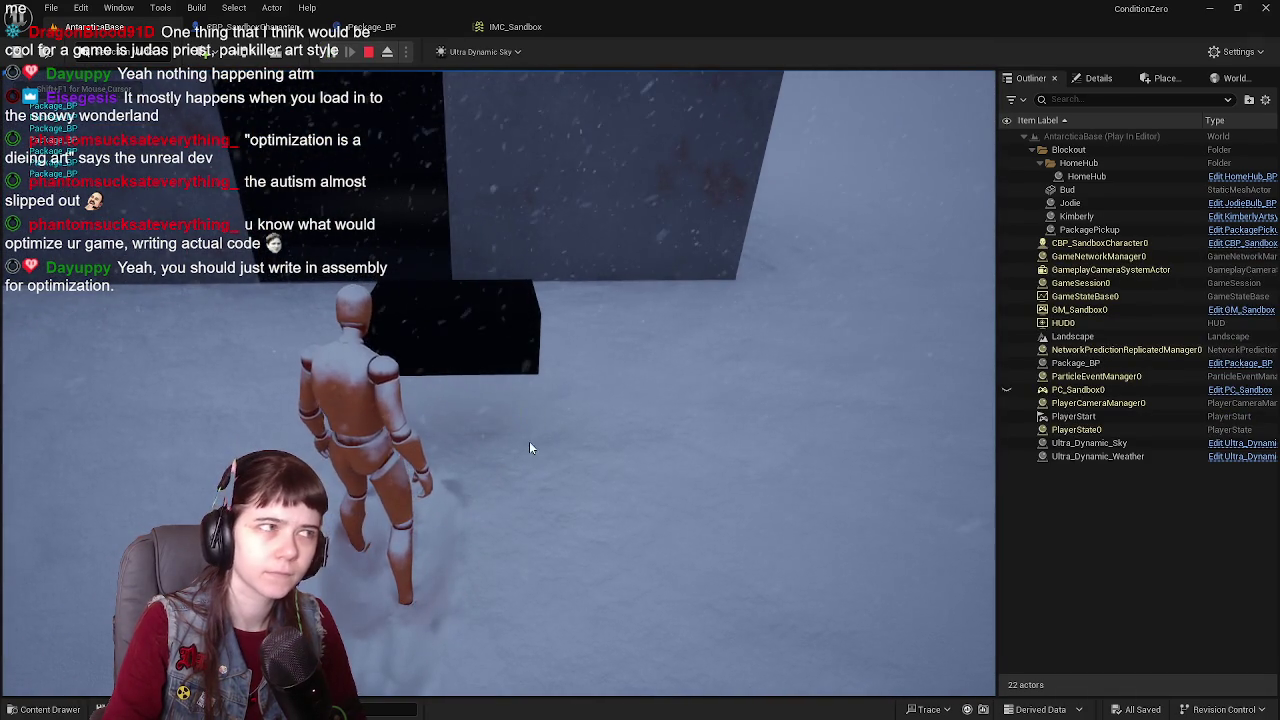
key(Escape)
click(255, 27)
click(360, 27)
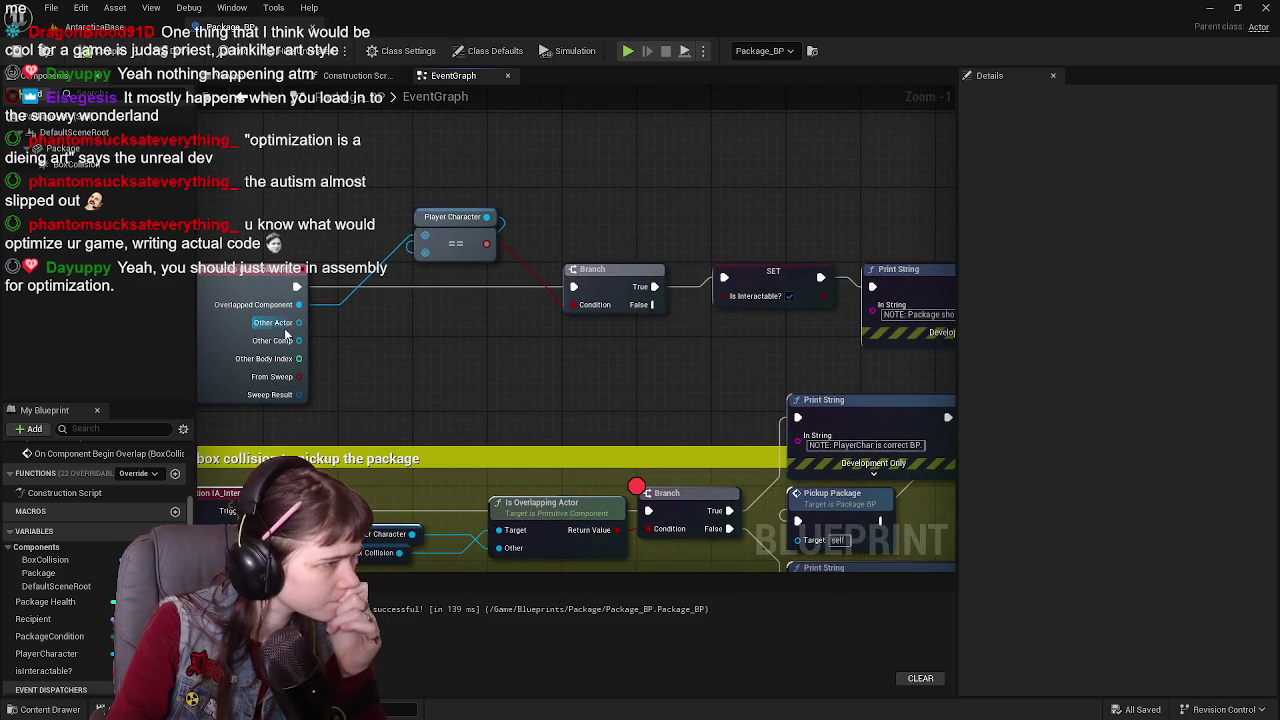
Step: Place a Print String node above the comparison near the Begin Overlap event
mouse_move(523, 344)
mouse_down()
mouse_move(483, 369)
mouse_move(542, 365)
mouse_up()
drag(363, 340, 445, 178)
text(print)
key(Escape)
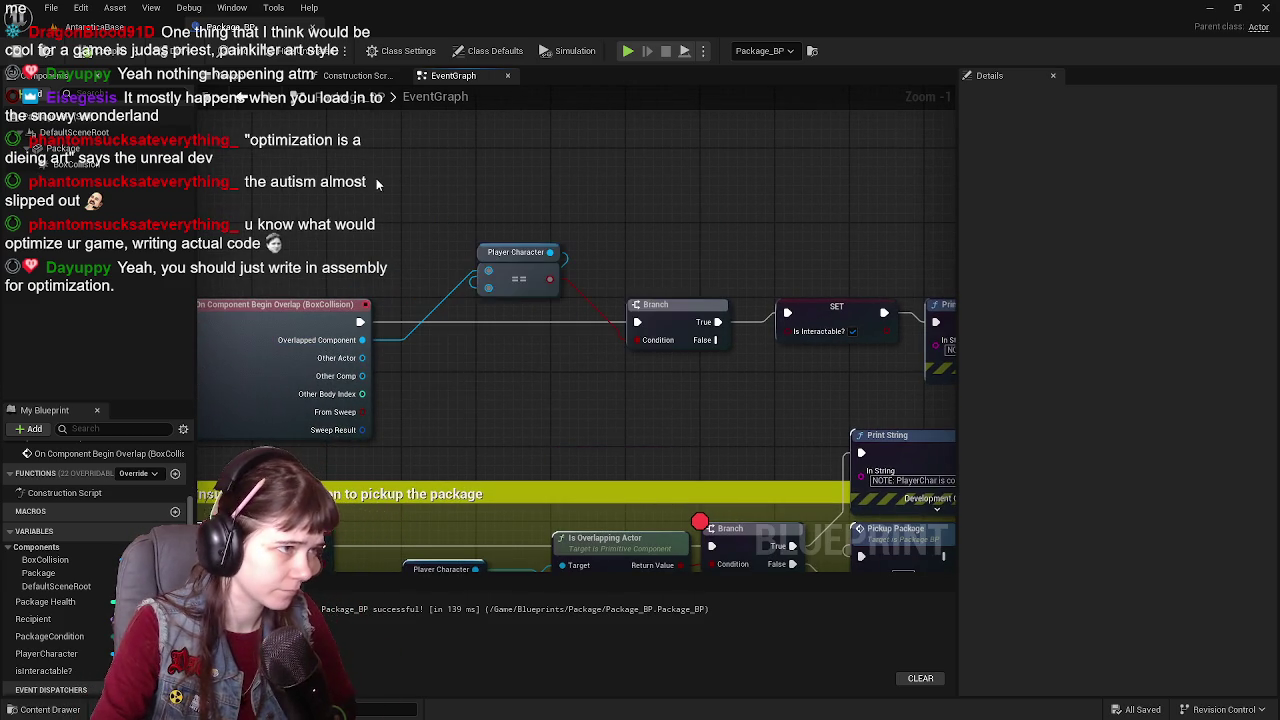
right_click(386, 174)
text(print)
key(Return)
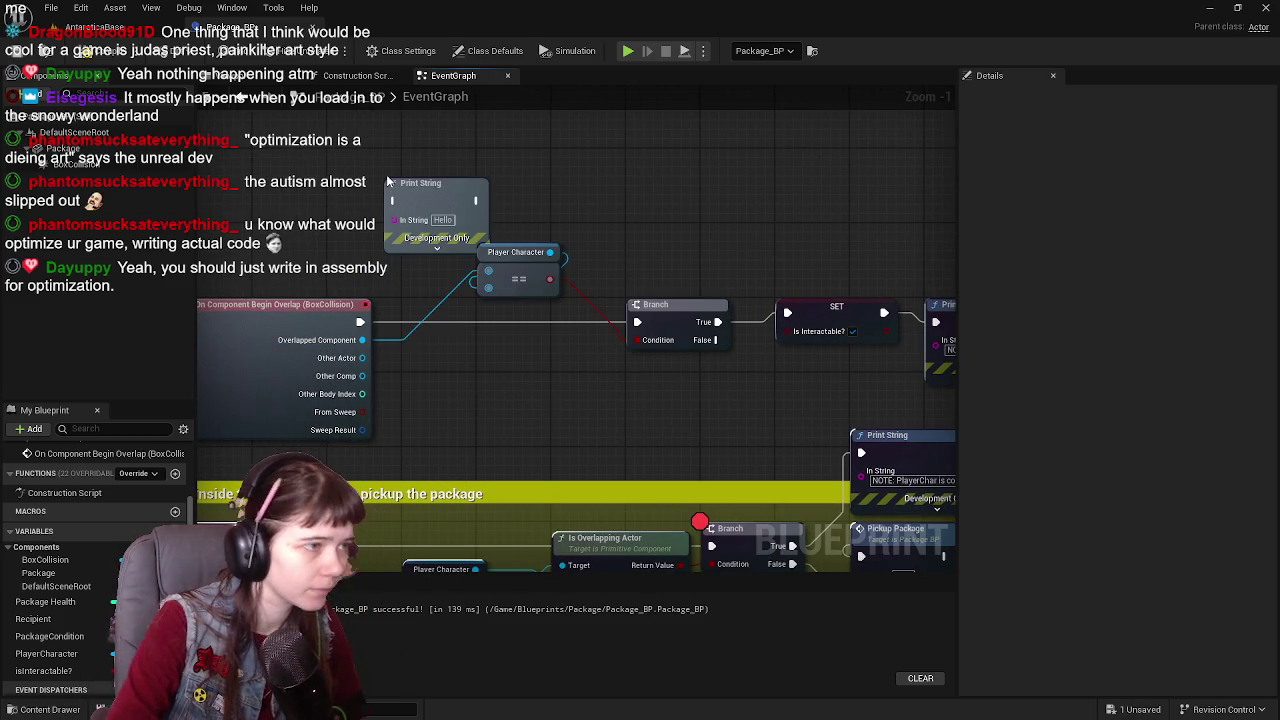
drag(467, 192, 542, 177)
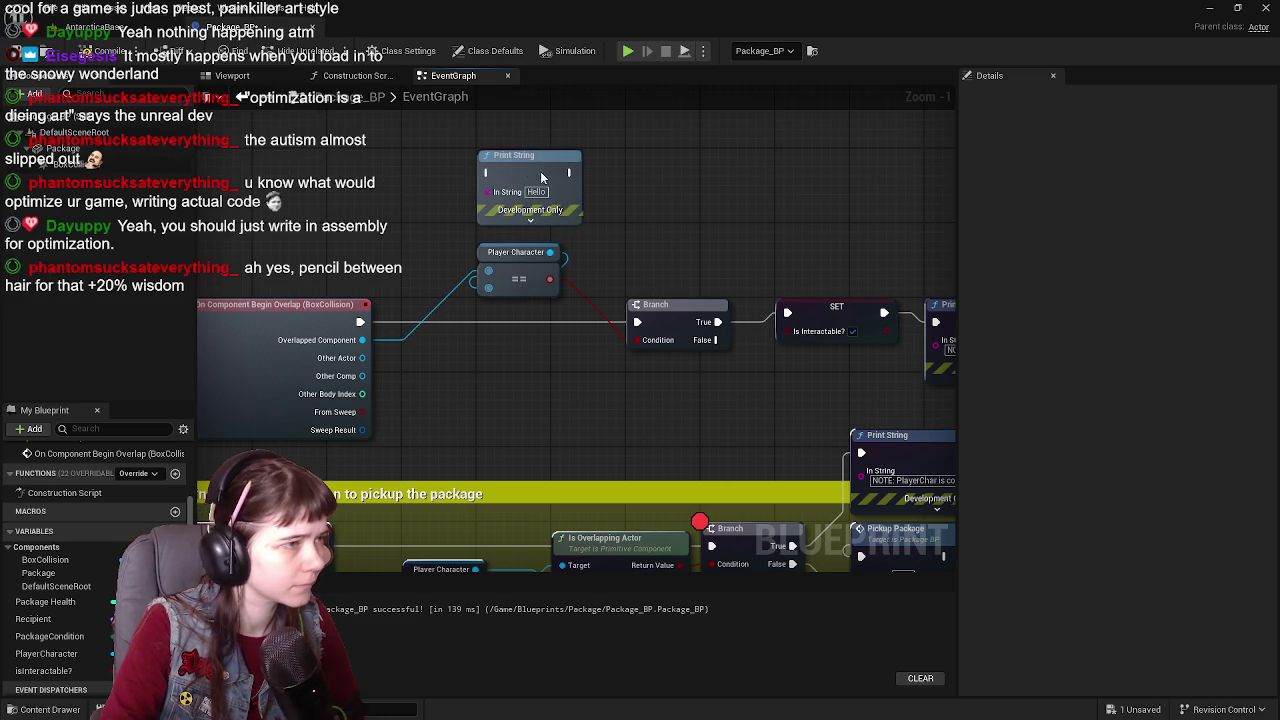
Step: Run Print String on overlap begin, printing Overlapped Component's Get Display Name, then compile and return to AntarcticaBase
mouse_move(357, 317)
mouse_down()
mouse_move(492, 212)
mouse_move(487, 172)
mouse_up()
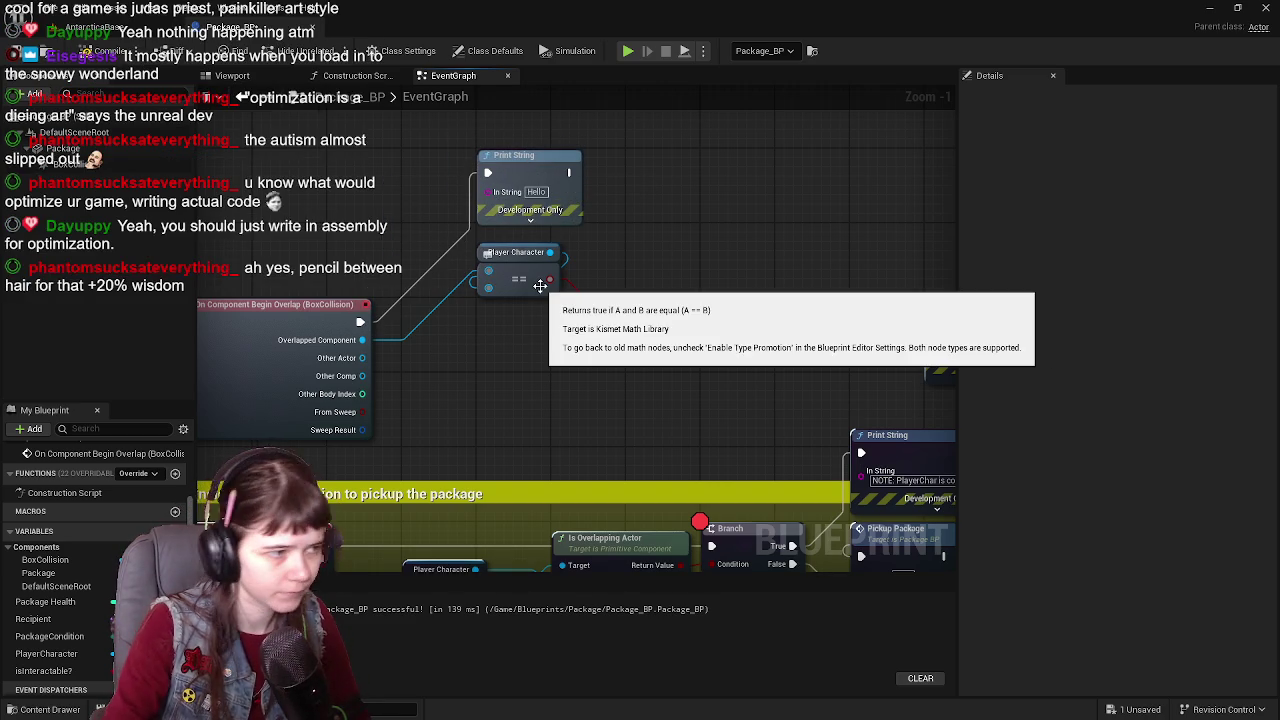
mouse_move(362, 341)
mouse_down()
mouse_move(515, 248)
mouse_move(490, 190)
mouse_up()
drag(387, 172, 397, 172)
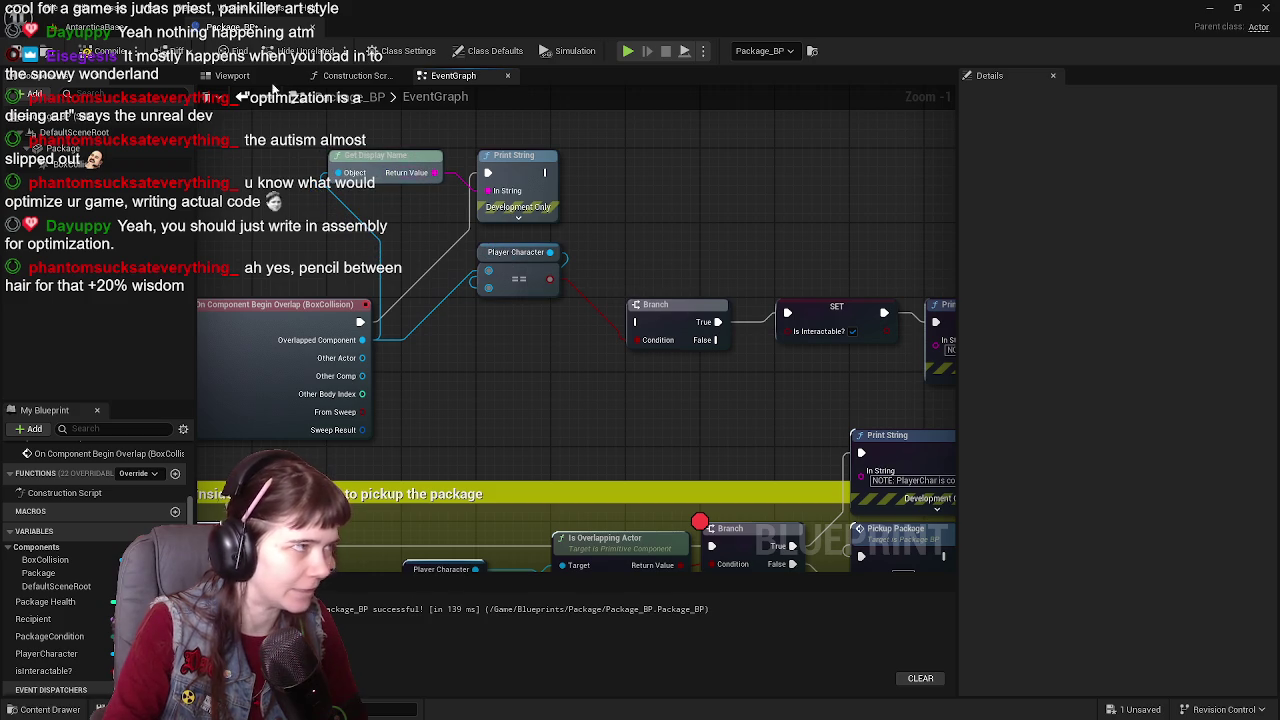
click(16, 58)
click(95, 27)
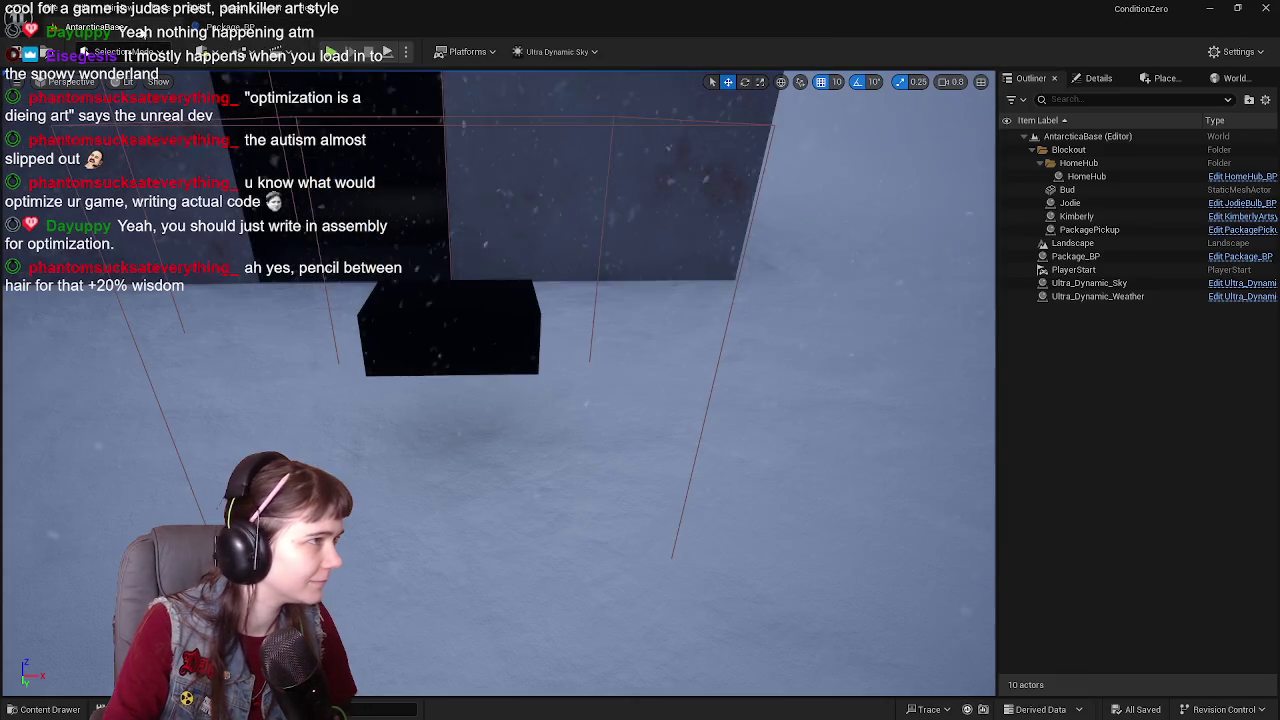
Step: Play-test walking the mannequin with W up to the package, then stop and pan to the overlap event
click(330, 52)
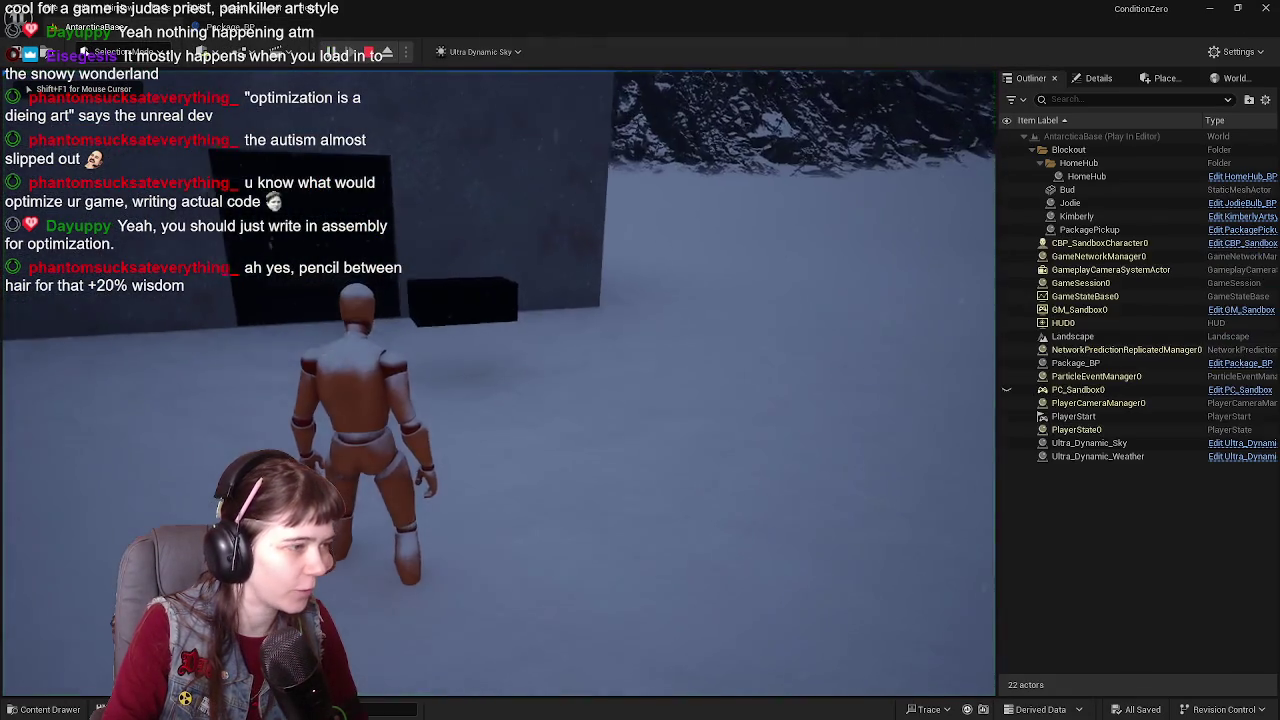
key(w)
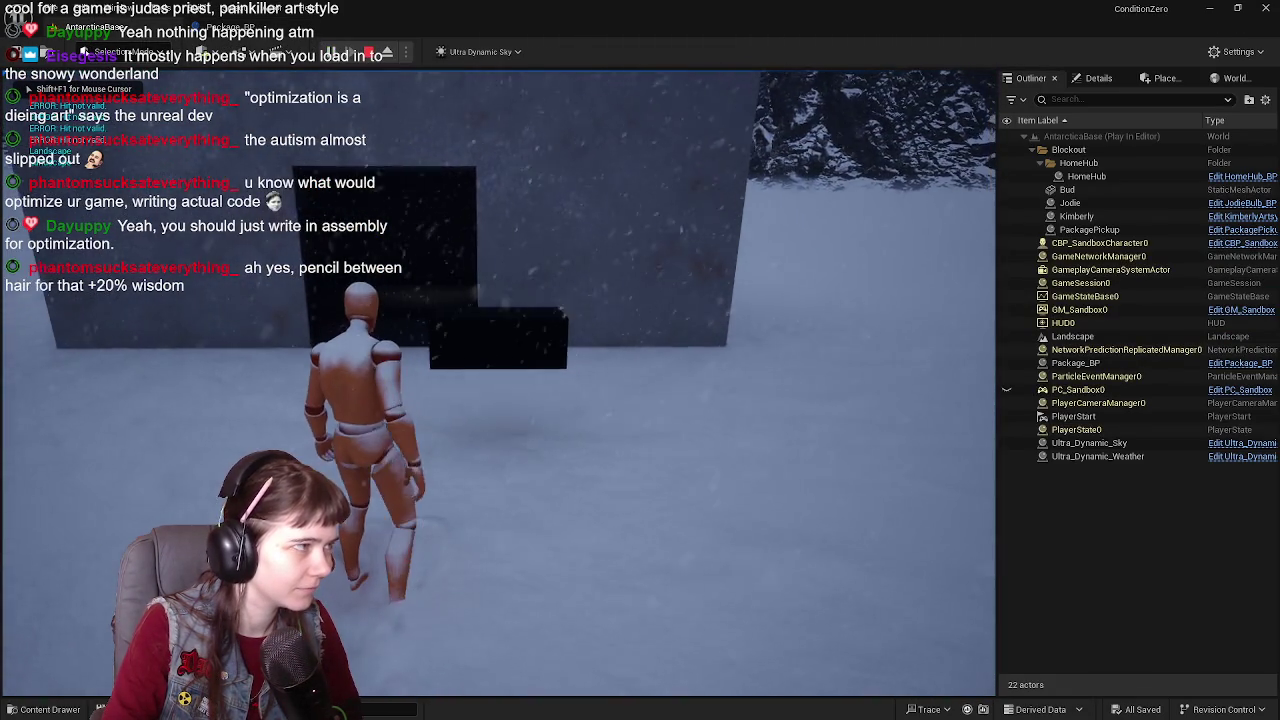
key(w)
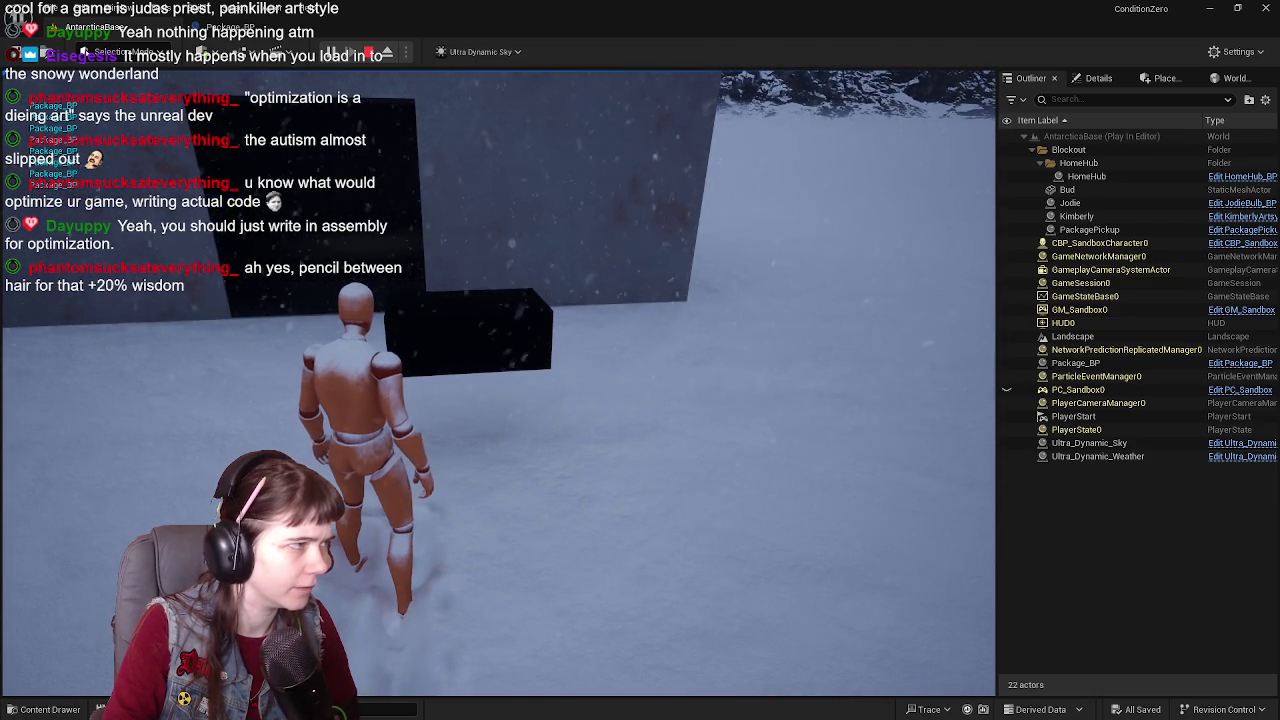
key(Escape)
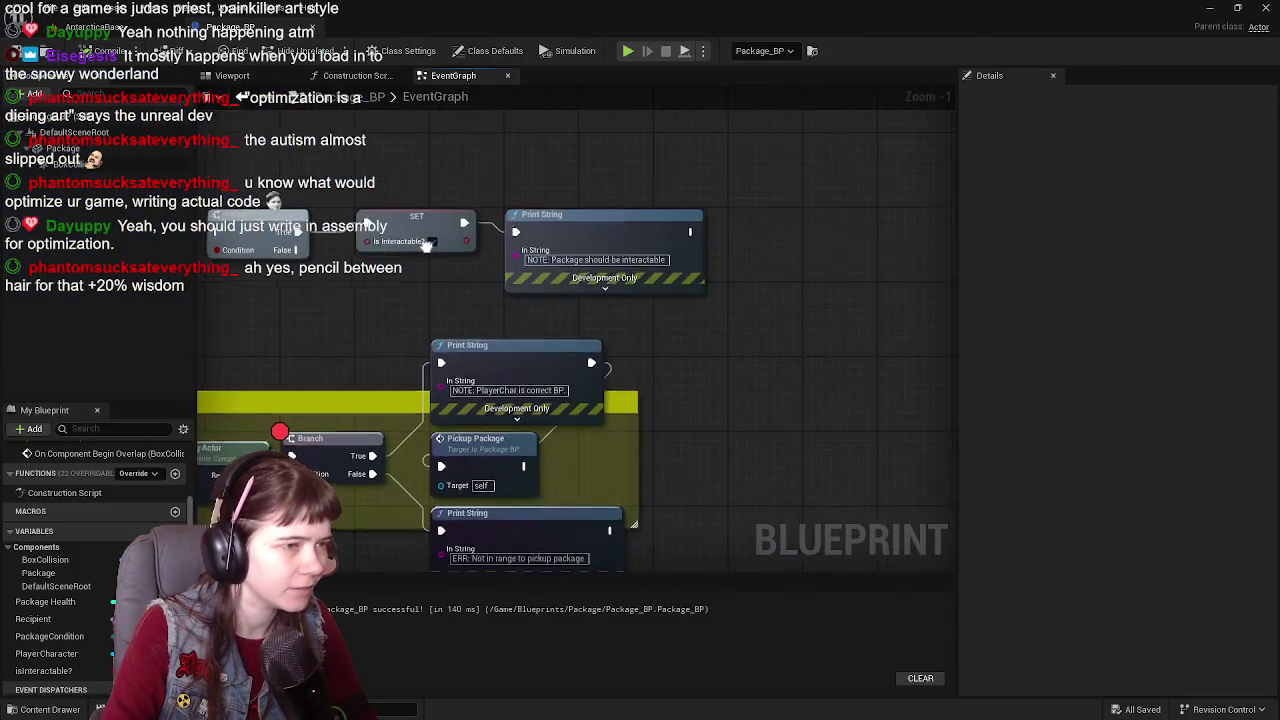
mouse_move(535, 473)
mouse_down()
mouse_move(655, 246)
mouse_move(743, 289)
mouse_move(636, 287)
mouse_move(622, 399)
mouse_move(782, 316)
mouse_move(687, 273)
mouse_move(470, 329)
mouse_move(560, 377)
mouse_up()
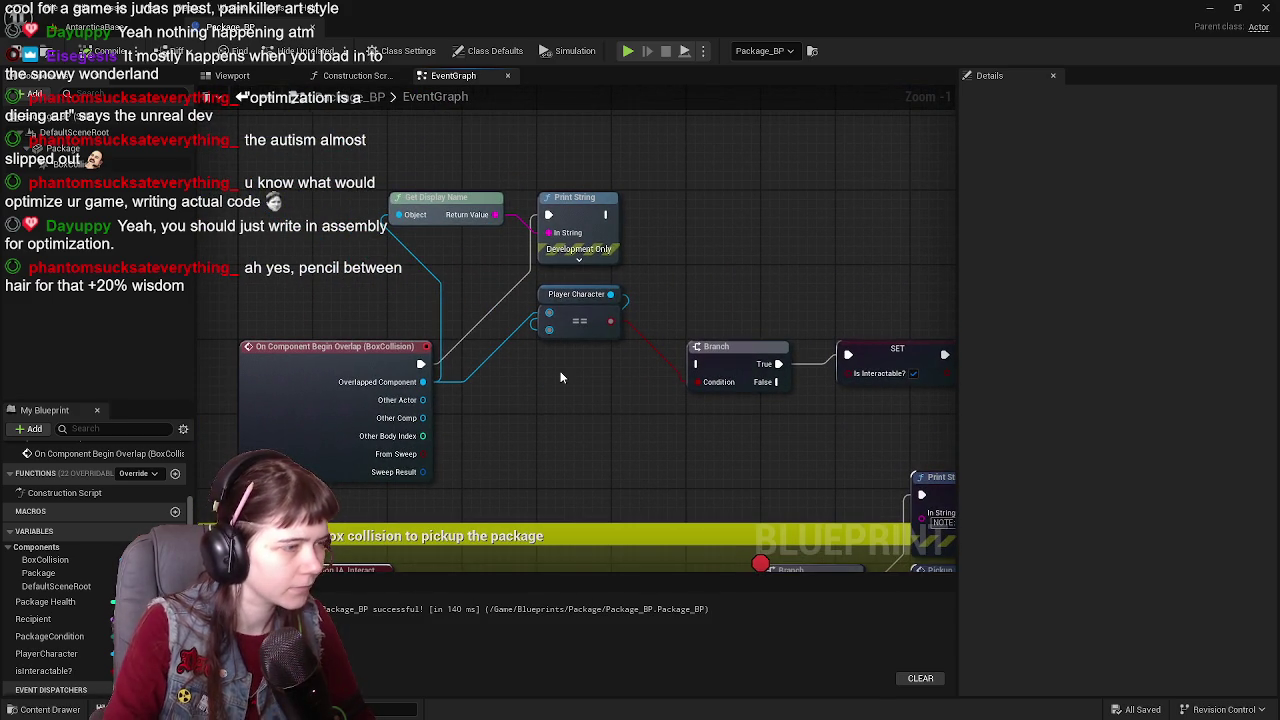
Step: Add a breakpoint on On Component Begin Overlap, then play until walking into the box pauses there
right_click(386, 364)
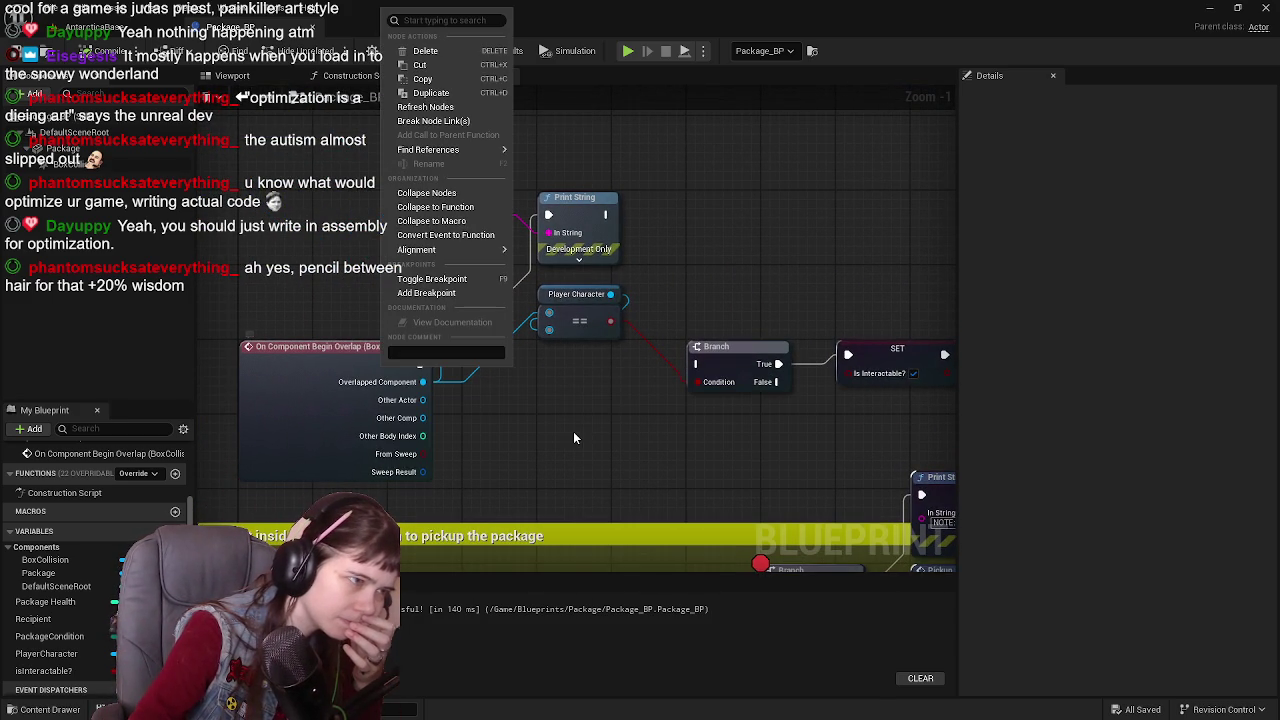
click(428, 292)
click(628, 51)
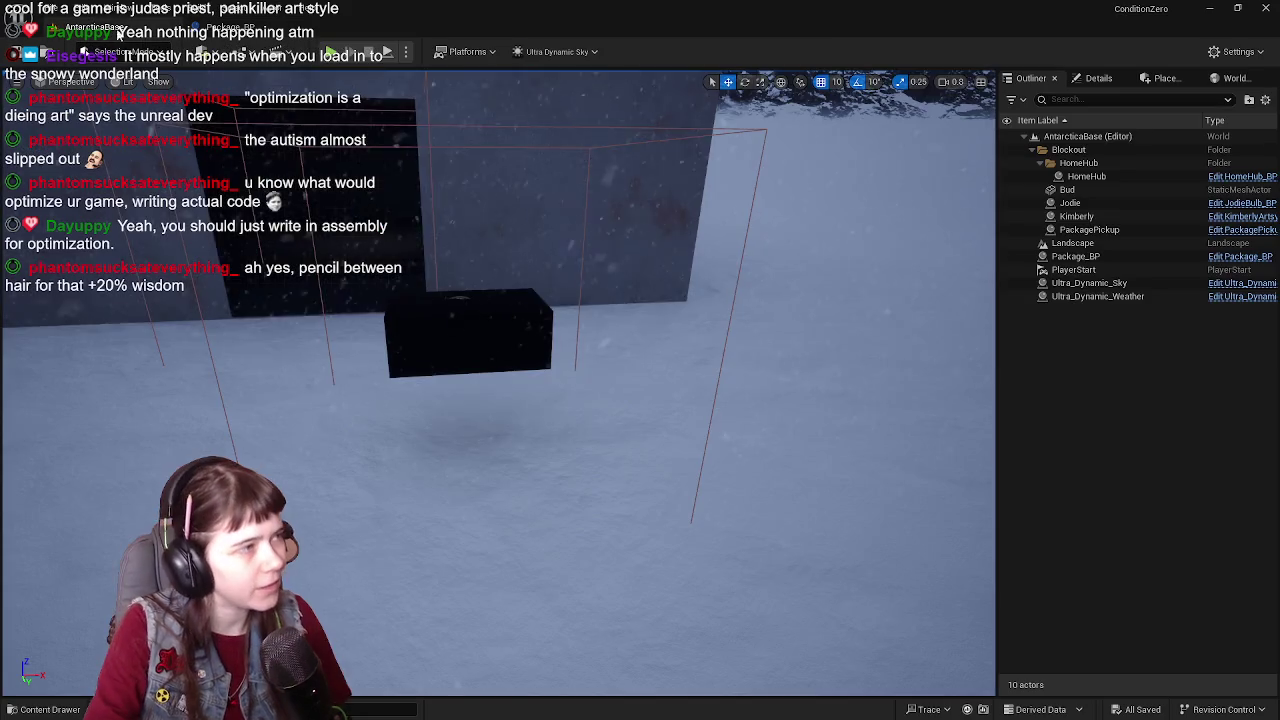
key(w)
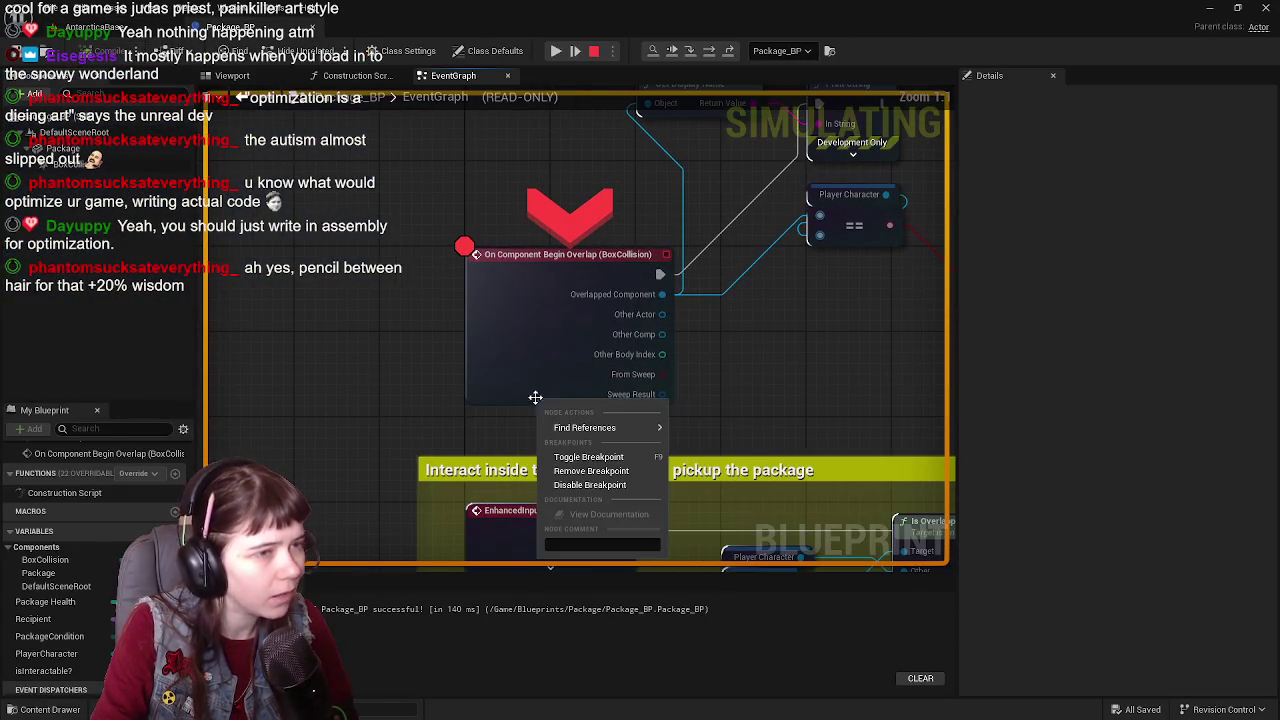
right_click(534, 397)
click(820, 319)
scroll(820, 319, down, 2)
scroll(623, 379, up, 1)
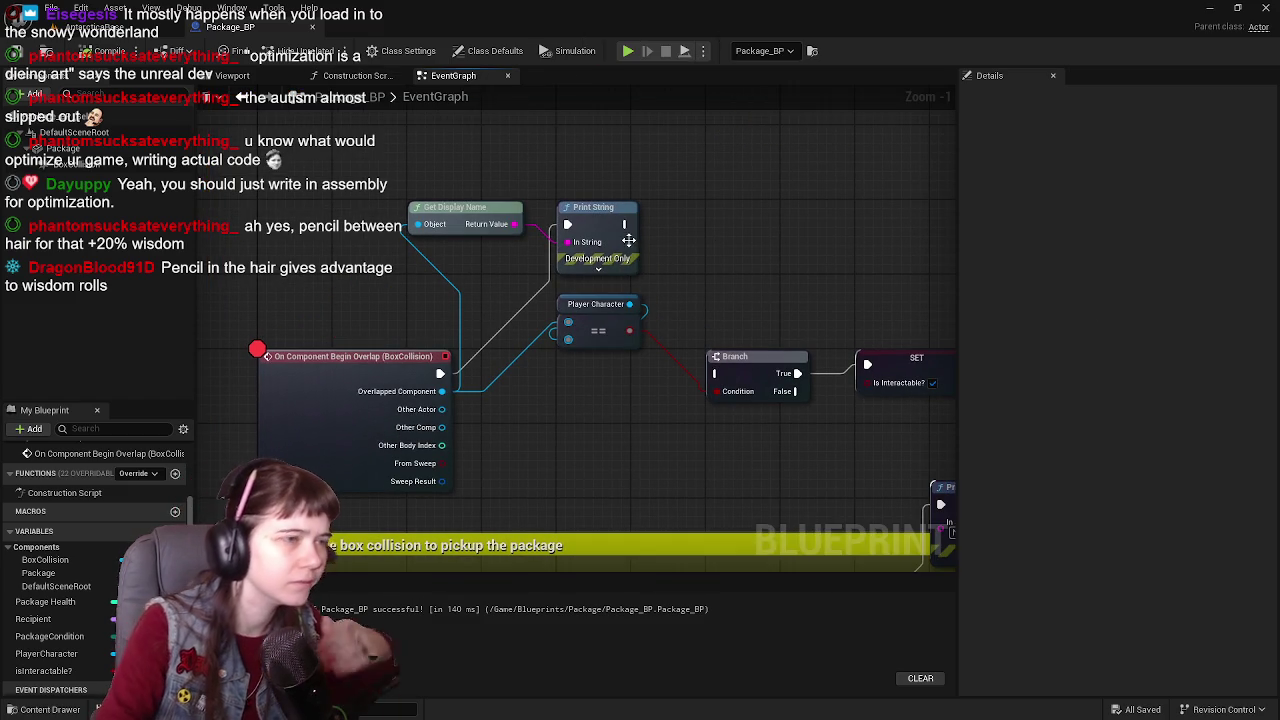
Step: Chain Print String's exec into the Branch, then replay with Alt+P, resume past the breakpoint, and stop
drag(627, 224, 716, 373)
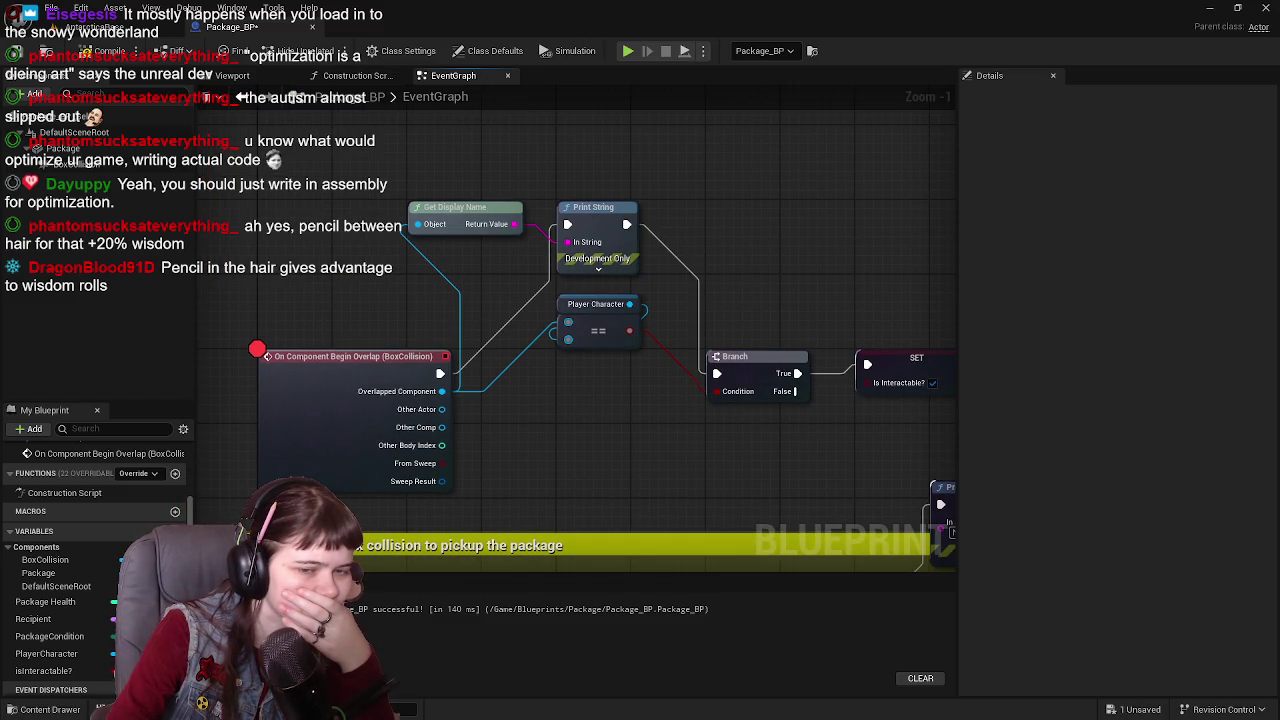
drag(724, 243, 647, 236)
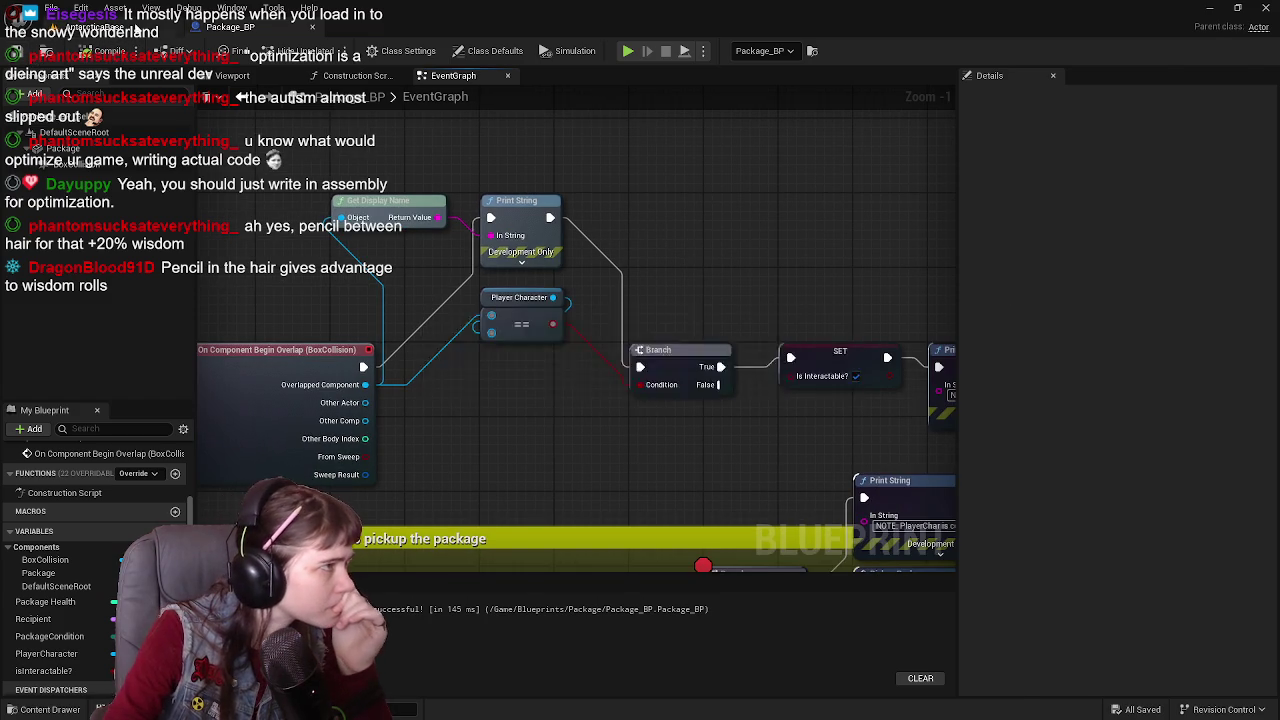
key(alt+p)
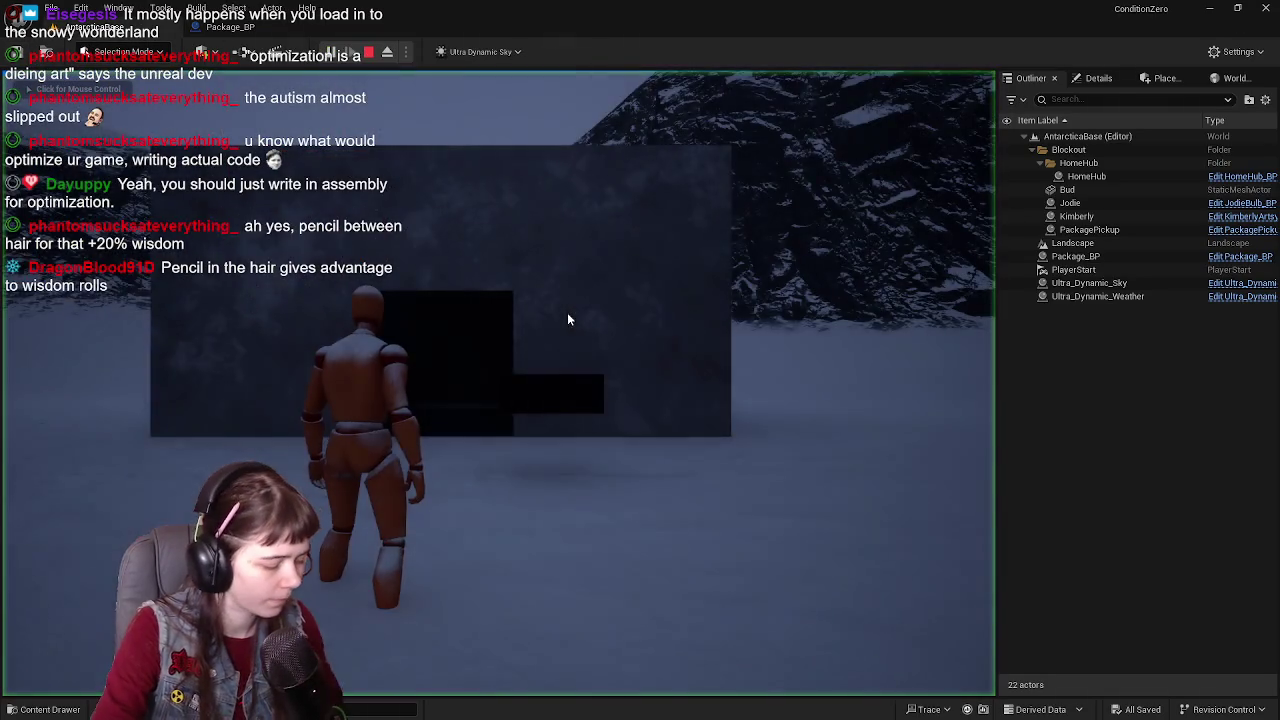
click(567, 319)
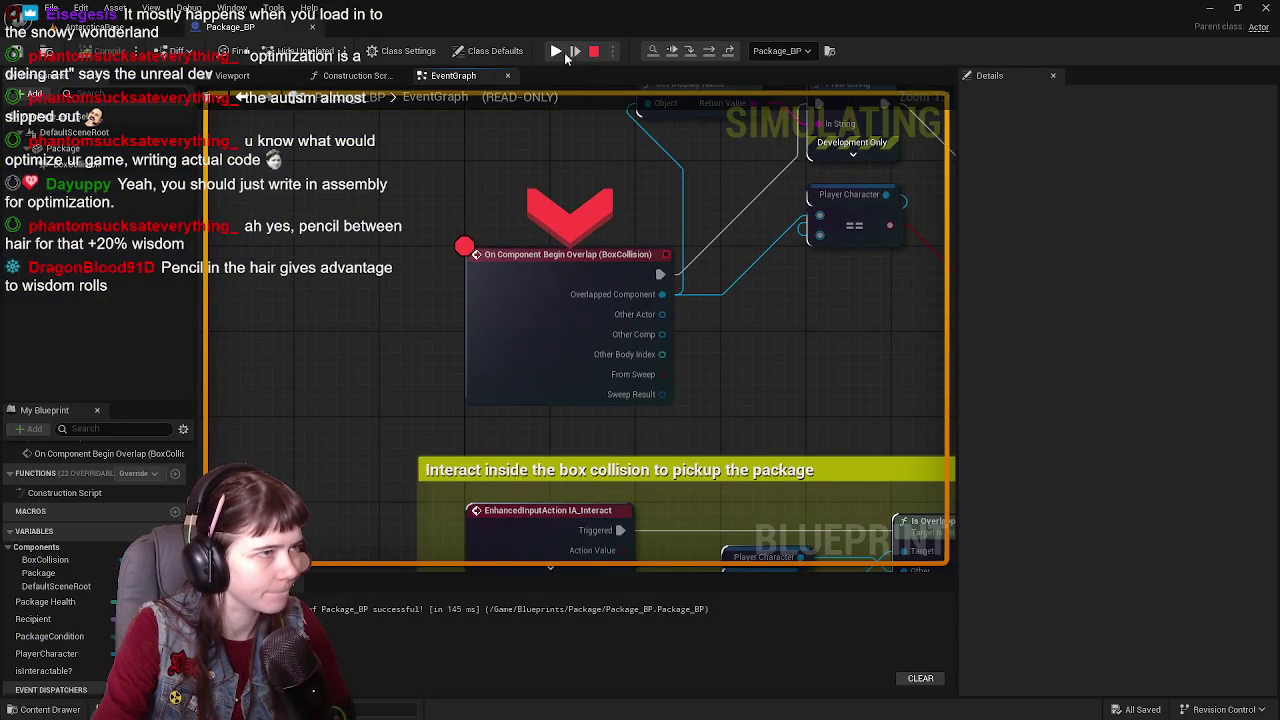
click(560, 51)
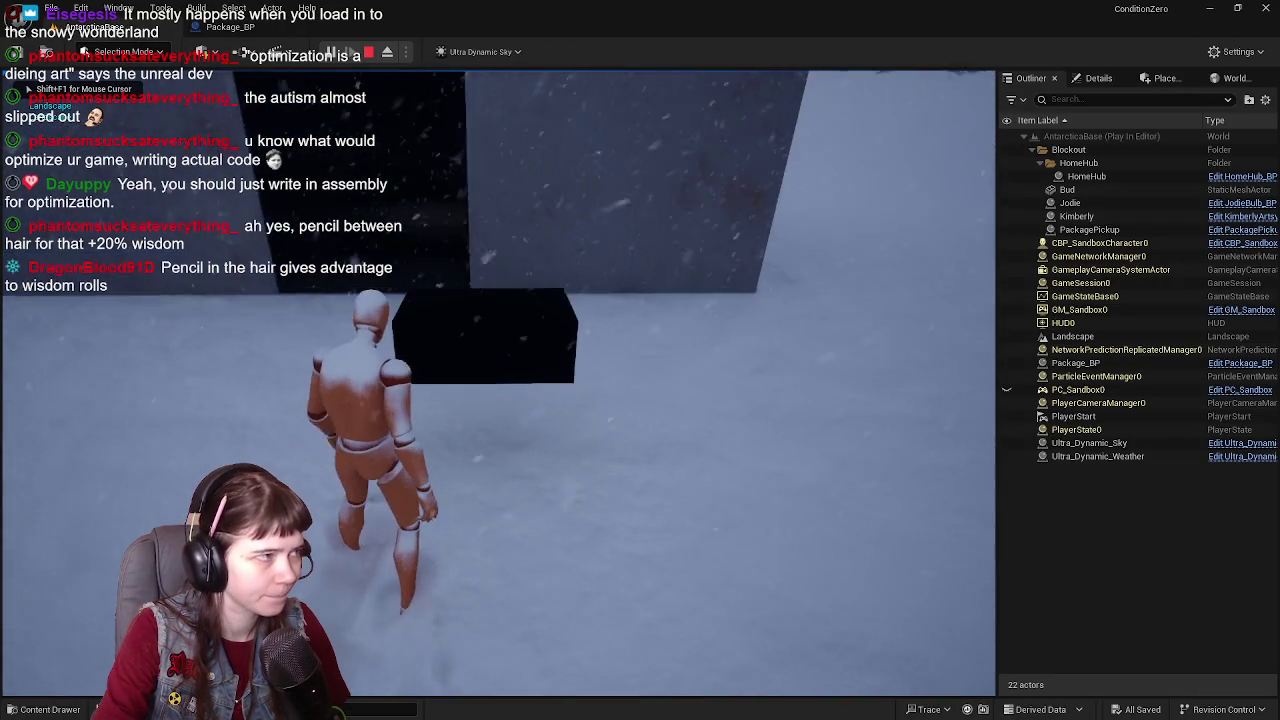
key(Escape)
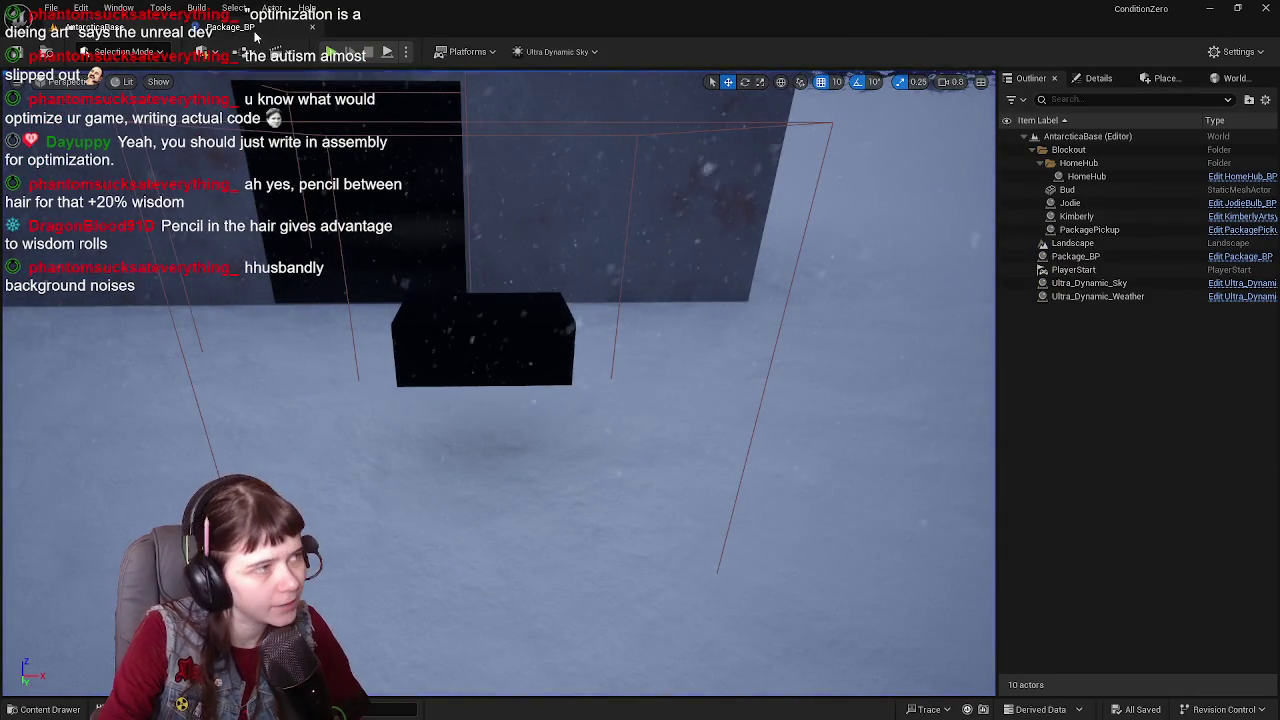
Step: Feed Other Actor into the Player Character == check and a new printed Get Display Name, delete the old node, and compile
click(230, 27)
drag(723, 348, 486, 366)
drag(579, 342, 577, 368)
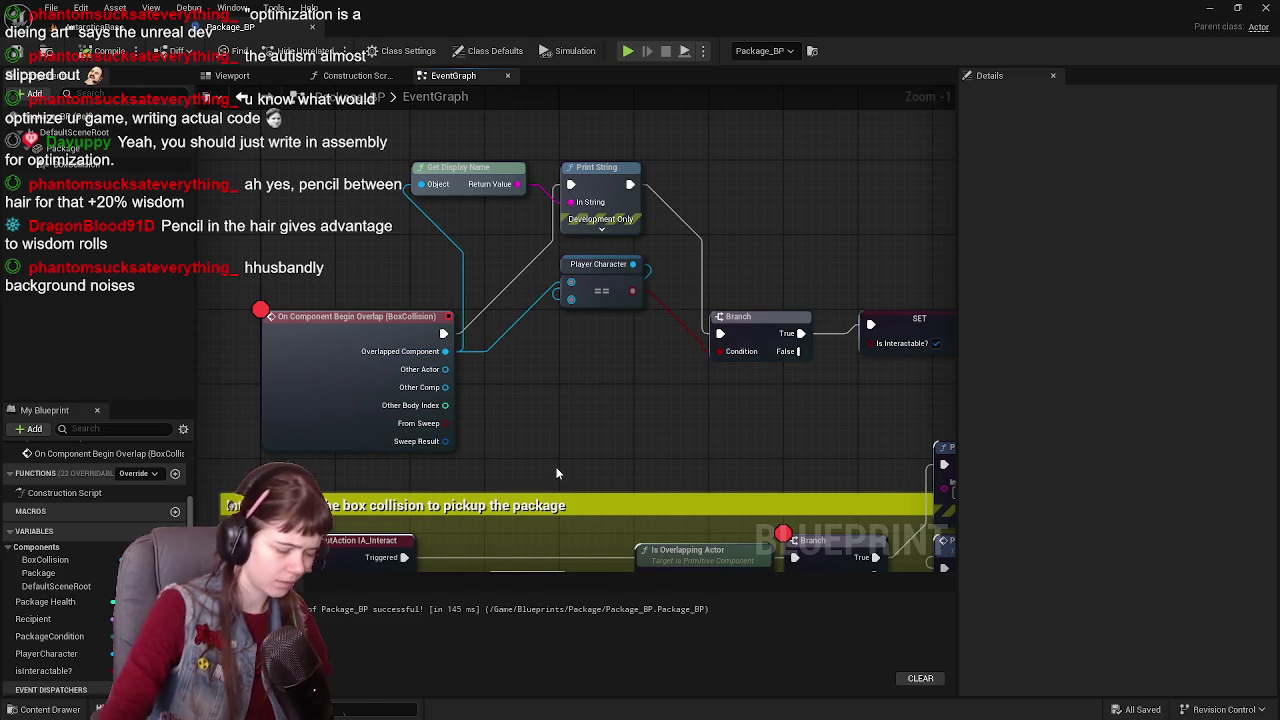
drag(445, 369, 569, 291)
mouse_move(570, 202)
mouse_down()
mouse_move(558, 278)
mouse_move(445, 369)
mouse_up()
drag(453, 270, 453, 232)
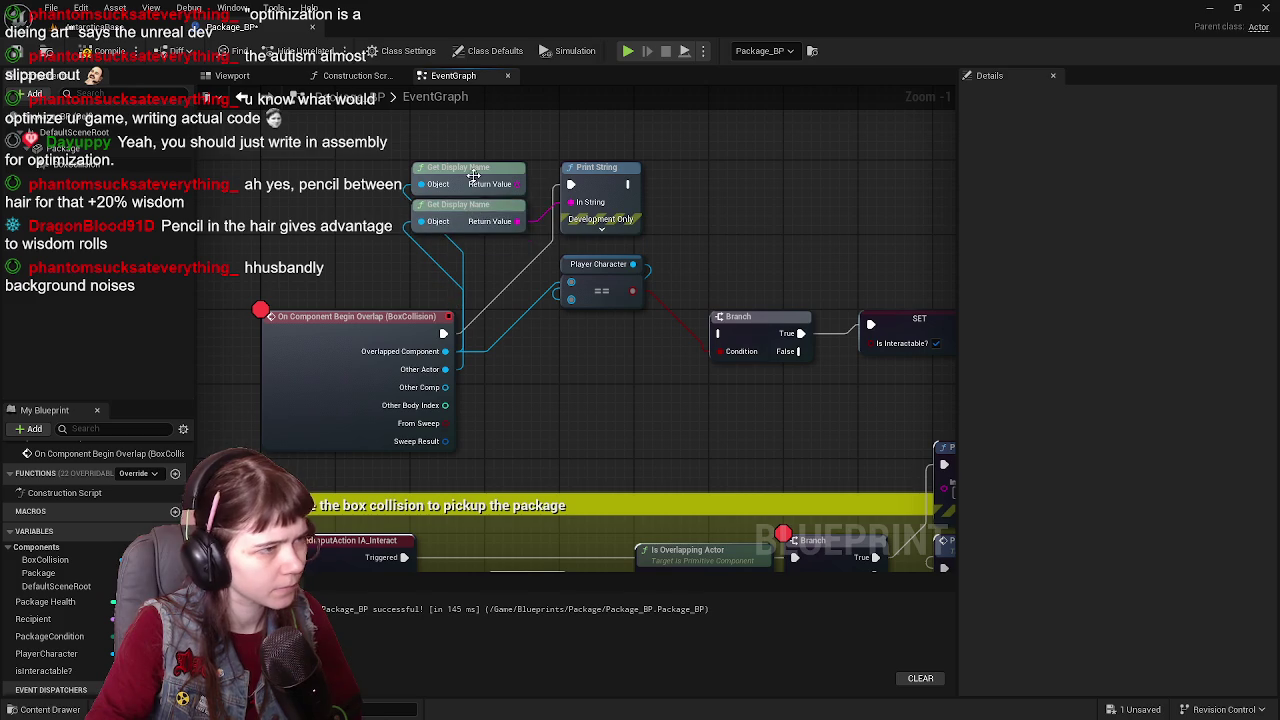
click(475, 181)
key(Delete)
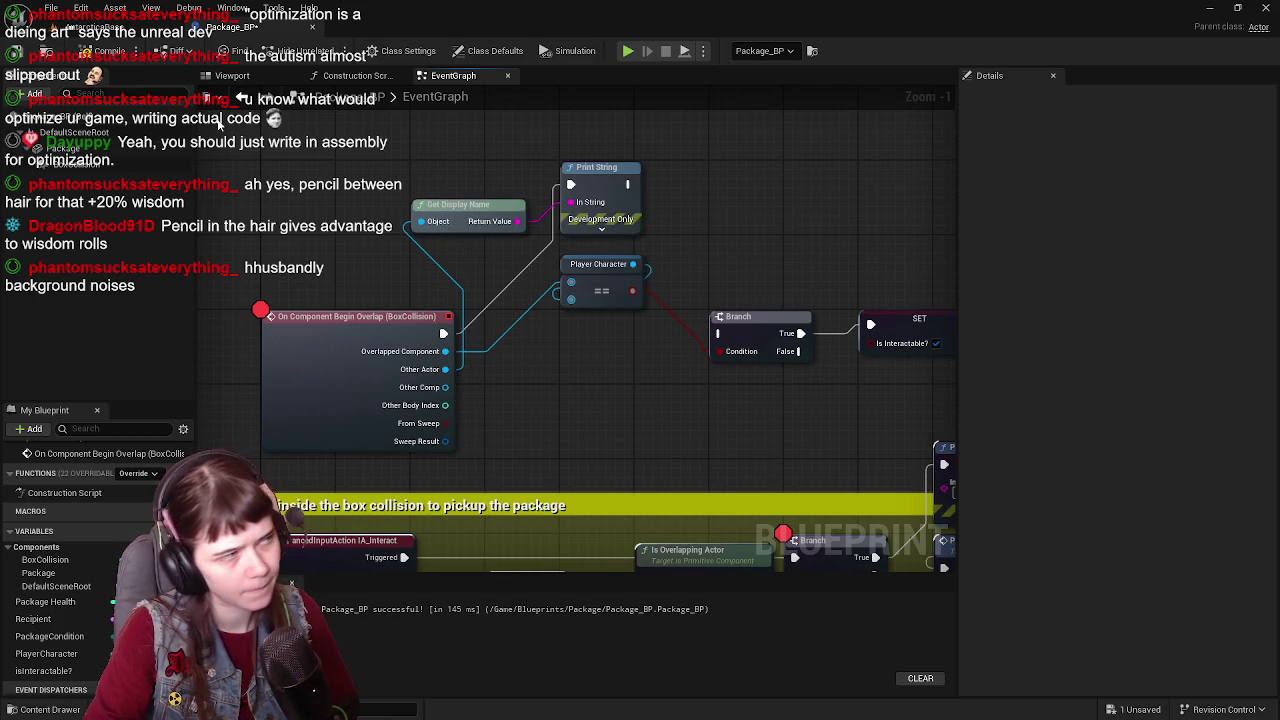
click(92, 51)
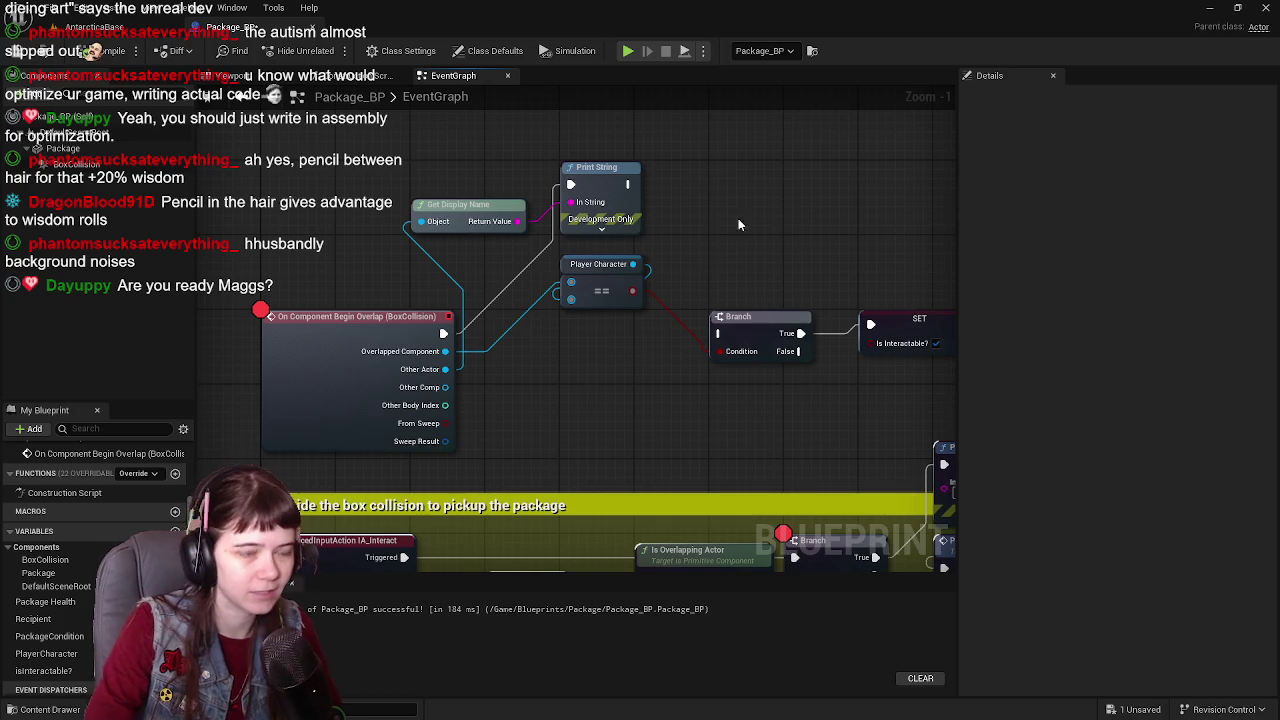
drag(812, 264, 786, 251)
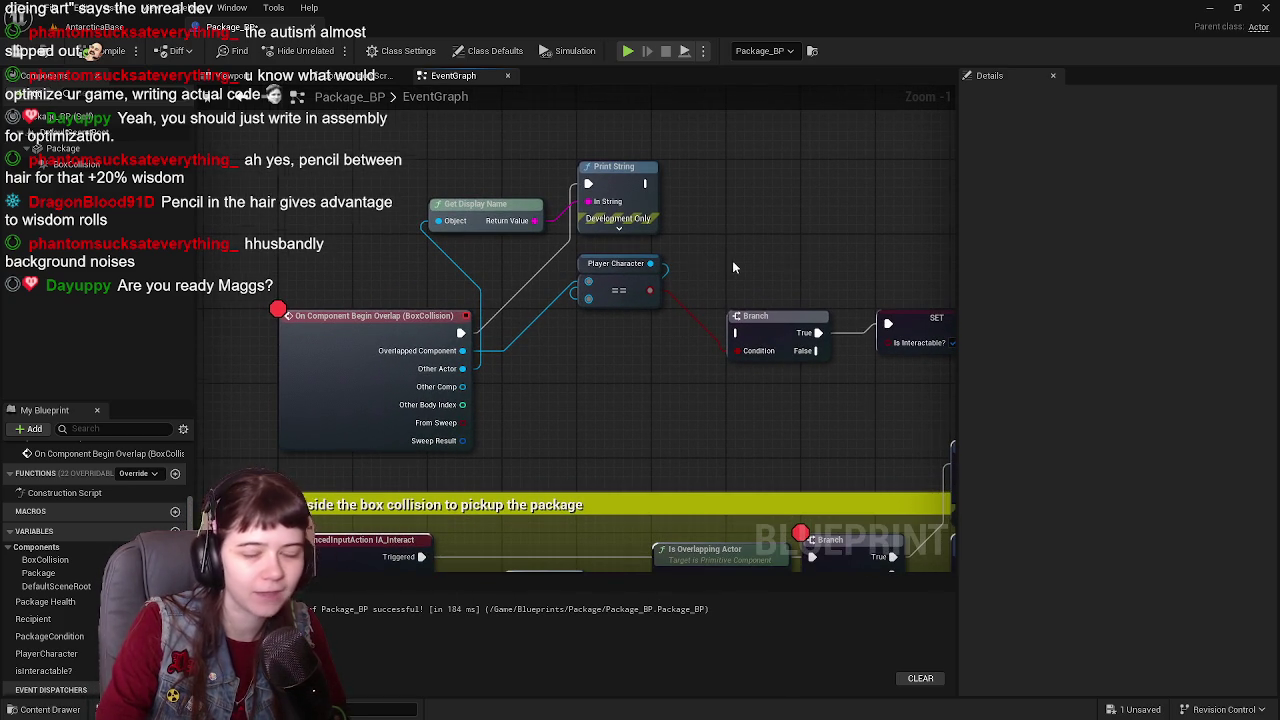
drag(736, 267, 744, 272)
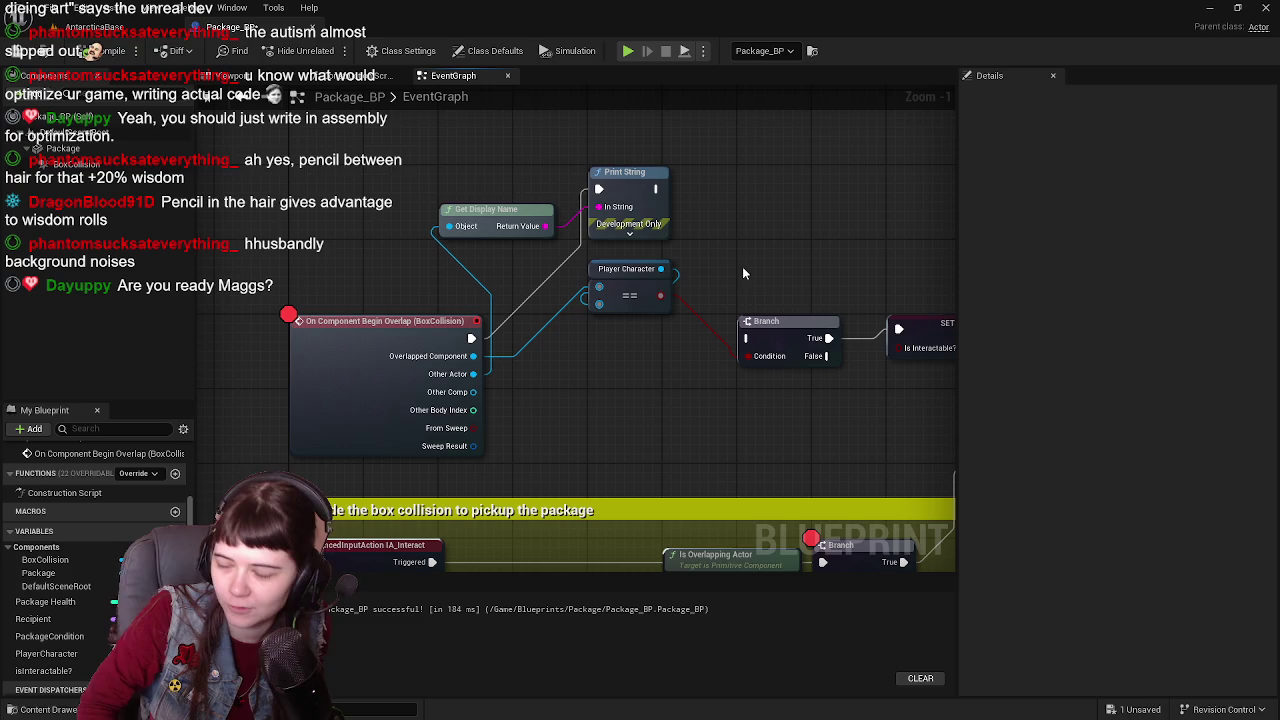